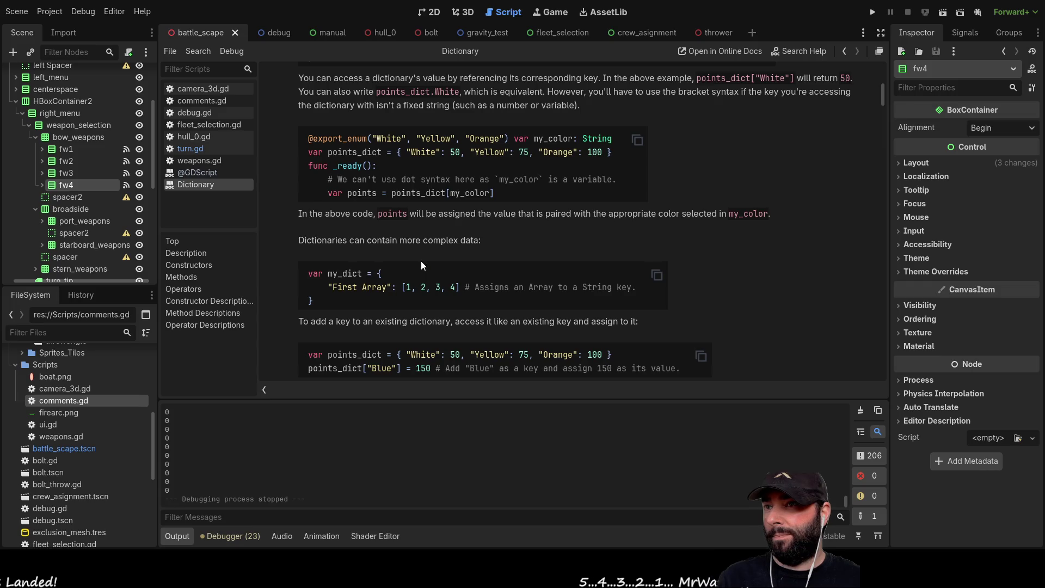
# Scroll through the Dictionary documentation, then switch to turn.gd from the script list
pyautogui.scroll(3, 387, 247)
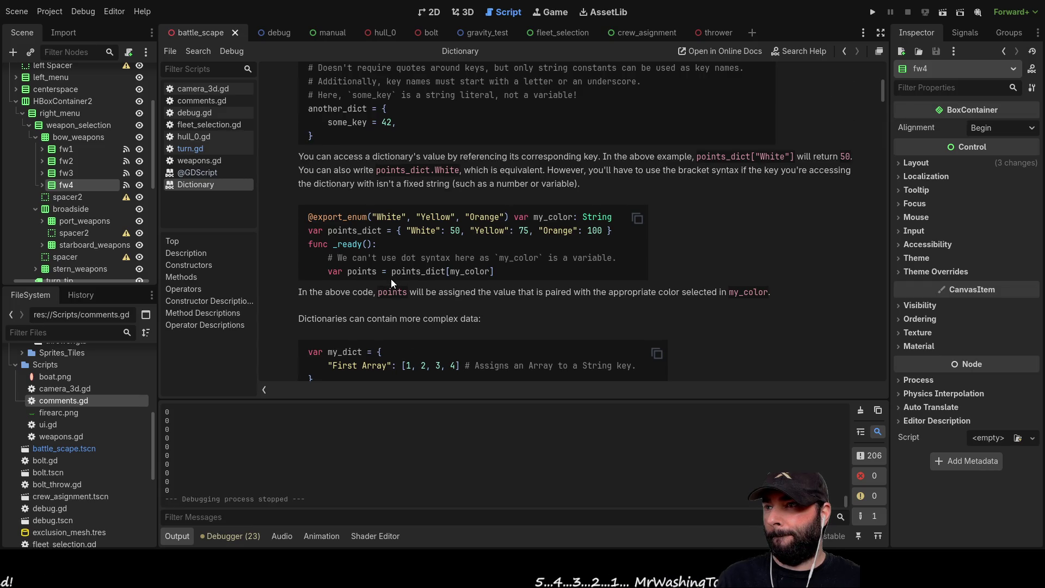
pyautogui.scroll(4, 390, 281)
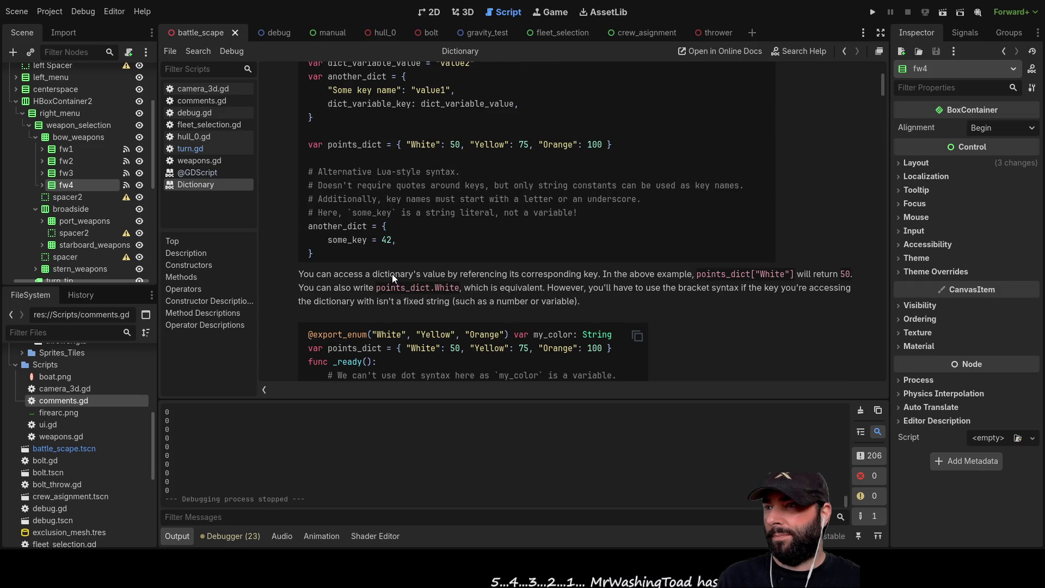
pyautogui.scroll(1, 392, 273)
pyautogui.scroll(1, 333, 264)
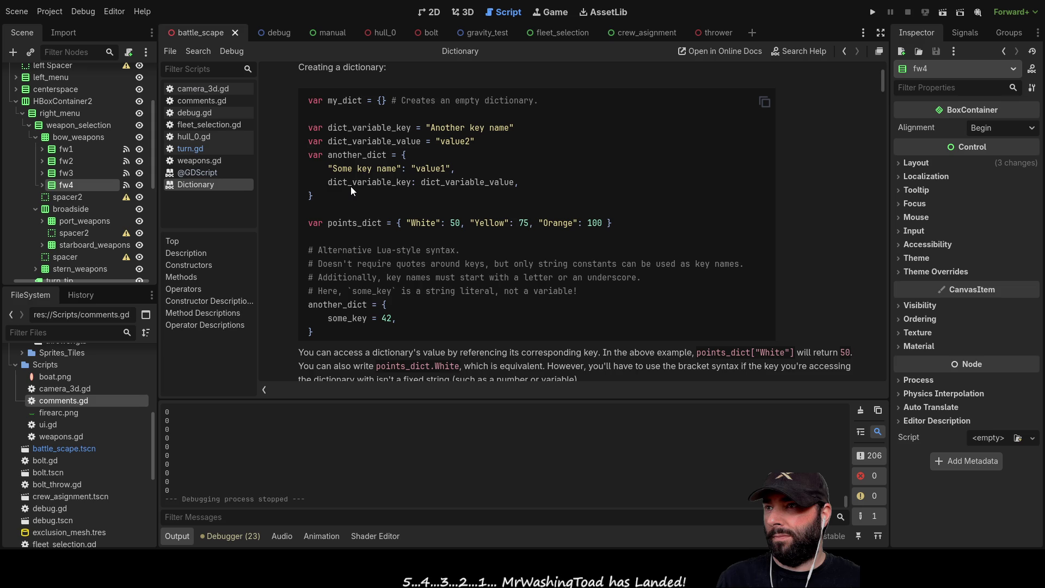
pyautogui.scroll(1, 477, 202)
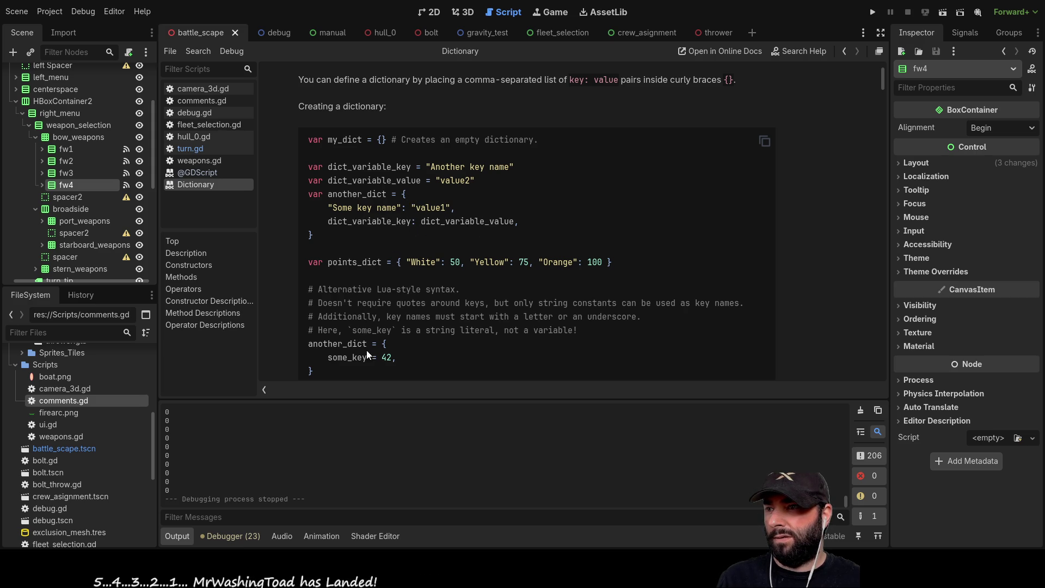
pyautogui.scroll(5, 361, 351)
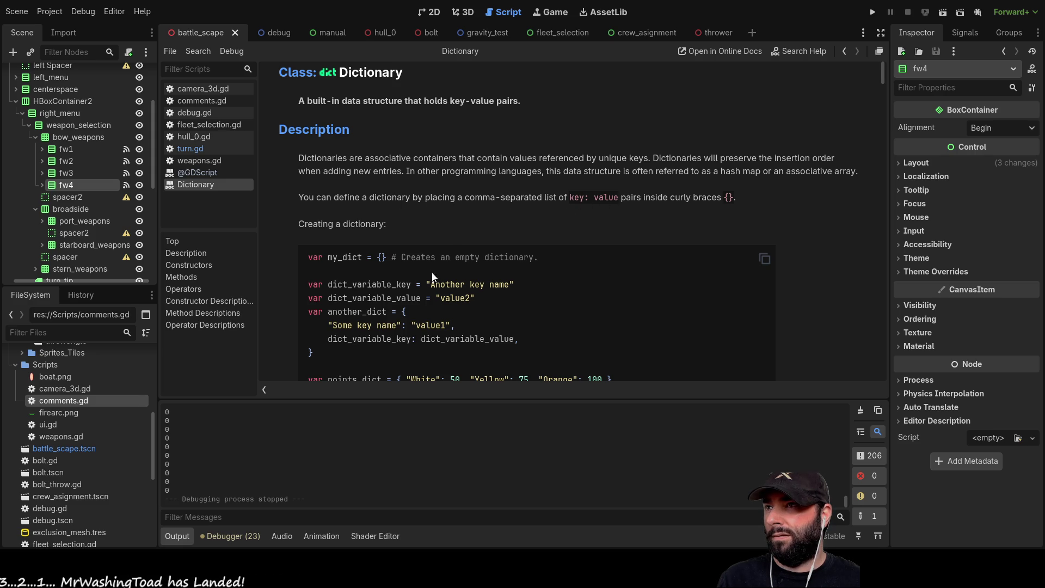
pyautogui.scroll(-15, 432, 272)
pyautogui.scroll(-3, 423, 248)
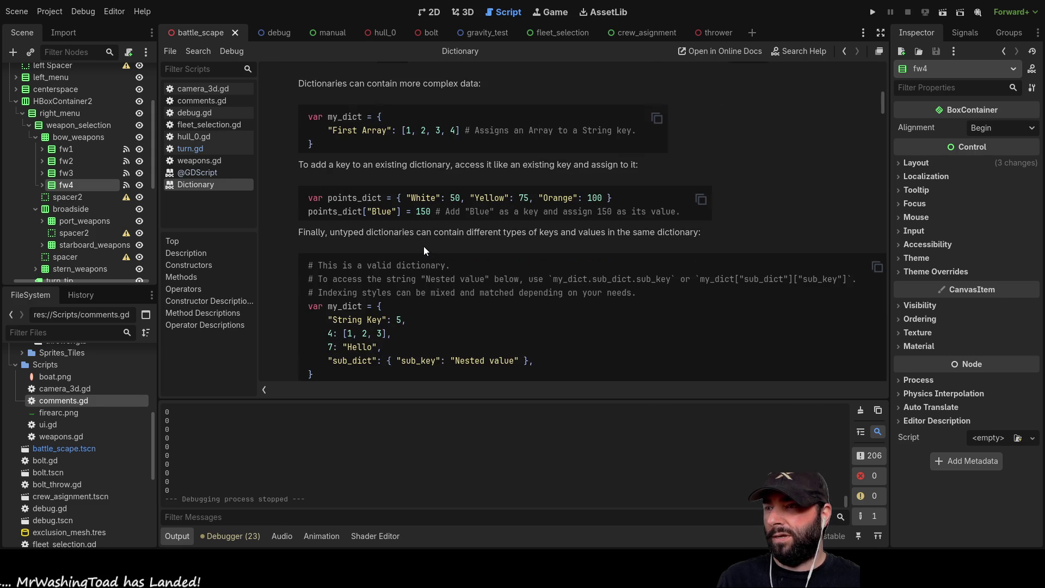
pyautogui.scroll(-2, 422, 247)
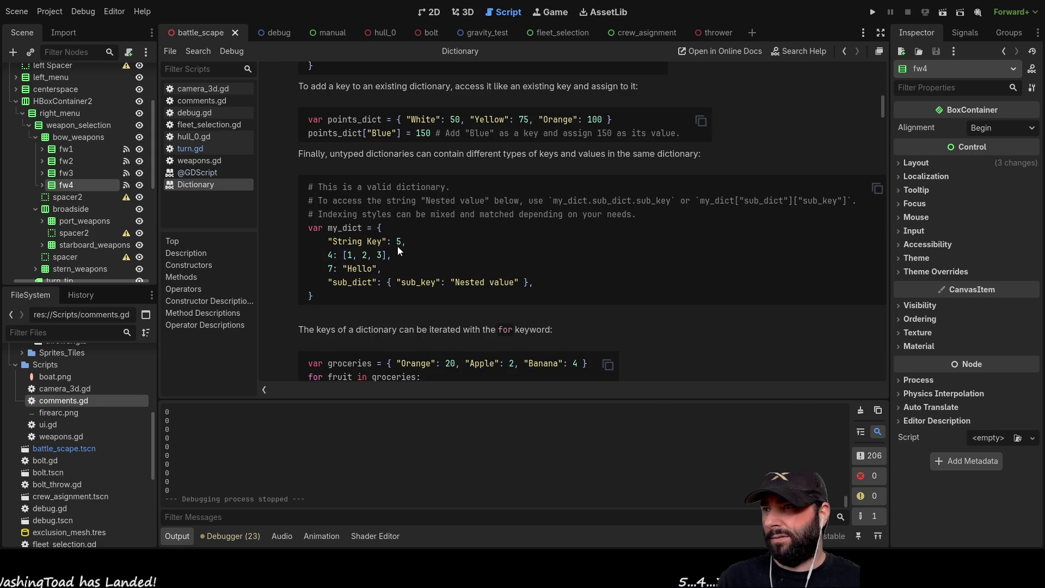
pyautogui.scroll(-1, 393, 245)
pyautogui.scroll(-2, 396, 231)
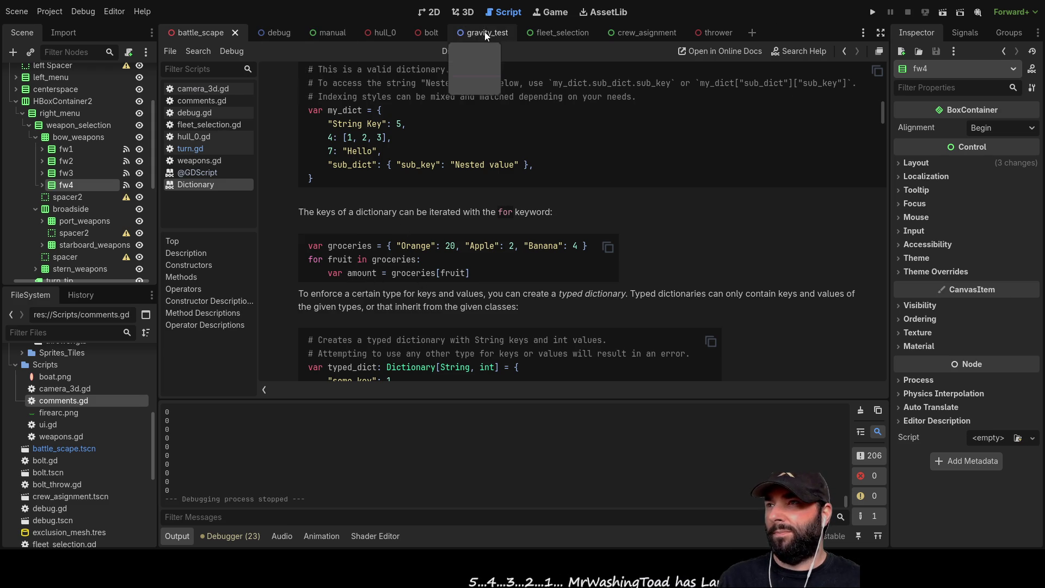
pyautogui.click(187, 148)
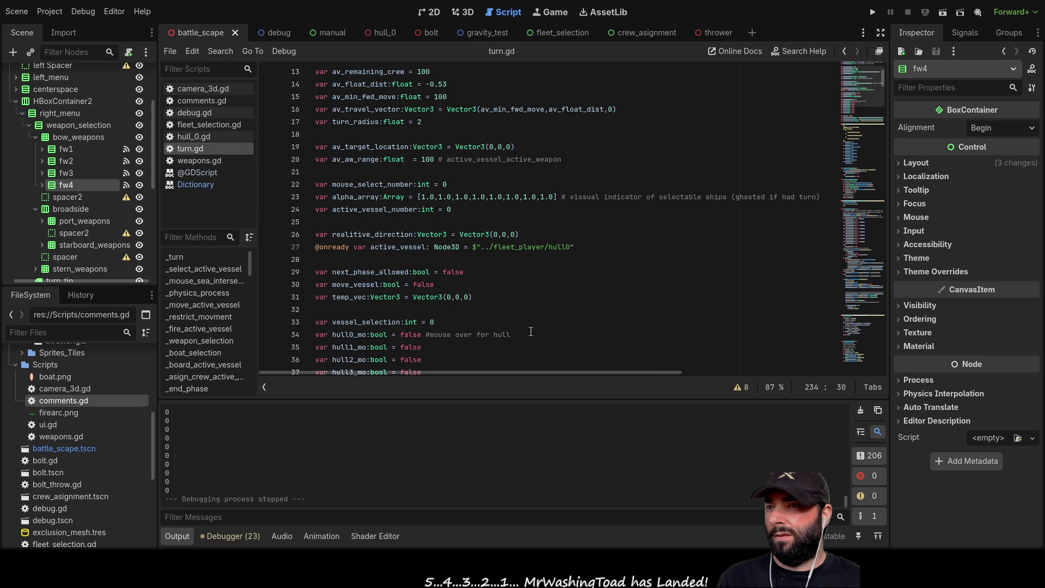
# In _weapon_selection, replace the stern for loop with print(hull_weapons_array["stern"]) and remove print(x)
pyautogui.click(204, 342)
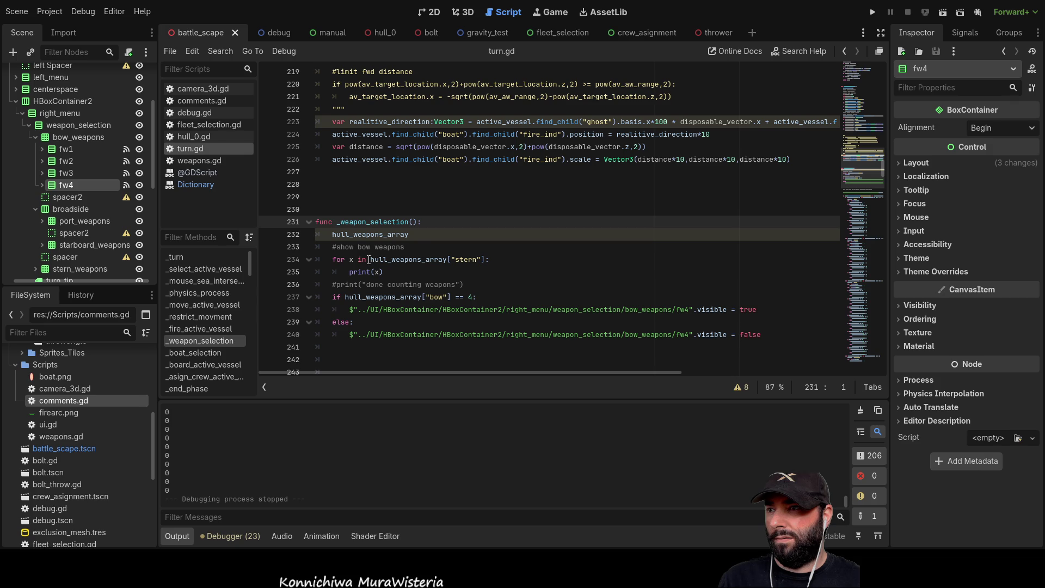
pyautogui.moveTo(368, 260); pyautogui.dragTo(333, 259)
pyautogui.press('BackSpace')
pyautogui.write('print(')
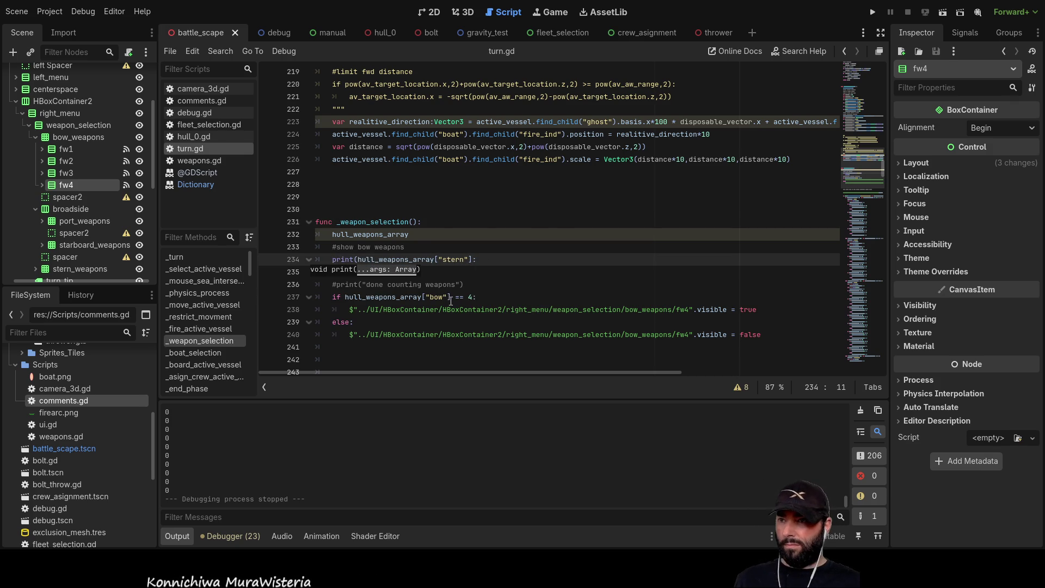
pyautogui.press('End')
pyautogui.press('Left')
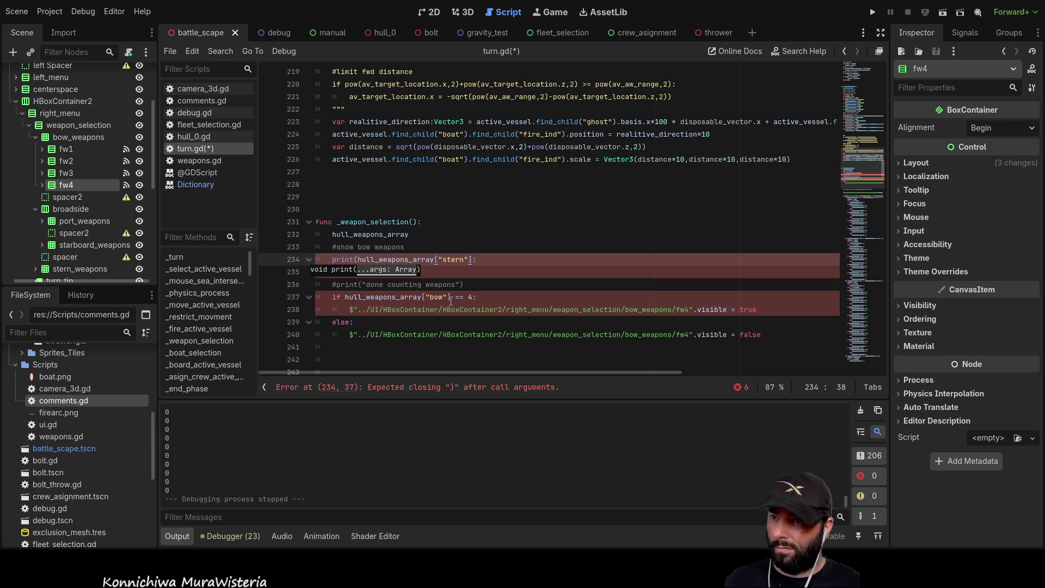
pyautogui.write(')')
pyautogui.press('Down')
pyautogui.press('BackSpace')
pyautogui.press('BackSpace')
pyautogui.press('BackSpace')
pyautogui.press('BackSpace')
pyautogui.press('BackSpace')
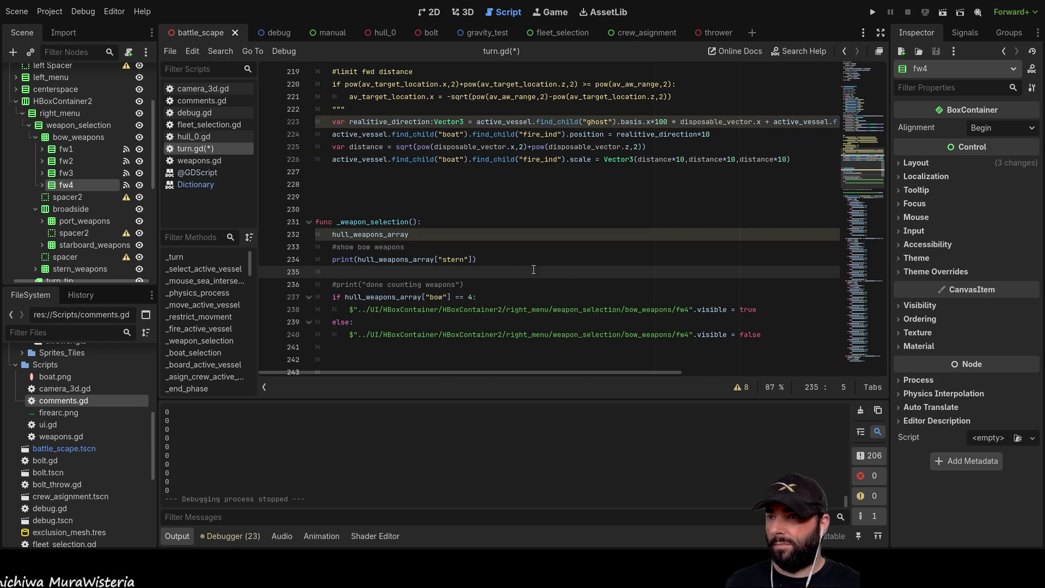
# Test-run the game, change the lookup key from "stern" to "starboard", and run again
pyautogui.click(873, 12)
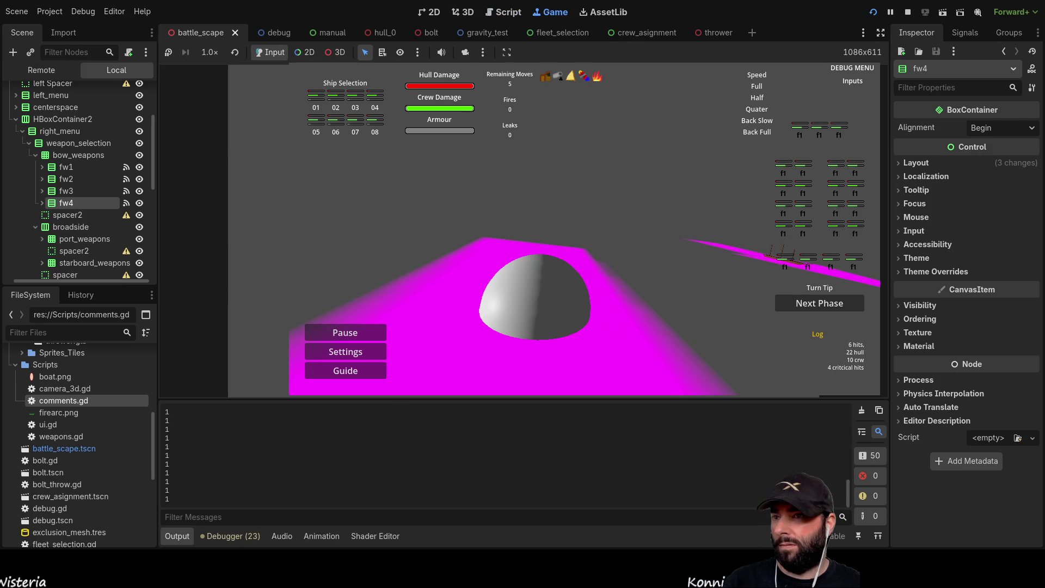
pyautogui.click(907, 12)
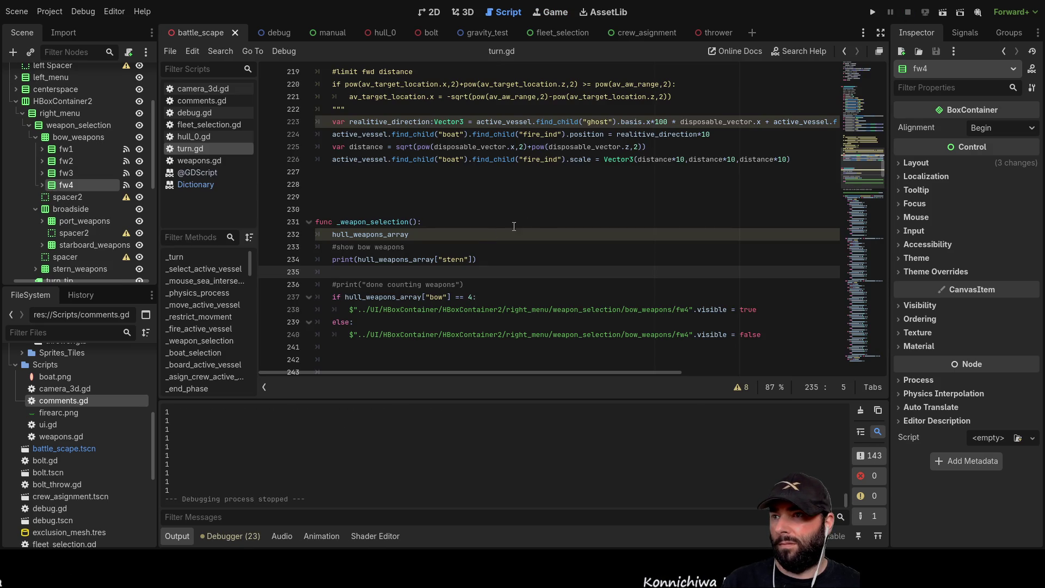
pyautogui.doubleClick(452, 260)
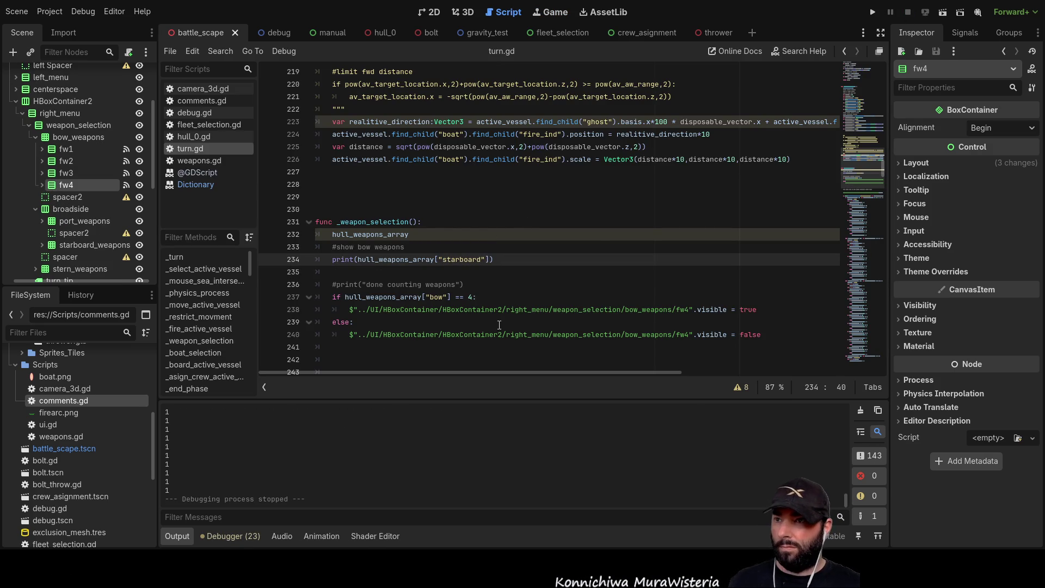
pyautogui.click(873, 12)
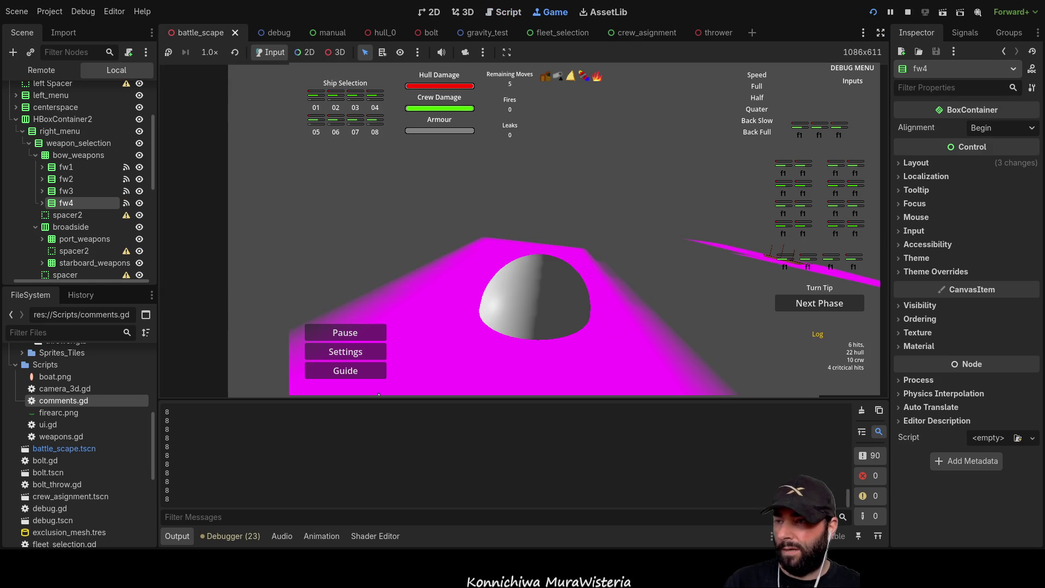
pyautogui.click(908, 12)
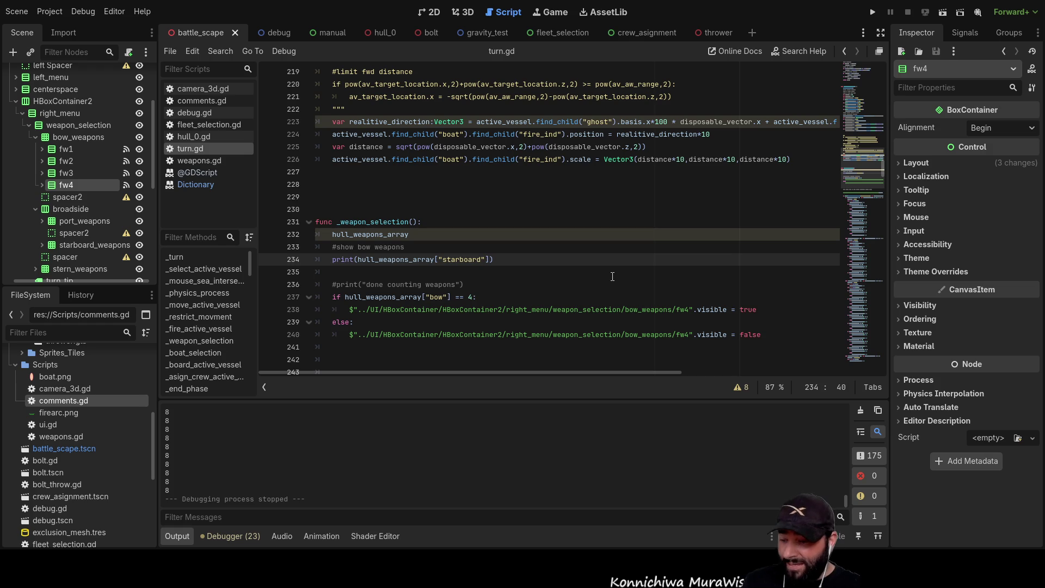
# Insert an empty line above the starboard print statement and move onto it
pyautogui.click(361, 259)
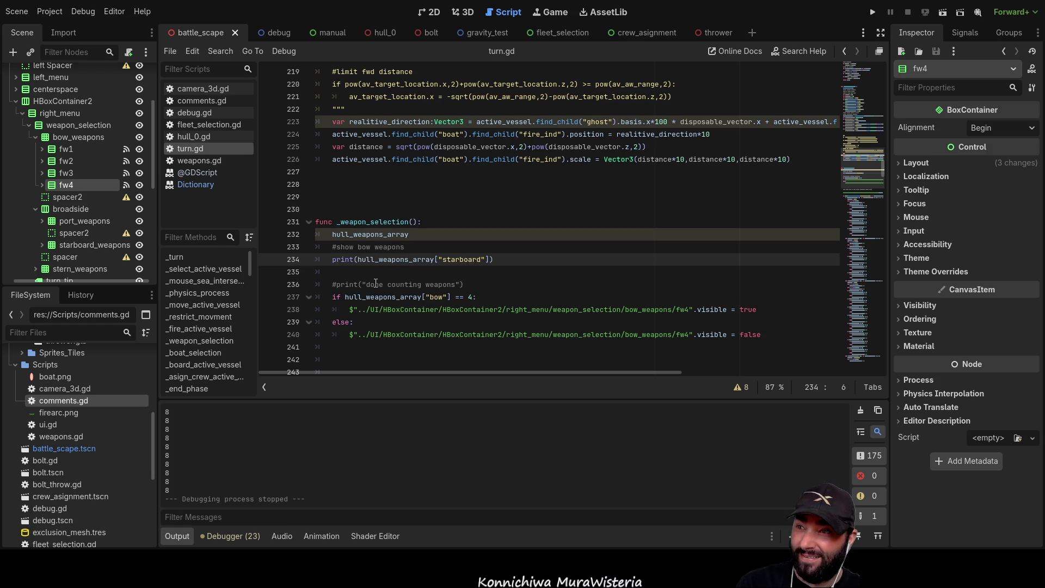
pyautogui.press('Down')
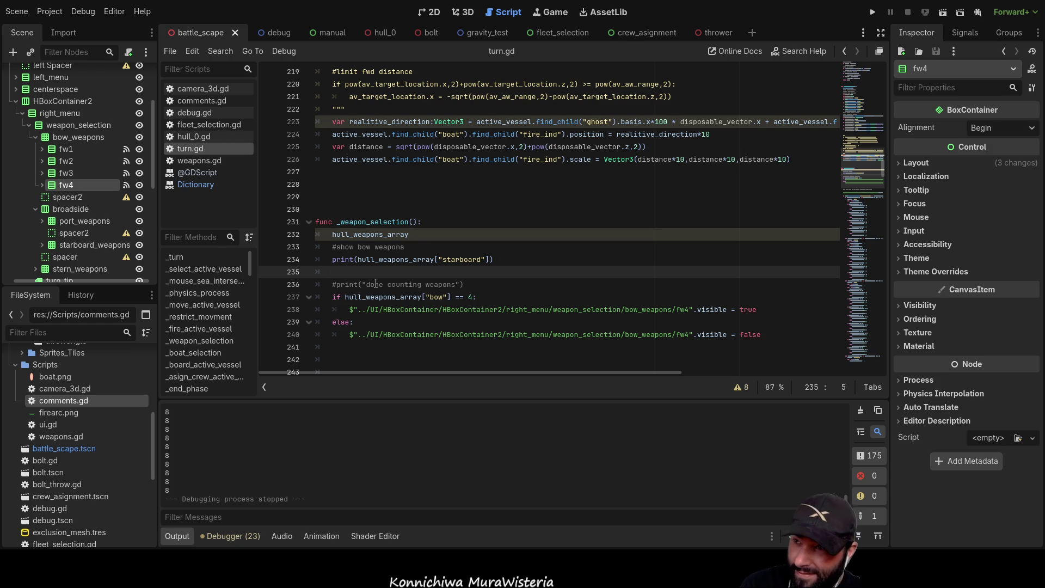
pyautogui.press('Up')
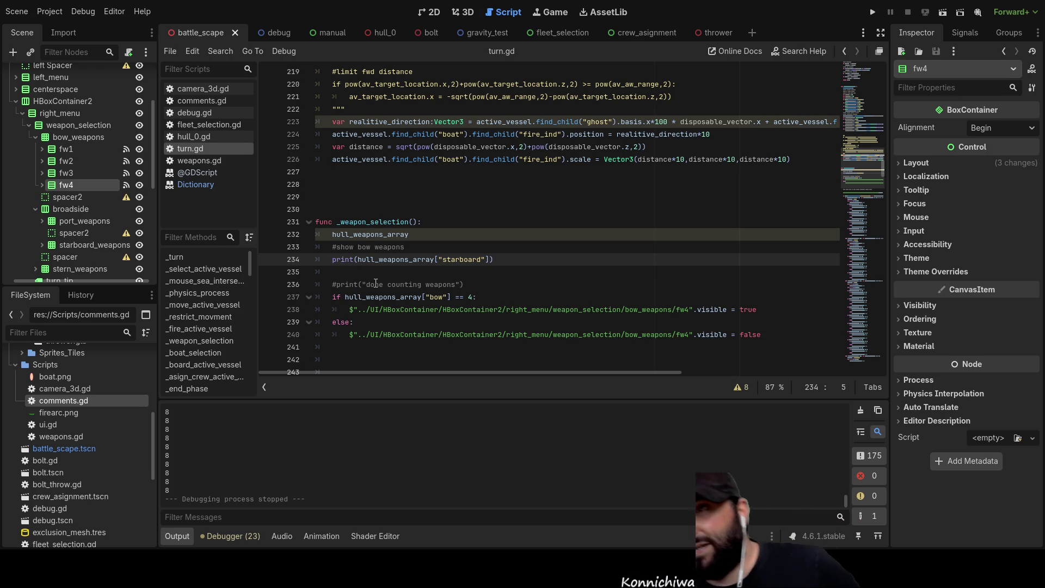
pyautogui.press('Return')
pyautogui.press('Up')
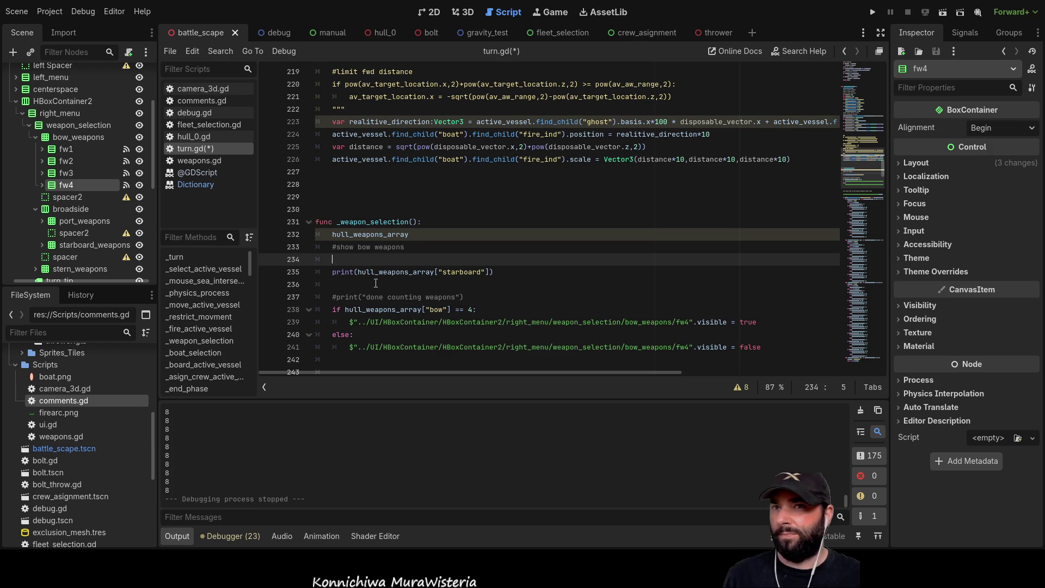
pyautogui.moveTo(884, 165); pyautogui.dragTo(902, 69)
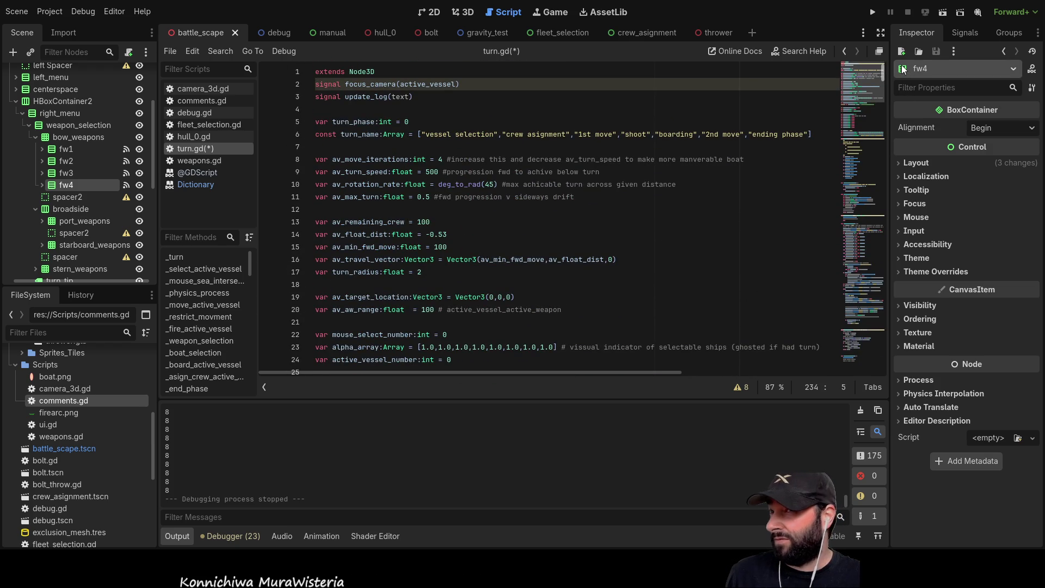
pyautogui.moveTo(902, 69); pyautogui.dragTo(899, 86)
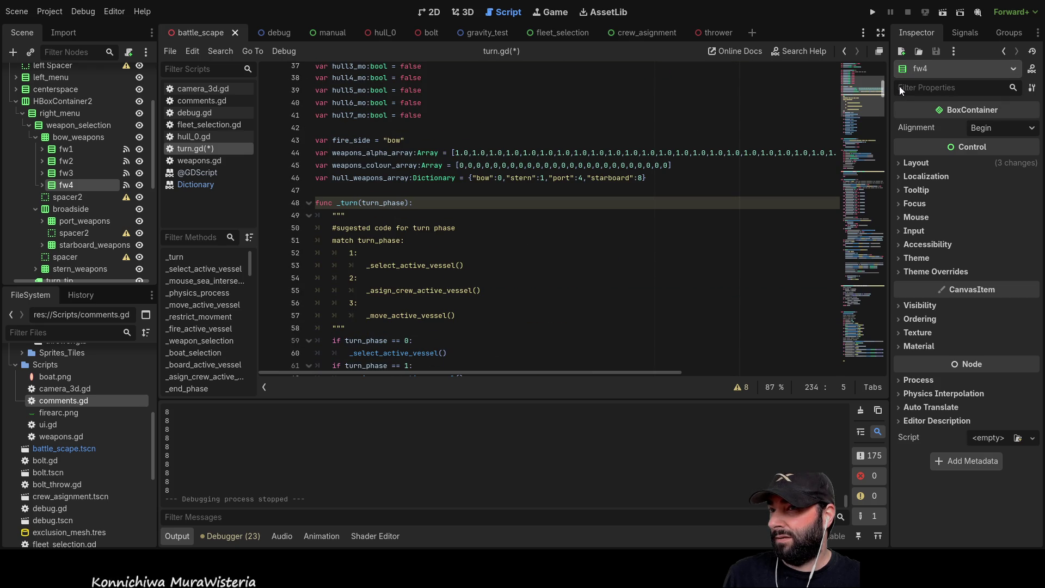
pyautogui.doubleClick(500, 177)
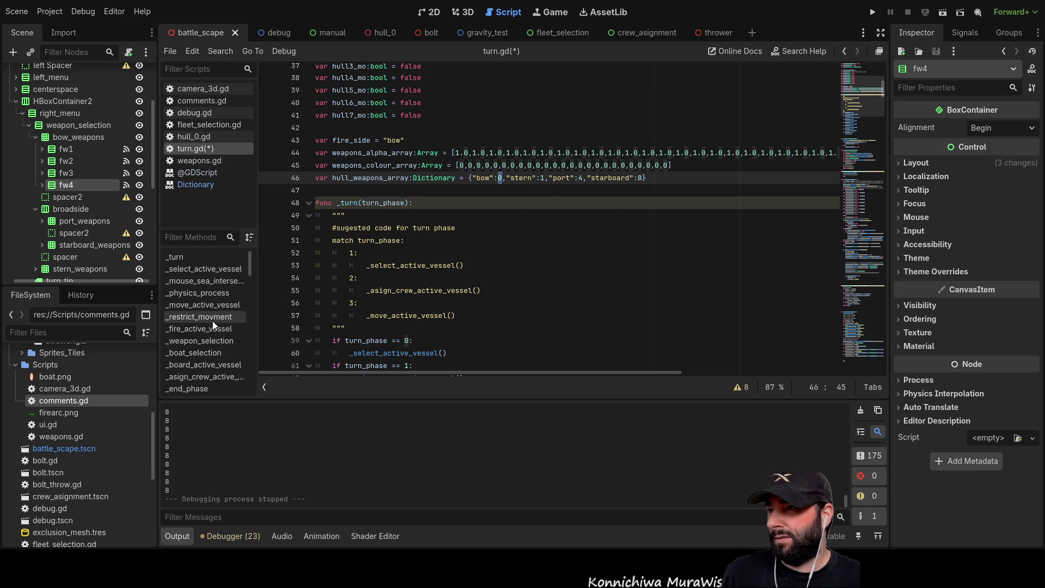
pyautogui.click(207, 341)
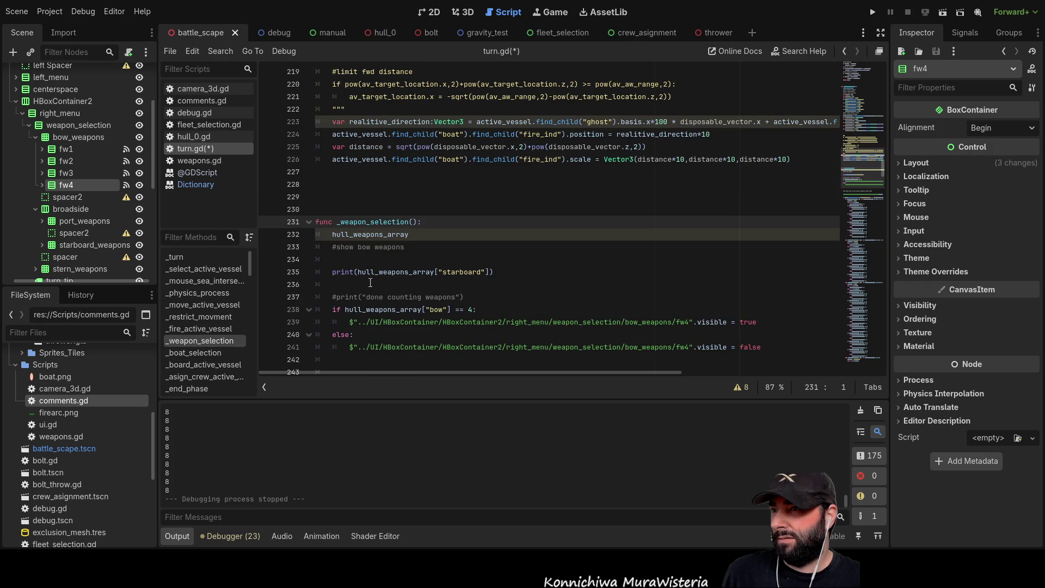
# Write a 'for x in hull_weapons_array["starboard"]' loop header on the blank line
pyautogui.click(381, 259)
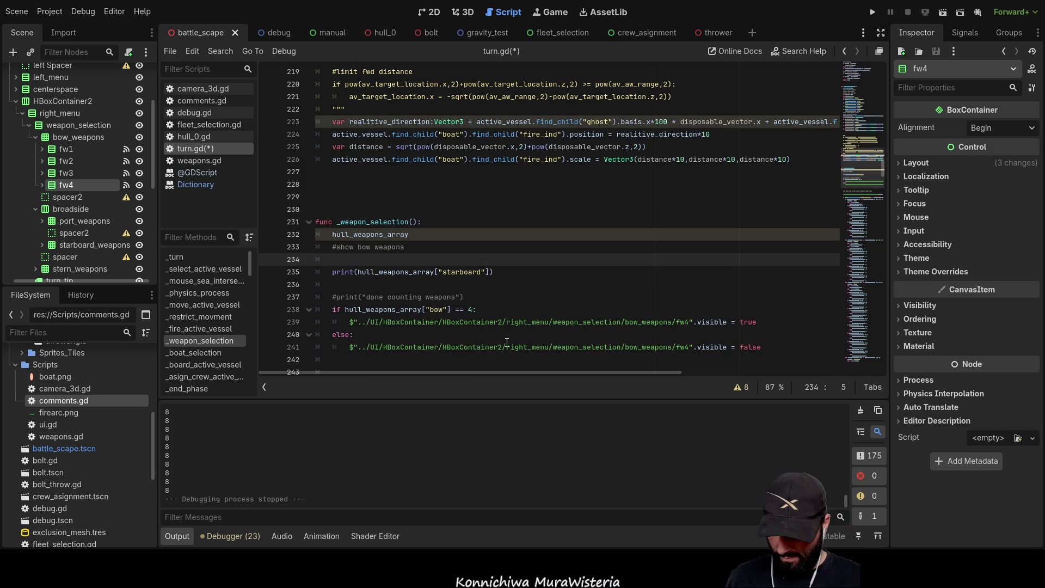
pyautogui.write('for ')
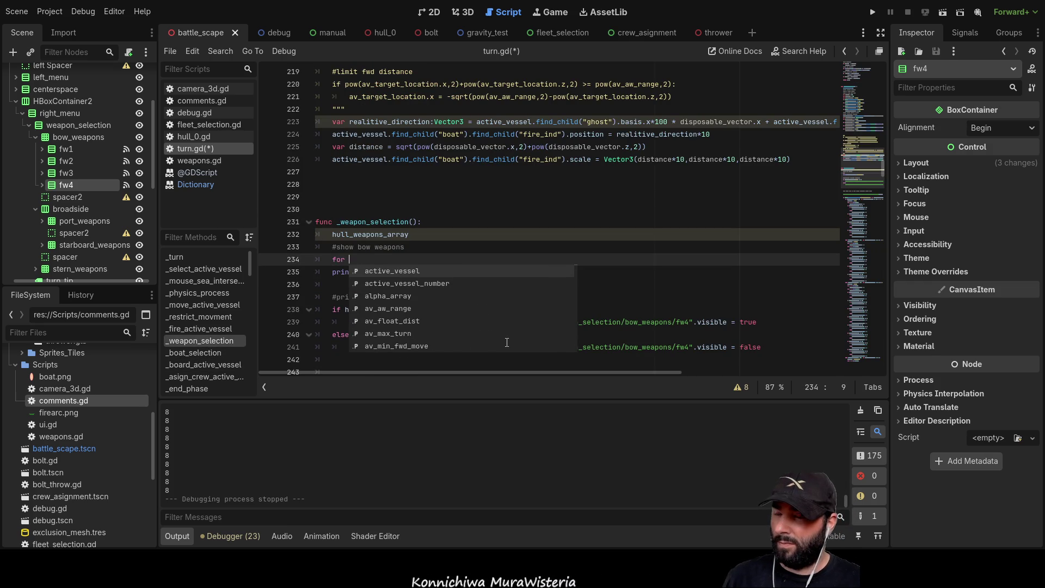
pyautogui.write('x in')
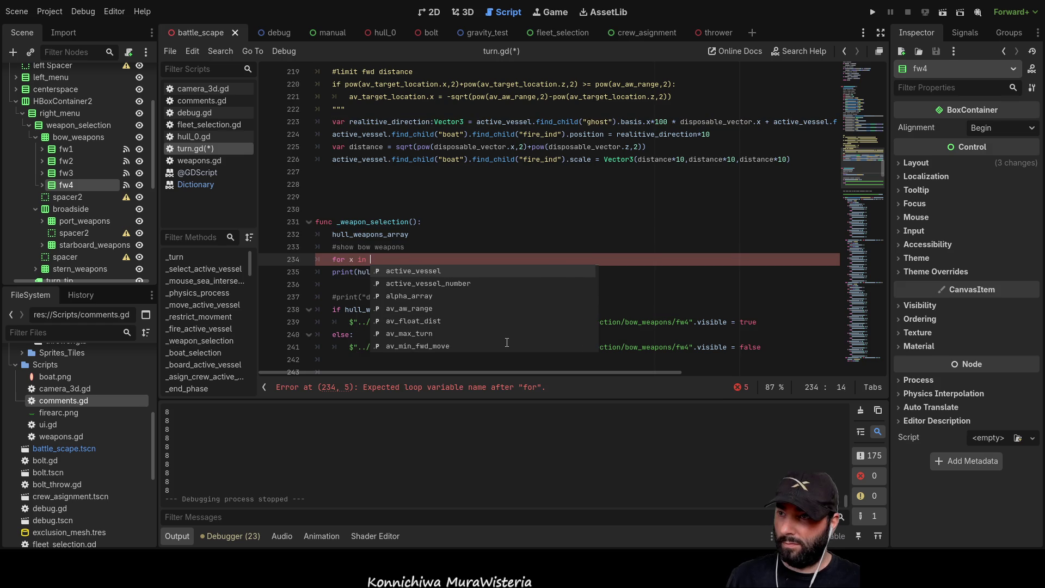
pyautogui.press('Escape')
pyautogui.moveTo(493, 272); pyautogui.dragTo(358, 272)
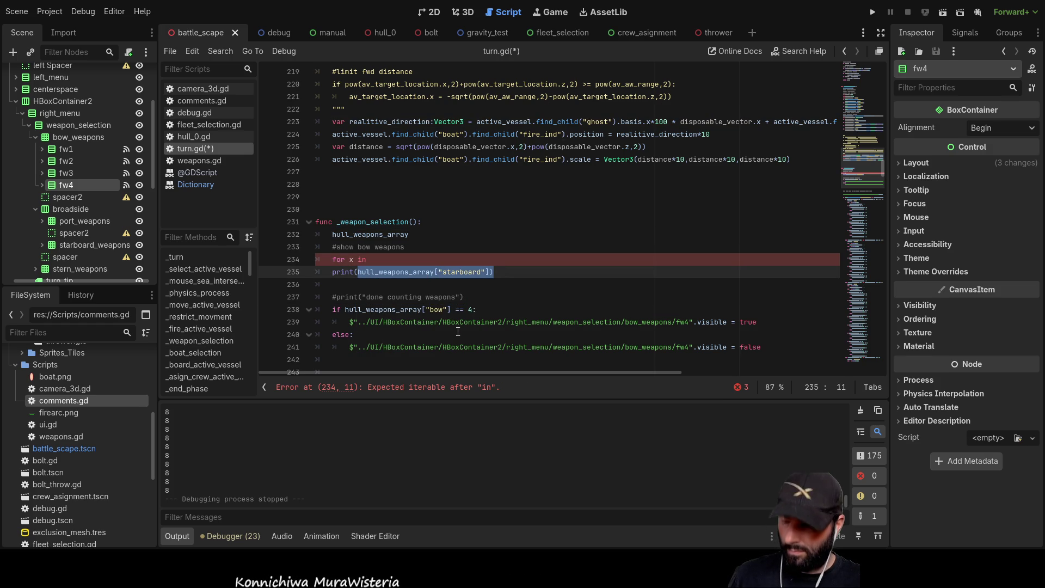
pyautogui.hotkey('ctrl', 'c')
pyautogui.press('Up')
pyautogui.press('End')
pyautogui.hotkey('ctrl', 'v')
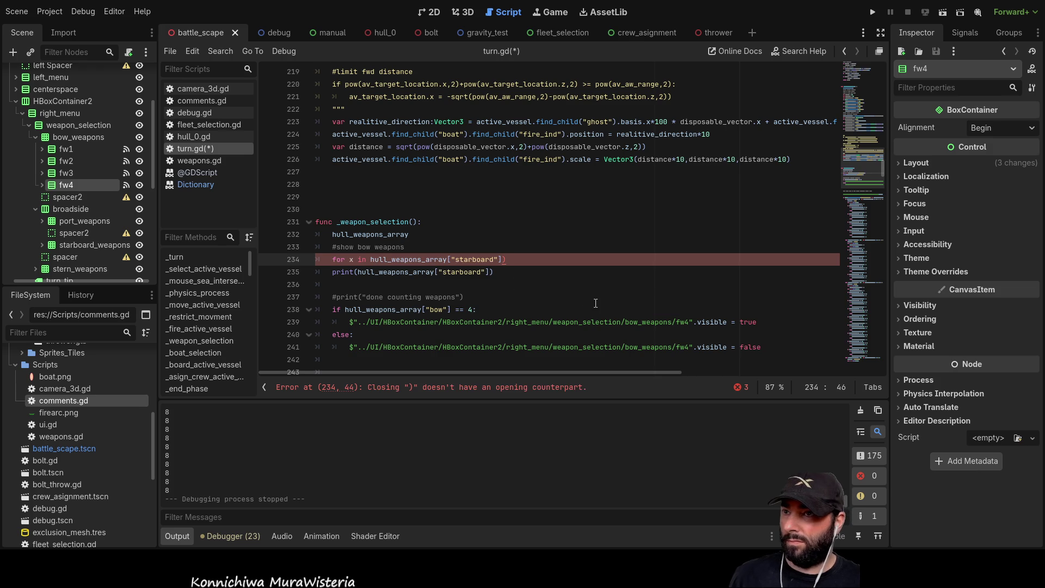
pyautogui.press('BackSpace')
# Give the loop an indented print("hello") body and comment out the old starboard print
pyautogui.press('Return')
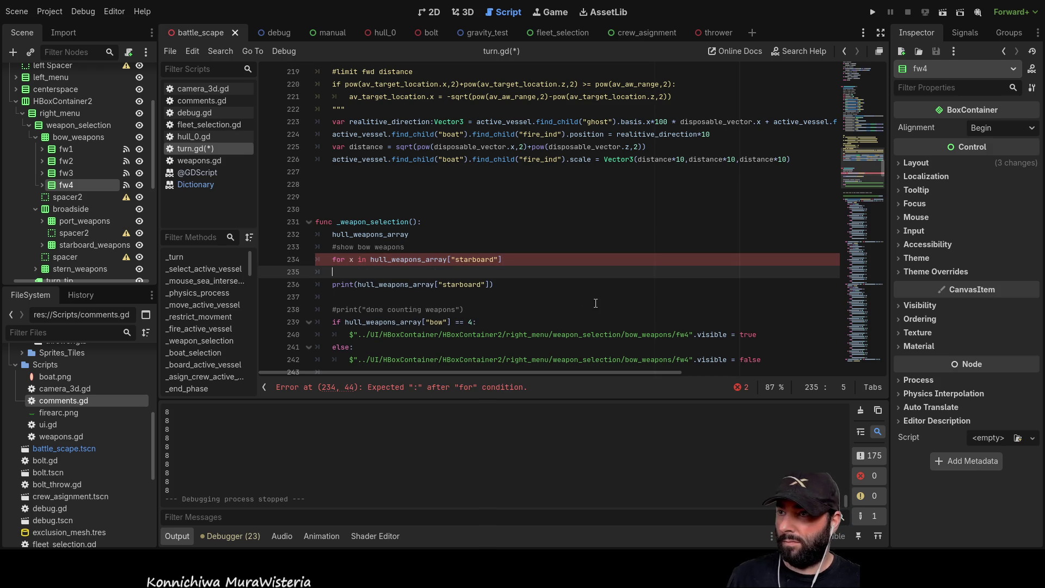
pyautogui.write('print')
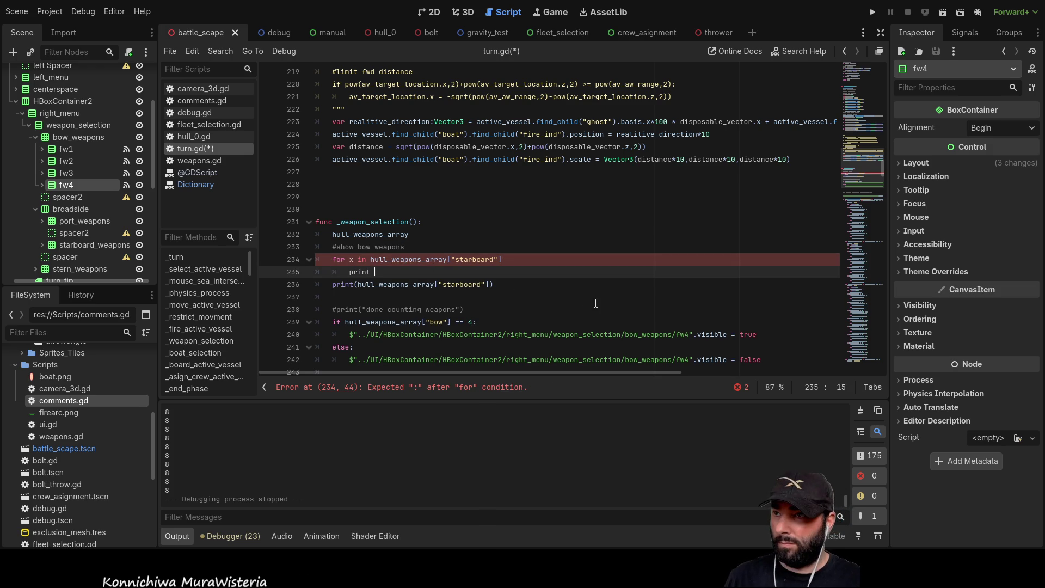
pyautogui.write('(""')
pyautogui.press('Left')
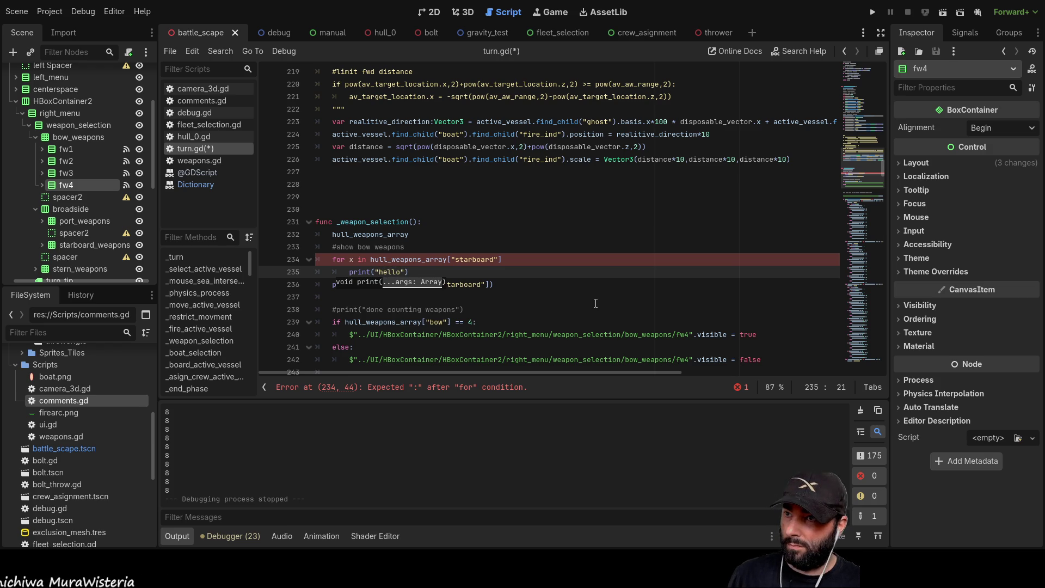
pyautogui.click(512, 260)
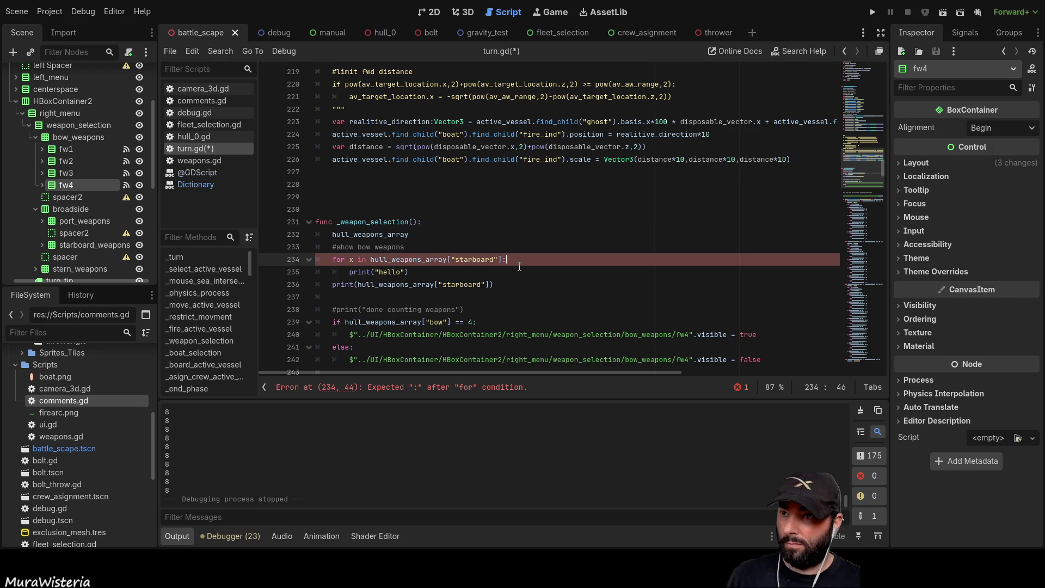
pyautogui.press('Down')
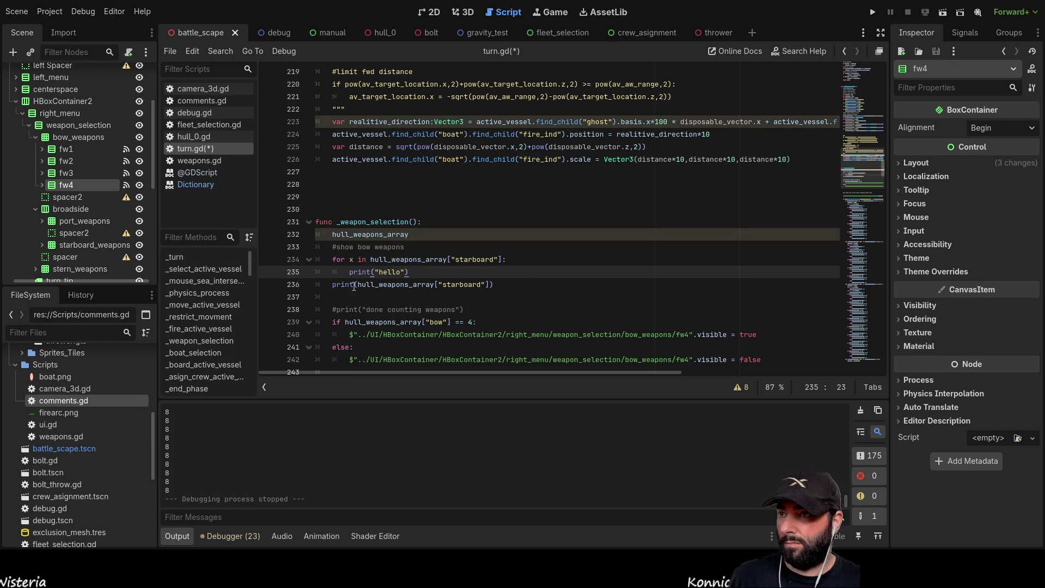
pyautogui.click(335, 283)
pyautogui.write('#')
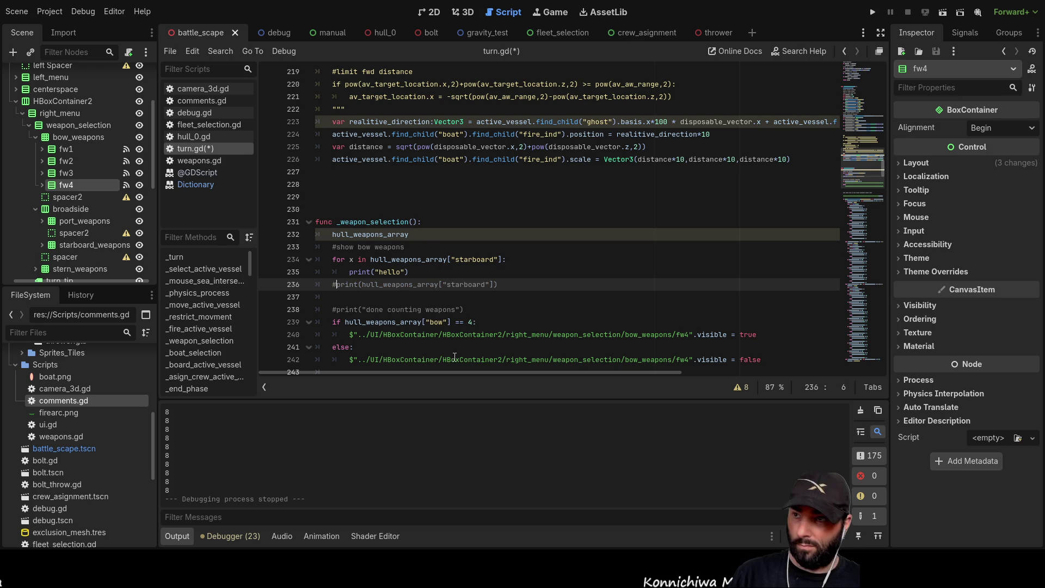
# Test-run the loop, then add a print("done") line after the starboard loop
pyautogui.click(873, 12)
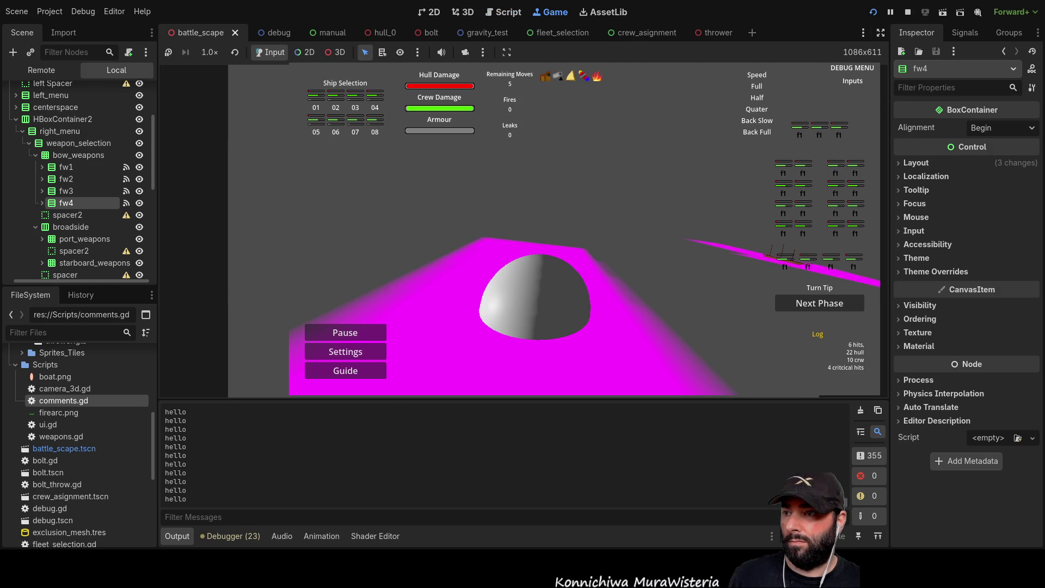
pyautogui.click(907, 12)
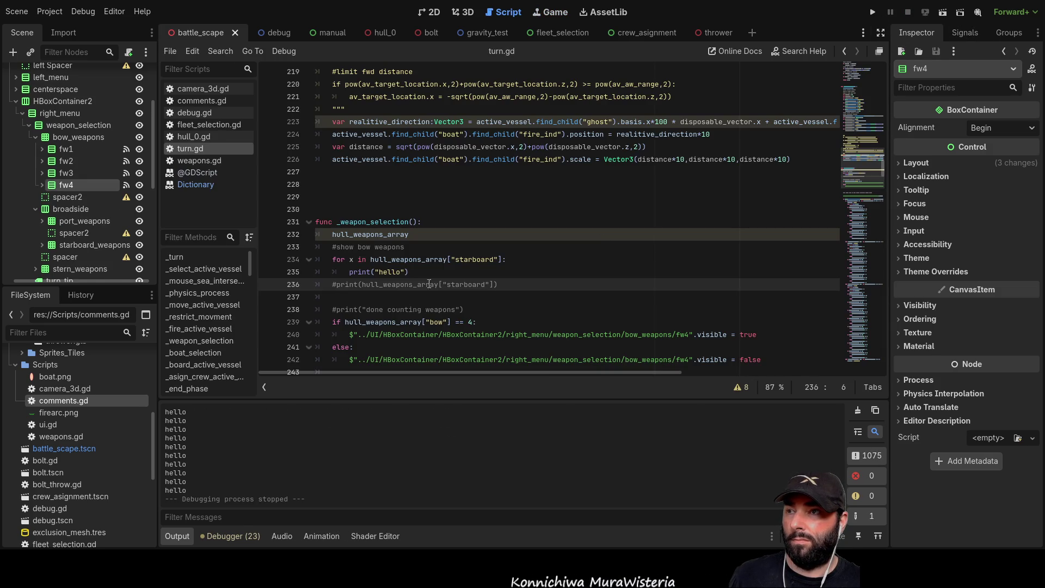
pyautogui.click(333, 284)
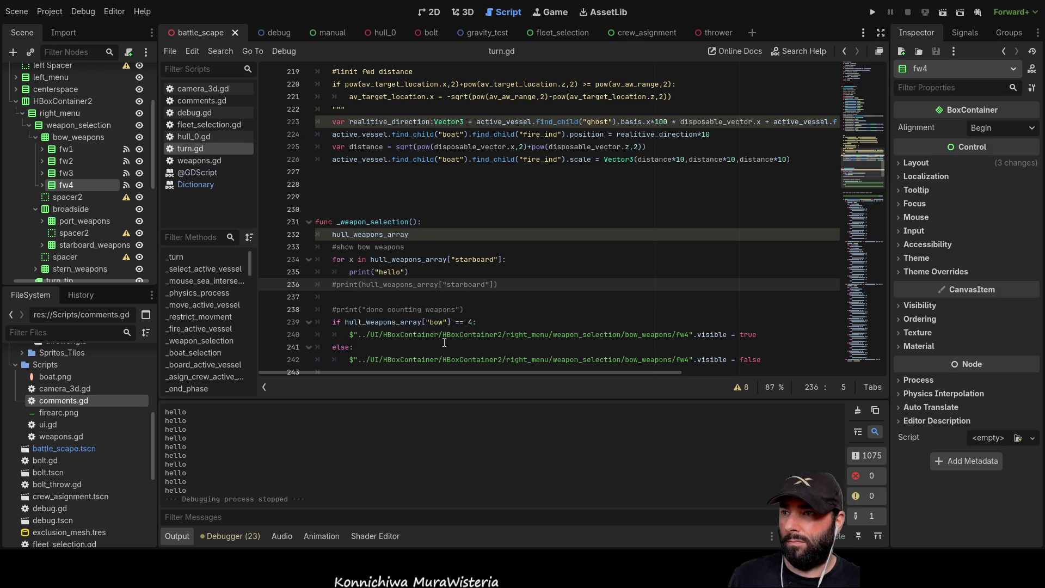
pyautogui.press('Return')
pyautogui.press('Up')
pyautogui.write('print')
pyautogui.press('Return')
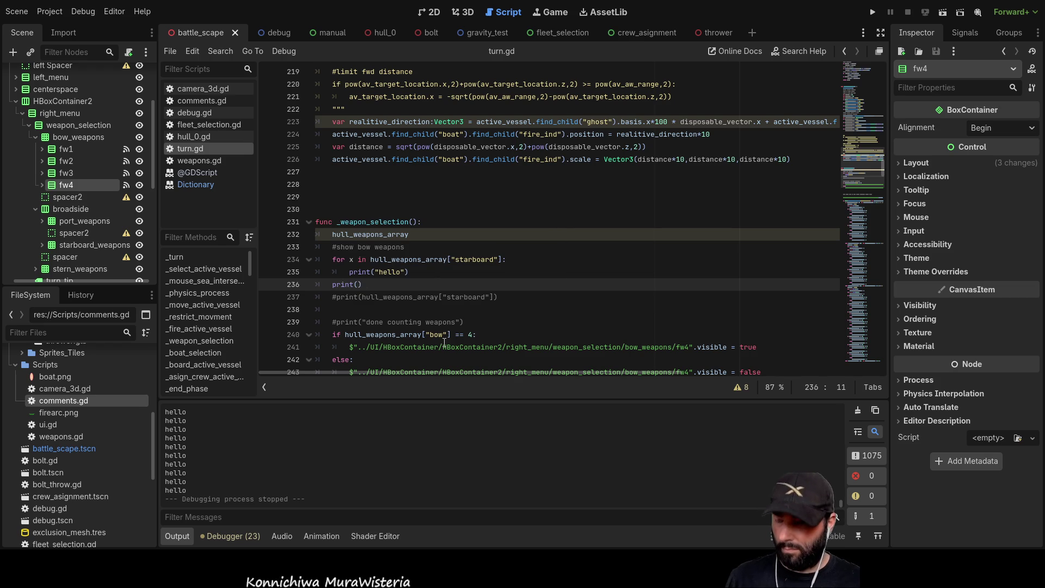
pyautogui.write('"done')
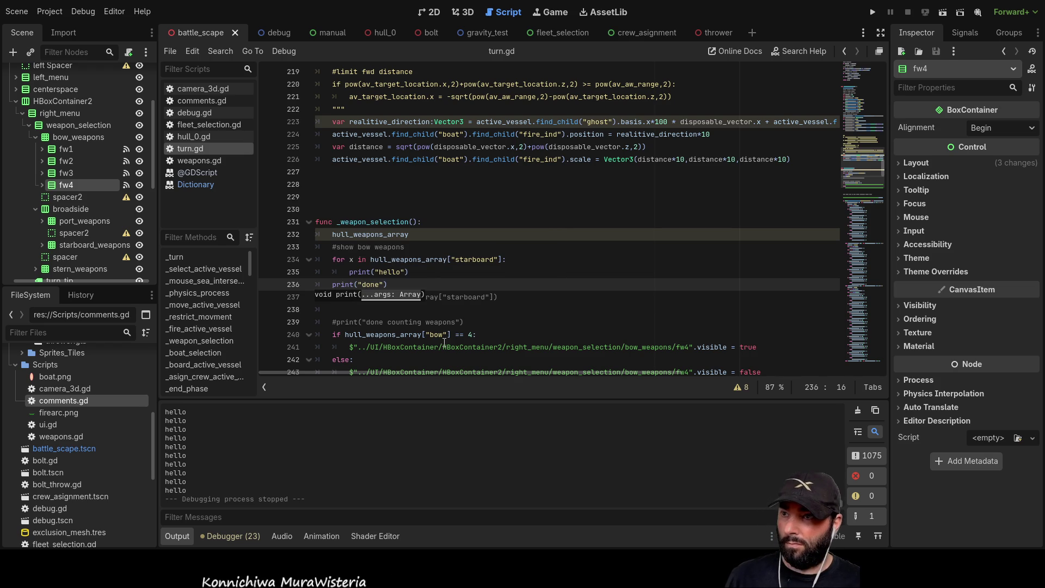
# Rerun with F5 and stop with F8 to see "hello" lines ending with "done"
pyautogui.press('F5')
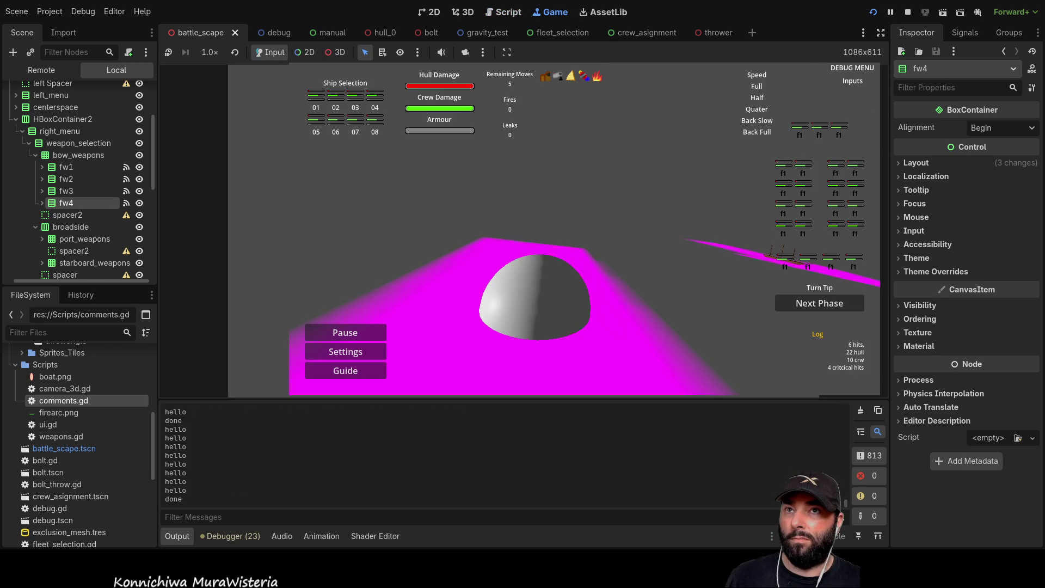
pyautogui.press('F8')
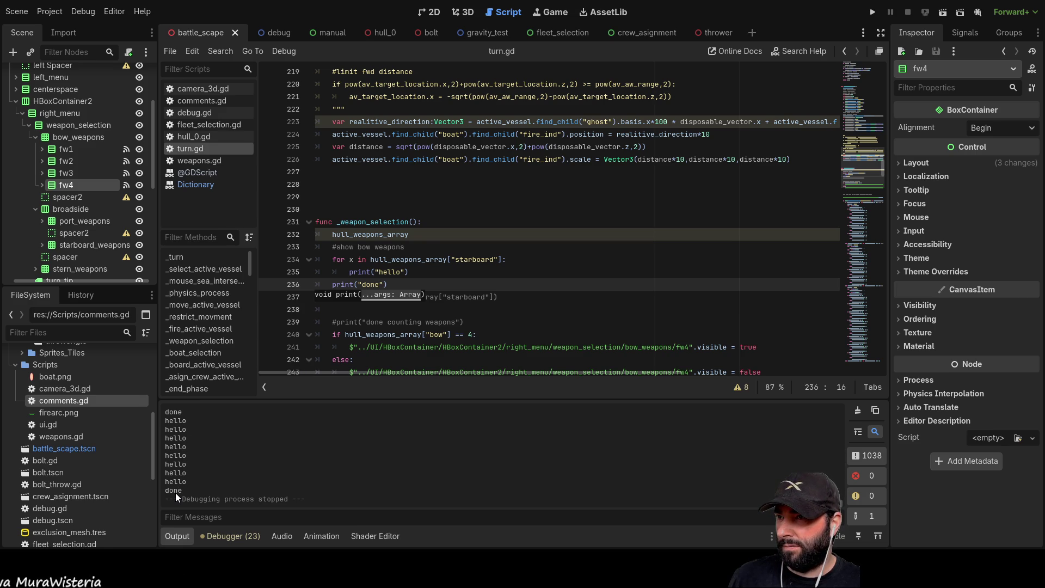
pyautogui.scroll(1, 177, 481)
pyautogui.scroll(3, 216, 460)
pyautogui.scroll(-3, 191, 450)
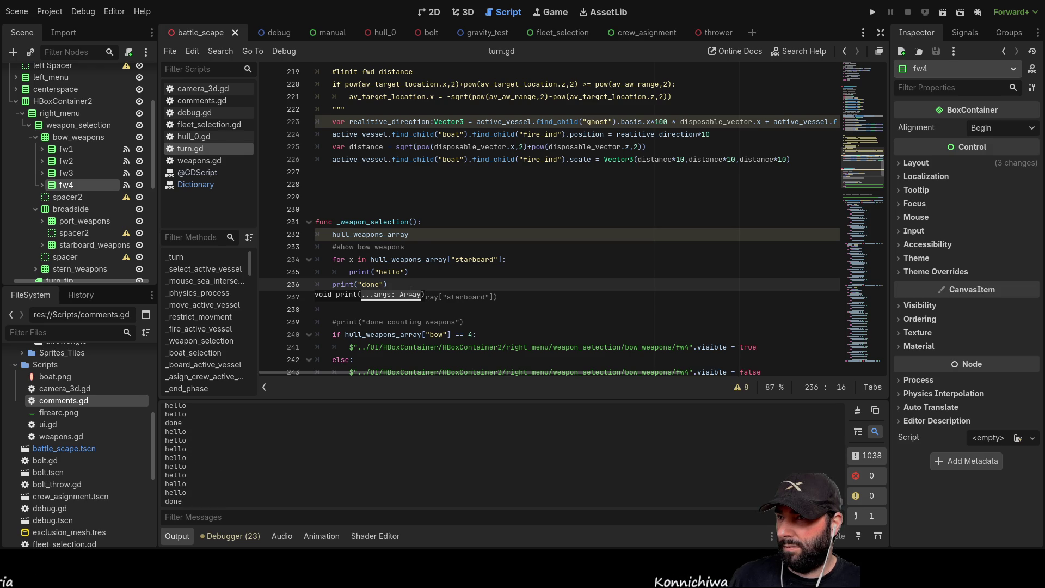
# Select the starboard for loop header and return to the start of that line
pyautogui.moveTo(410, 272); pyautogui.dragTo(342, 275)
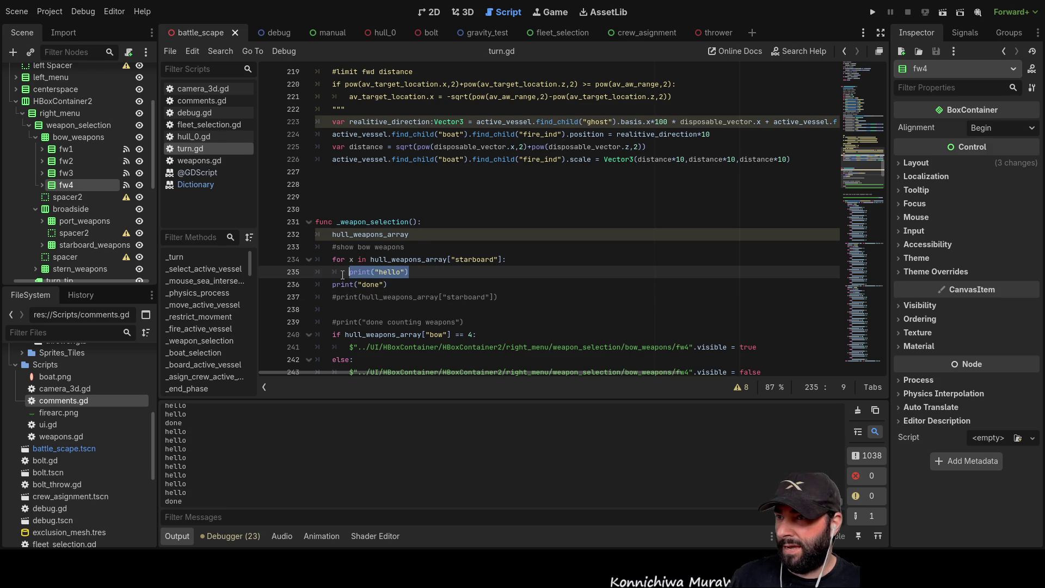
pyautogui.doubleClick(351, 259)
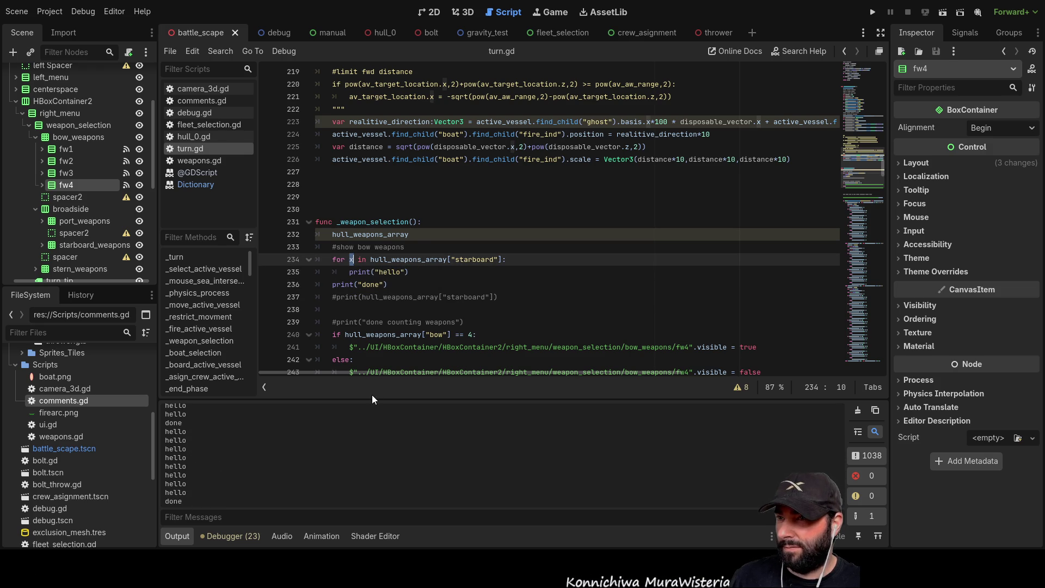
pyautogui.click(348, 272)
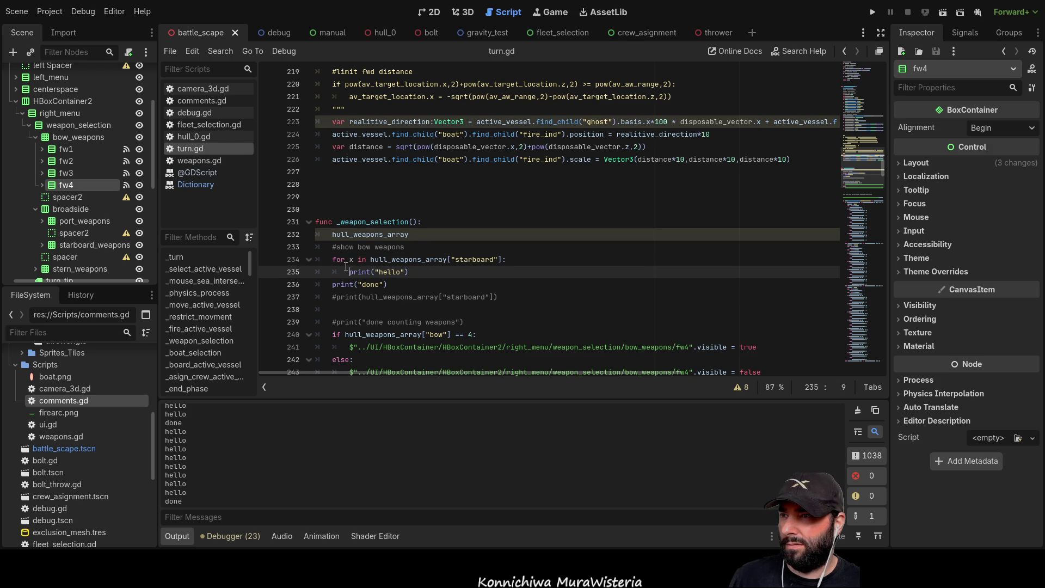
pyautogui.moveTo(332, 259); pyautogui.dragTo(508, 259)
pyautogui.hotkey('ctrl', 'c')
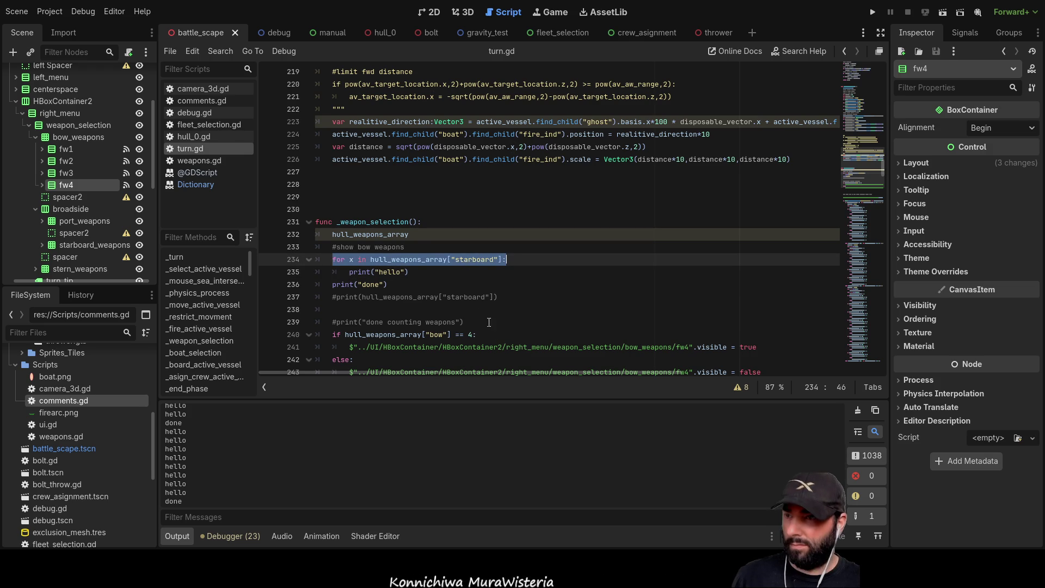
pyautogui.click(344, 255)
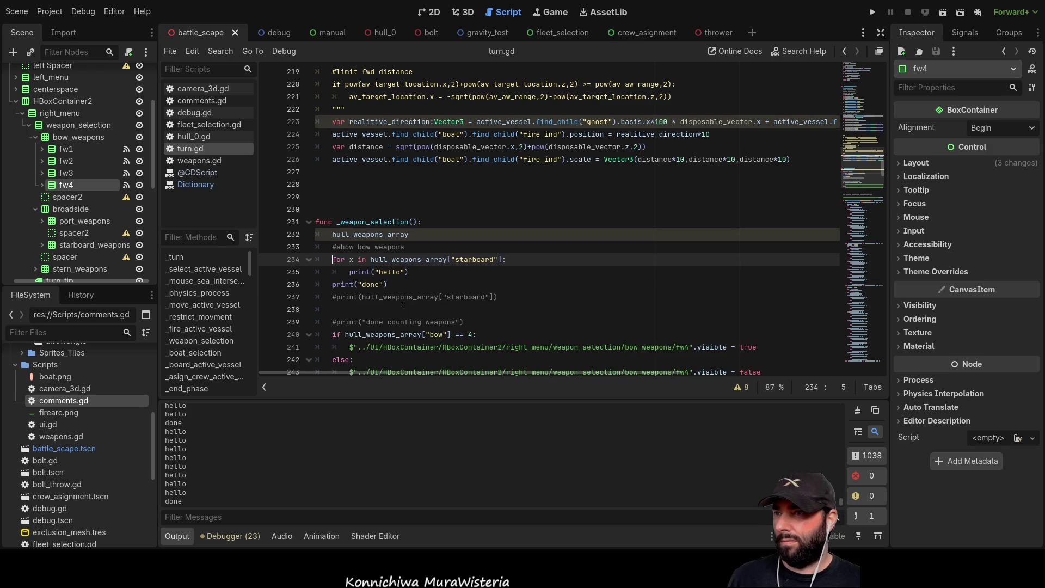
# Paste three copies of the for loop header above the starboard loop
pyautogui.press('Return')
pyautogui.press('Return')
pyautogui.press('Return')
pyautogui.press('Up')
pyautogui.press('Up')
pyautogui.press('Up')
pyautogui.hotkey('ctrl', 'v')
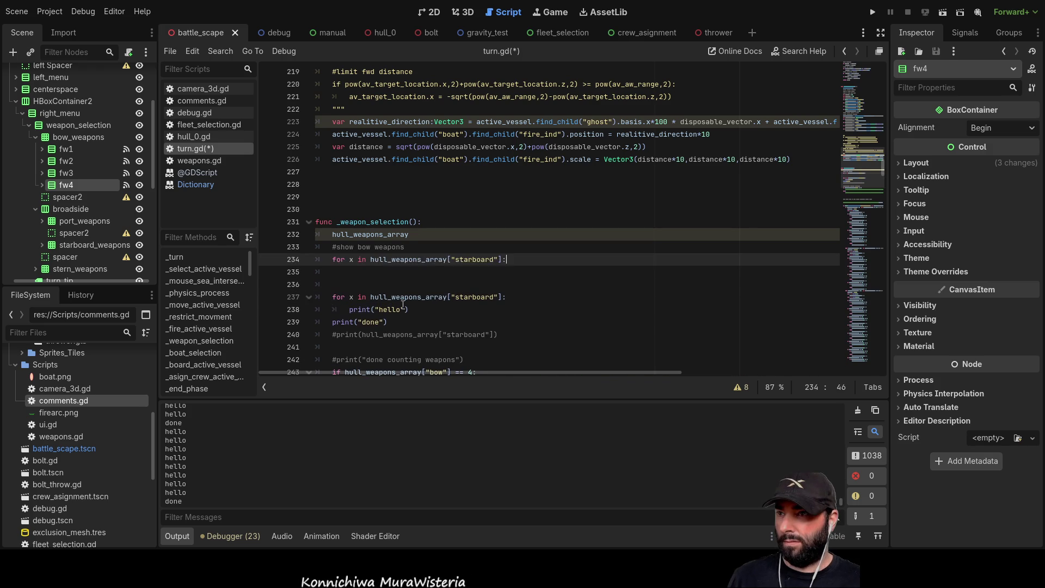
pyautogui.press('Return')
pyautogui.hotkey('ctrl', 'v')
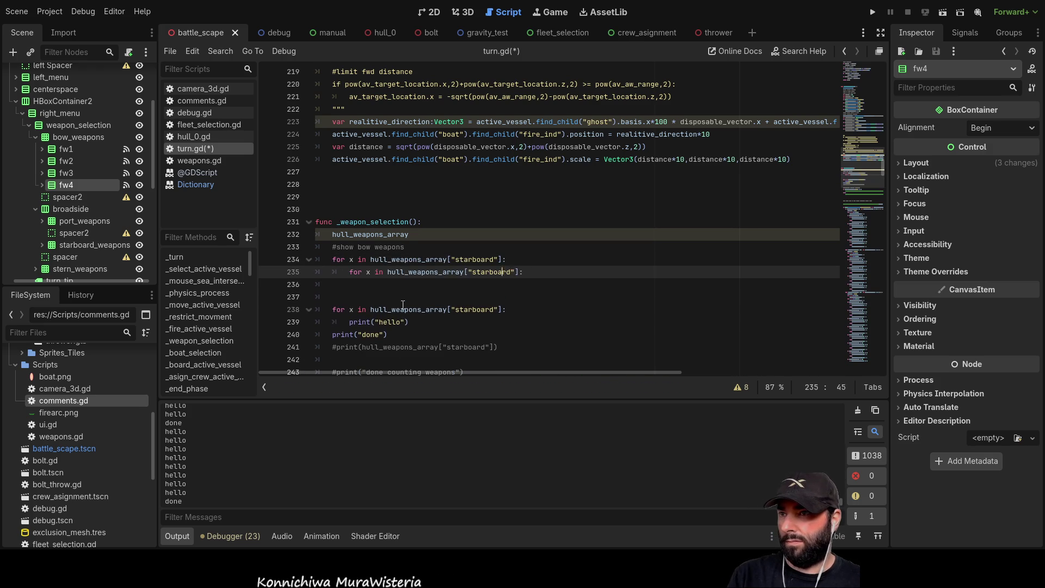
pyautogui.press('Home')
pyautogui.hotkey('shift', 'Tab')
pyautogui.press('Down')
pyautogui.hotkey('ctrl', 'v')
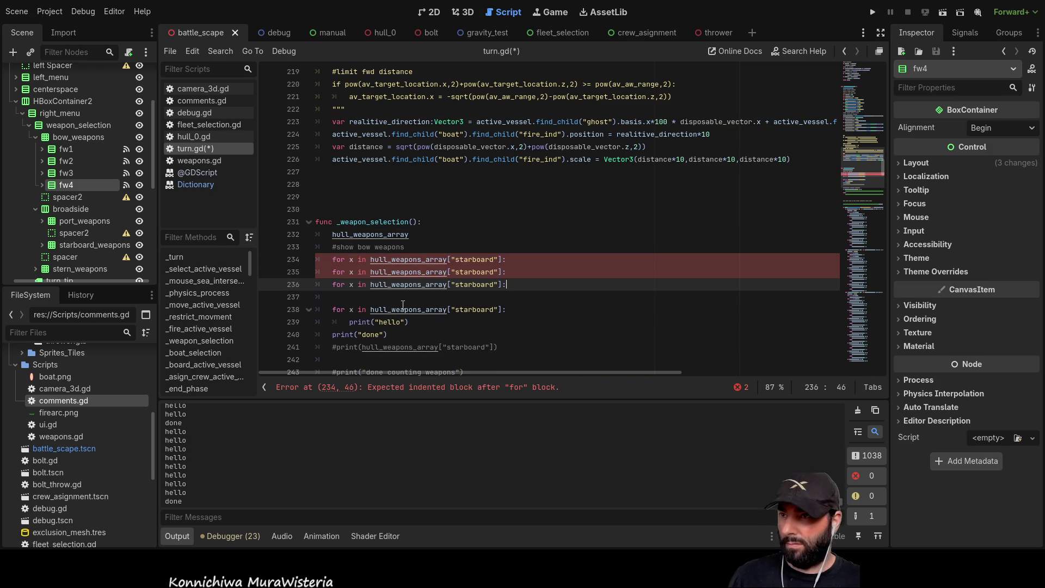
pyautogui.press('Up')
pyautogui.press('Left')
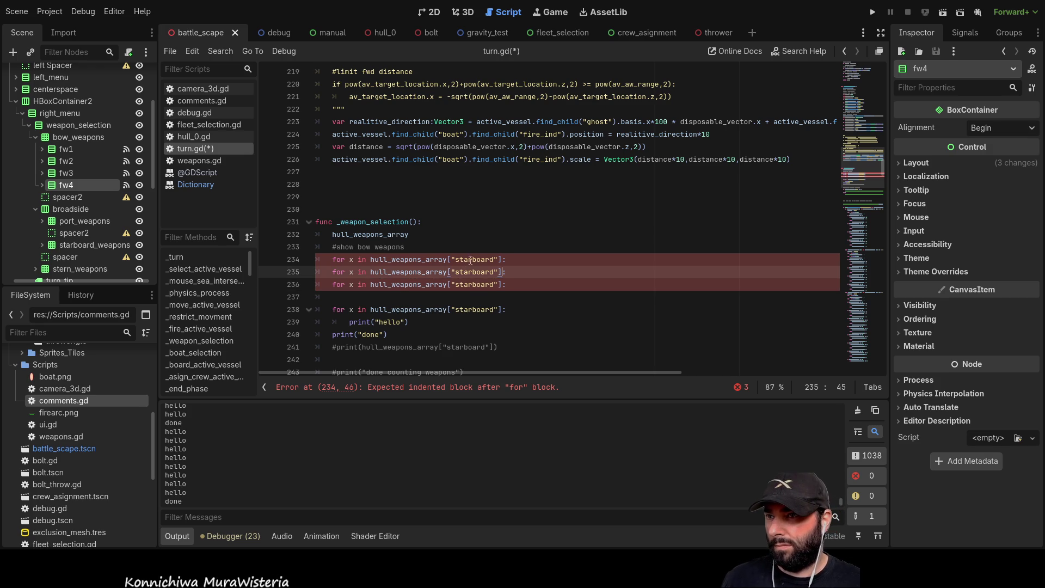
# Change the copied loops' keys to "bow", "stern" and "port", removing the stray blank line
pyautogui.doubleClick(470, 260)
pyautogui.write('bow')
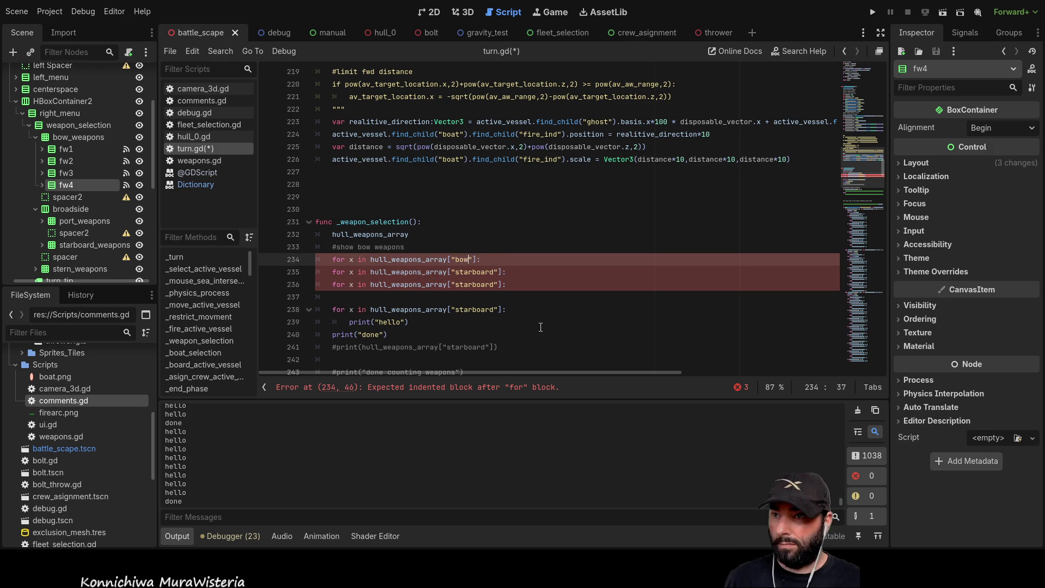
pyautogui.click(474, 272)
pyautogui.doubleClick(474, 272)
pyautogui.write('stern')
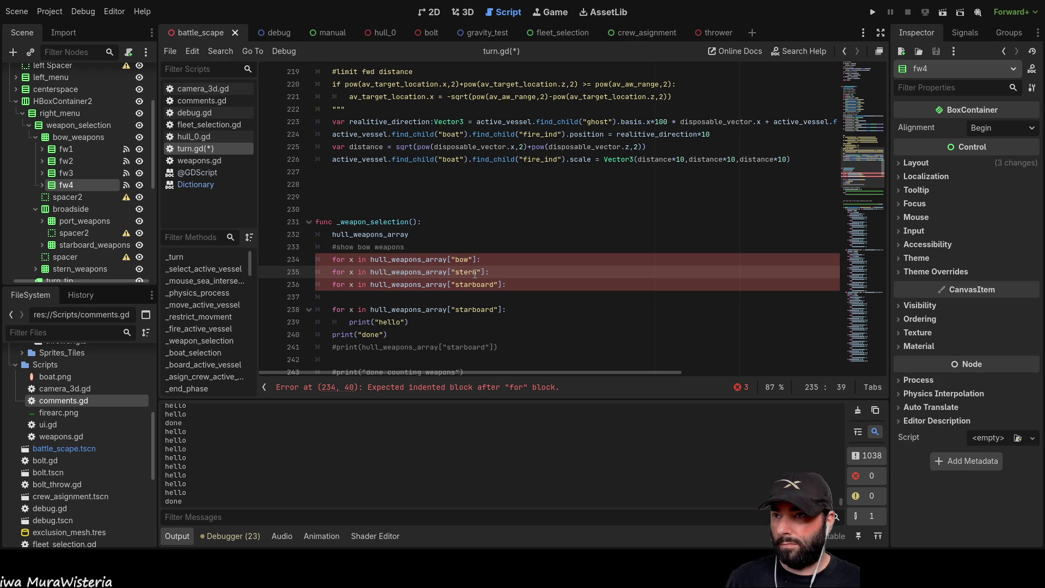
pyautogui.doubleClick(469, 286)
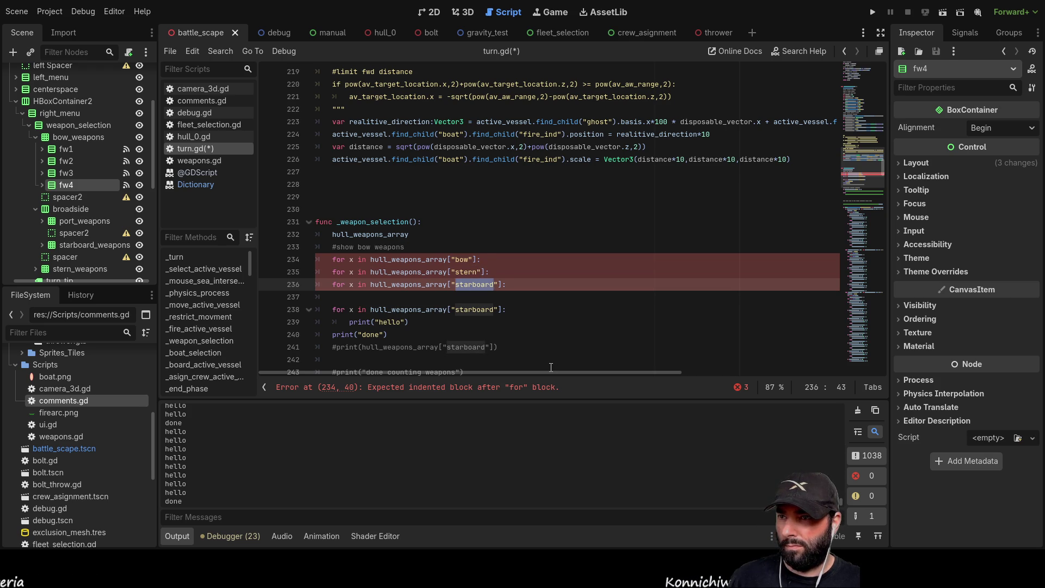
pyautogui.write('por')
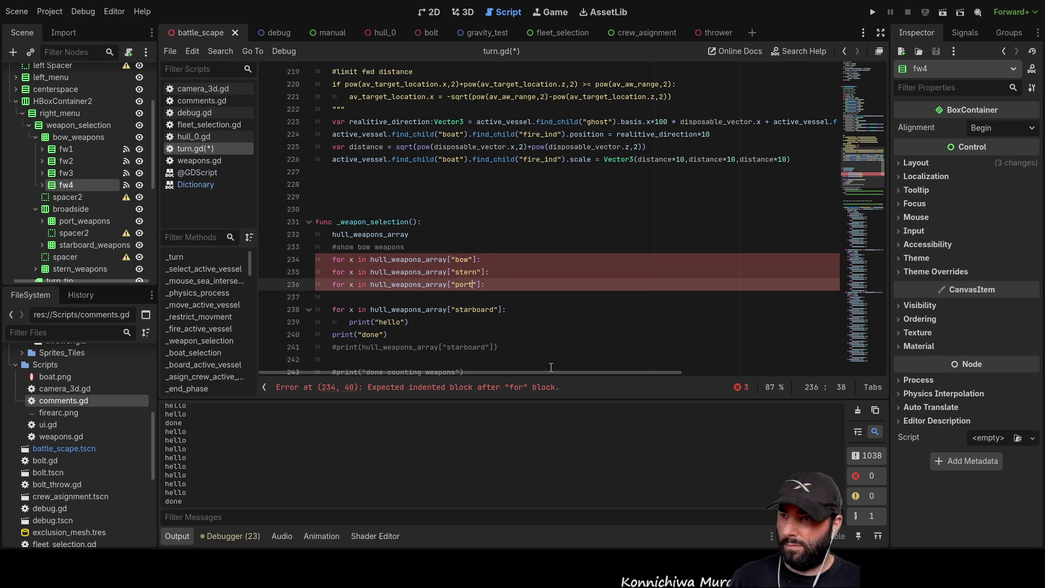
pyautogui.press('Down')
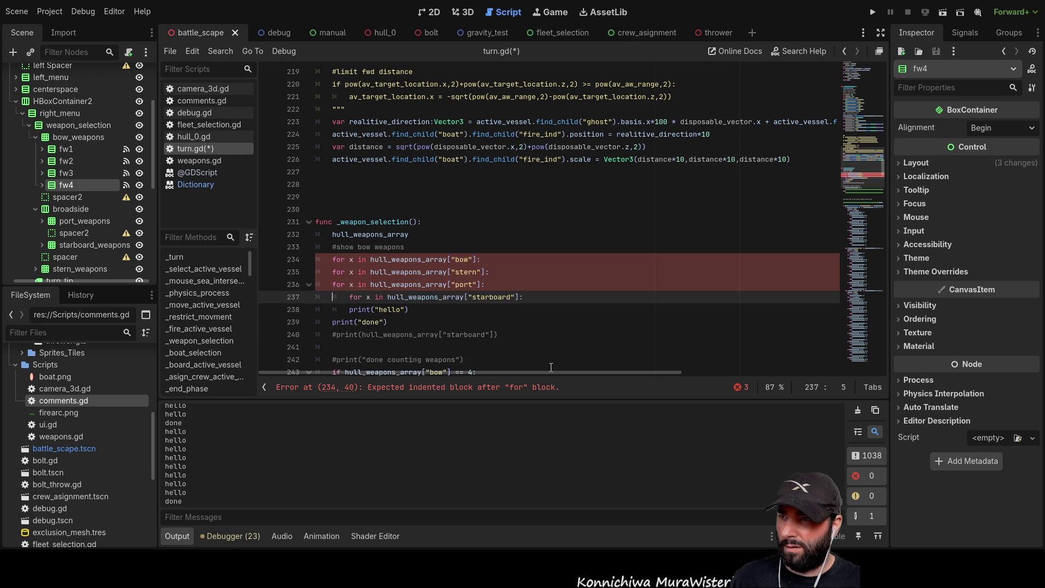
pyautogui.hotkey('alt', 'Up')
# Rejoin the split stern line, add empty bodies under each loop, and start print() in bow
pyautogui.press('BackSpace')
pyautogui.press('BackSpace')
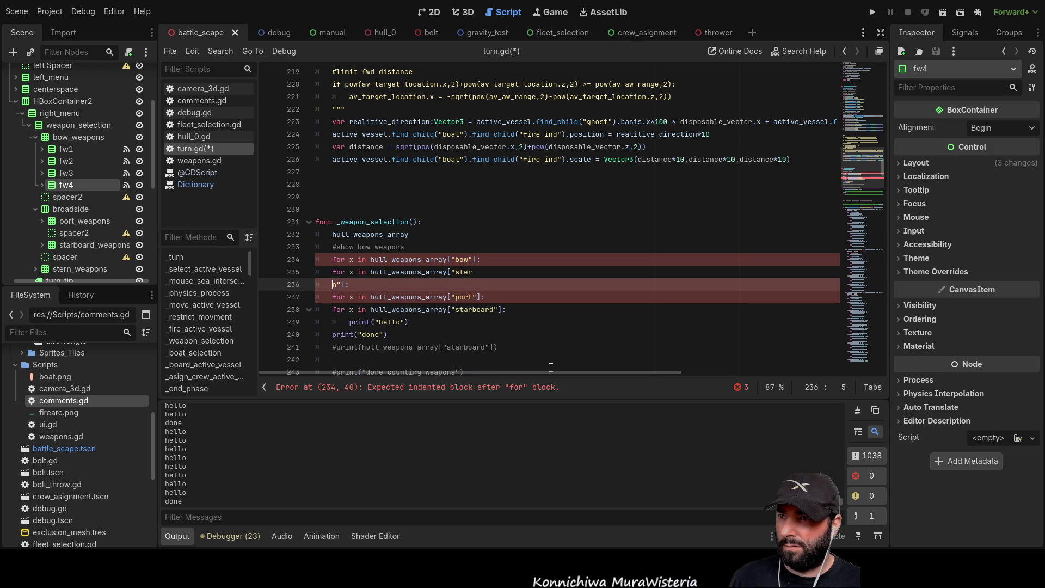
pyautogui.press('Left')
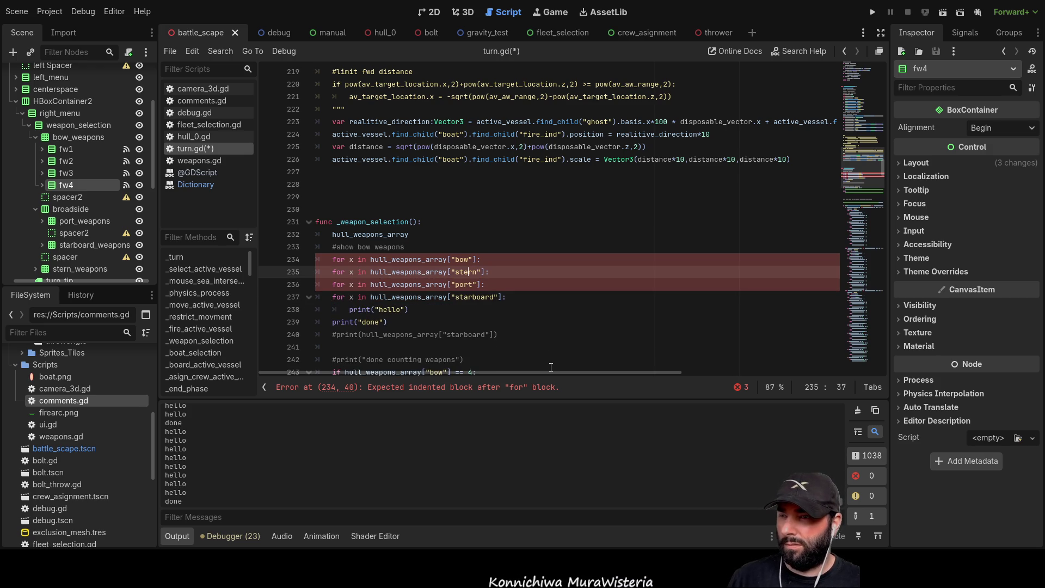
pyautogui.press('Home')
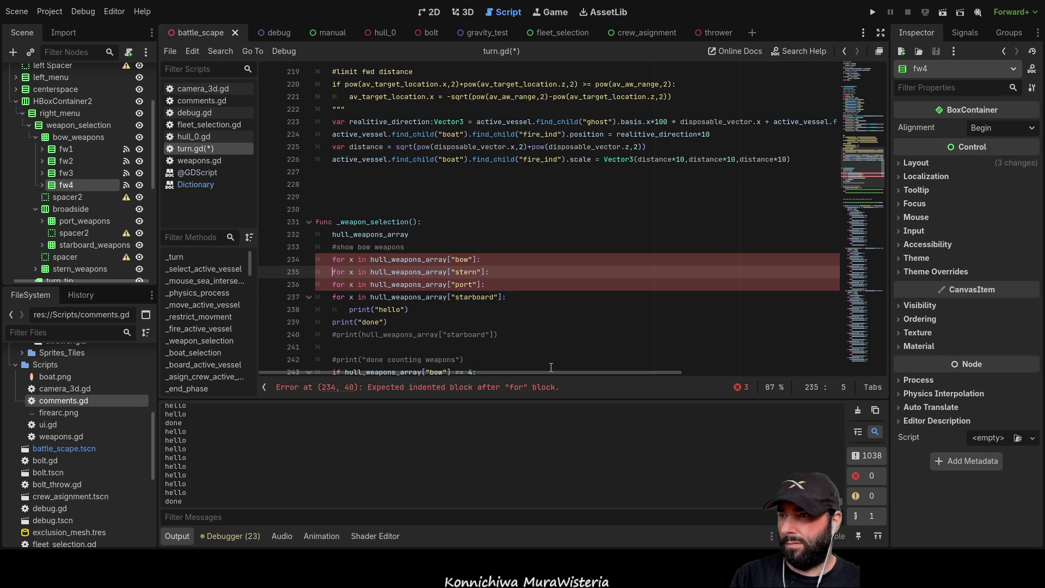
pyautogui.press('Return')
pyautogui.press('Down')
pyautogui.press('Return')
pyautogui.press('Down')
pyautogui.press('Return')
pyautogui.press('Up')
pyautogui.press('Up')
pyautogui.press('Up')
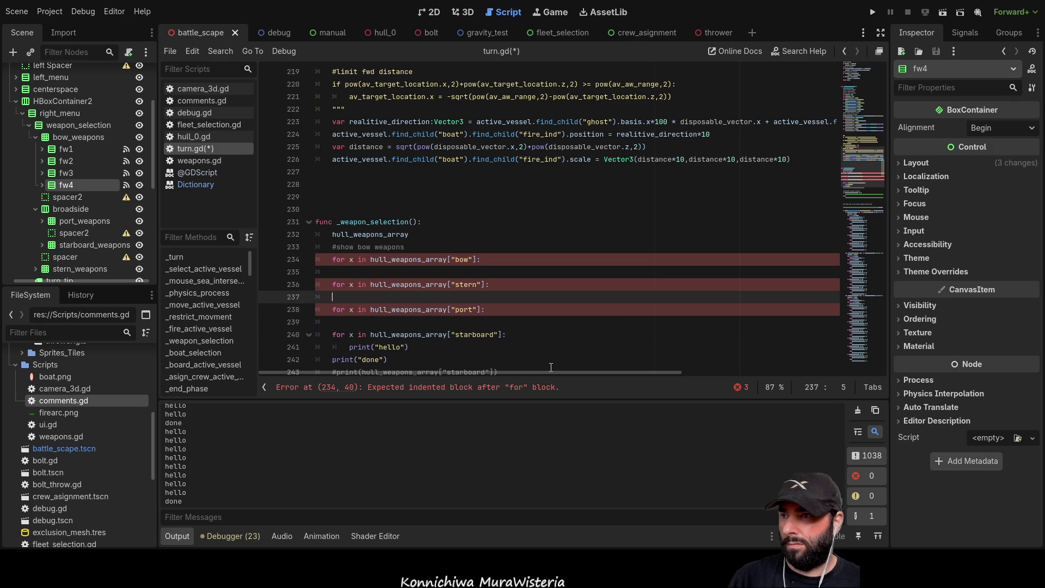
pyautogui.write('prin')
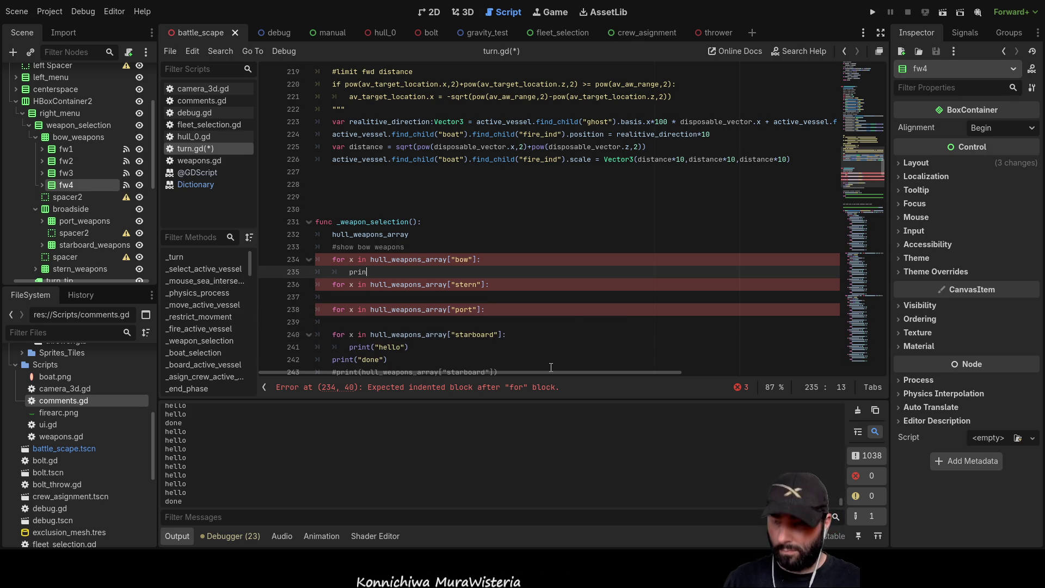
pyautogui.write('t()')
# Make the bow loop print "bow" and the stern loop print "stern"
pyautogui.press('Left')
pyautogui.write('"bow')
pyautogui.click(467, 284)
pyautogui.moveTo(407, 271); pyautogui.dragTo(349, 272)
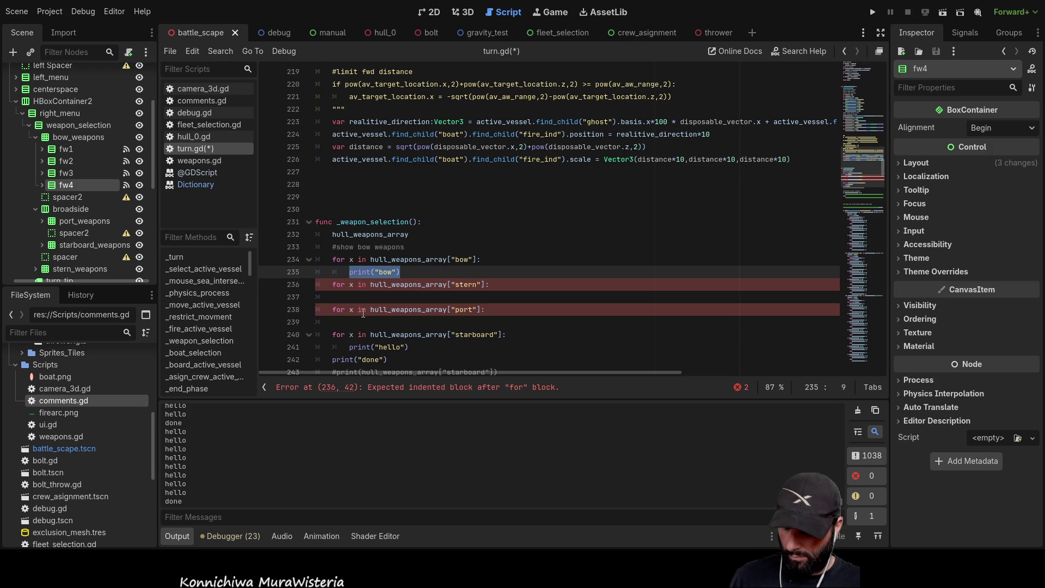
pyautogui.click(356, 296)
pyautogui.write('print("bow"')
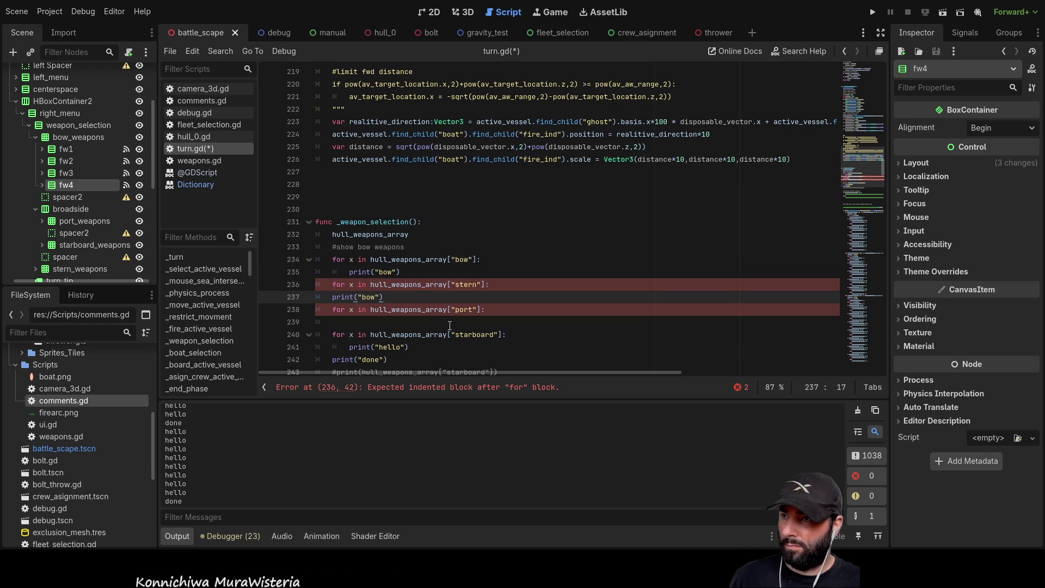
pyautogui.press('Tab')
pyautogui.press('Delete')
pyautogui.press('Delete')
pyautogui.press('Delete')
pyautogui.write('stern')
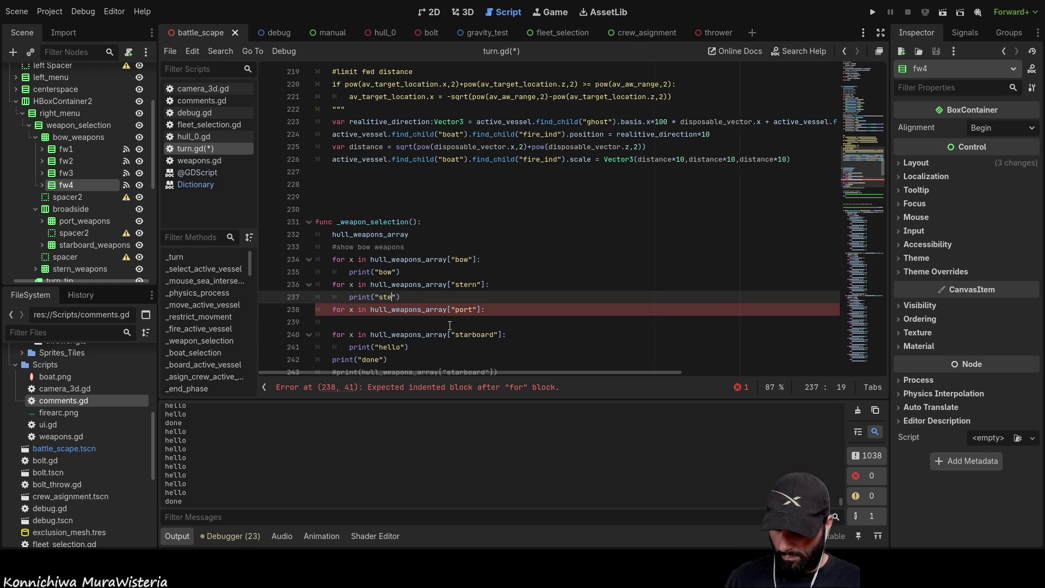
pyautogui.press('End')
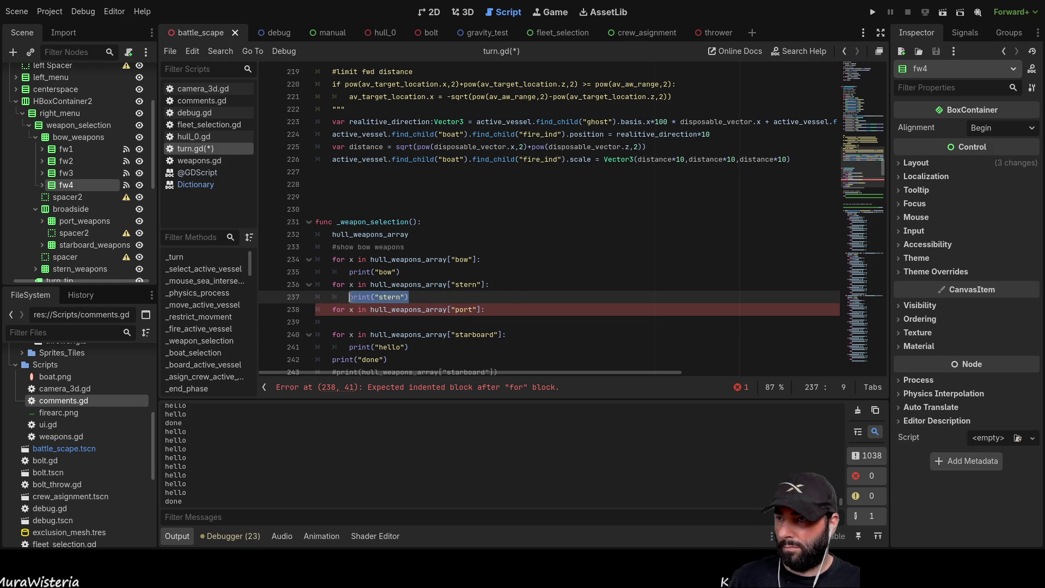
# Add print("port") to the port loop, change "hello" to "strarboard", and run the game
pyautogui.click(386, 331)
pyautogui.press('Up')
pyautogui.write('print("stern")')
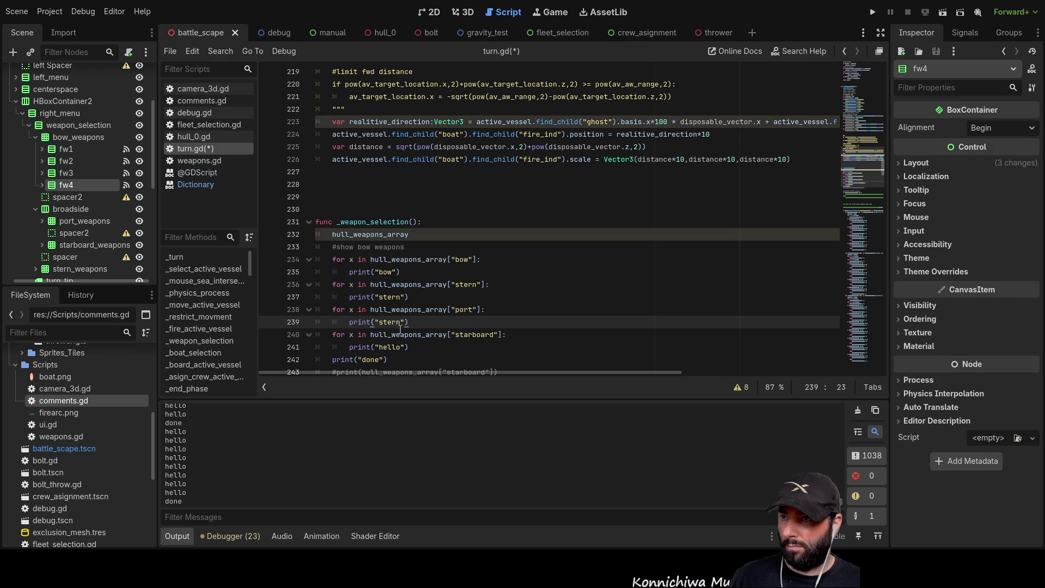
pyautogui.doubleClick(394, 324)
pyautogui.write('por')
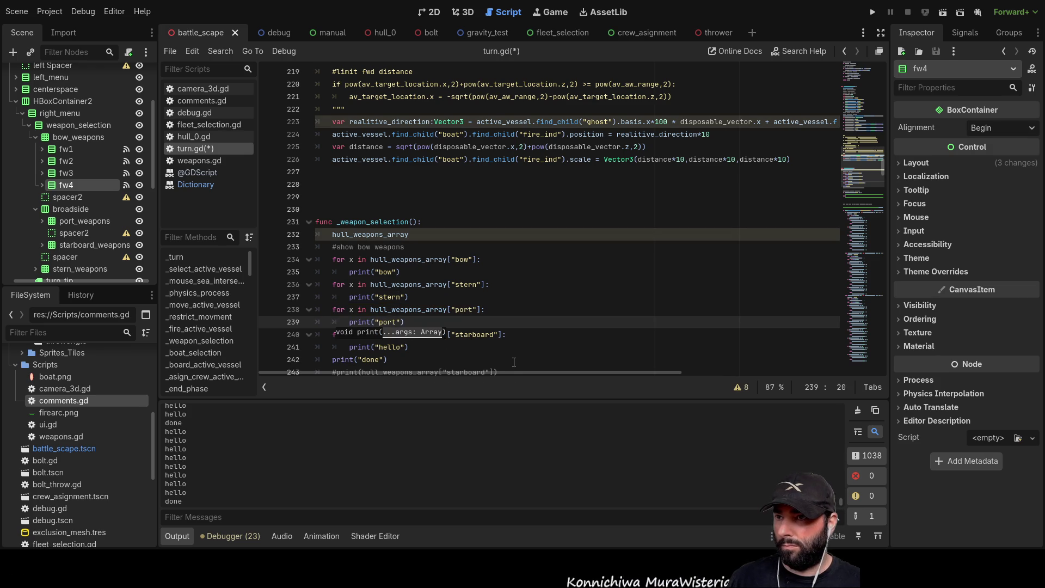
pyautogui.write('rt')
pyautogui.click(513, 361)
pyautogui.doubleClick(388, 347)
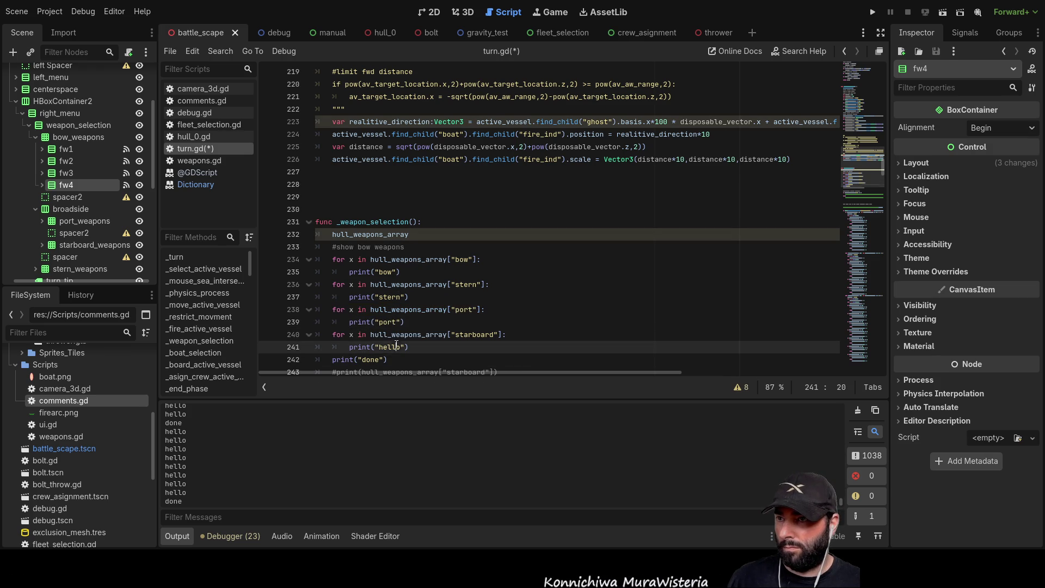
pyautogui.write('s')
pyautogui.write('tra')
pyautogui.write('rboard')
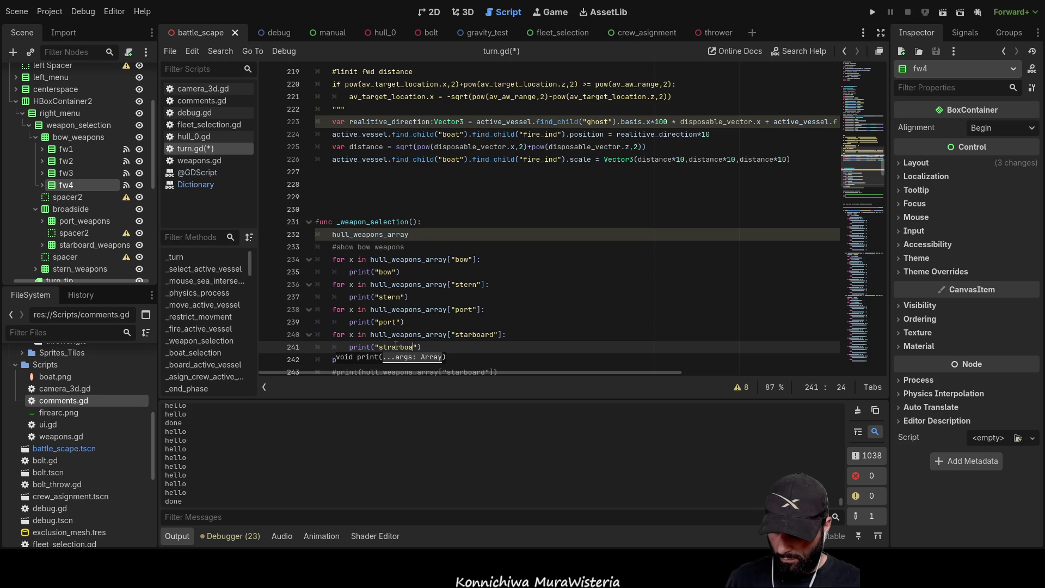
pyautogui.press('End')
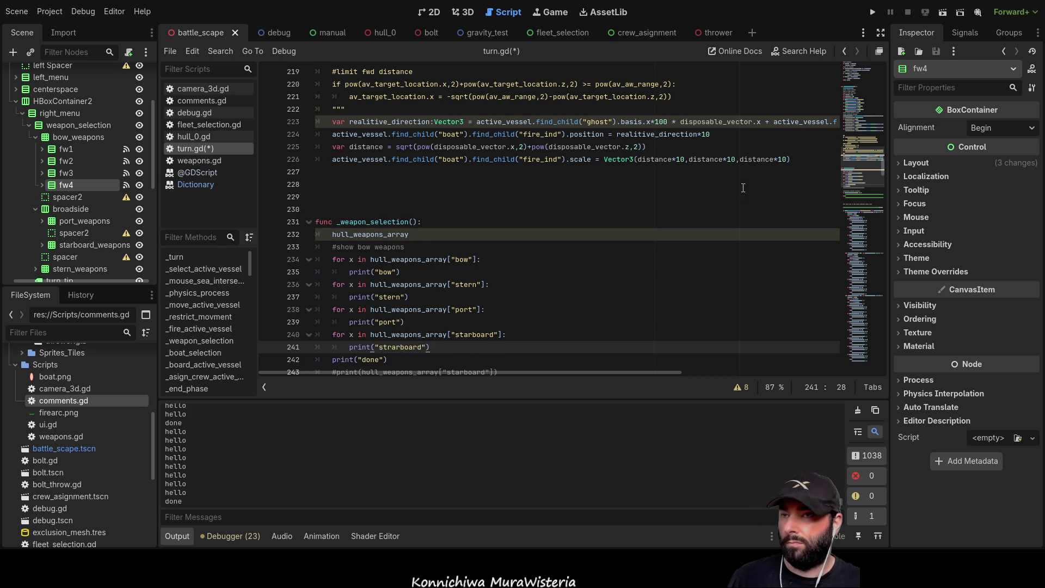
pyautogui.click(873, 12)
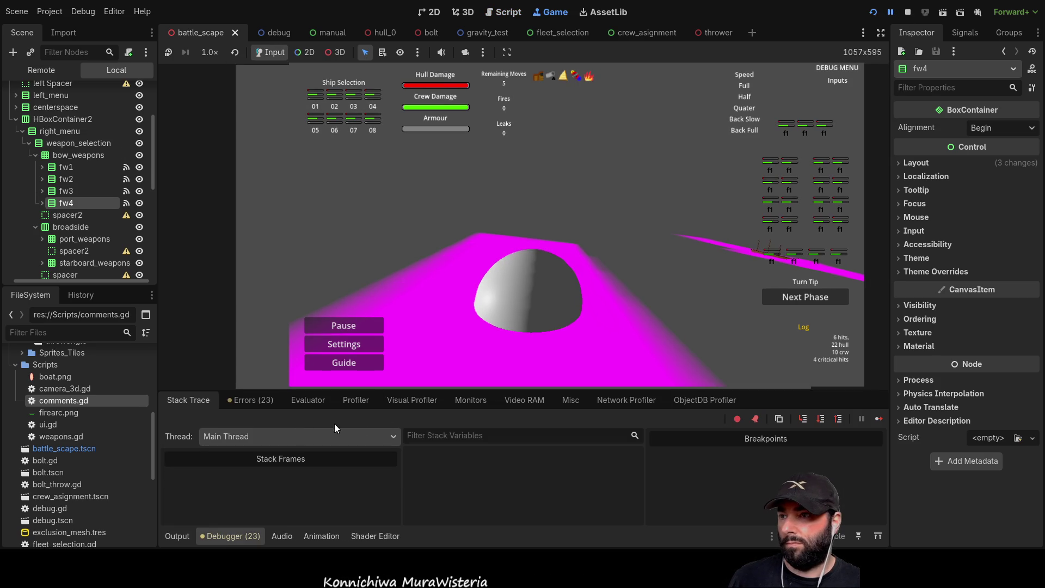
# Enlarge the Output log to read stern, port and strarboard prints ending with done, then stop
pyautogui.click(177, 535)
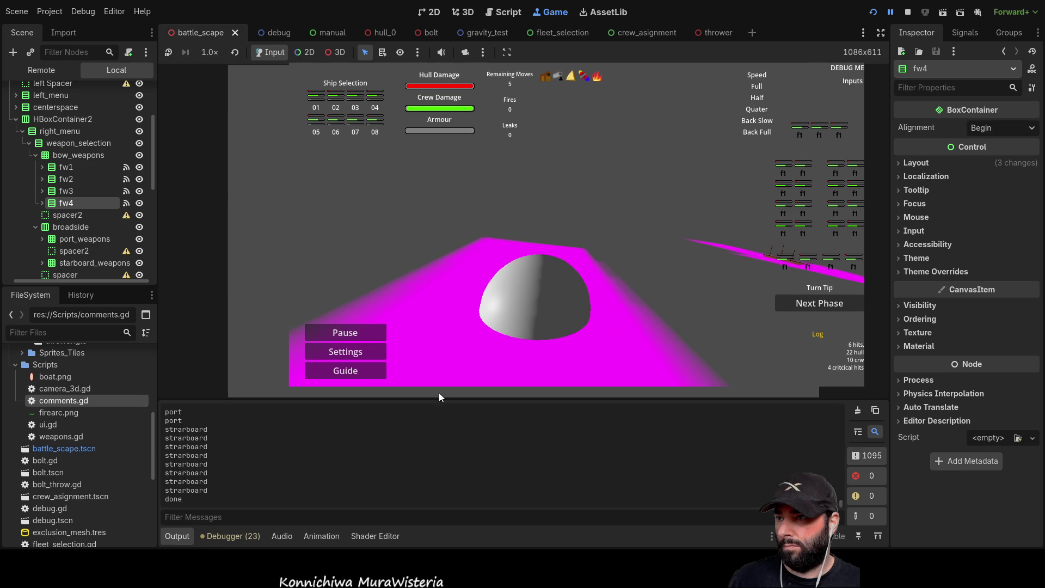
pyautogui.moveTo(524, 399); pyautogui.dragTo(524, 119)
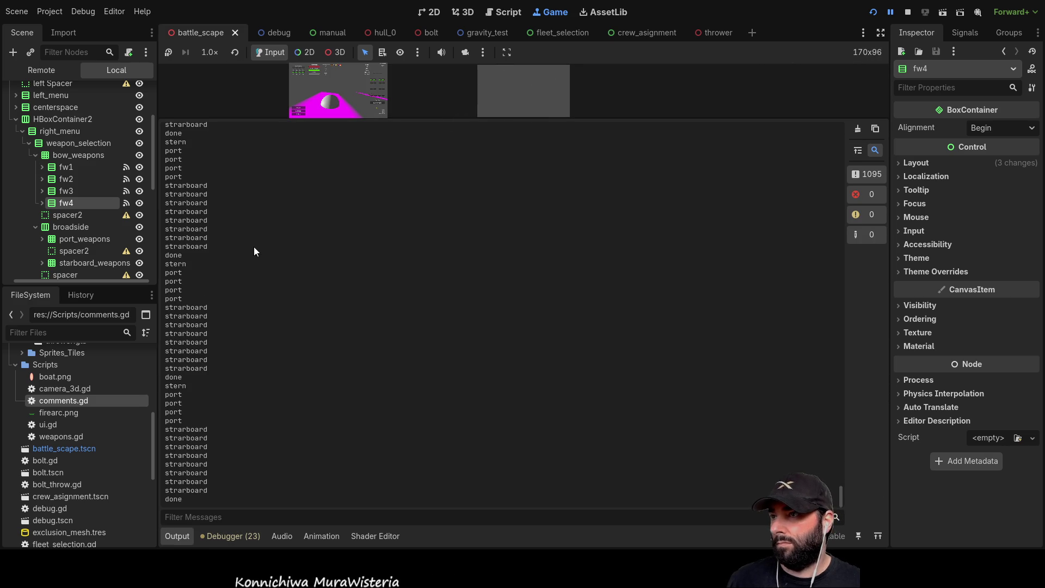
pyautogui.scroll(3, 205, 270)
pyautogui.scroll(-3, 207, 278)
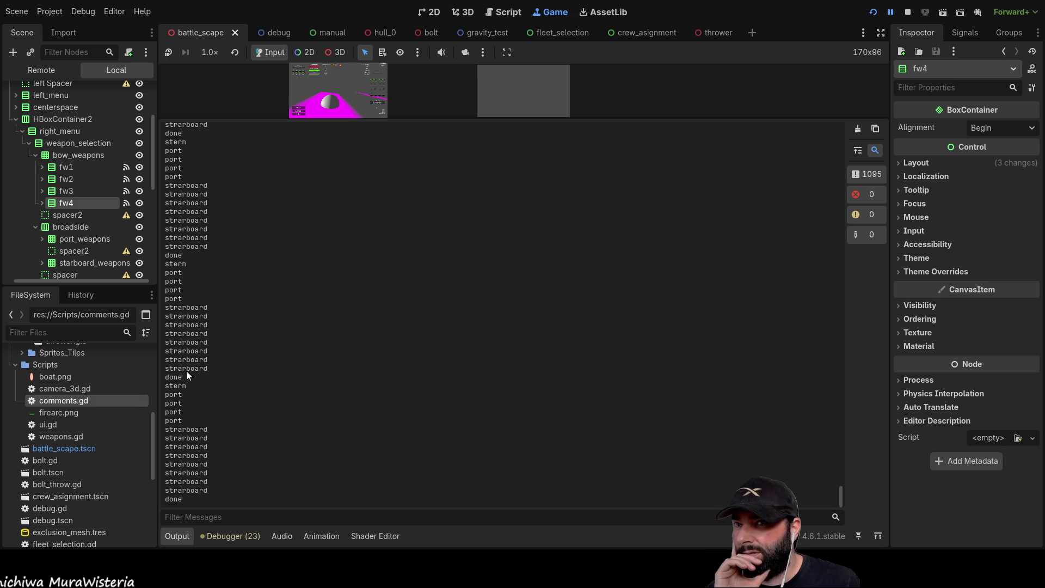
pyautogui.click(911, 15)
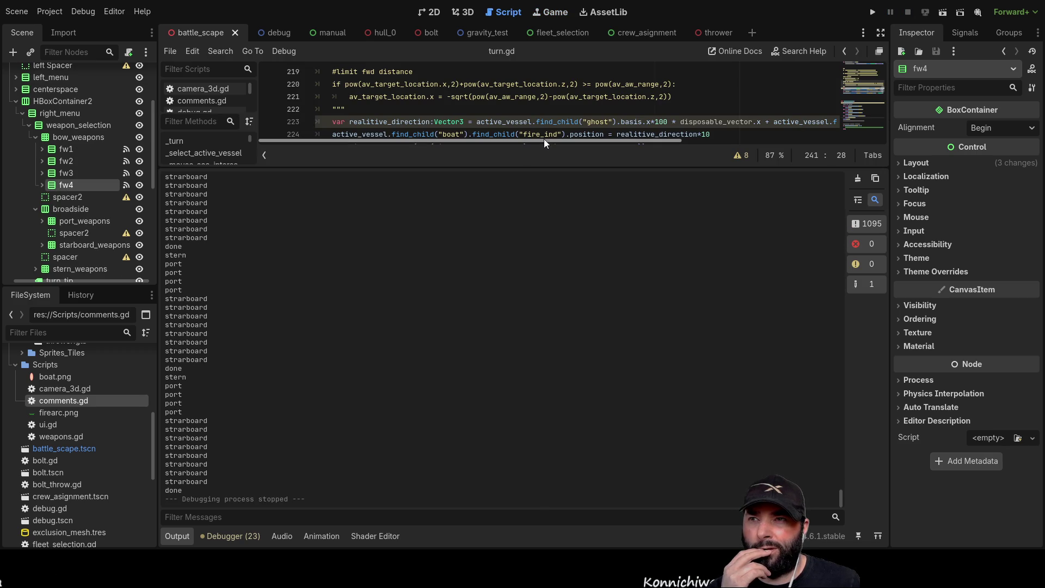
# Restore the full-height editor and delete the bare hull_weapons_array line above #show bow weapons
pyautogui.moveTo(542, 166); pyautogui.dragTo(538, 448)
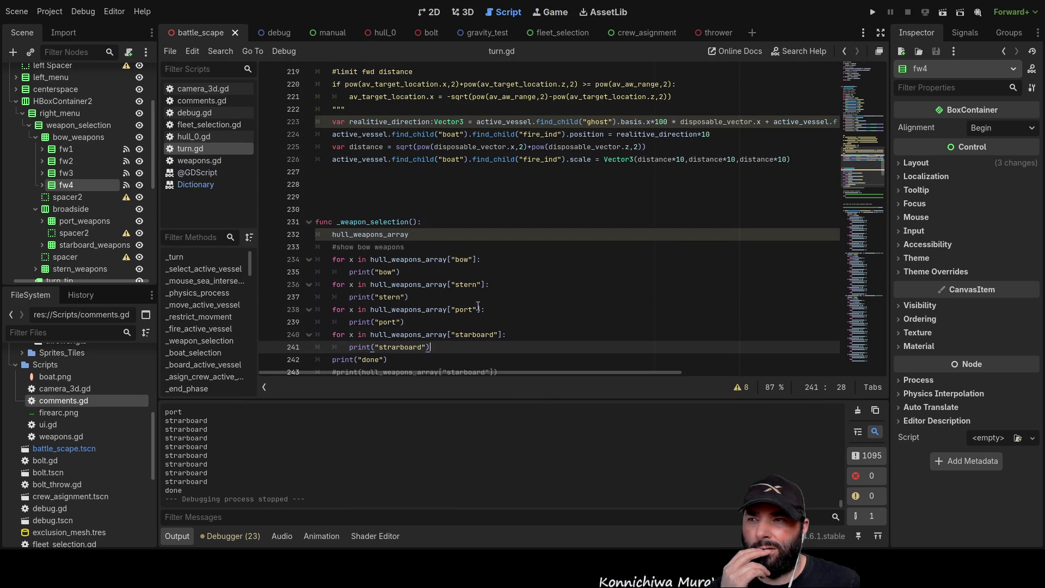
pyautogui.scroll(-4, 484, 324)
pyautogui.scroll(3, 403, 258)
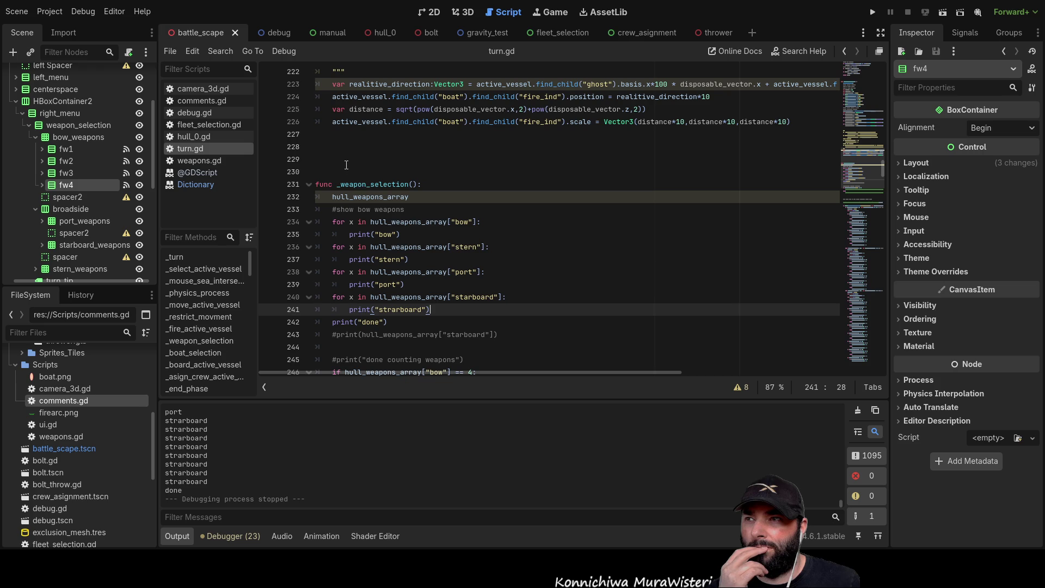
pyautogui.click(333, 197)
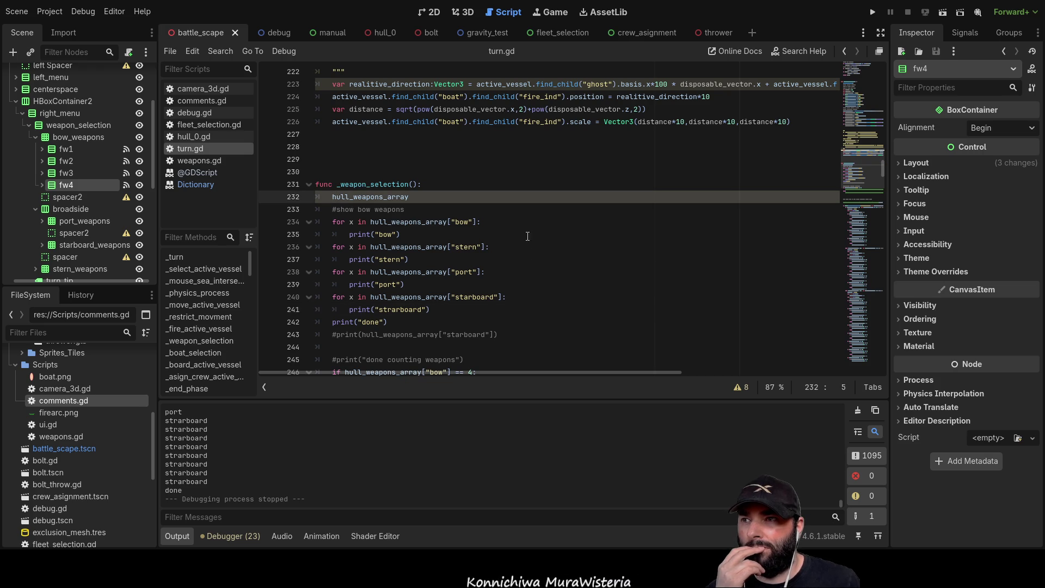
pyautogui.moveTo(413, 197); pyautogui.dragTo(299, 191)
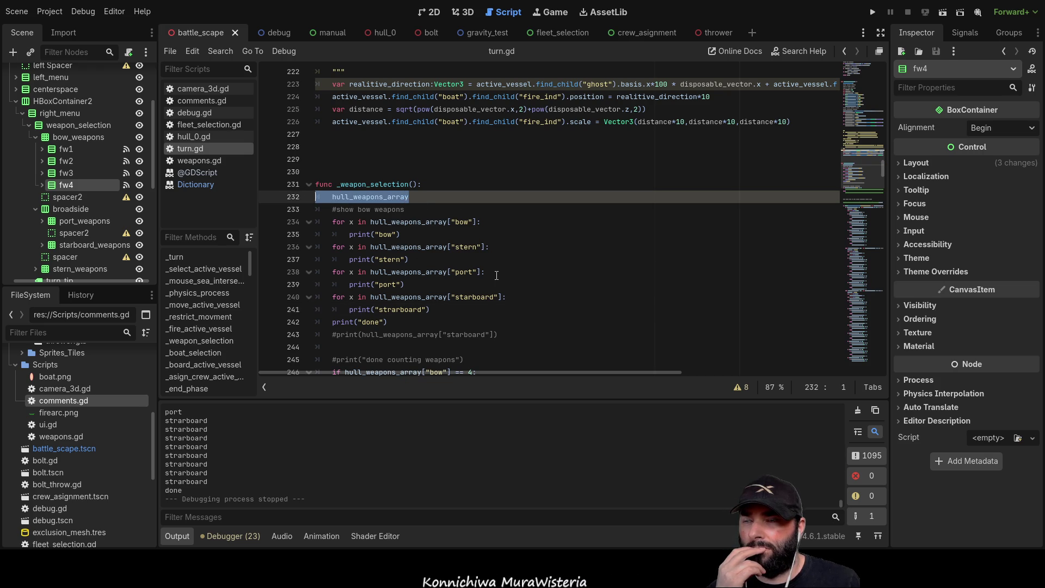
pyautogui.press('BackSpace')
pyautogui.press('Delete')
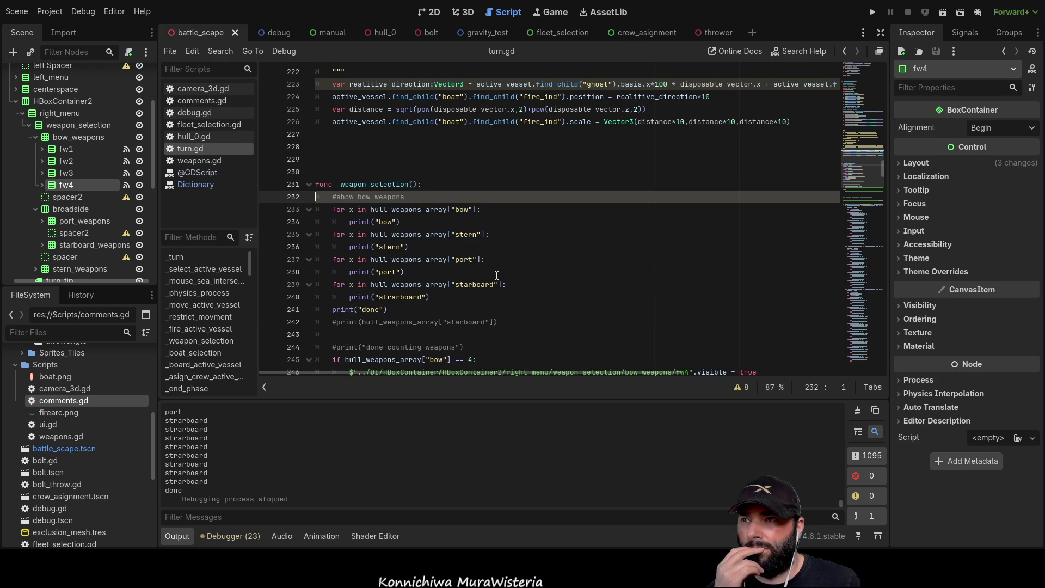
pyautogui.press('Down')
pyautogui.press('Down')
pyautogui.press('Down')
pyautogui.scroll(-1, 481, 260)
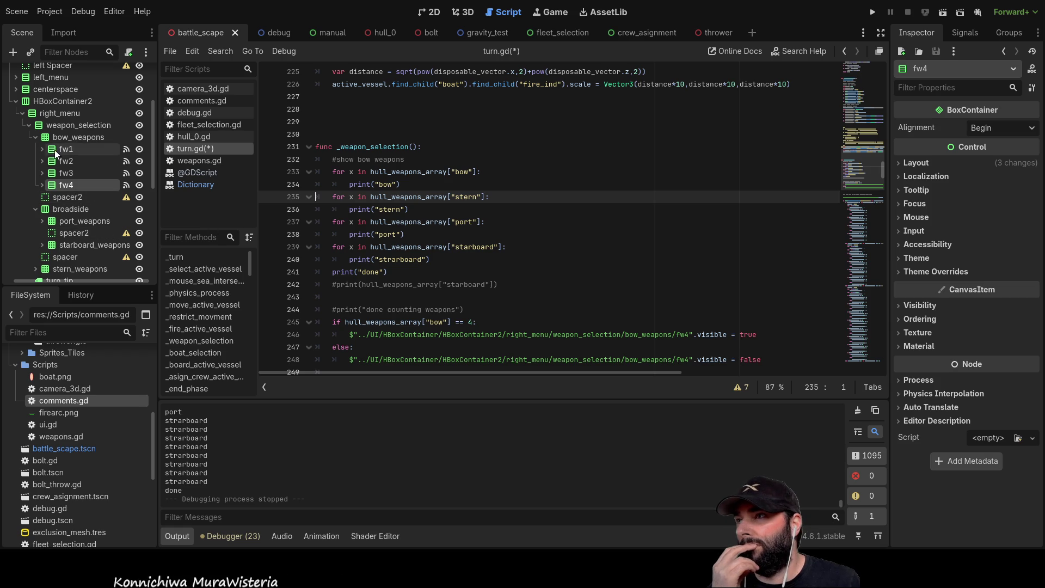
pyautogui.scroll(1, 384, 220)
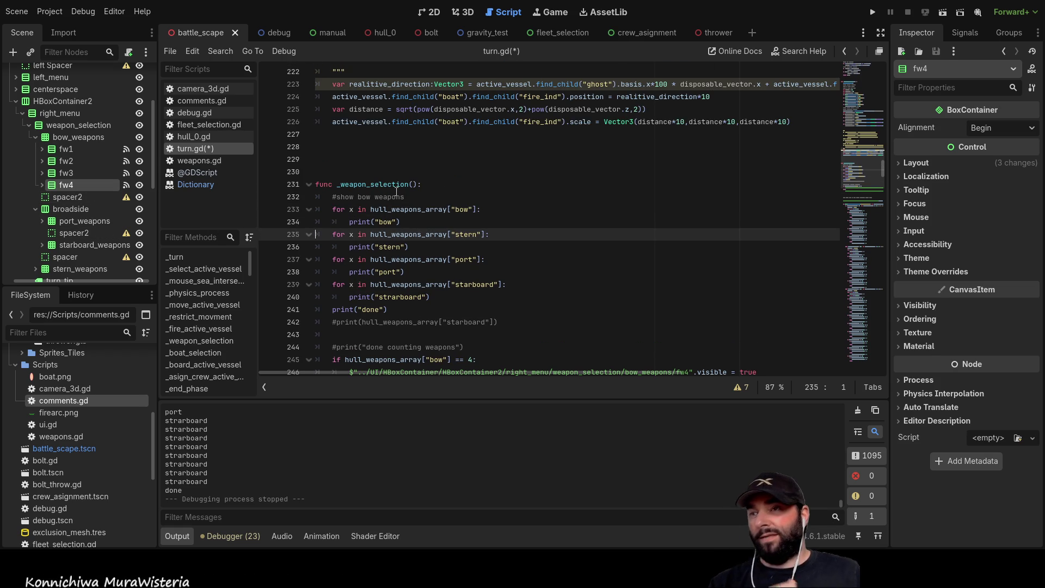
pyautogui.click(330, 197)
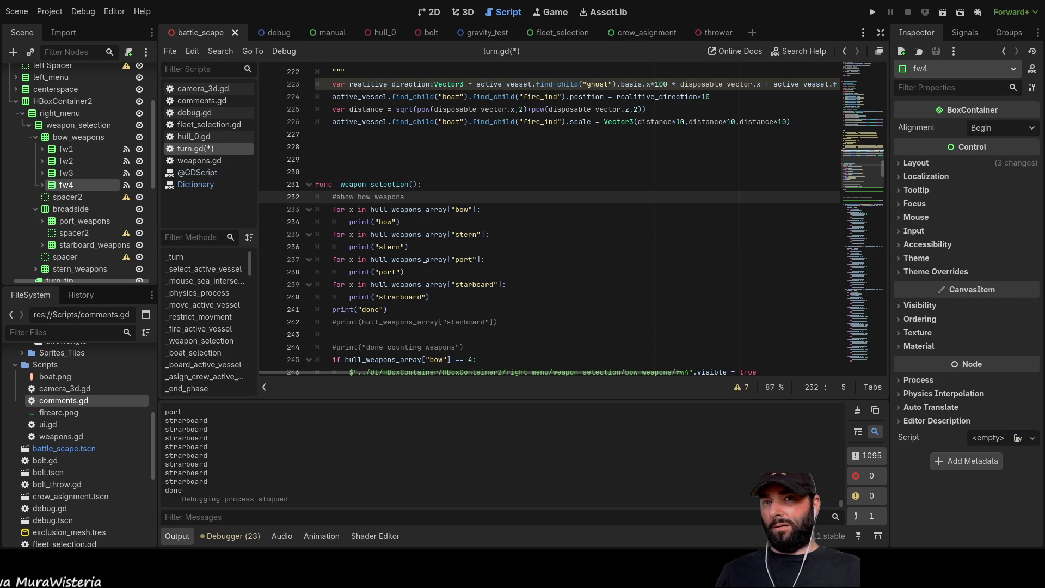
pyautogui.scroll(20, 425, 266)
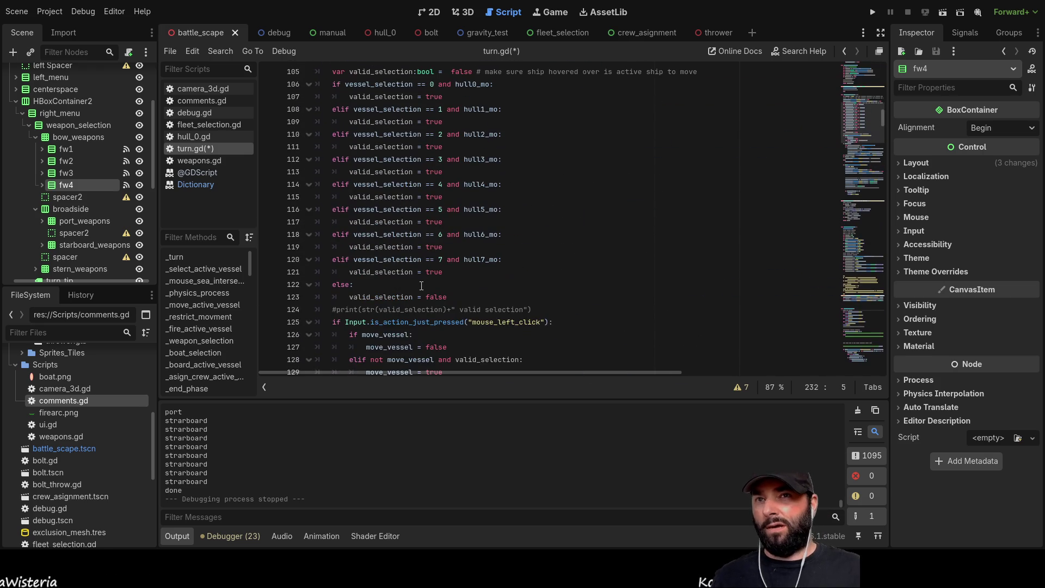
# Insert blank lines just below func _turn to make room for a new declaration
pyautogui.scroll(-5, 420, 285)
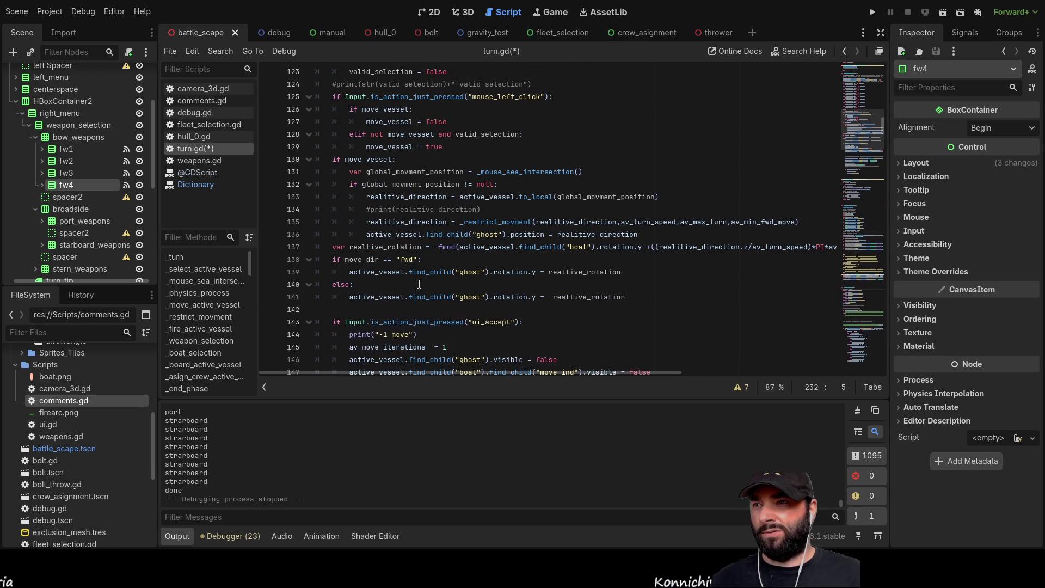
pyautogui.scroll(10, 419, 284)
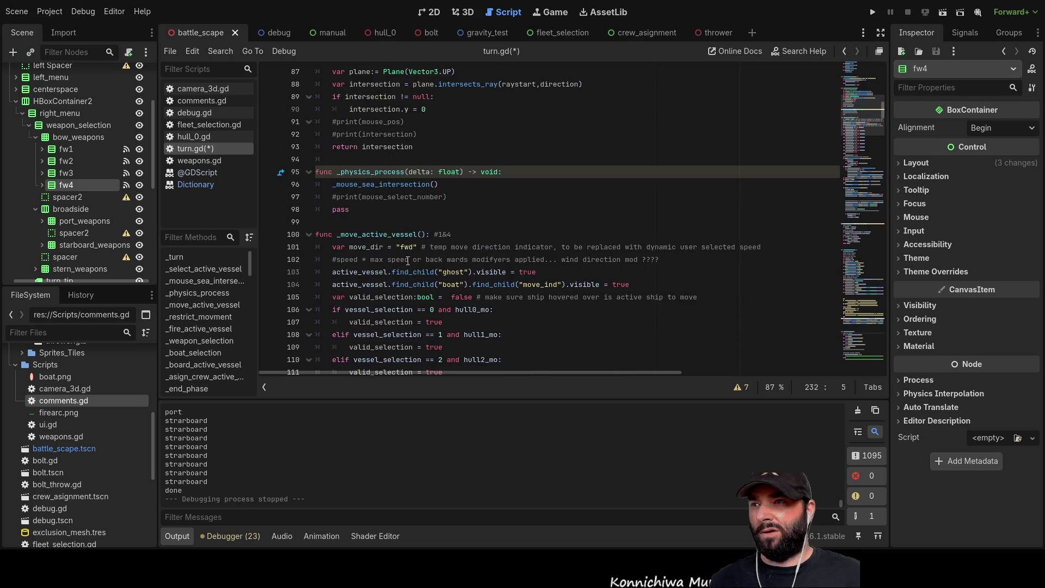
pyautogui.scroll(7, 416, 278)
pyautogui.scroll(13, 399, 234)
pyautogui.scroll(-5, 397, 238)
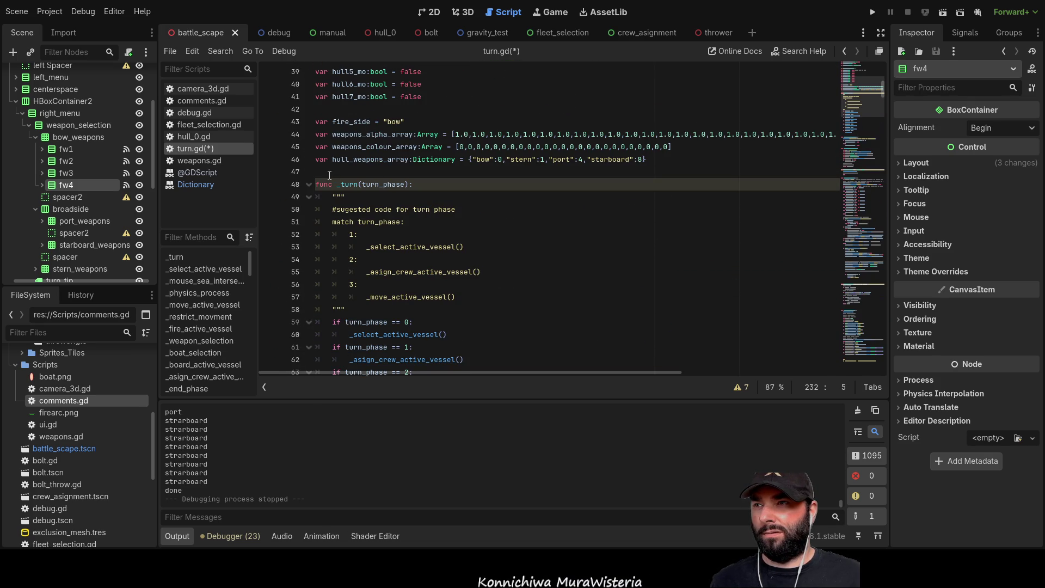
pyautogui.click(331, 173)
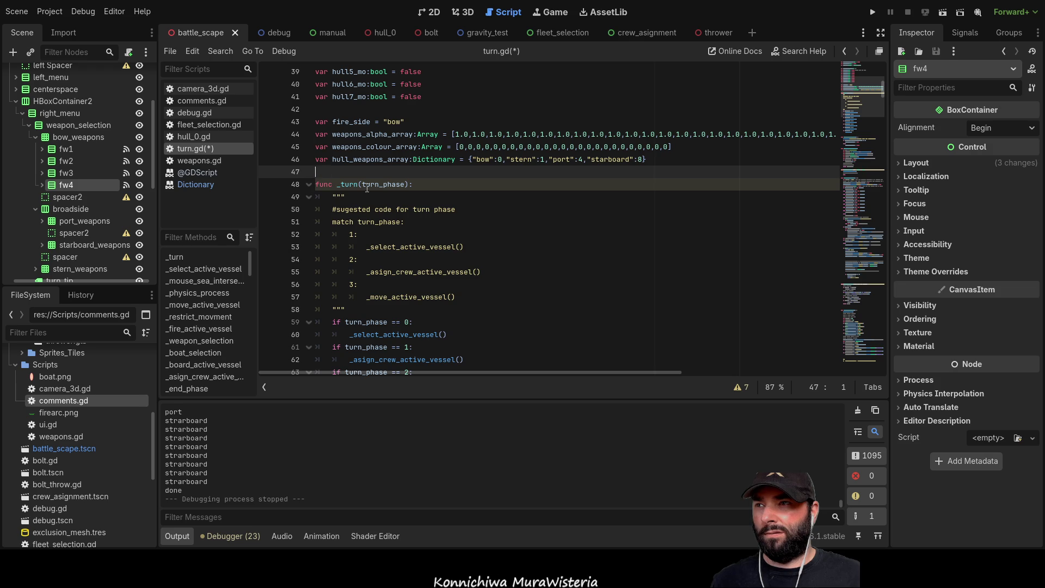
pyautogui.press('Down')
pyautogui.press('Down')
pyautogui.press('Return')
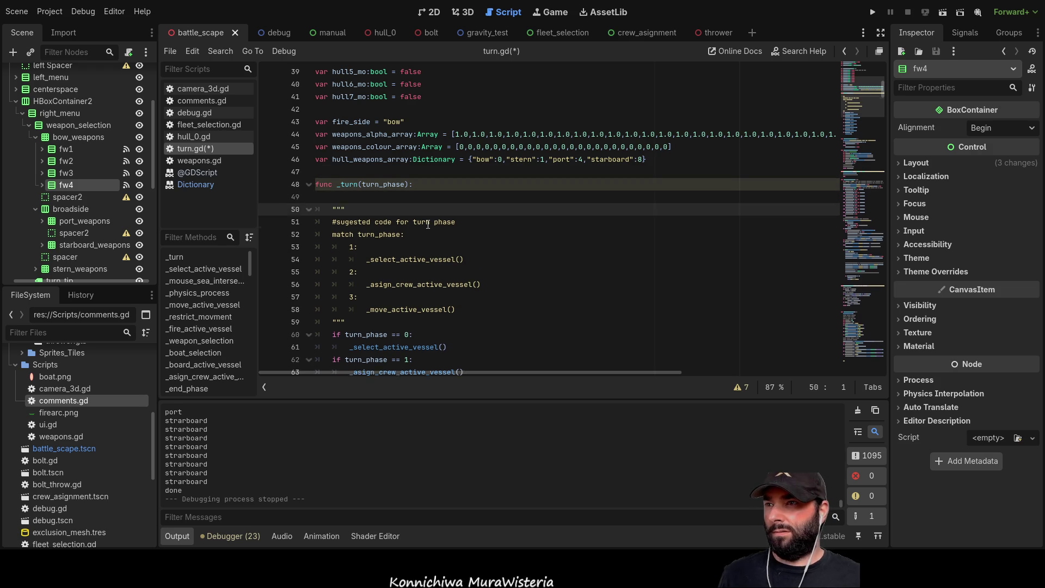
pyautogui.press('Return')
pyautogui.press('Return')
pyautogui.press('Return')
pyautogui.press('Up')
pyautogui.press('Up')
pyautogui.press('Up')
# Write const show_weapon_array:Array = [ ] there and bring up the built-in Array help
pyautogui.write('onst')
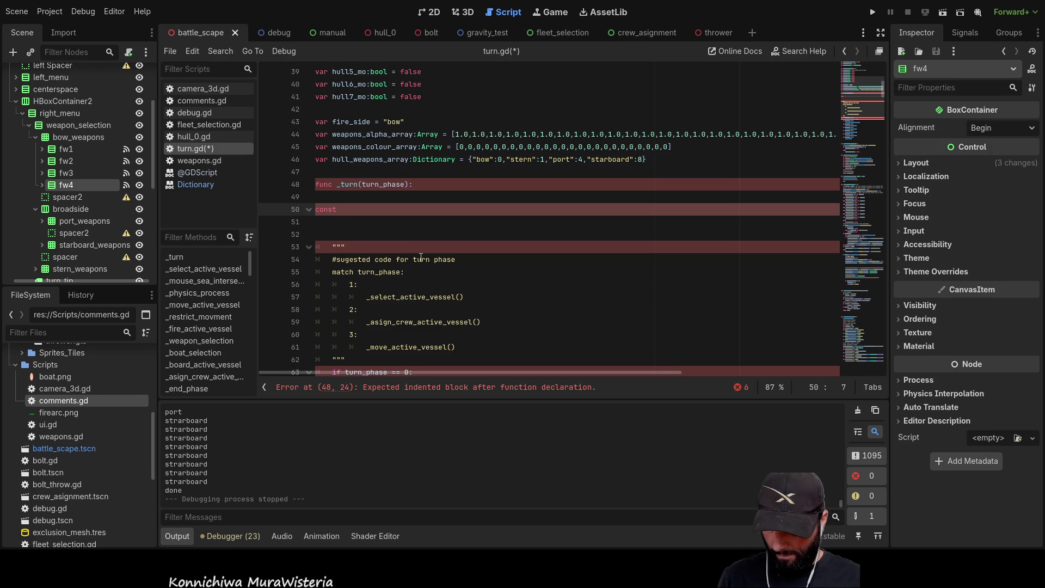
pyautogui.write('show')
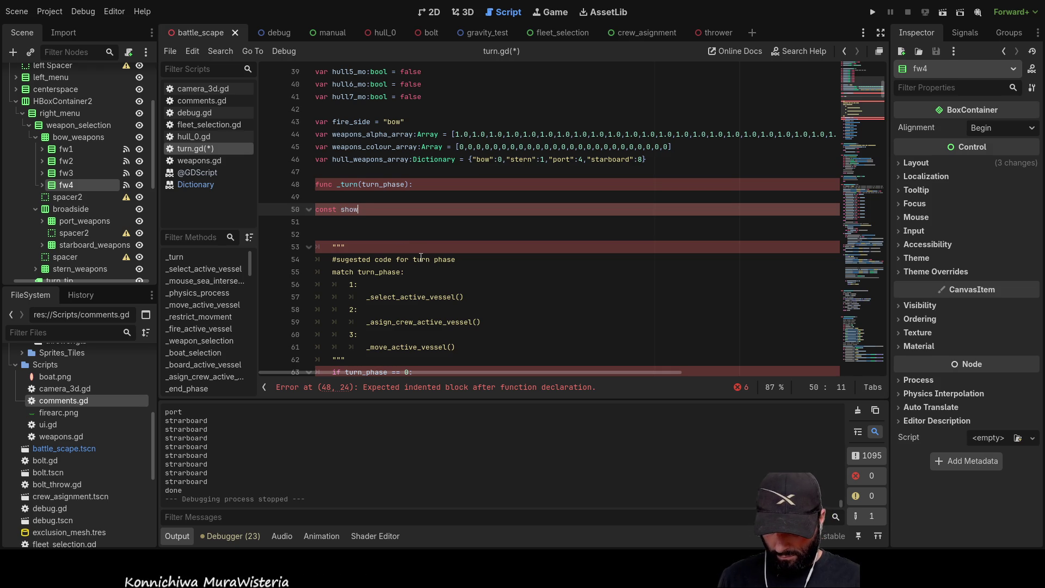
pyautogui.write('_weapon')
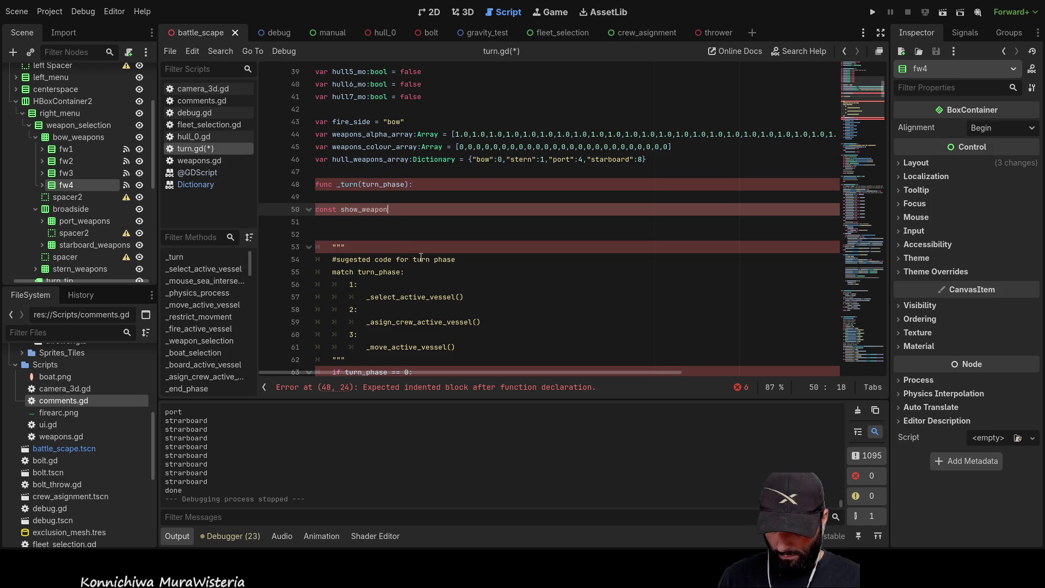
pyautogui.write('_array:a')
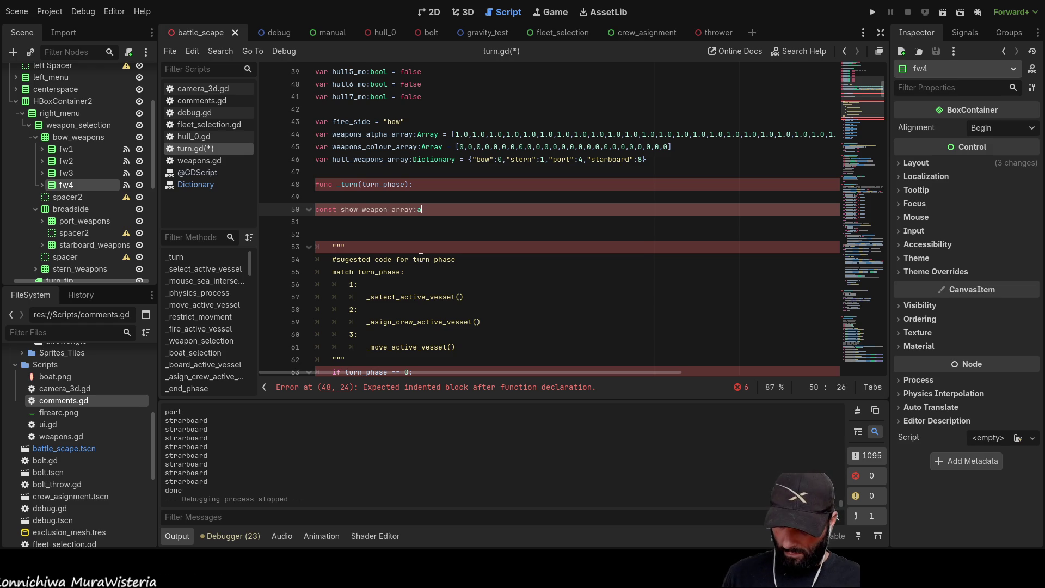
pyautogui.write('rray')
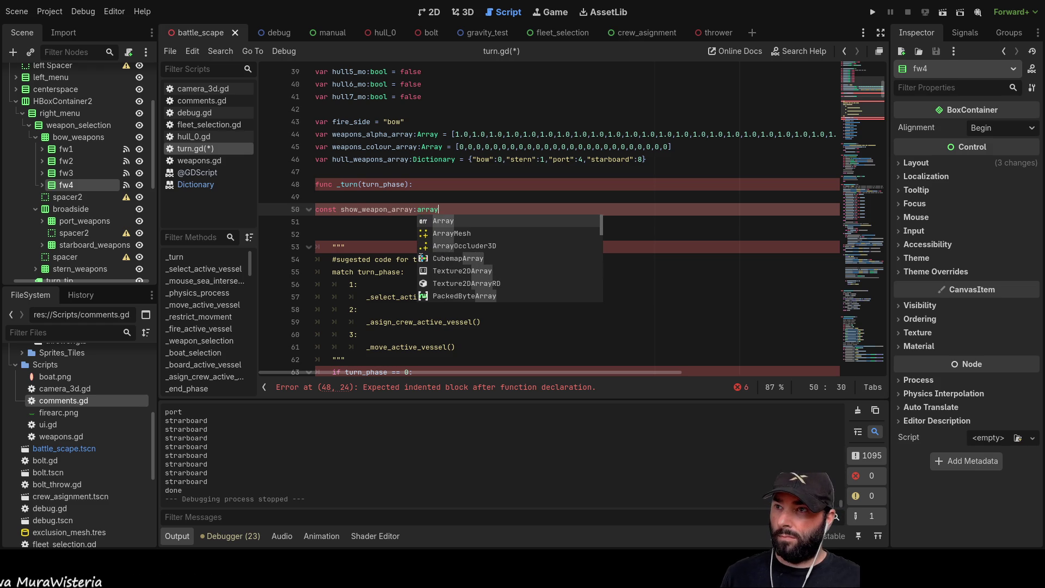
pyautogui.press('Return')
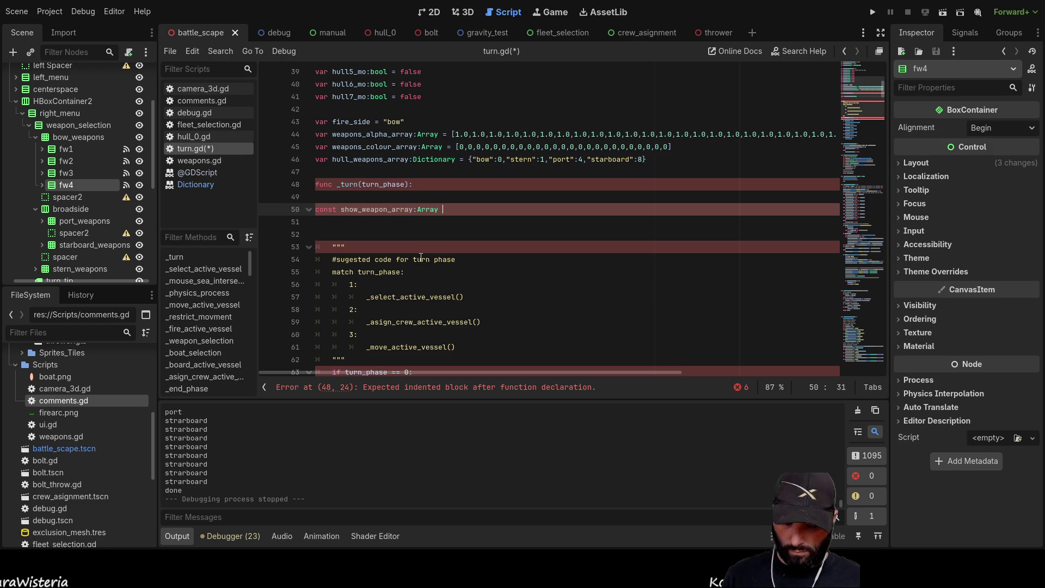
pyautogui.write('= n')
pyautogui.press('Return')
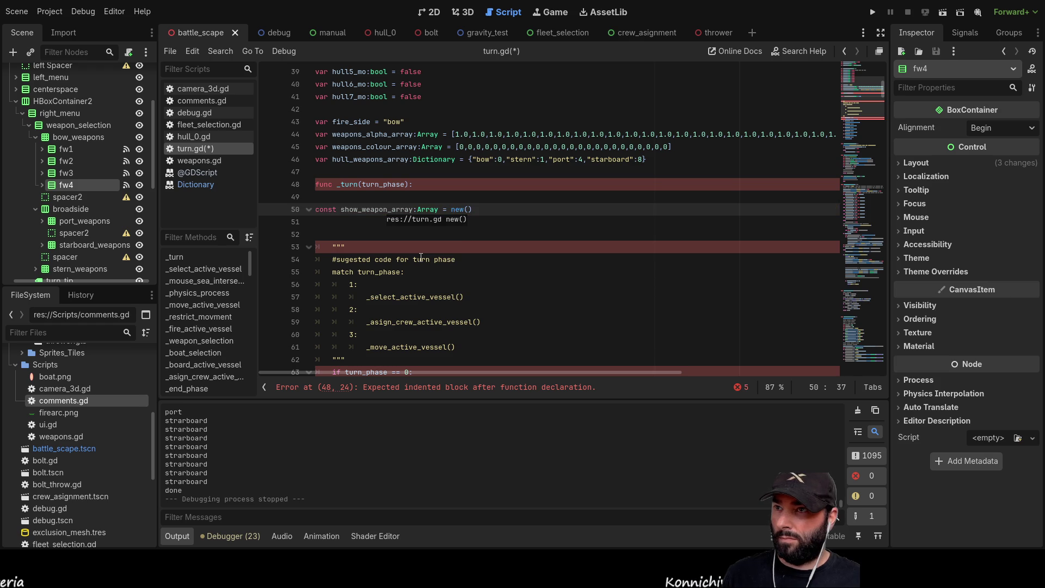
pyautogui.press('Return')
pyautogui.write('[')
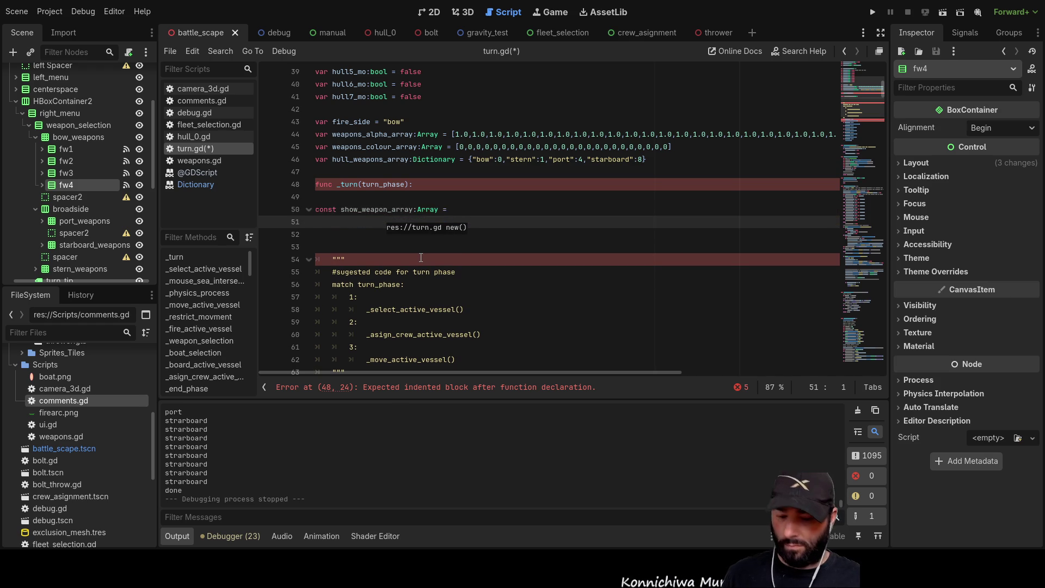
pyautogui.press('Return')
pyautogui.press('Return')
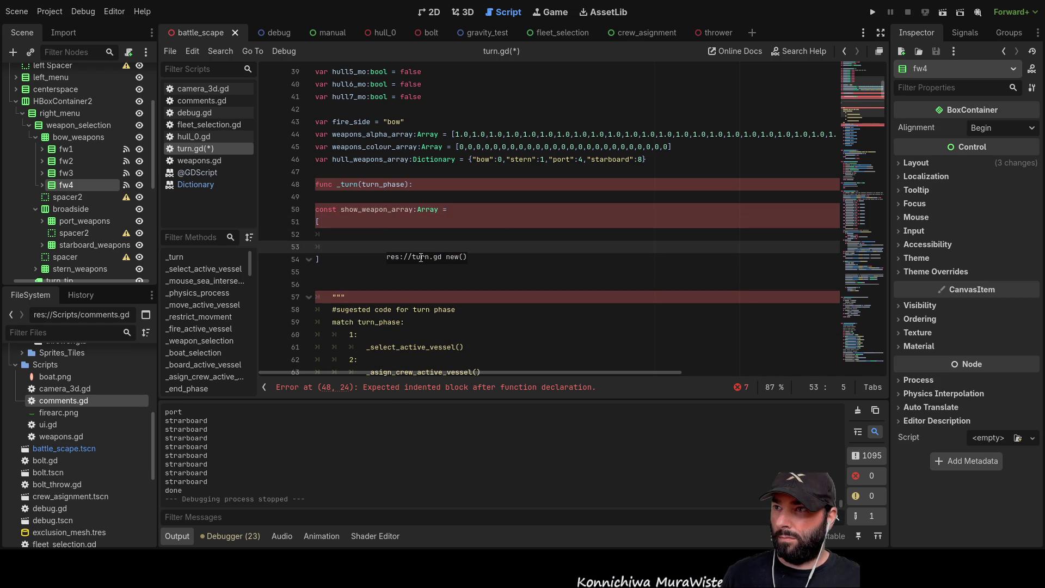
pyautogui.keyDown('ctrl'); pyautogui.click(430, 209); pyautogui.keyUp('ctrl')
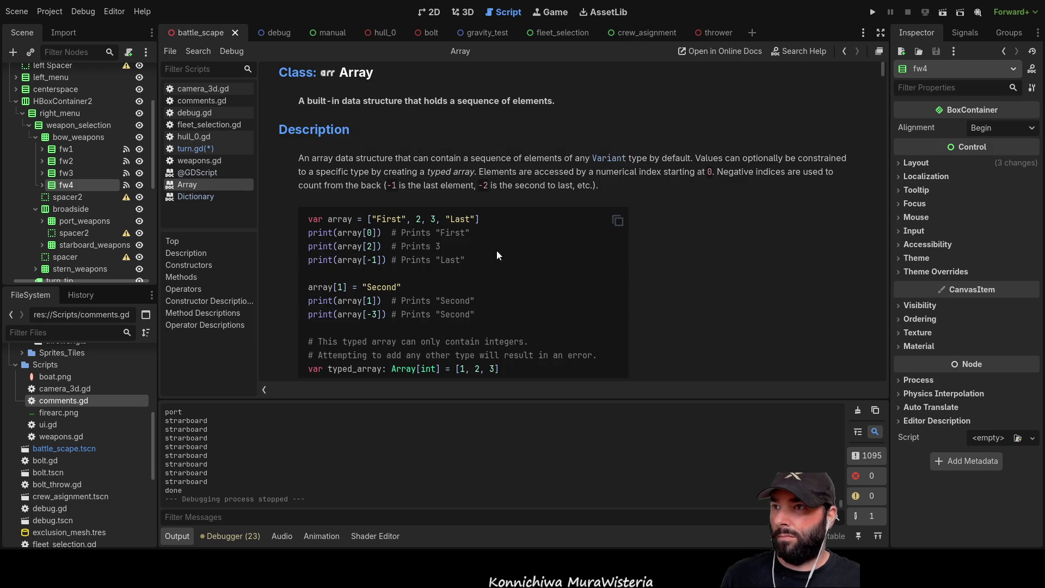
# Read through the Array class reference page from top to bottom
pyautogui.scroll(-10, 479, 267)
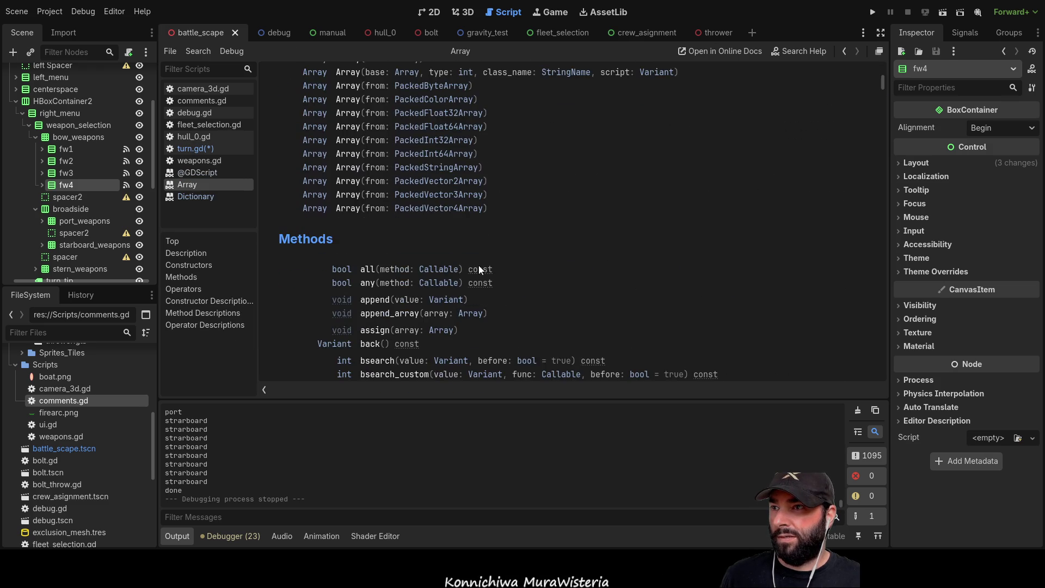
pyautogui.scroll(8, 473, 267)
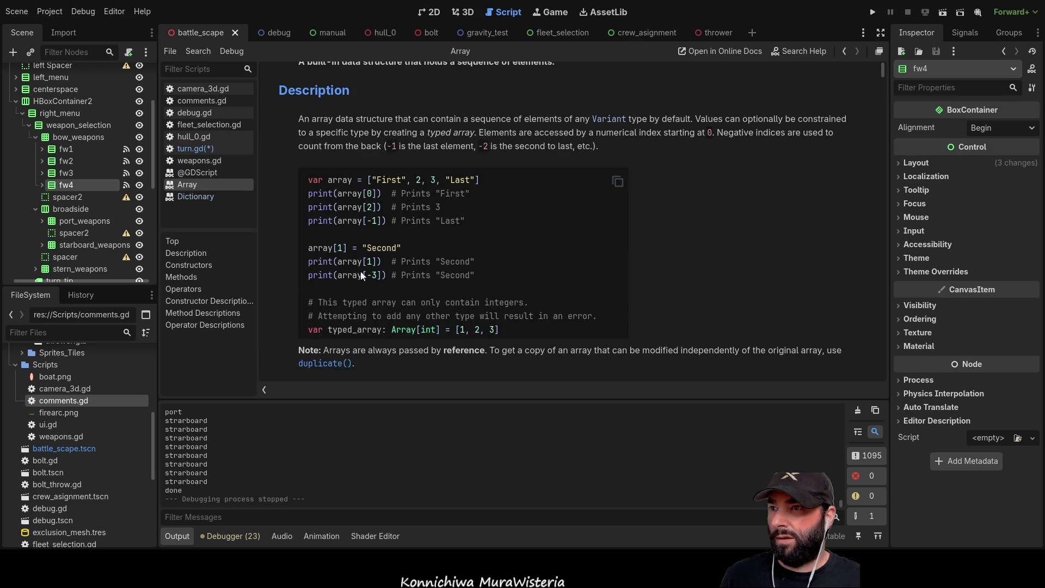
pyautogui.scroll(1, 459, 238)
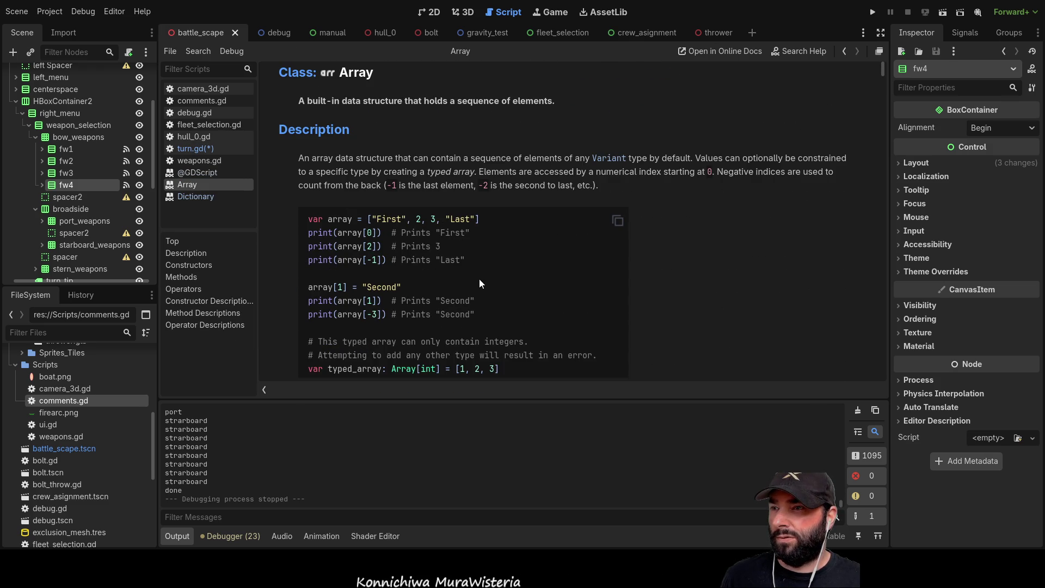
pyautogui.scroll(-10, 481, 283)
pyautogui.scroll(-15, 476, 269)
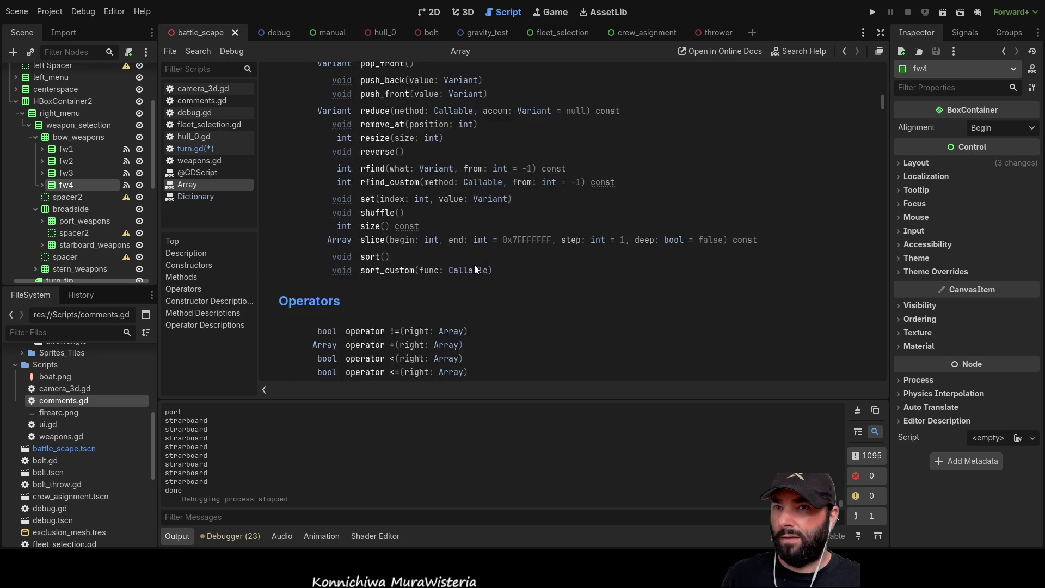
pyautogui.scroll(3, 475, 270)
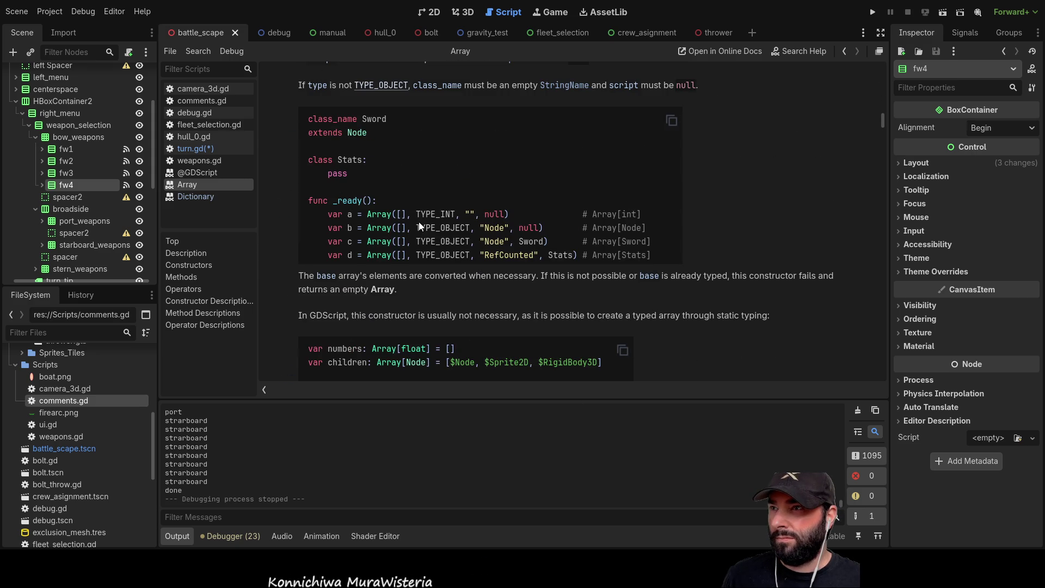
pyautogui.scroll(-6, 451, 212)
pyautogui.scroll(-20, 455, 220)
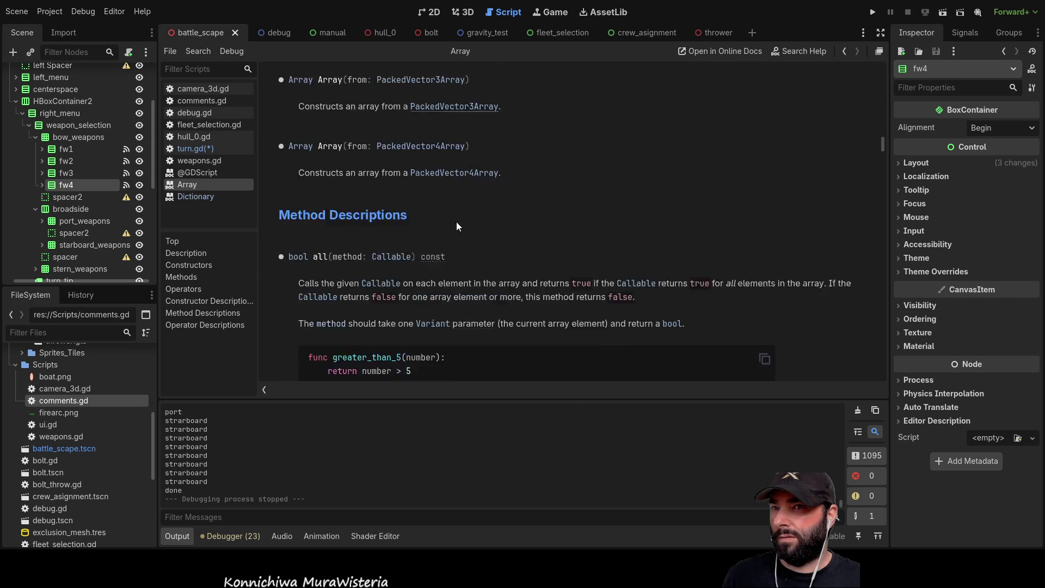
pyautogui.scroll(-15, 459, 227)
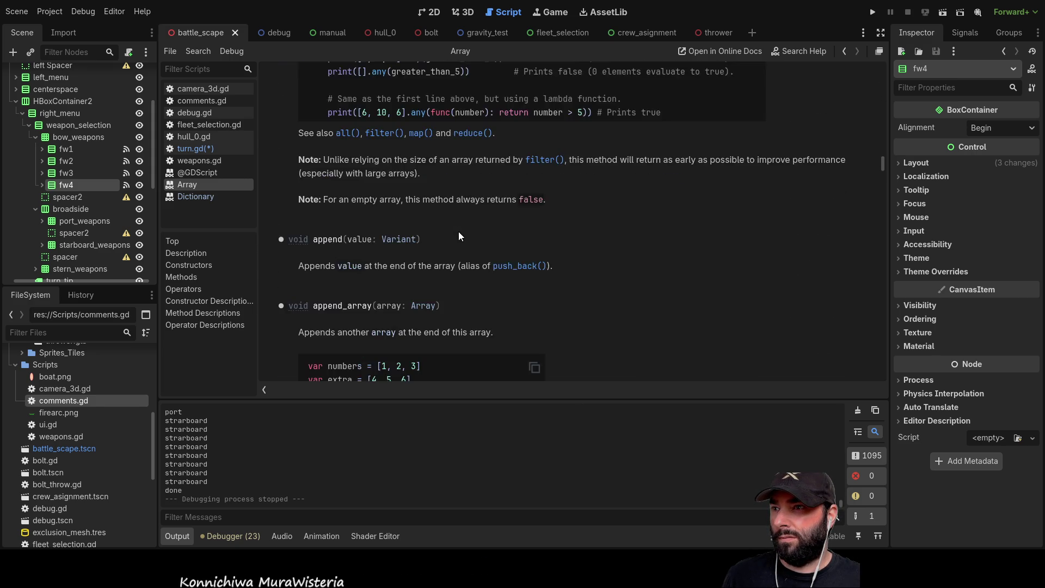
pyautogui.scroll(-10, 458, 231)
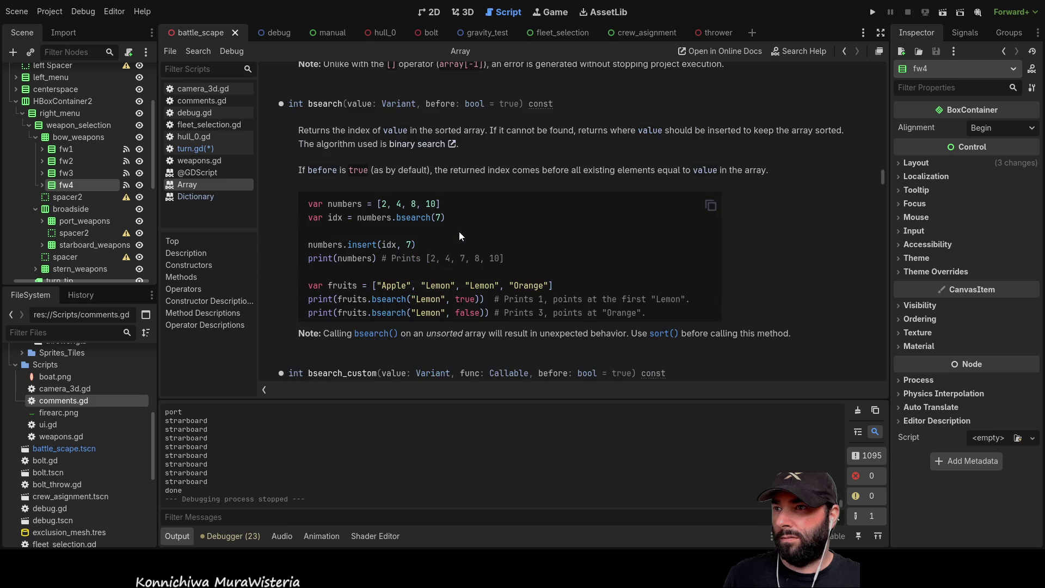
pyautogui.scroll(-5, 459, 230)
pyautogui.scroll(-10, 459, 230)
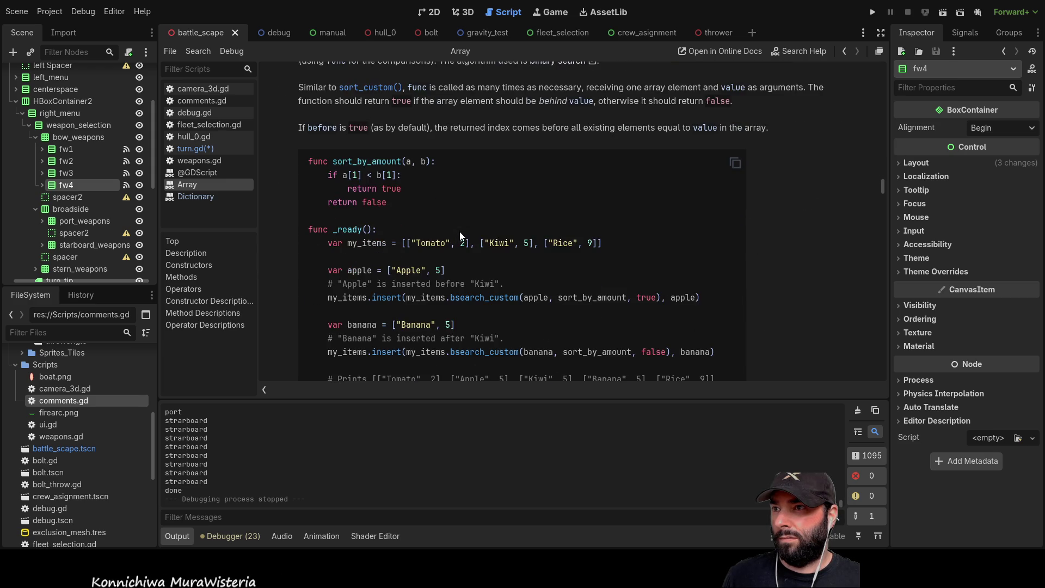
pyautogui.scroll(-10, 459, 231)
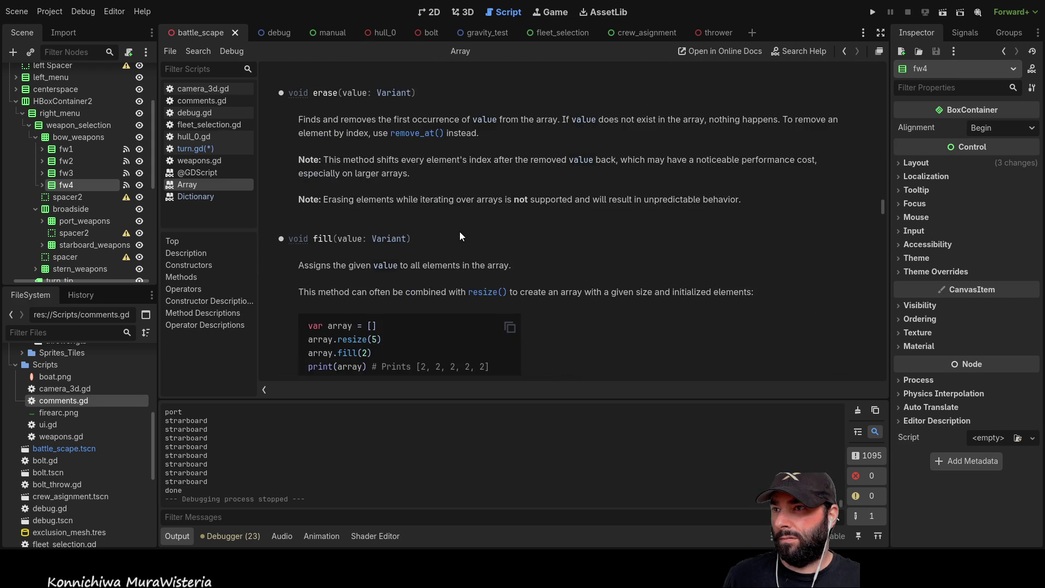
pyautogui.scroll(-5, 459, 231)
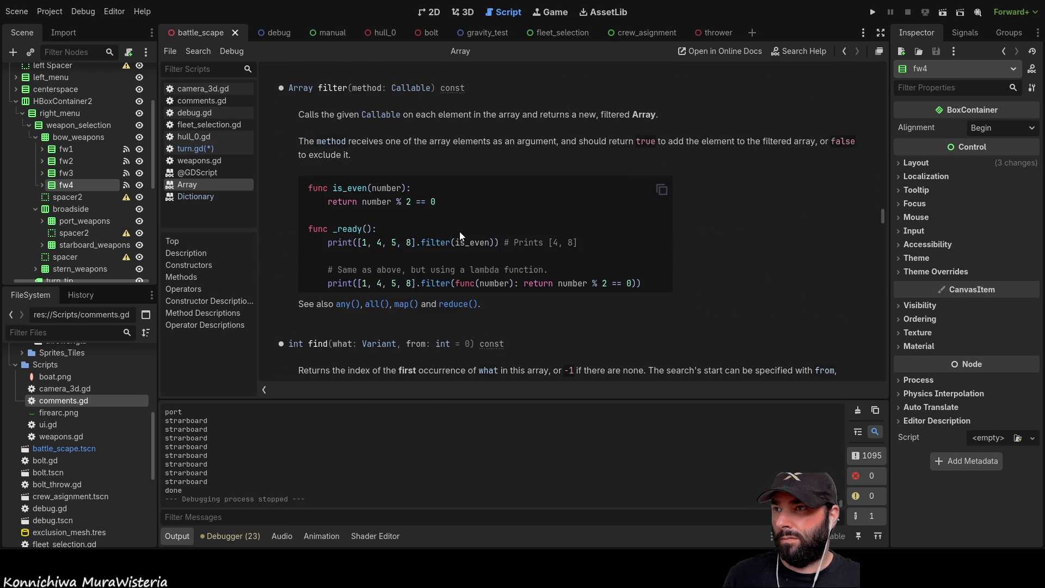
pyautogui.scroll(-9, 459, 230)
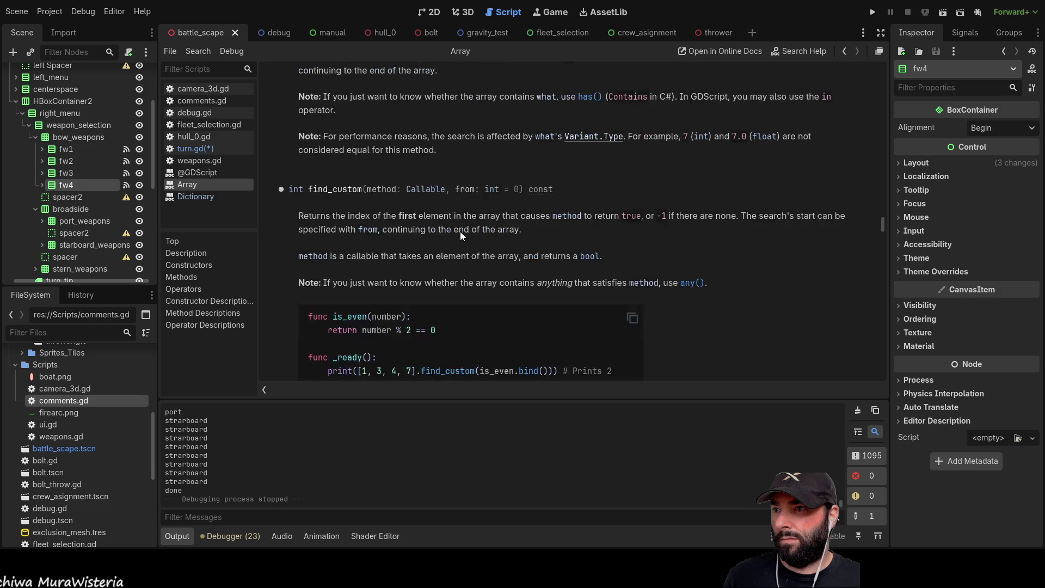
pyautogui.scroll(-15, 461, 232)
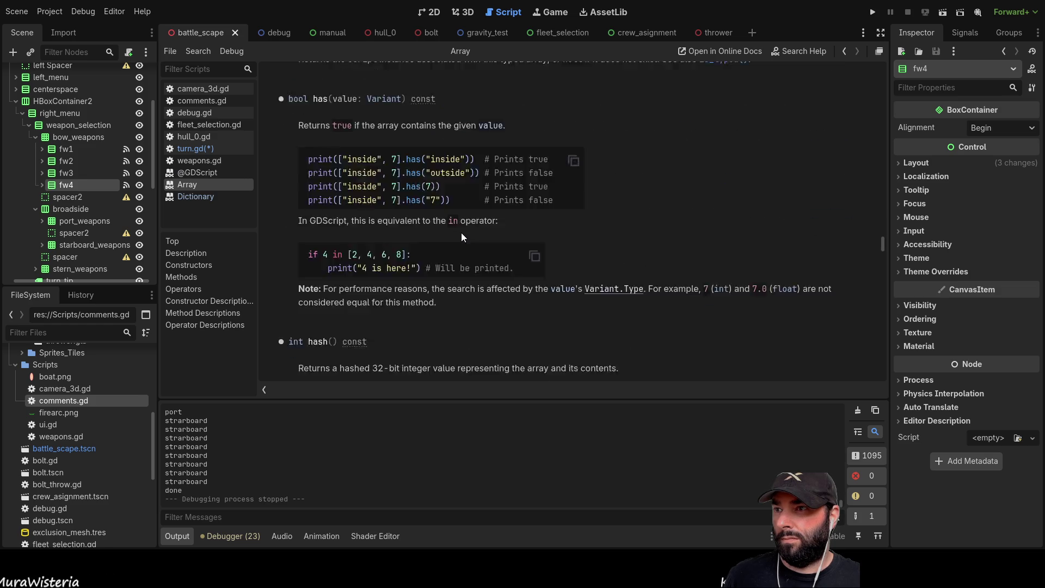
pyautogui.scroll(-15, 461, 233)
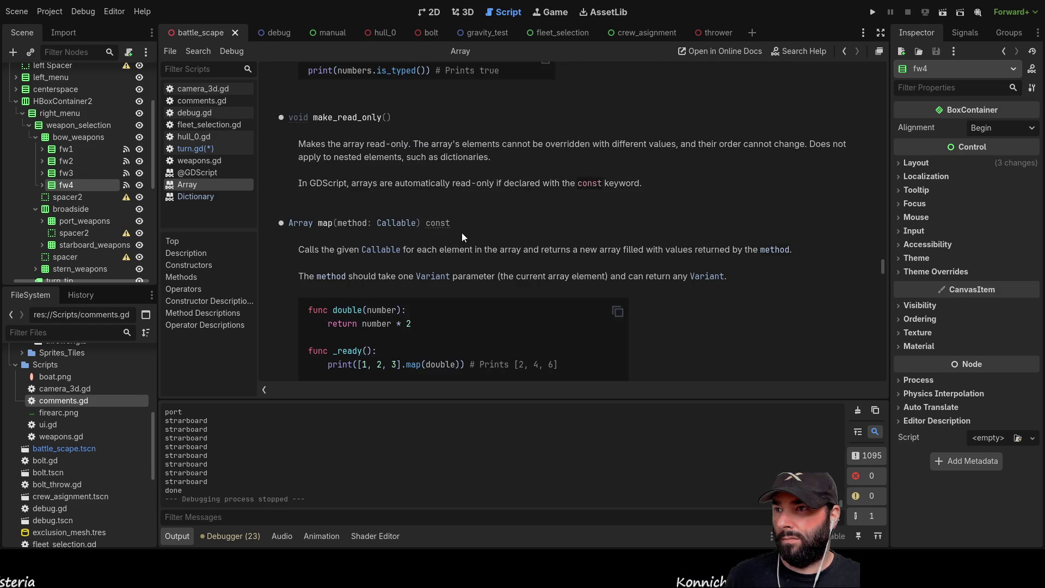
pyautogui.scroll(-3, 462, 233)
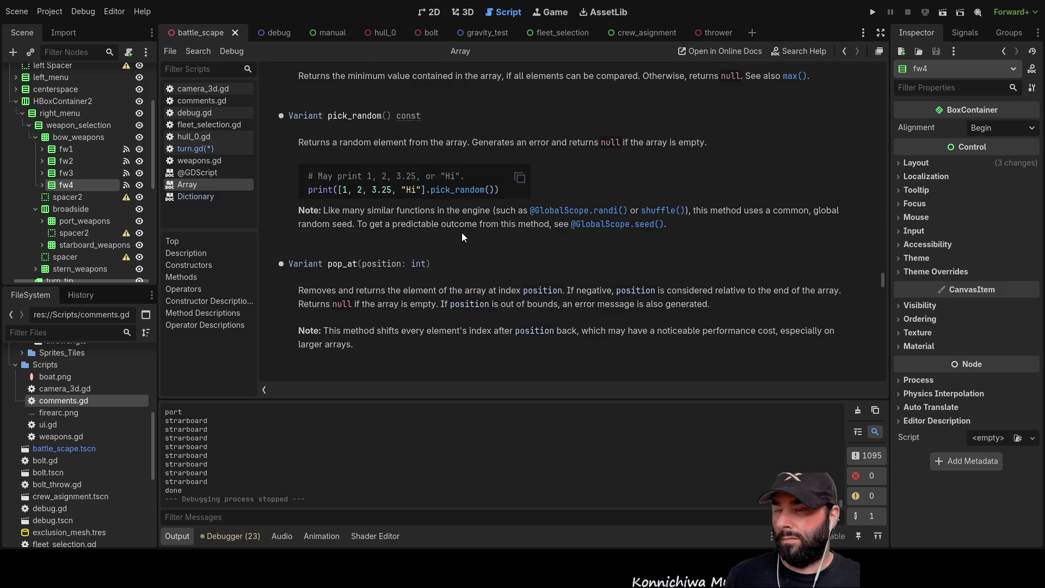
pyautogui.scroll(-15, 461, 232)
pyautogui.scroll(-15, 463, 233)
pyautogui.scroll(-15, 463, 233)
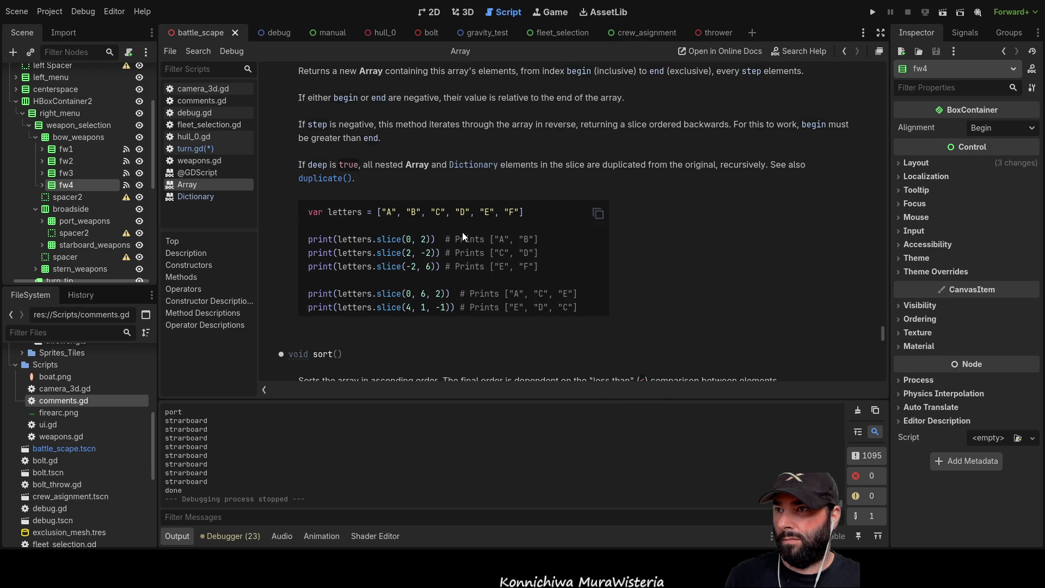
pyautogui.scroll(-10, 462, 232)
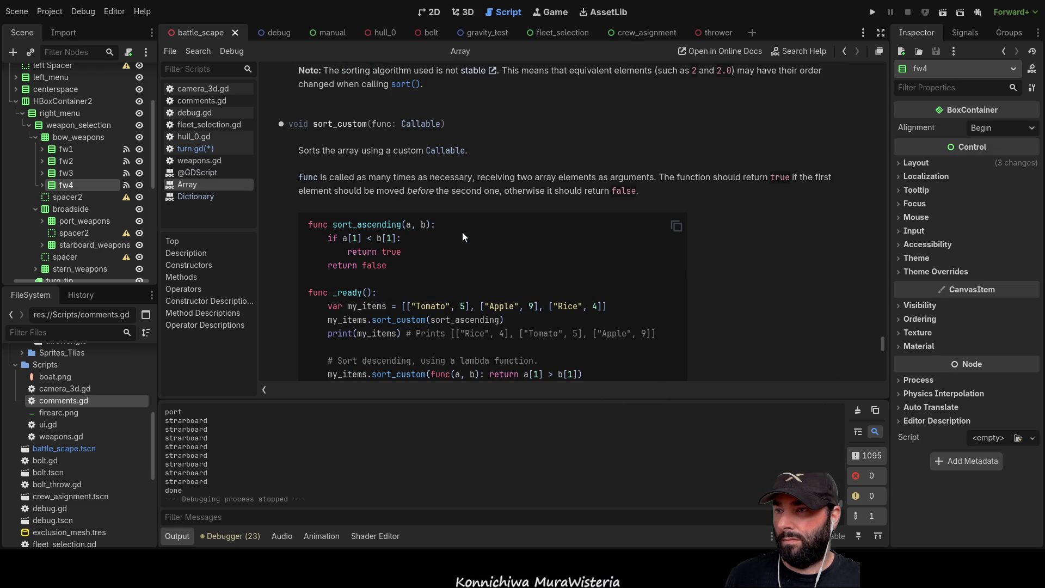
pyautogui.scroll(-15, 462, 232)
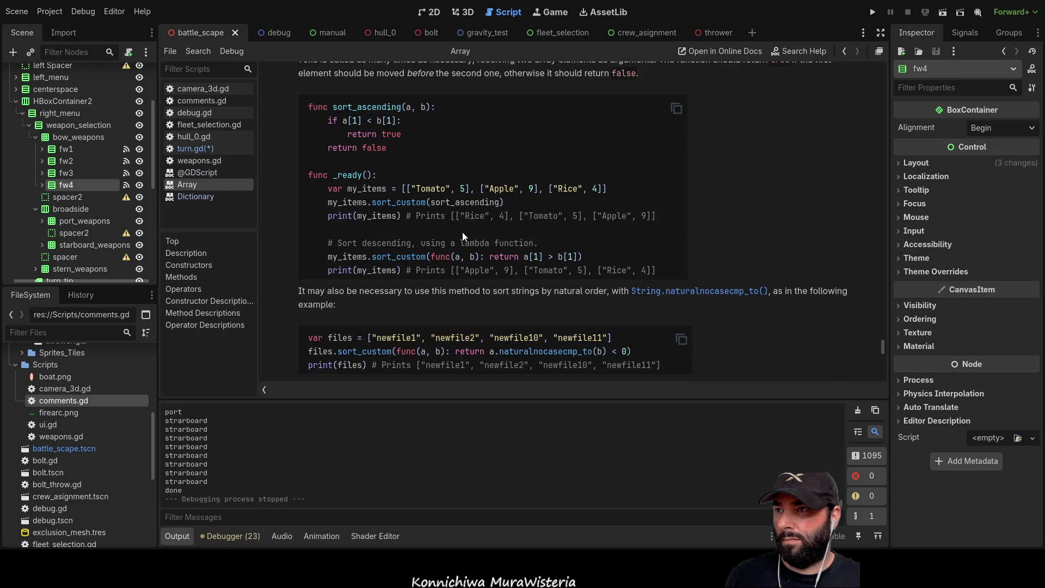
pyautogui.scroll(-10, 462, 232)
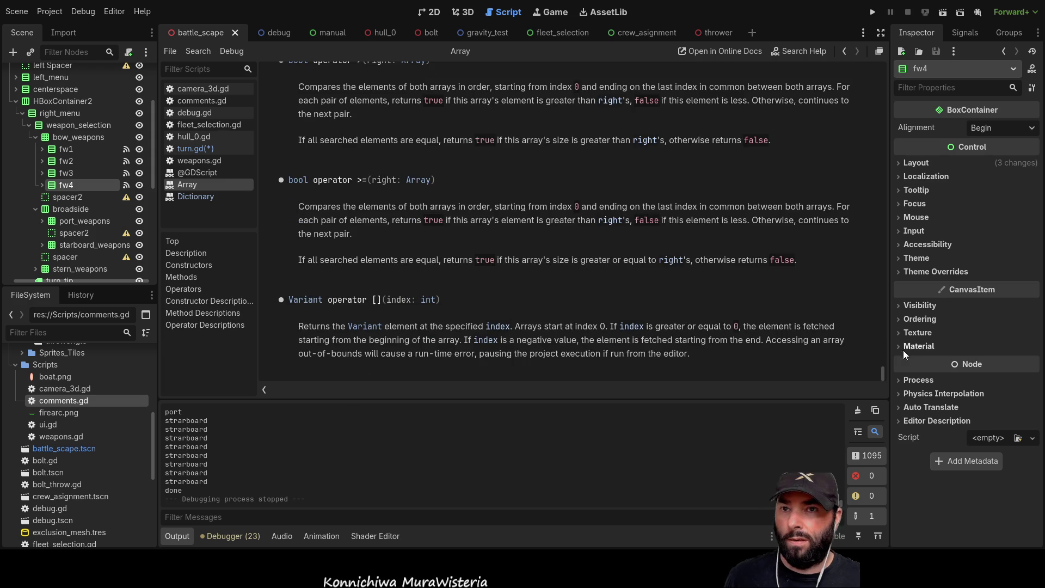
pyautogui.moveTo(882, 374); pyautogui.dragTo(887, 60)
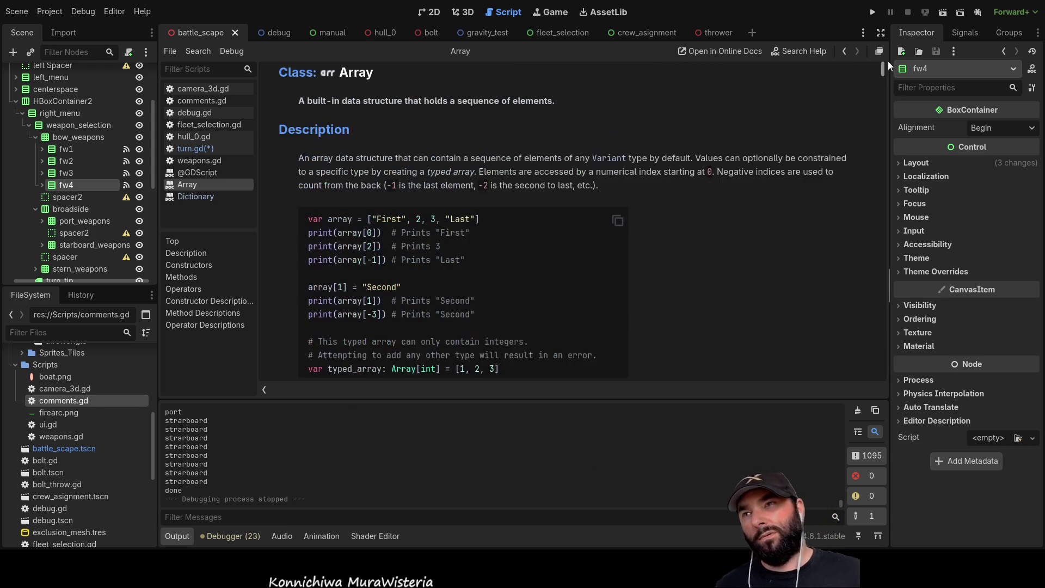
# Look over the Dictionary reference page, then go back to turn.gd
pyautogui.click(200, 201)
pyautogui.scroll(10, 513, 299)
pyautogui.scroll(5, 546, 365)
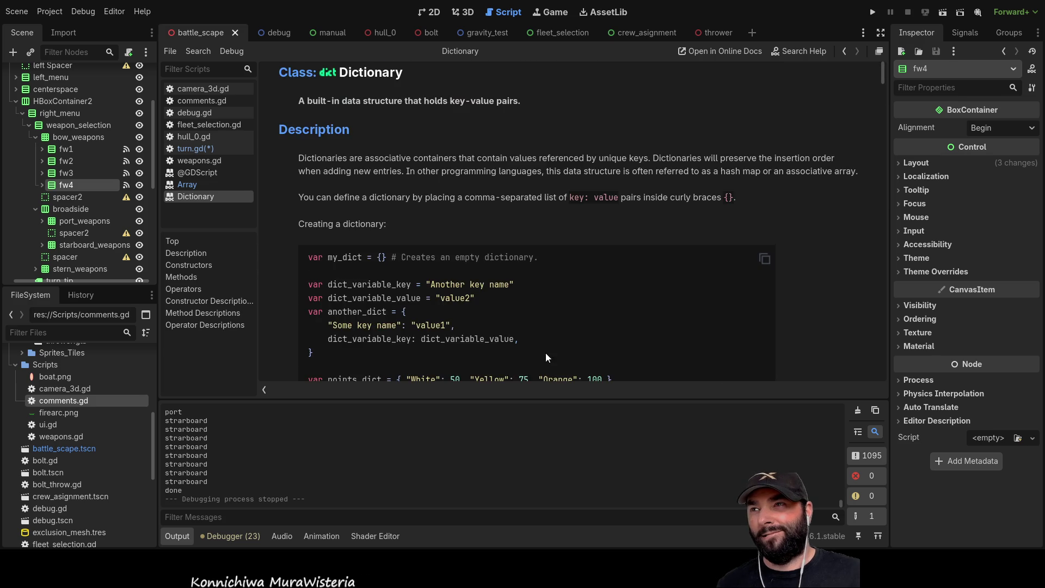
pyautogui.scroll(-2, 545, 337)
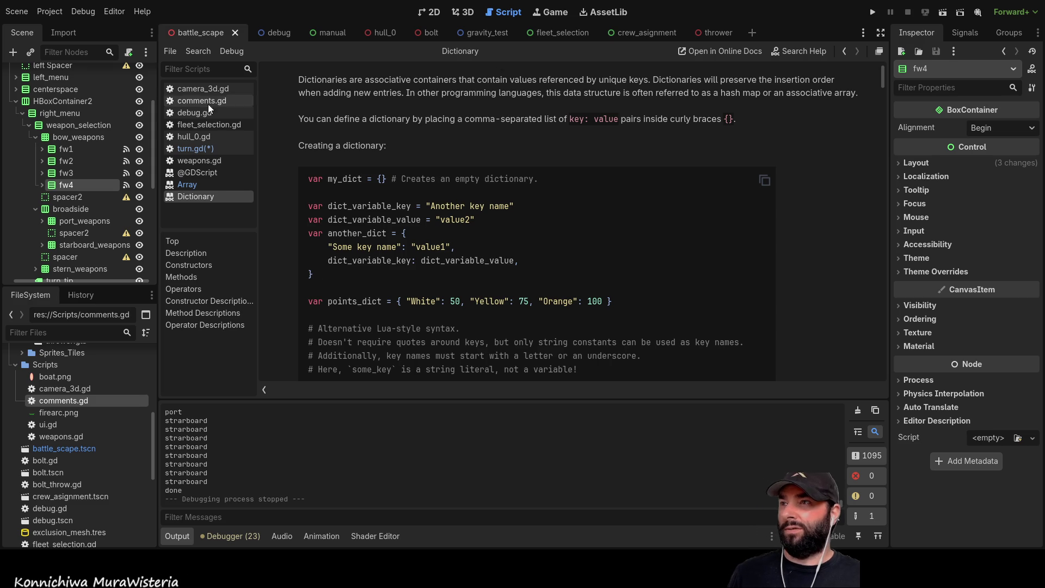
pyautogui.click(205, 149)
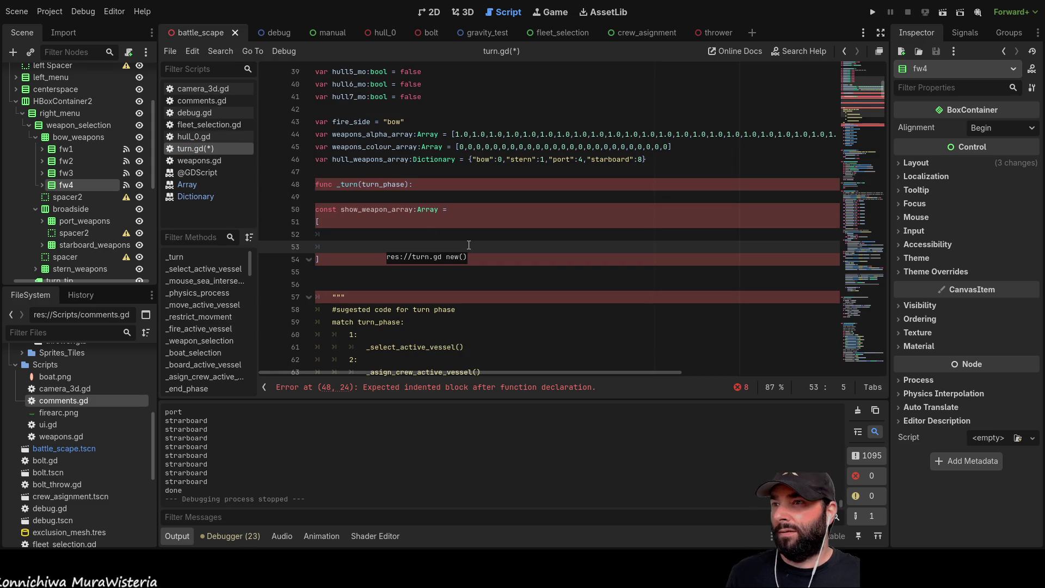
# Pull the opening bracket onto the show_weapon_array line and leave one indented entry line inside
pyautogui.click(472, 212)
pyautogui.press('Delete')
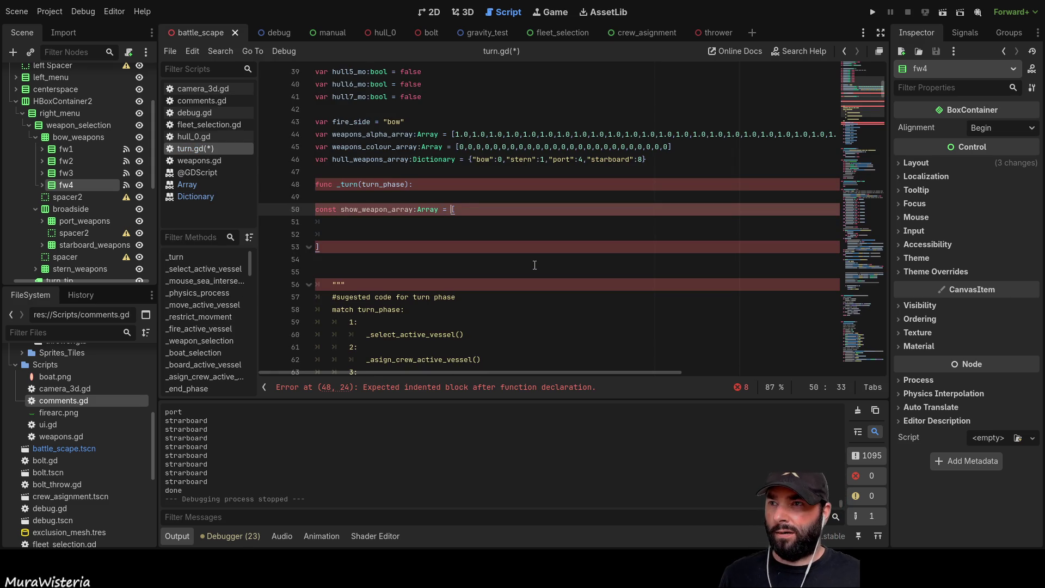
pyautogui.press('Down')
pyautogui.press('BackSpace')
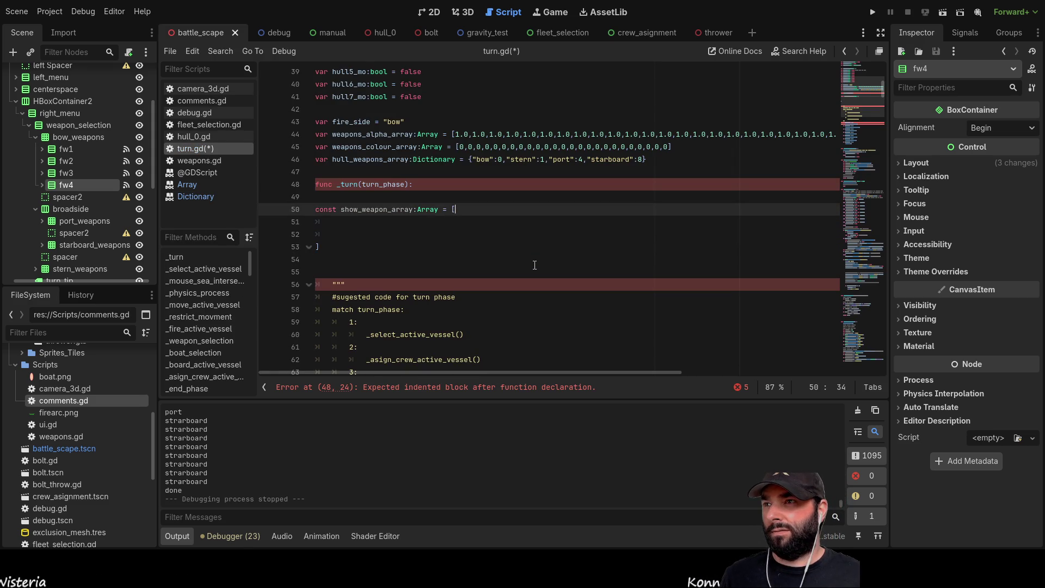
pyautogui.press('Delete')
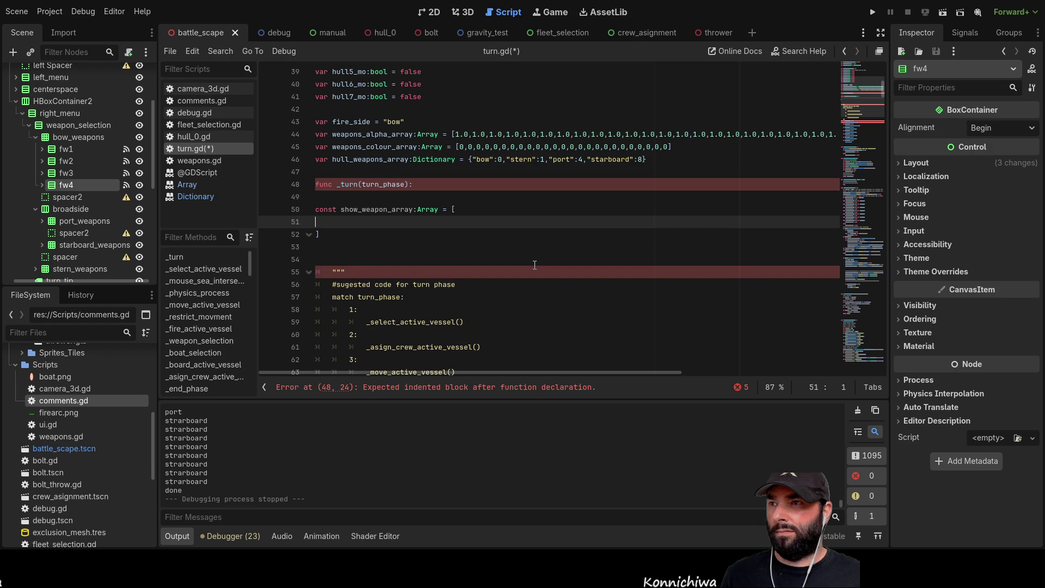
pyautogui.press('Delete')
pyautogui.press('Return')
pyautogui.press('Up')
pyautogui.press('Return')
pyautogui.press('Up')
pyautogui.press('Tab')
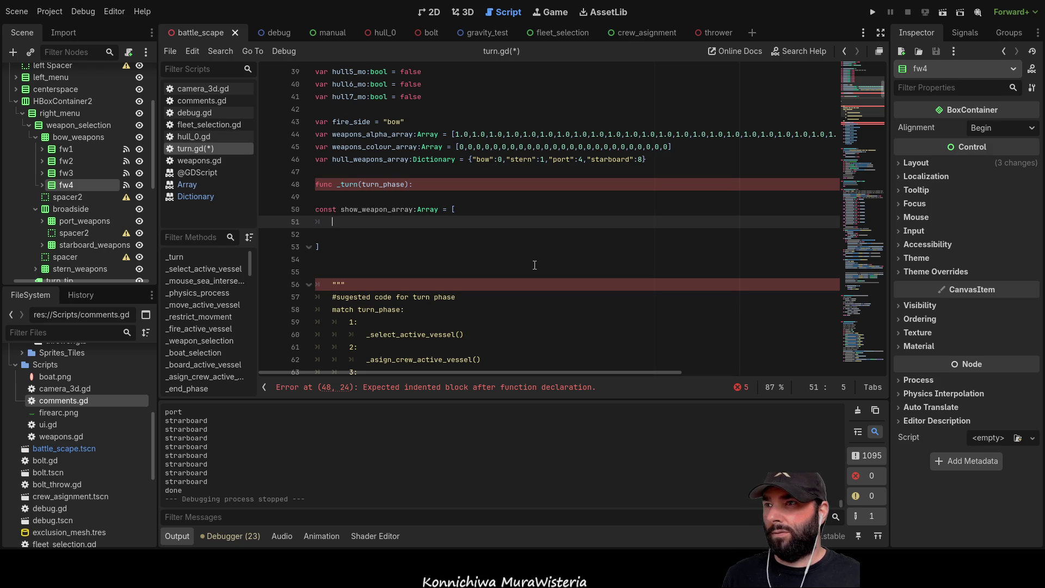
# Move the show_weapon_array block out of _turn to class level above func _turn
pyautogui.moveTo(354, 242); pyautogui.dragTo(316, 209)
pyautogui.hotkey('ctrl', 'c')
pyautogui.press('BackSpace')
pyautogui.press('Delete')
pyautogui.press('Delete')
pyautogui.press('BackSpace')
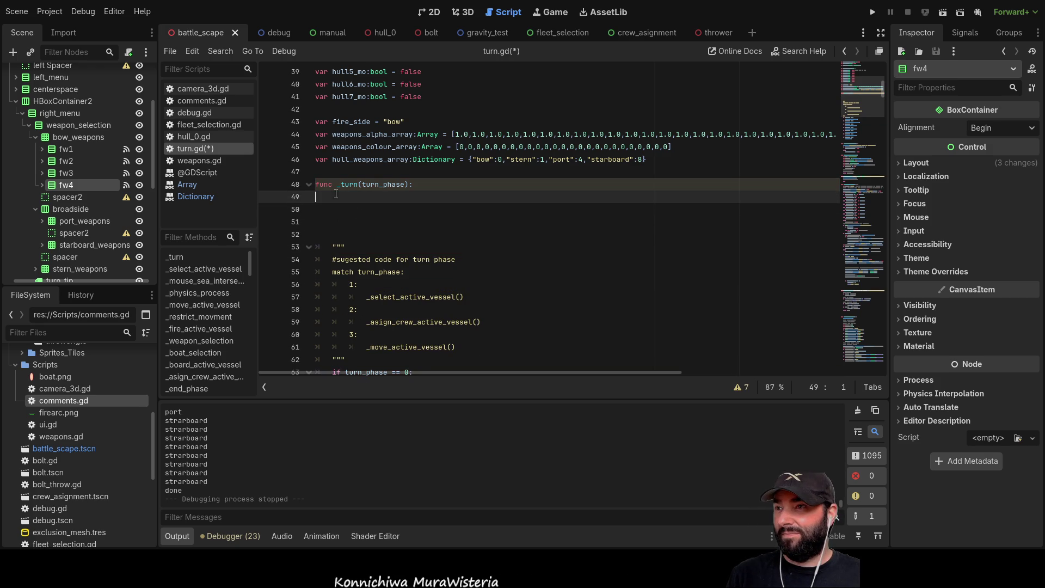
pyautogui.click(322, 172)
pyautogui.press('Return')
pyautogui.press('Return')
pyautogui.press('Return')
pyautogui.press('Up')
pyautogui.press('Up')
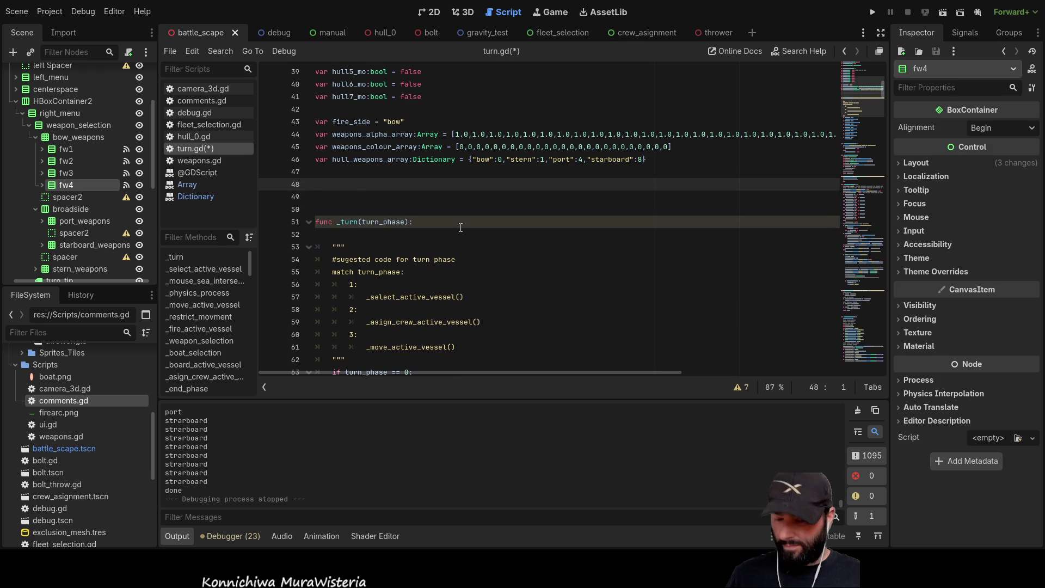
pyautogui.hotkey('ctrl', 'v')
pyautogui.press('Up')
pyautogui.press('Up')
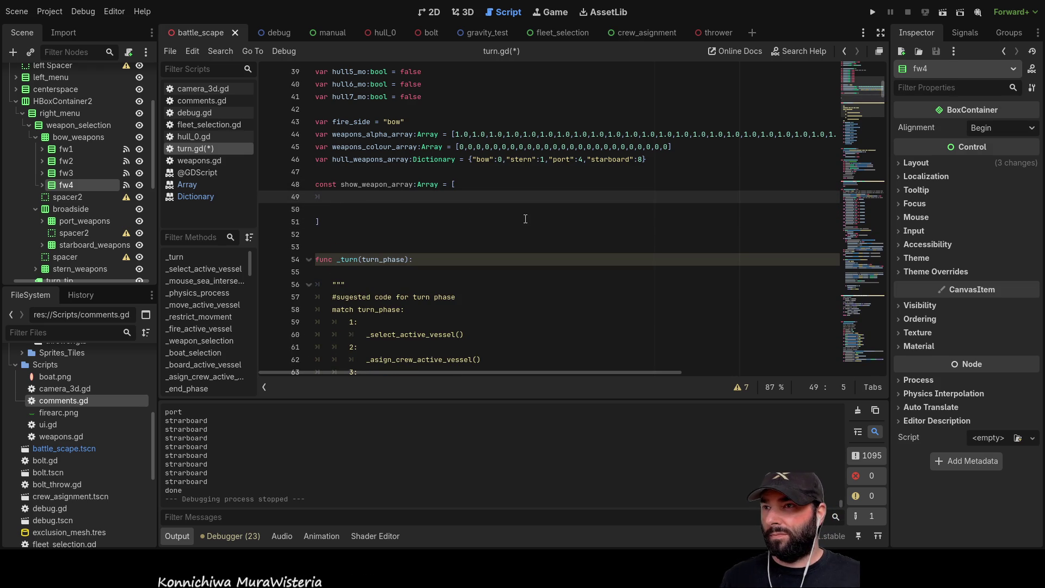
pyautogui.click(73, 153)
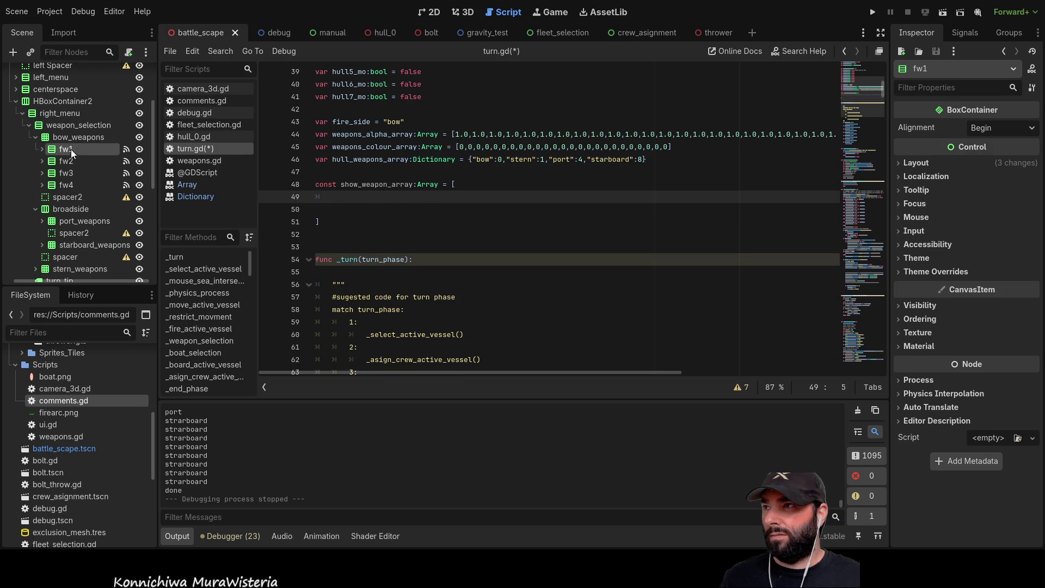
# Drop fw1's node path into show_weapon_array, then select it and cut it back out
pyautogui.moveTo(72, 153); pyautogui.dragTo(344, 200)
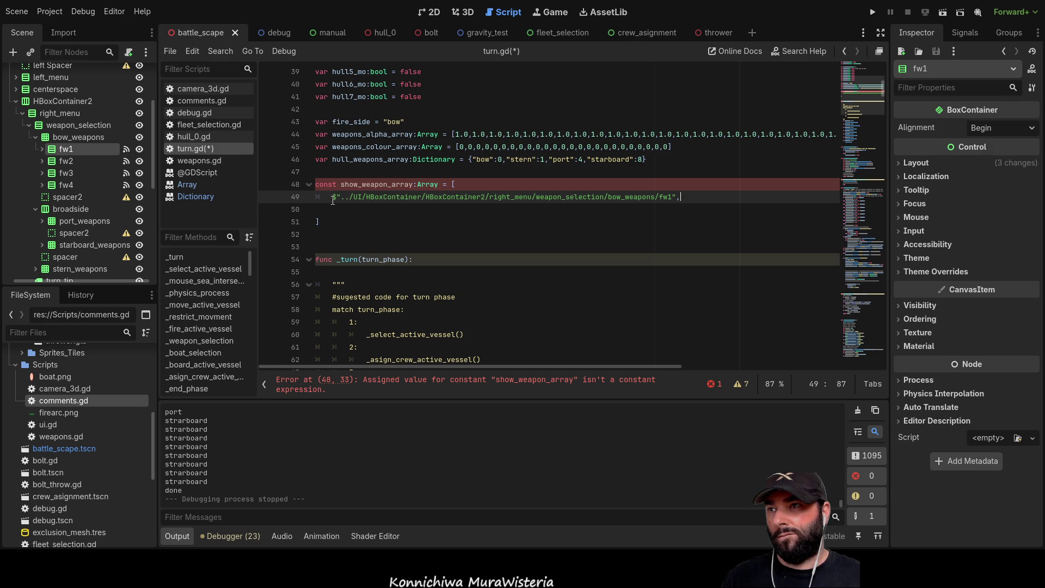
pyautogui.moveTo(684, 197); pyautogui.dragTo(343, 202)
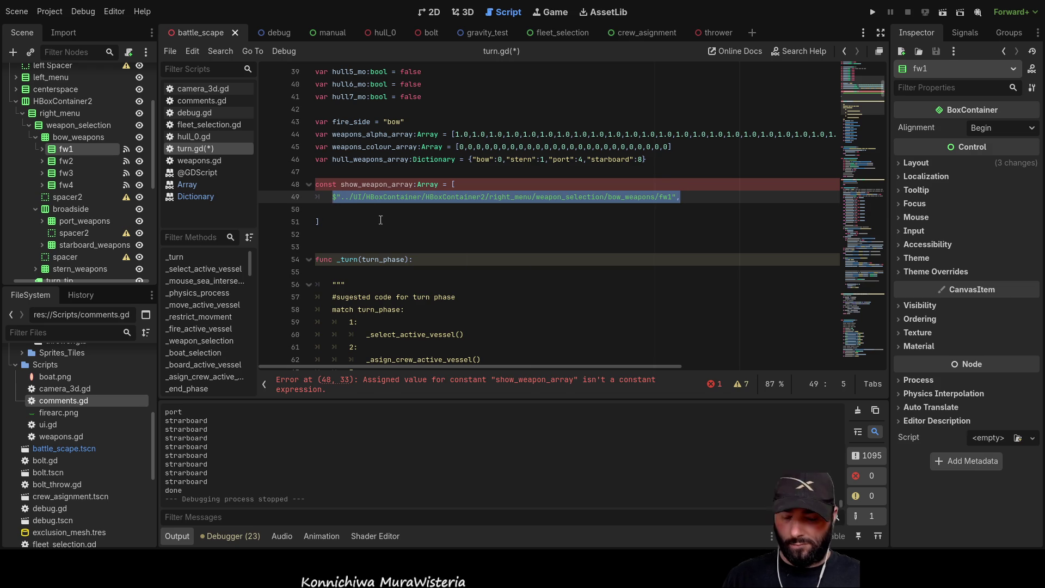
pyautogui.hotkey('ctrl', 'x')
pyautogui.scroll(8, 435, 228)
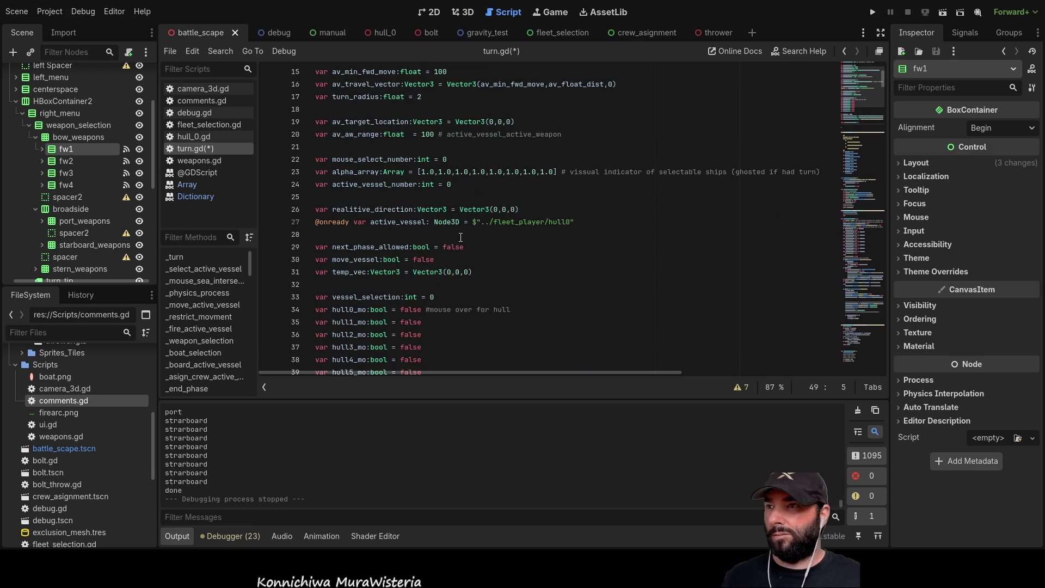
pyautogui.scroll(-1, 413, 185)
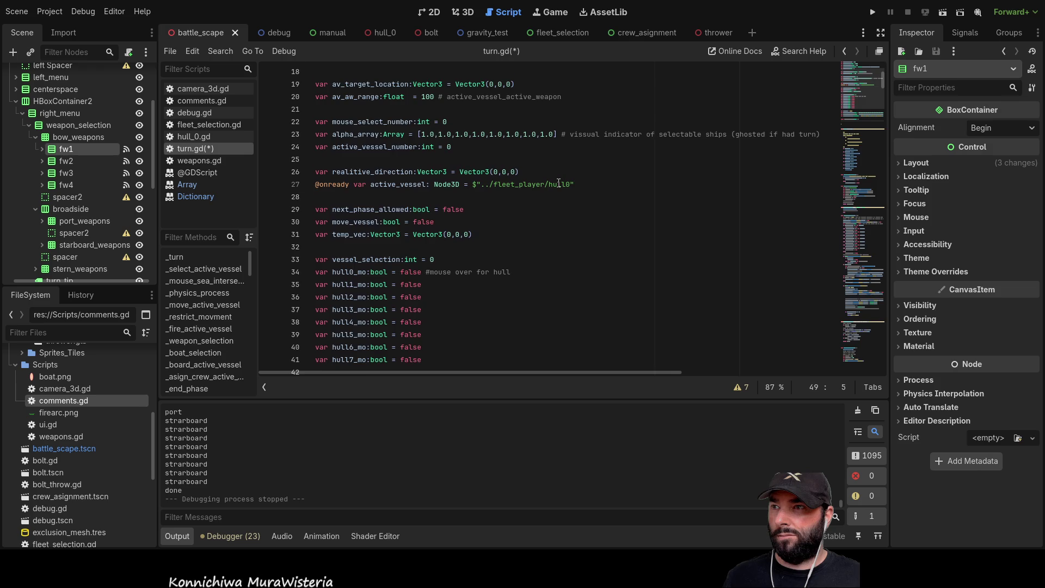
pyautogui.scroll(-7, 558, 182)
pyautogui.scroll(6, 479, 210)
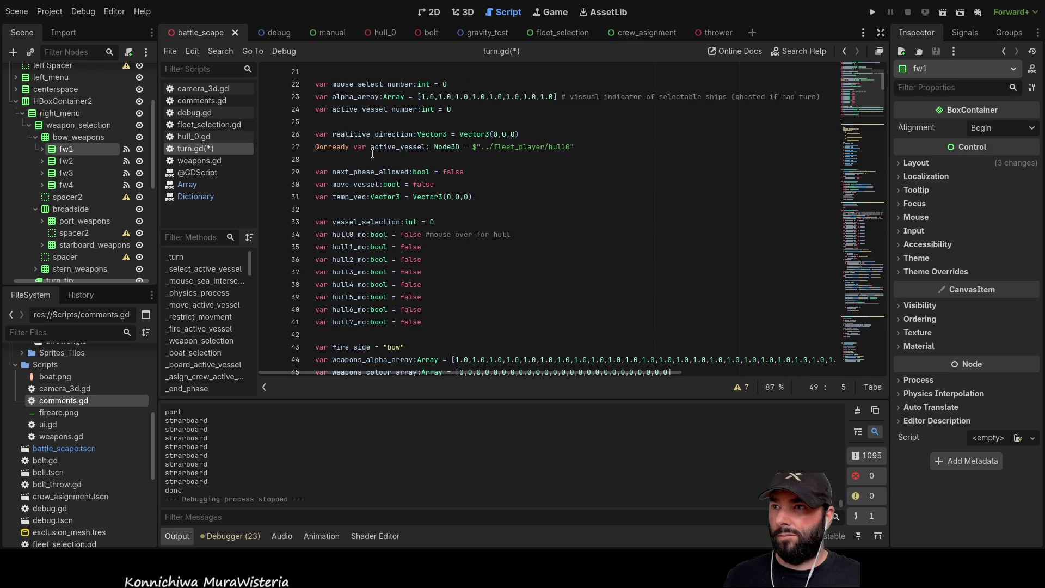
pyautogui.scroll(-5, 452, 148)
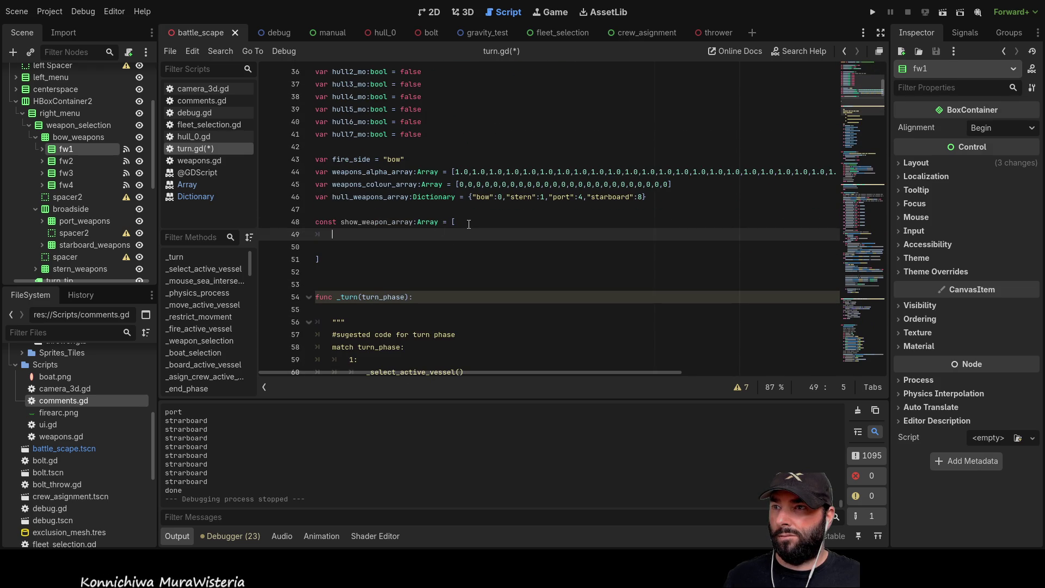
pyautogui.moveTo(66, 149)
pyautogui.mouseDown()
pyautogui.moveTo(334, 189)
pyautogui.moveTo(355, 213)
pyautogui.mouseUp()
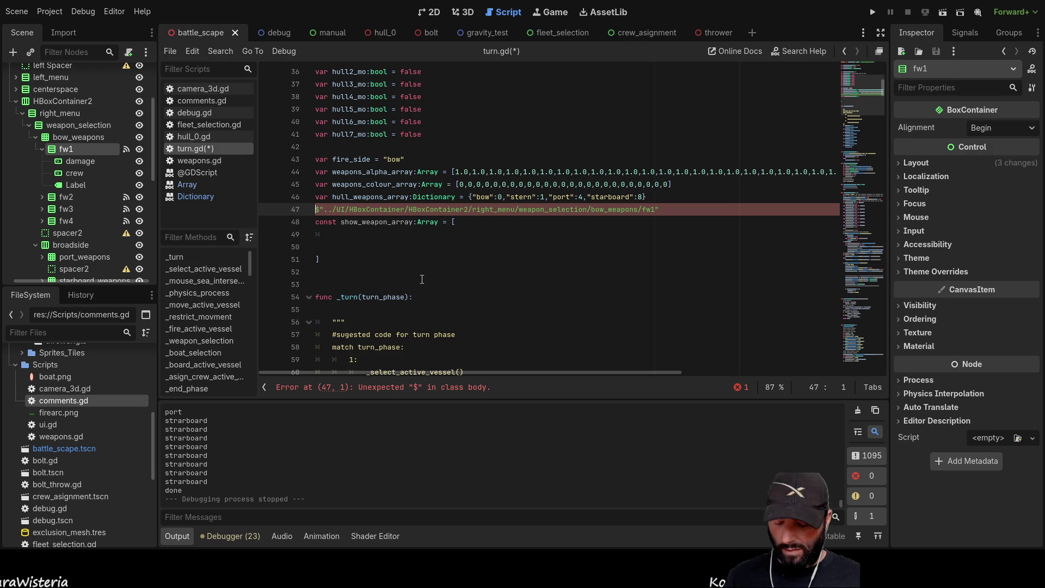
pyautogui.write('@onread')
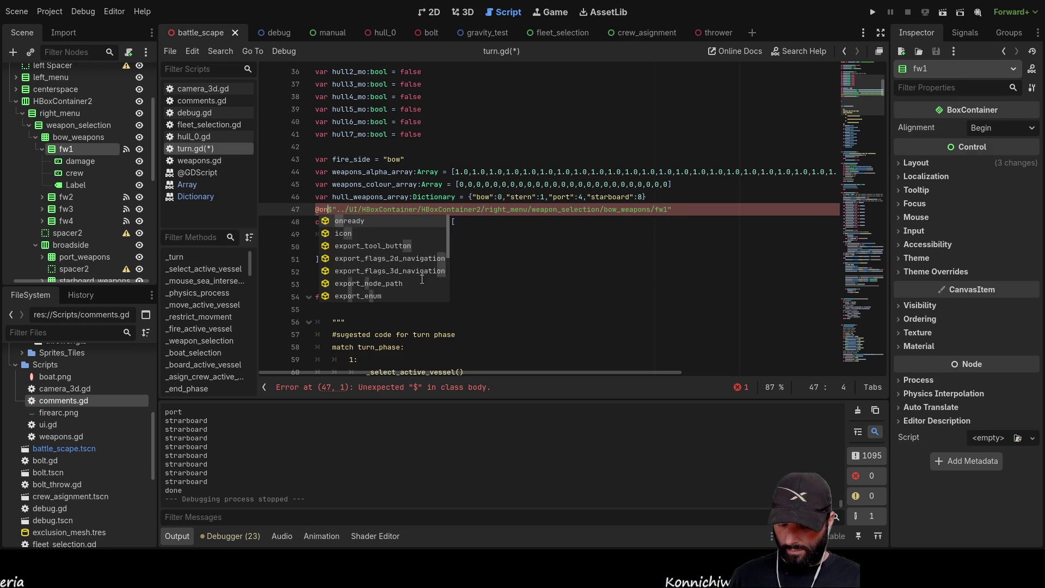
pyautogui.write('y ')
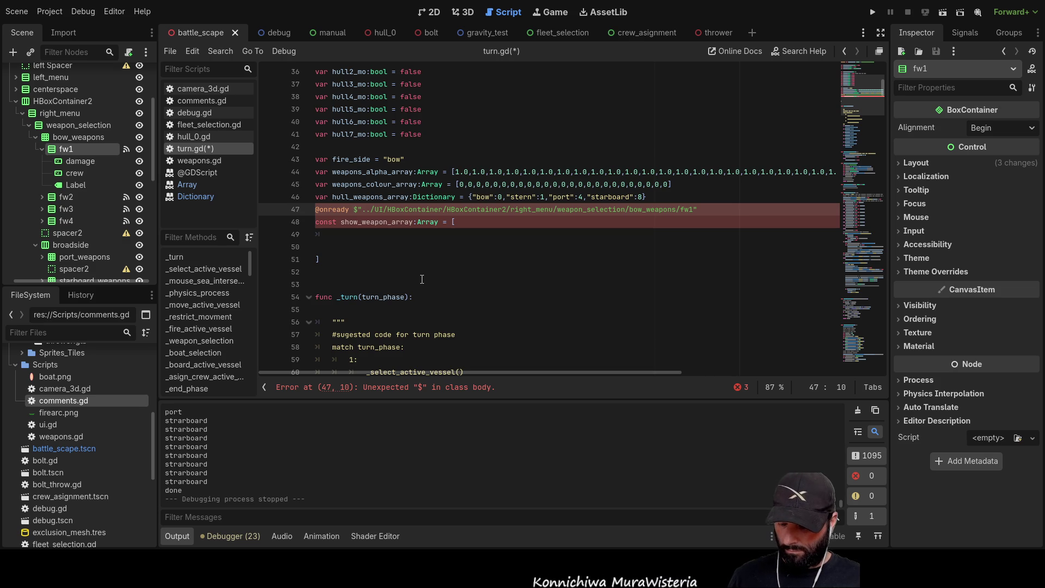
pyautogui.write('fw1 ')
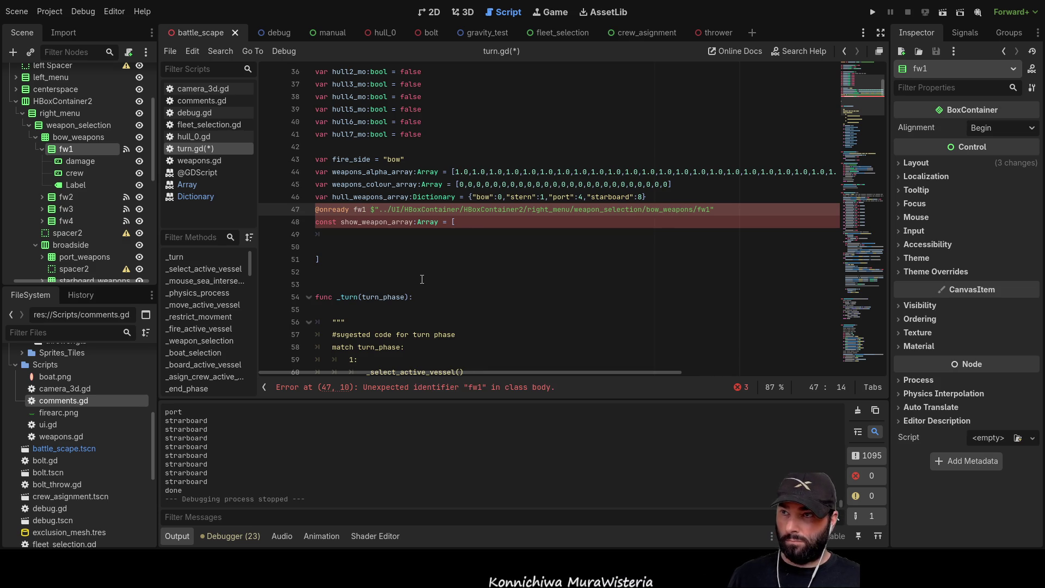
pyautogui.write('=')
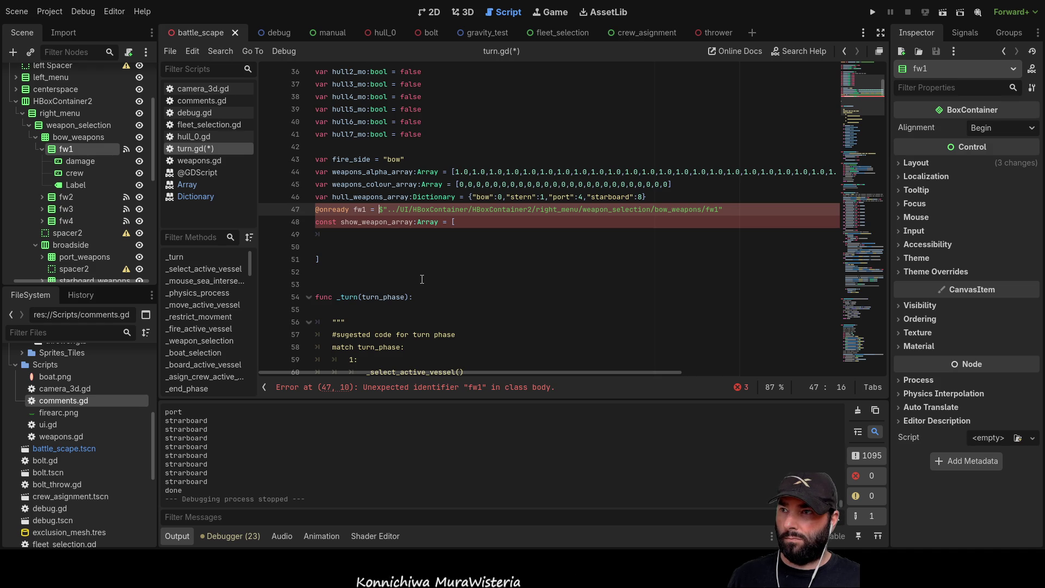
pyautogui.press('Left')
pyautogui.press('Left')
pyautogui.press('Left')
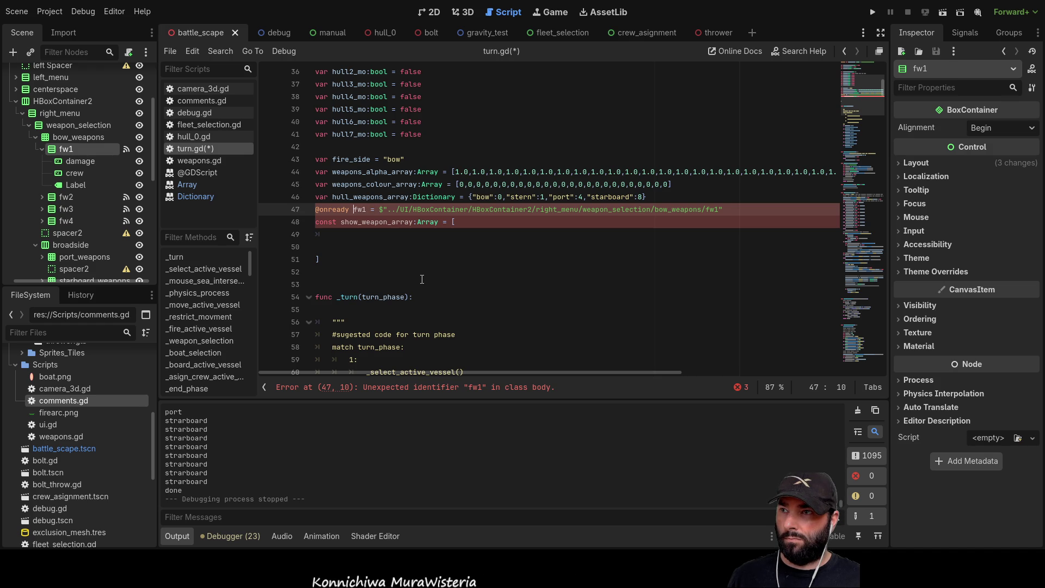
pyautogui.scroll(8, 416, 268)
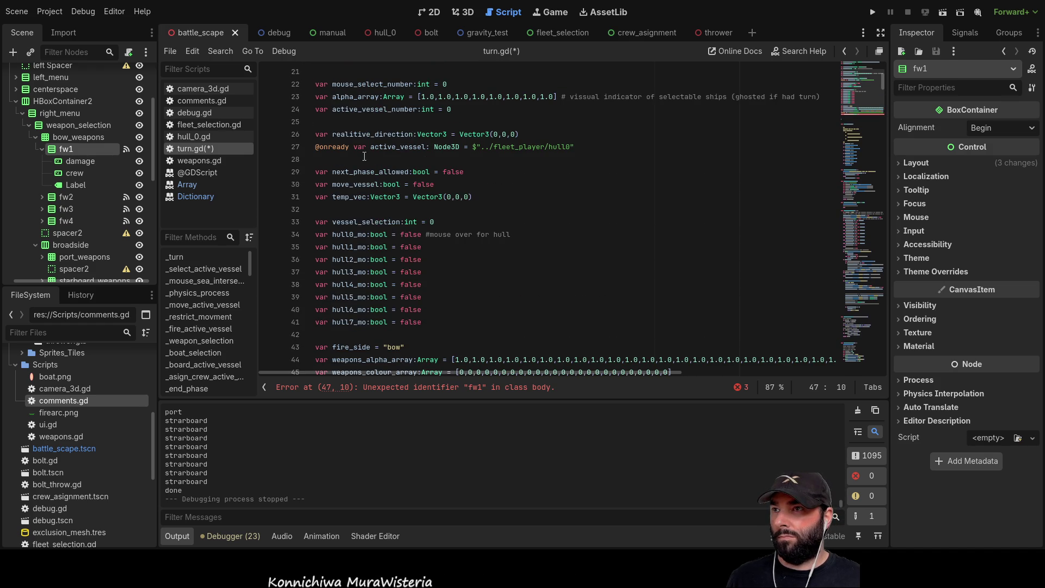
pyautogui.scroll(-9, 447, 314)
pyautogui.write('var')
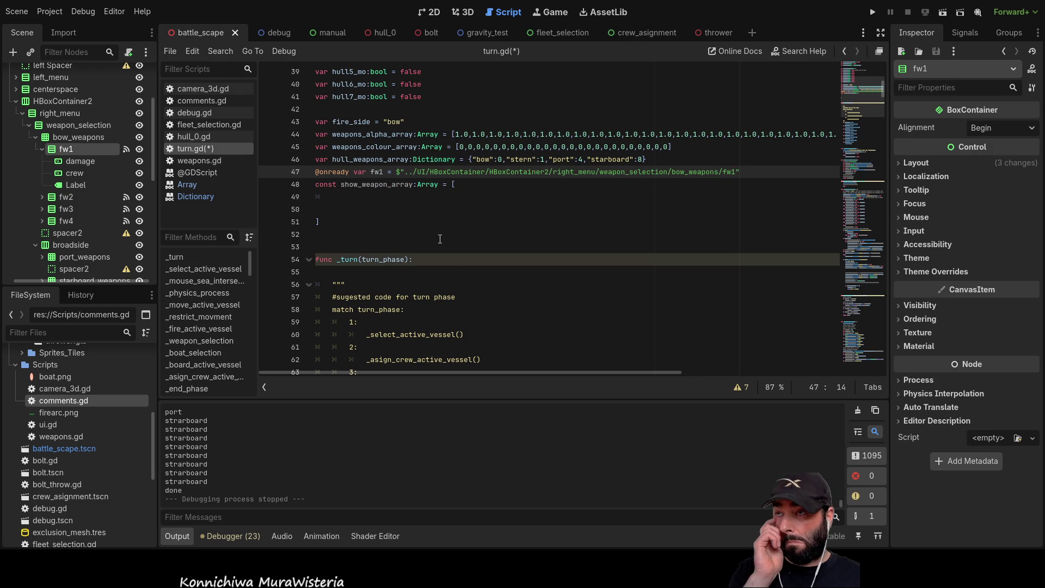
pyautogui.doubleClick(379, 172)
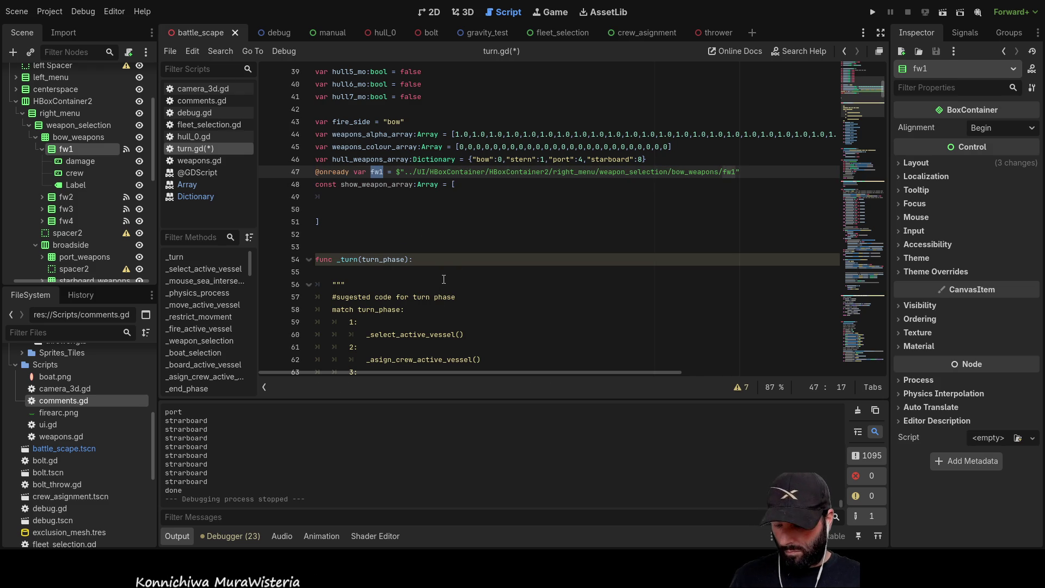
pyautogui.click(350, 201)
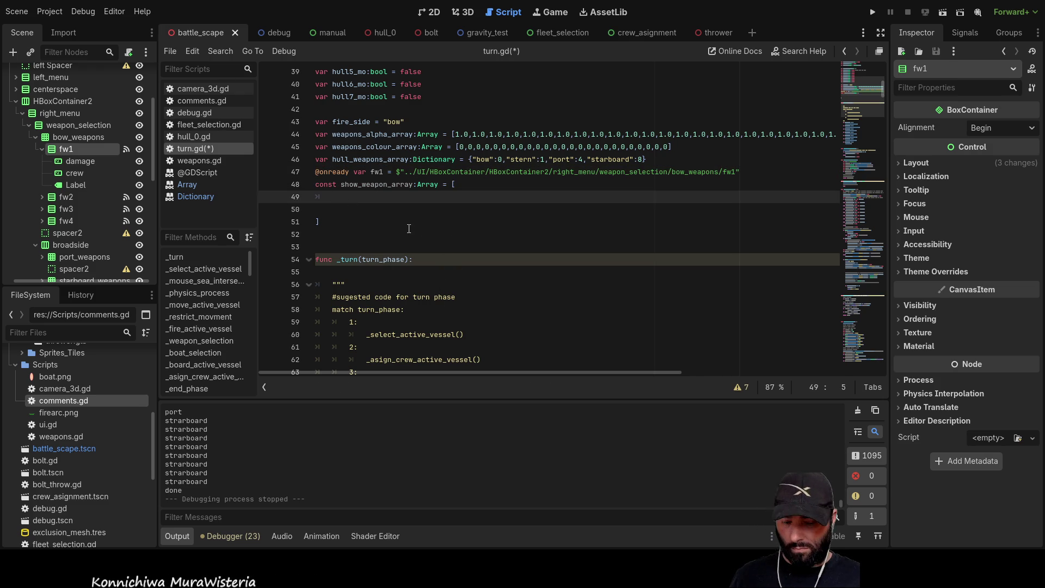
# Fill the array's first line with fw1,fw2,fw3,fw4
pyautogui.write('fw1,new(')
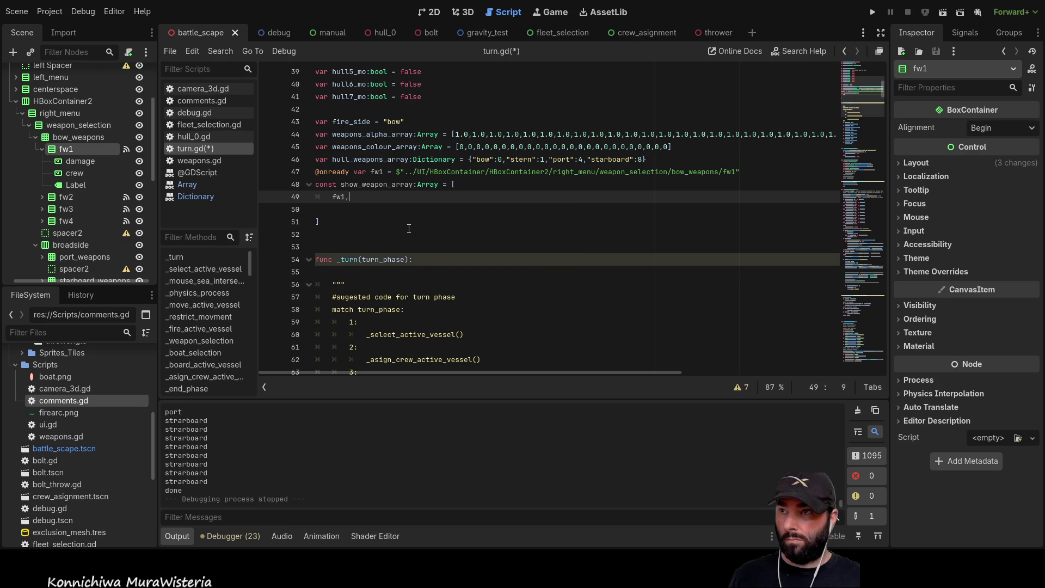
pyautogui.press('BackSpace')
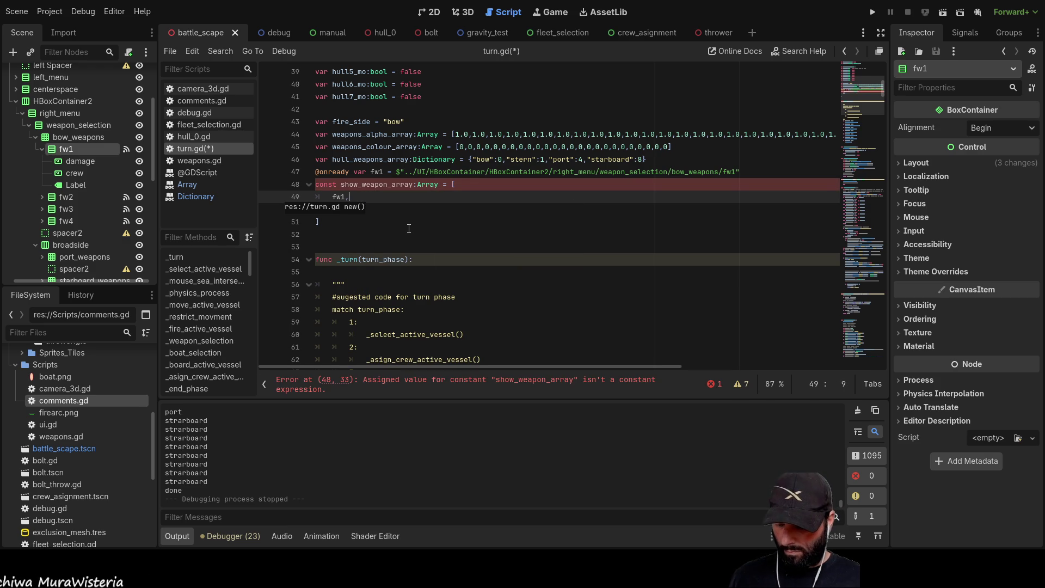
pyautogui.write('fw2,')
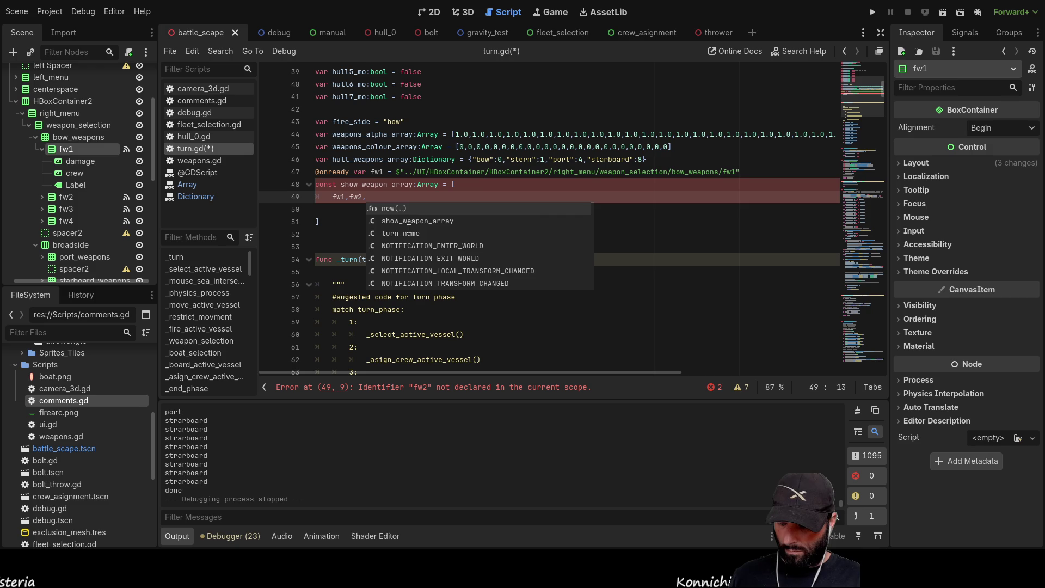
pyautogui.write('fw3,')
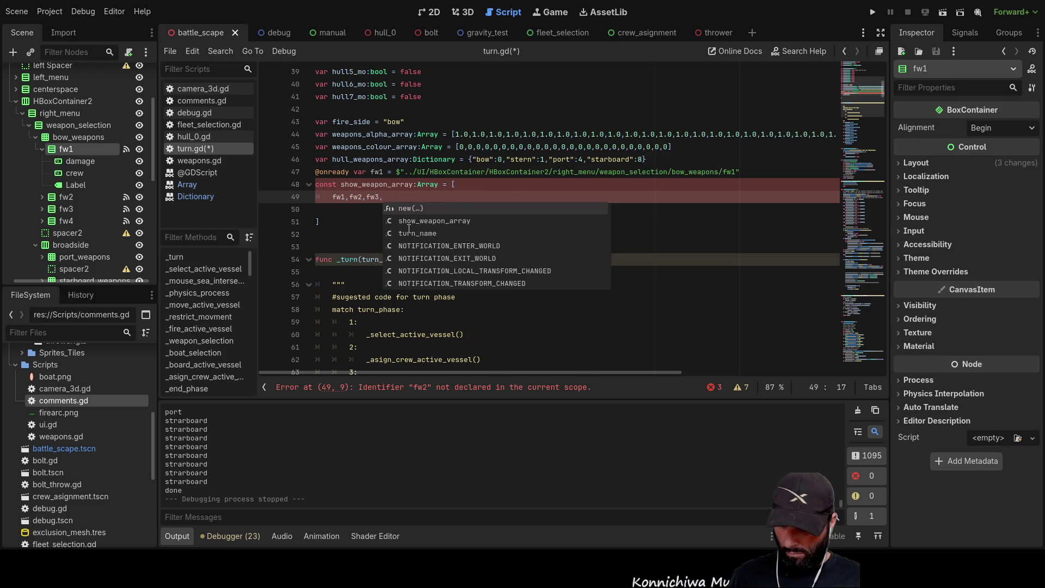
pyautogui.write('fw4')
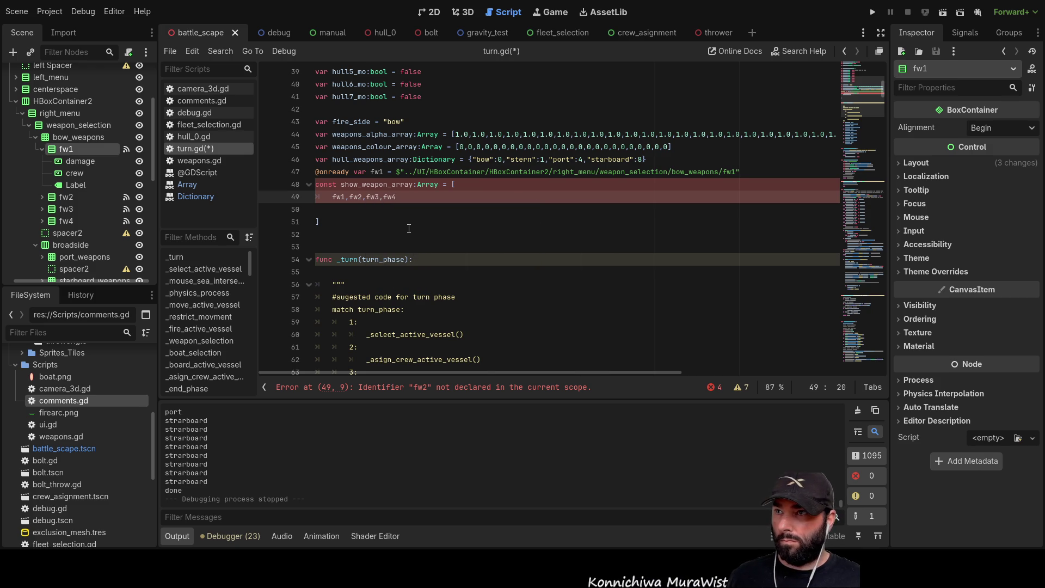
pyautogui.press('Down')
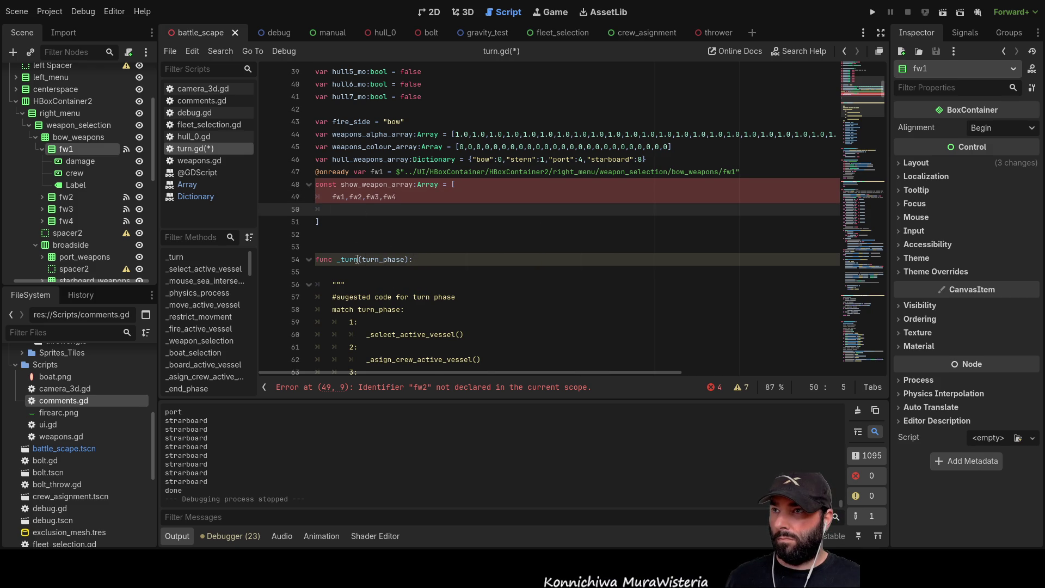
pyautogui.scroll(2, 385, 238)
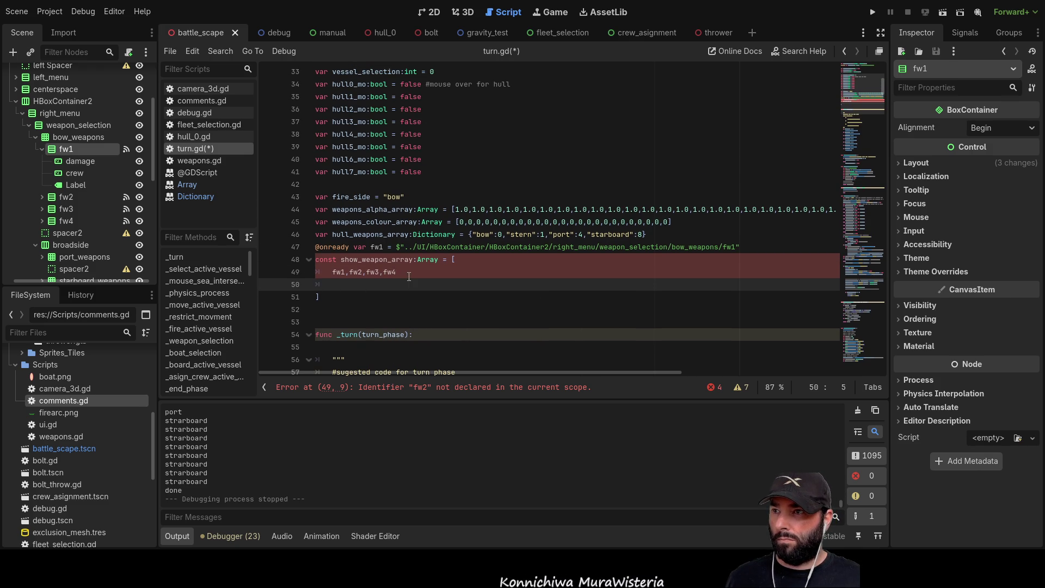
pyautogui.press('Up')
pyautogui.write(',new(')
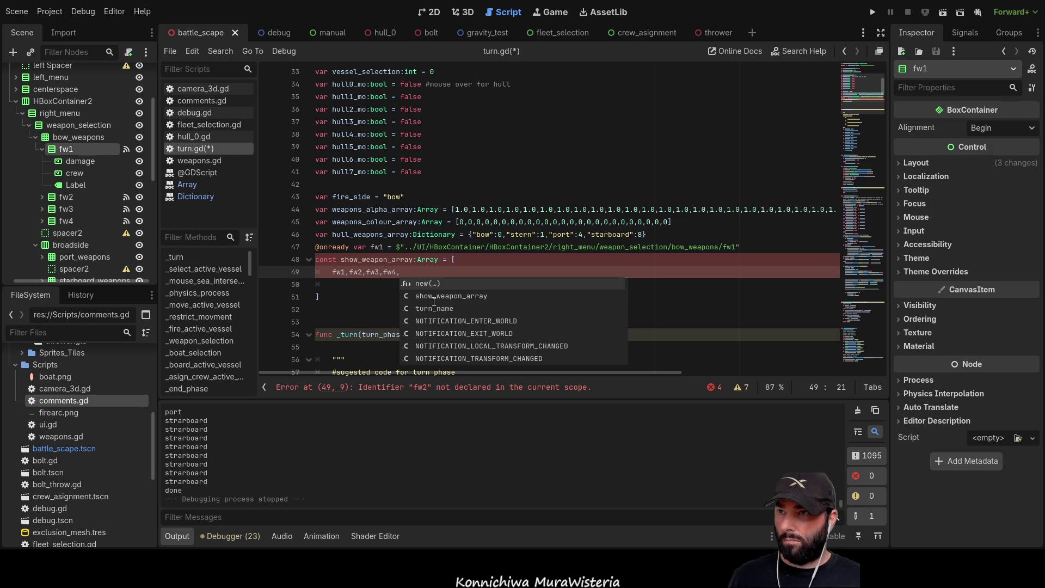
pyautogui.press('BackSpace')
pyautogui.press('BackSpace')
pyautogui.press('BackSpace')
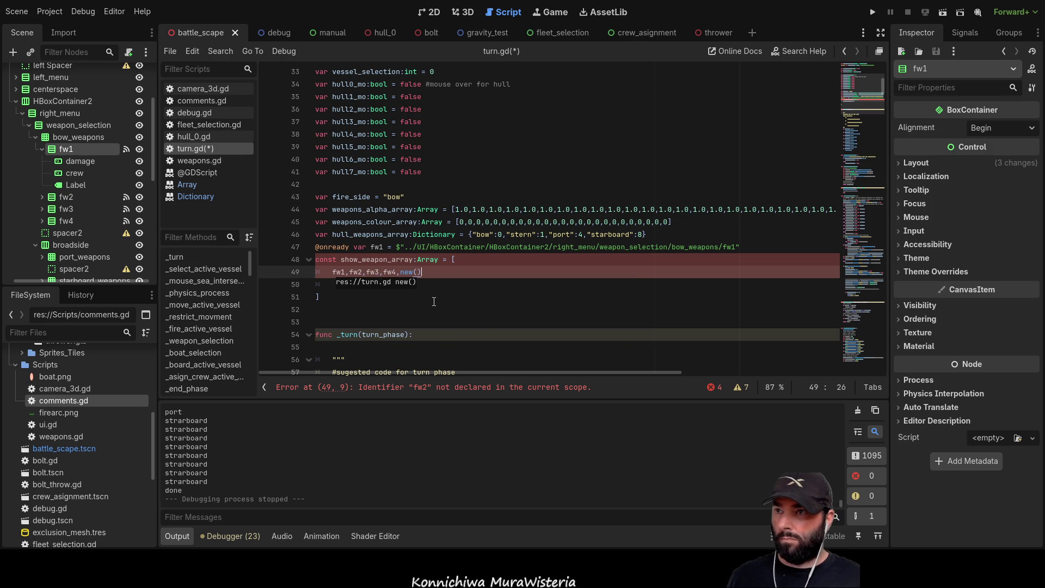
# Add a second array line bw1,bw2,bw3b,bw4 and a blank line above the const
pyautogui.press('Return')
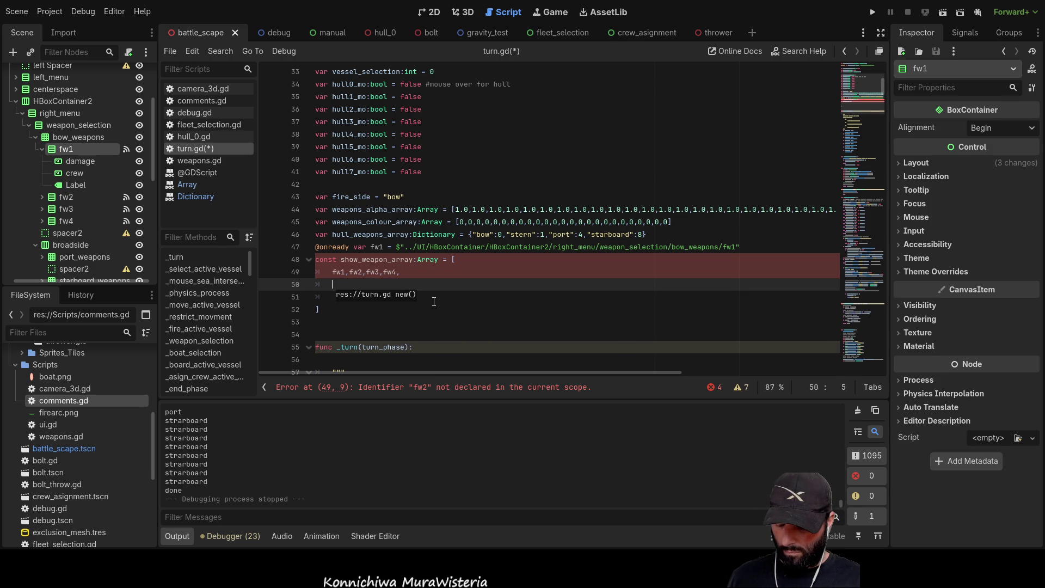
pyautogui.write('bw1,')
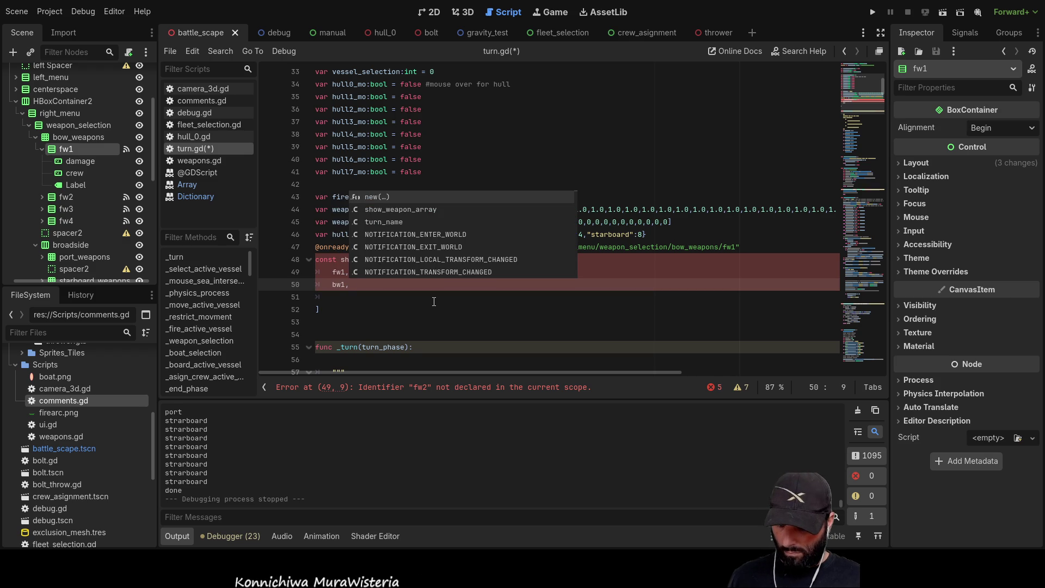
pyautogui.write('bw2')
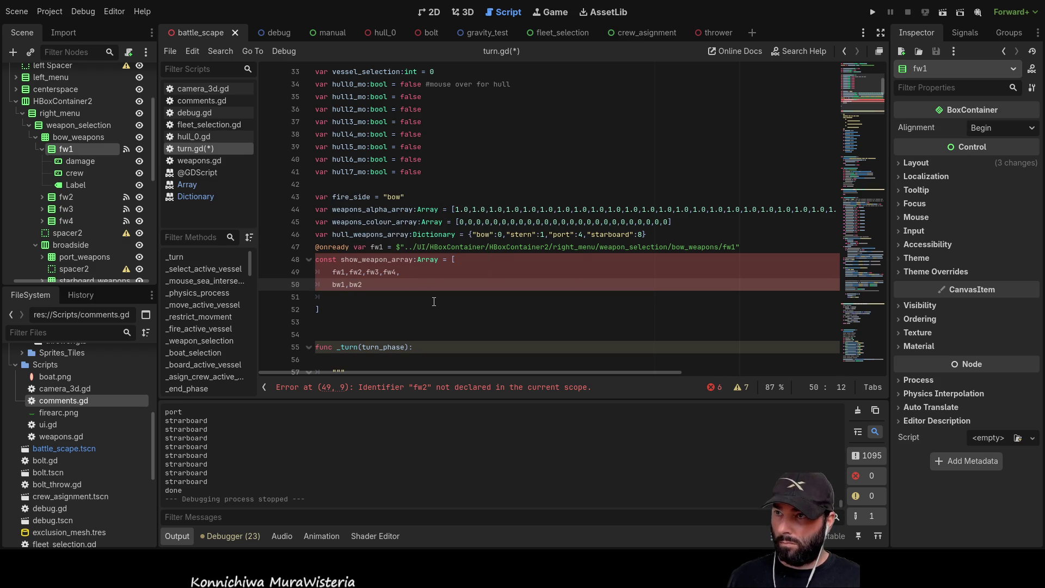
pyautogui.write(',b')
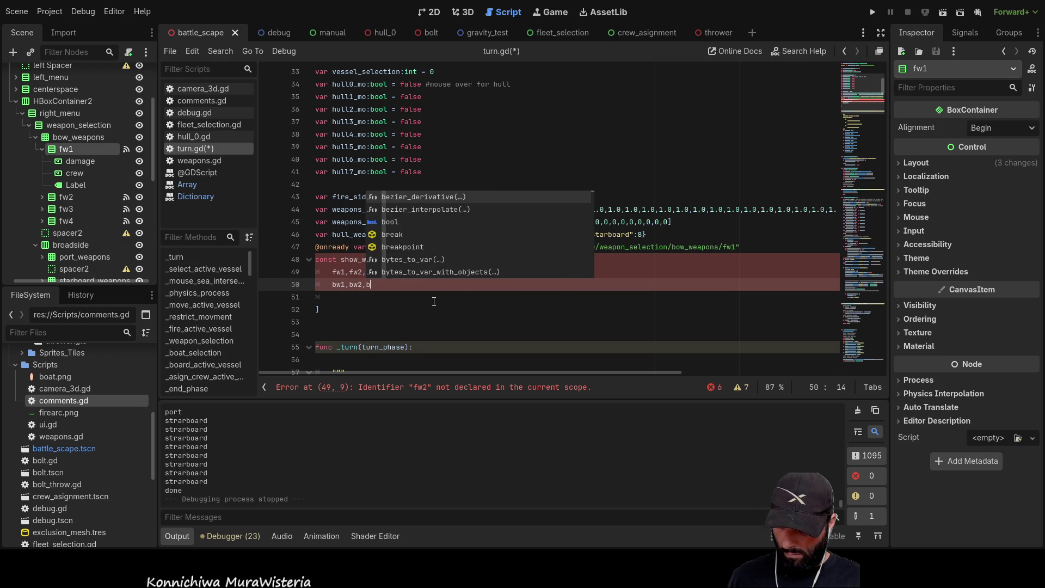
pyautogui.write('w3bbw4')
pyautogui.press('Left')
pyautogui.press('Left')
pyautogui.press('Left')
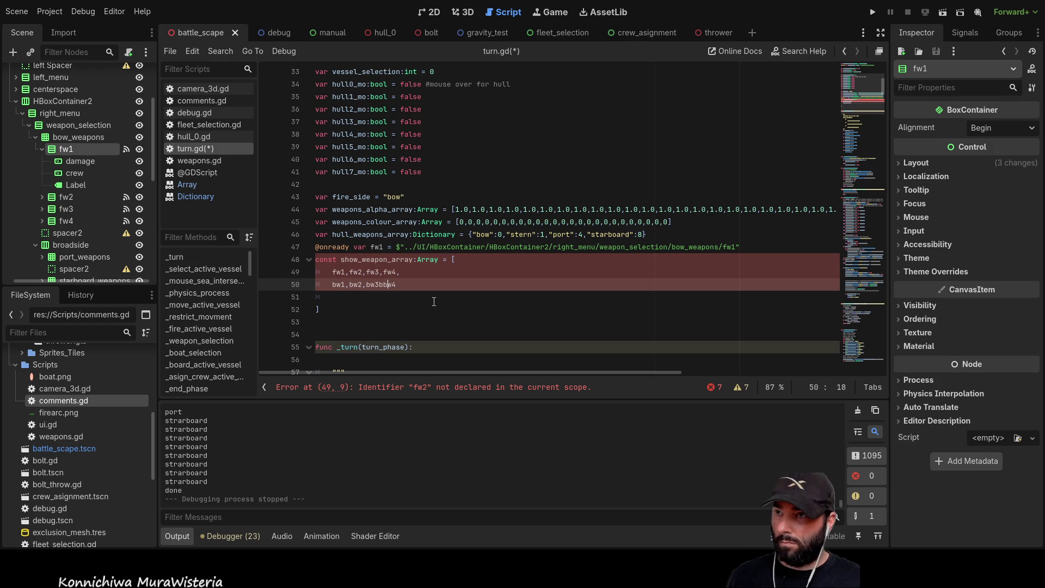
pyautogui.write(',')
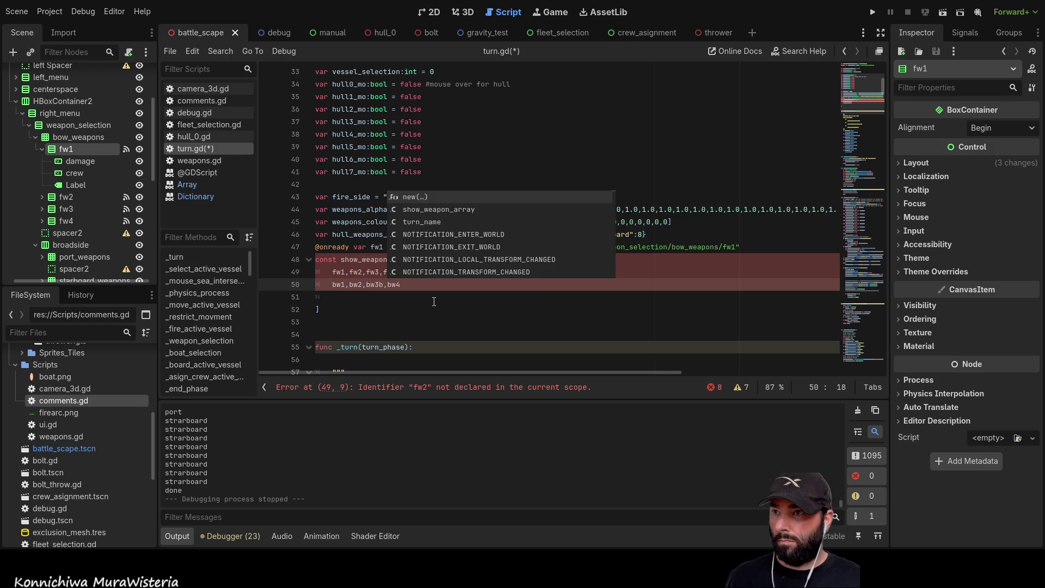
pyautogui.press('Escape')
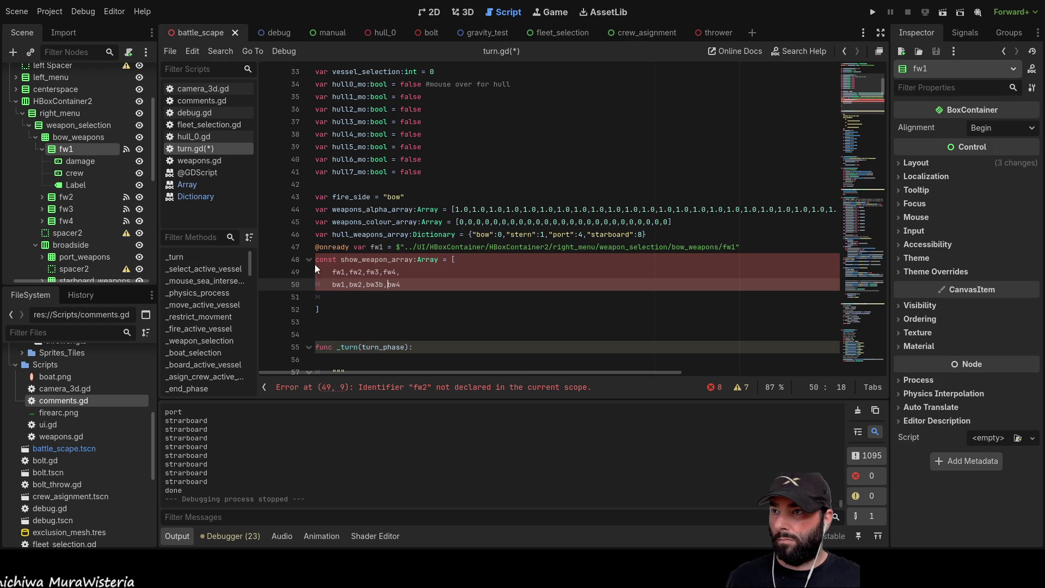
pyautogui.click(315, 260)
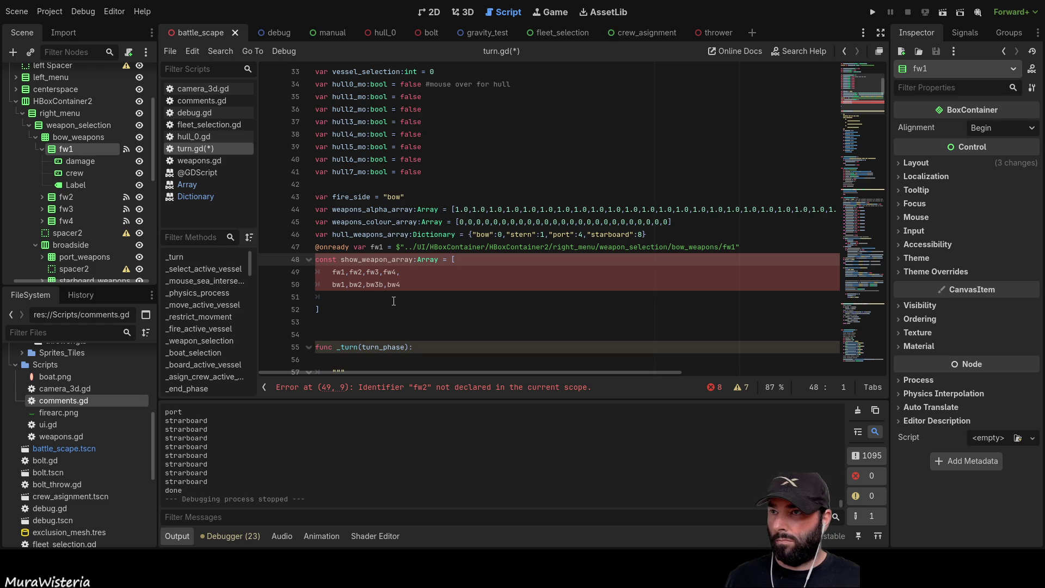
pyautogui.press('Return')
pyautogui.press('Up')
pyautogui.press('Up')
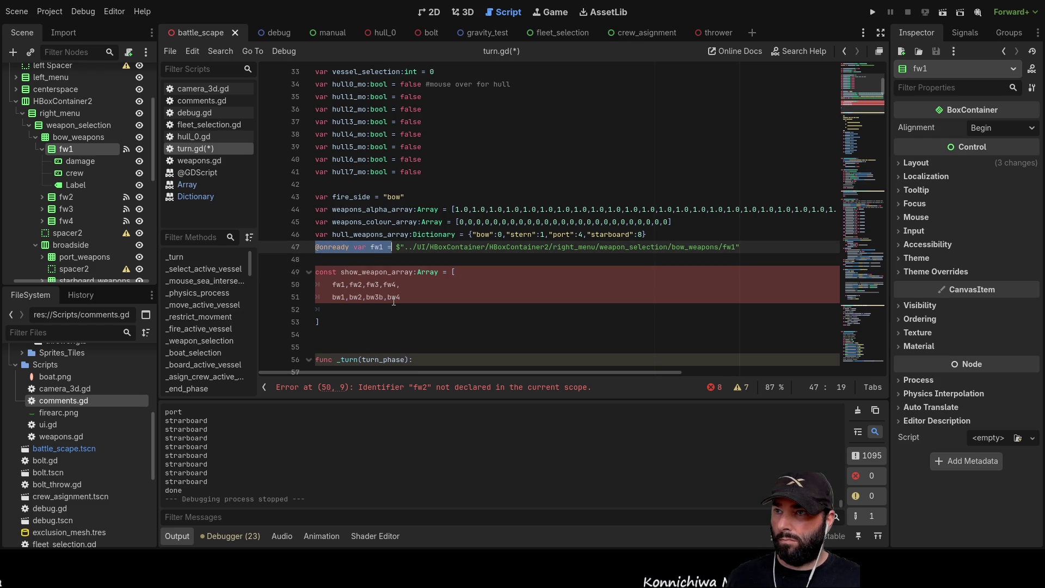
pyautogui.press('Down')
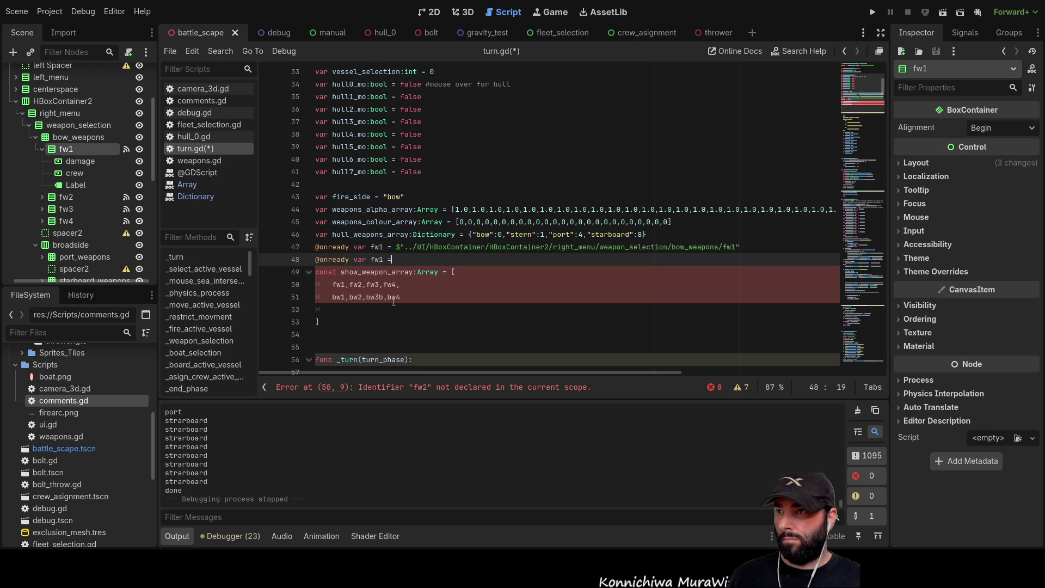
pyautogui.hotkey('ctrl', 'shift', 'd')
pyautogui.hotkey('ctrl', 'shift', 'd')
pyautogui.press('Return')
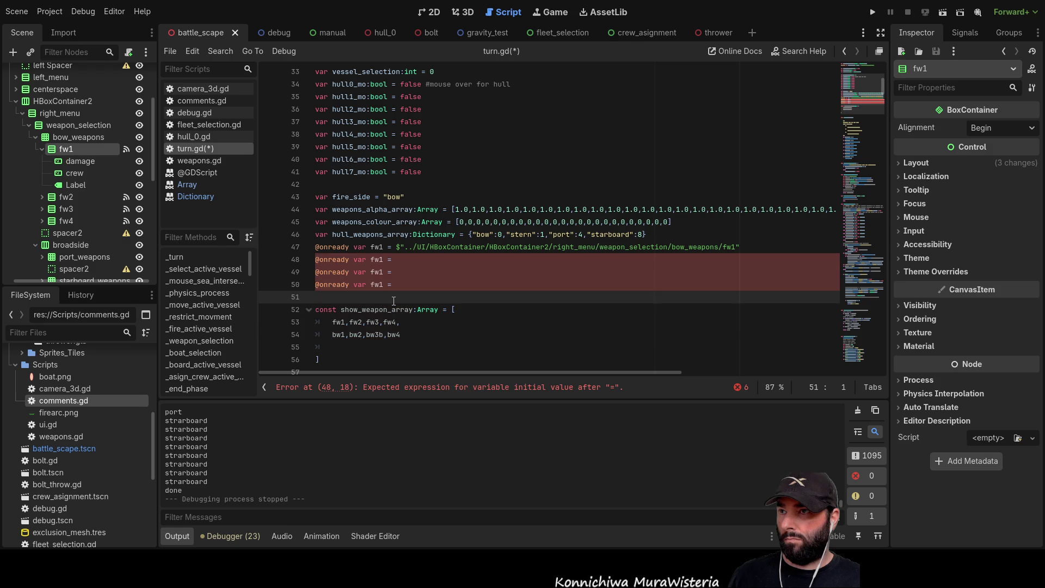
pyautogui.press('BackSpace')
pyautogui.hotkey('ctrl', 'shift', 'd')
pyautogui.hotkey('ctrl', 'shift', 'd')
pyautogui.hotkey('ctrl', 'shift', 'd')
pyautogui.hotkey('ctrl', 'shift', 'd')
# Rename the first three copies to fw2, fw3 and fw4
pyautogui.press('Up')
pyautogui.press('Up')
pyautogui.press('Up')
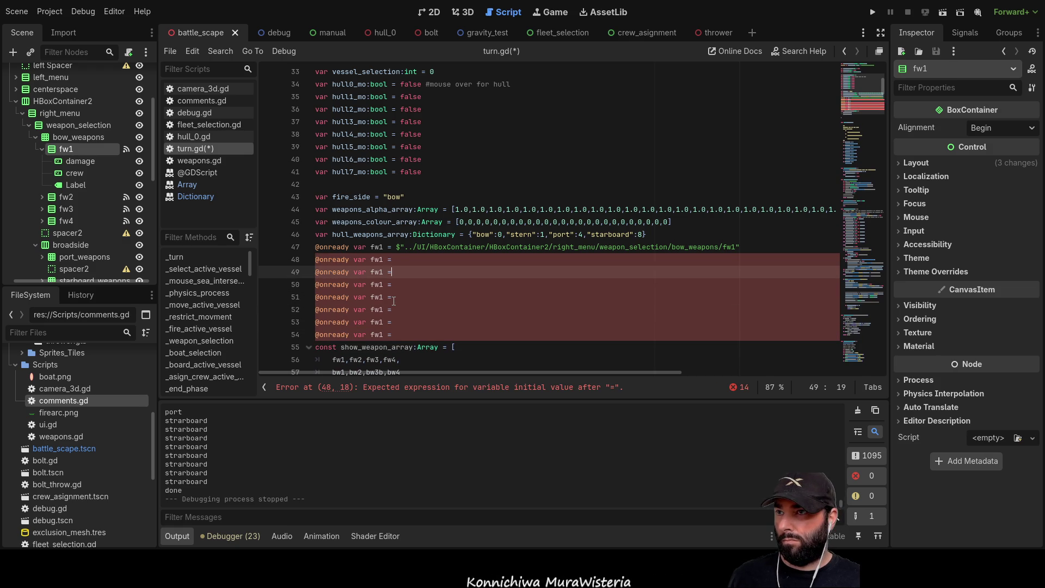
pyautogui.press('Left')
pyautogui.press('BackSpace')
pyautogui.write('2')
pyautogui.press('Down')
pyautogui.press('BackSpace')
pyautogui.write('3')
pyautogui.press('Down')
pyautogui.press('BackSpace')
pyautogui.write('4')
pyautogui.press('Down')
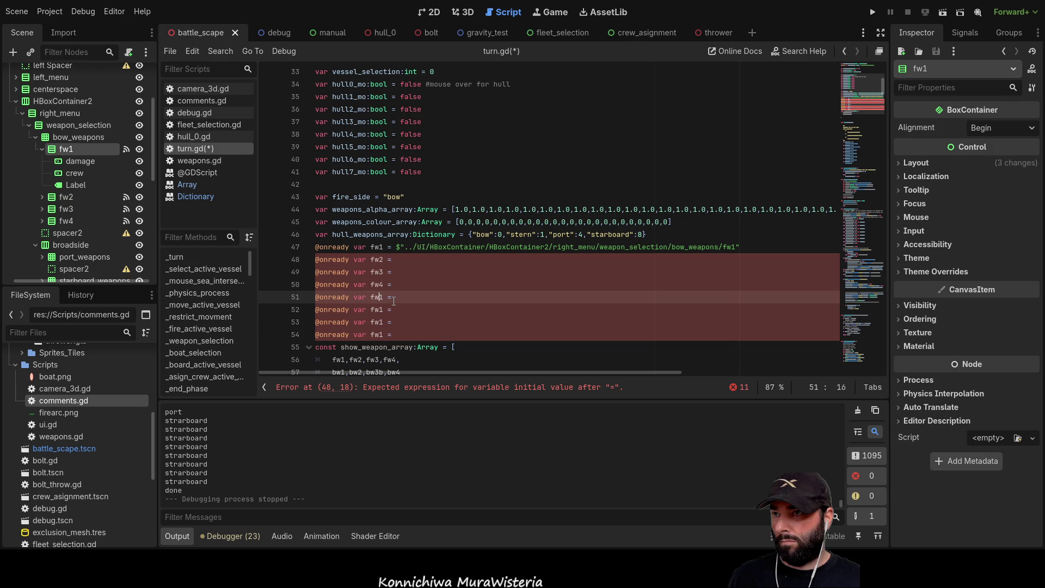
# Rename the remaining four copies to bw1, bw2, bw3 and bw4
pyautogui.press('Left')
pyautogui.press('BackSpace')
pyautogui.write('b')
pyautogui.press('Down')
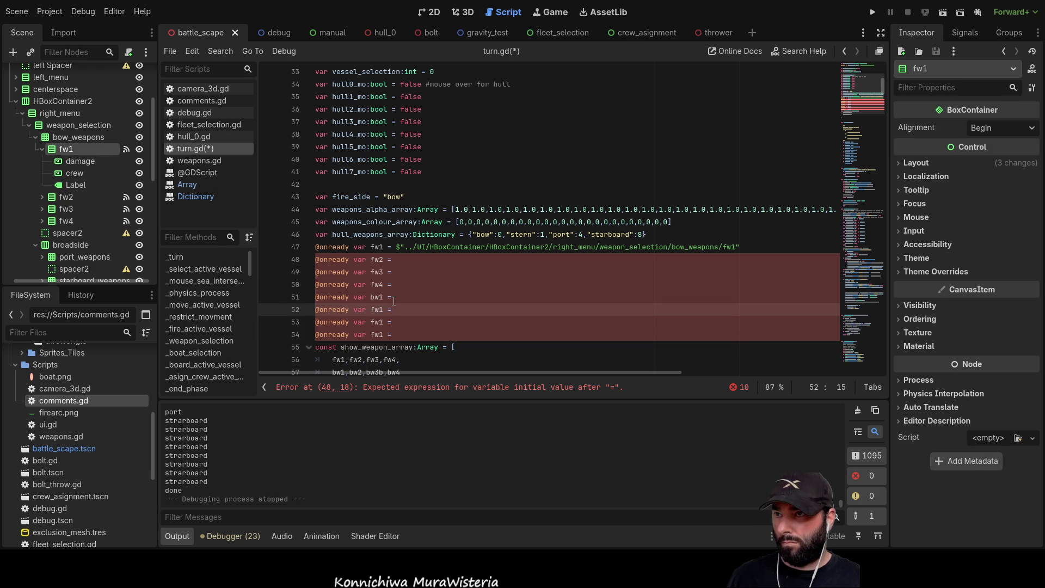
pyautogui.press('BackSpace')
pyautogui.write('b')
pyautogui.press('Down')
pyautogui.press('Down')
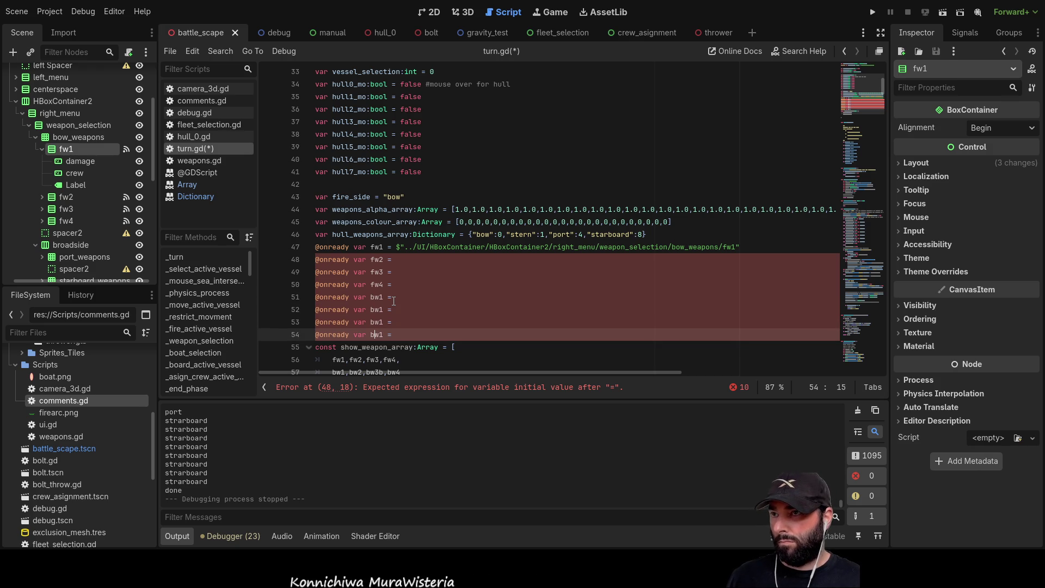
pyautogui.press('BackSpace')
pyautogui.write('b')
pyautogui.press('Up')
pyautogui.press('Up')
pyautogui.press('Up')
pyautogui.press('Down')
pyautogui.press('BackSpace')
pyautogui.write('2')
pyautogui.press('Down')
pyautogui.press('BackSpace')
pyautogui.write('3')
pyautogui.press('Down')
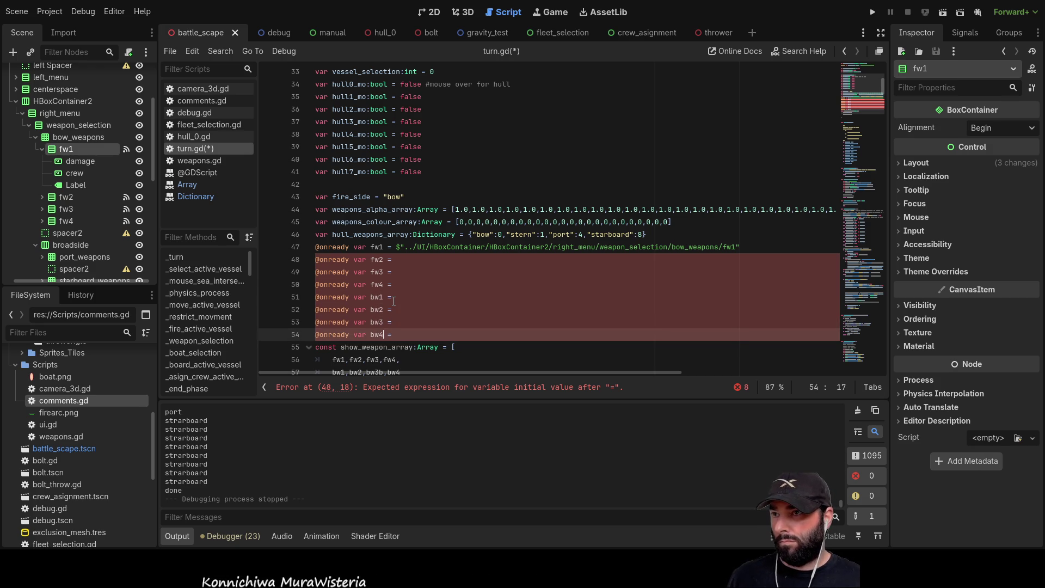
pyautogui.click(42, 150)
pyautogui.click(58, 162)
pyautogui.moveTo(58, 162)
pyautogui.mouseDown()
pyautogui.moveTo(348, 274)
pyautogui.moveTo(408, 263)
pyautogui.mouseUp()
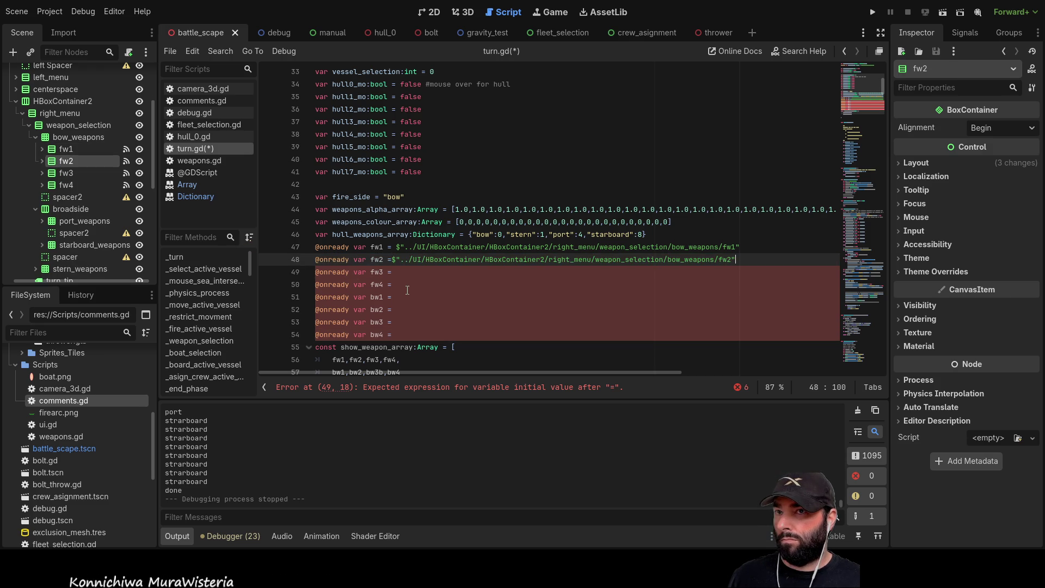
pyautogui.click(65, 175)
pyautogui.moveTo(65, 175)
pyautogui.mouseDown()
pyautogui.moveTo(435, 294)
pyautogui.moveTo(411, 272)
pyautogui.mouseUp()
pyautogui.moveTo(72, 186)
pyautogui.mouseDown()
pyautogui.moveTo(419, 295)
pyautogui.moveTo(408, 285)
pyautogui.mouseUp()
# Add a space after the '=' on the fw3 and fw4 declaration lines
pyautogui.click(393, 271)
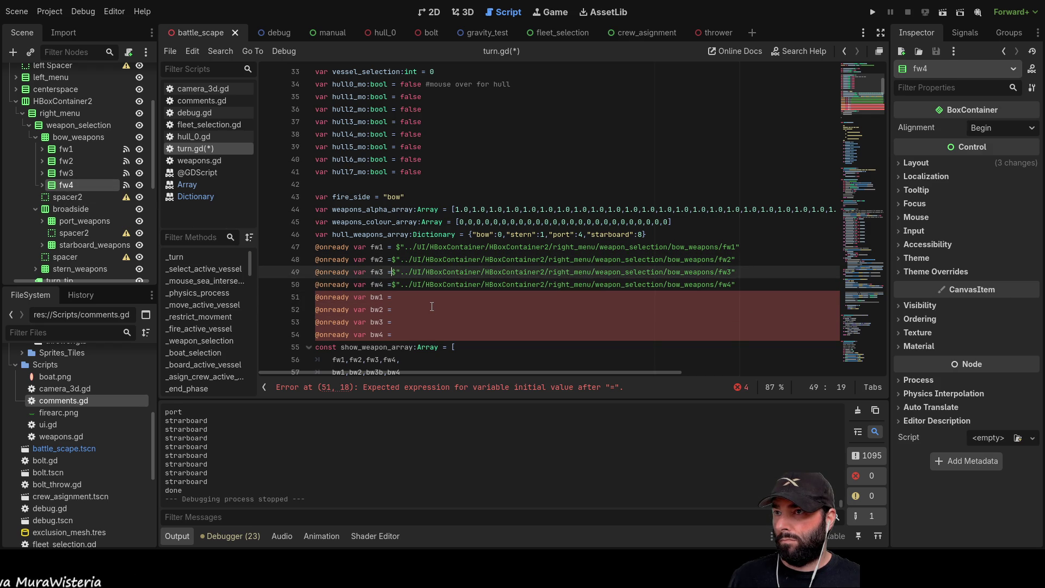
pyautogui.hotkey('ctrl', 'space')
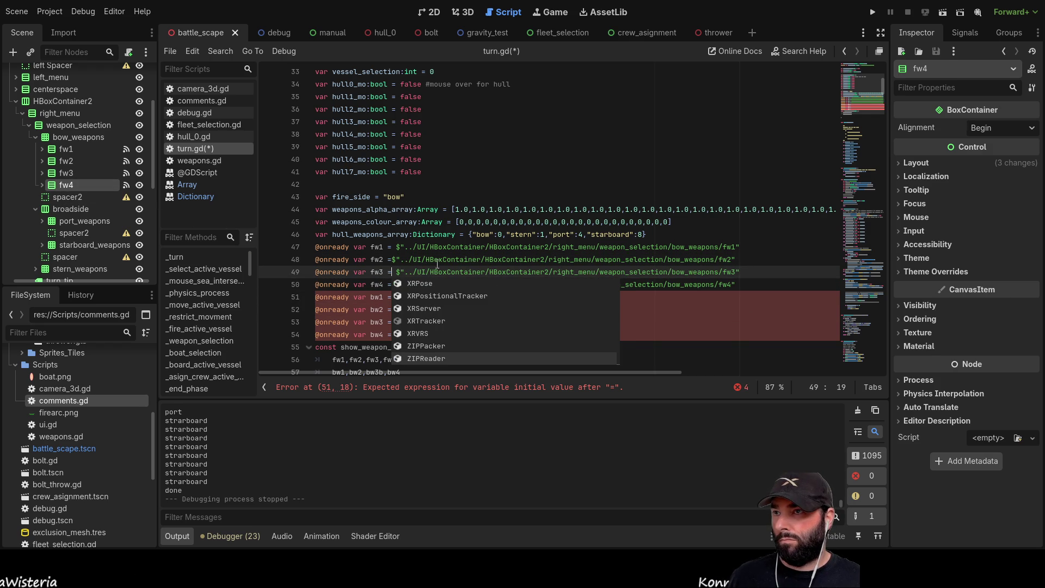
pyautogui.click(394, 258)
pyautogui.press('Down')
pyautogui.press('Down')
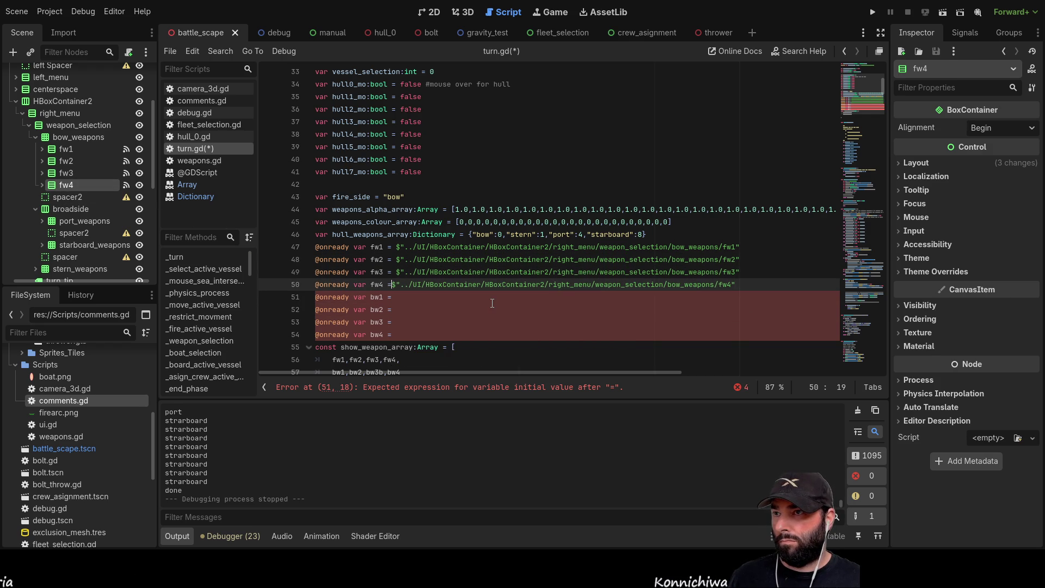
pyautogui.hotkey('ctrl', 'space')
pyautogui.click(526, 309)
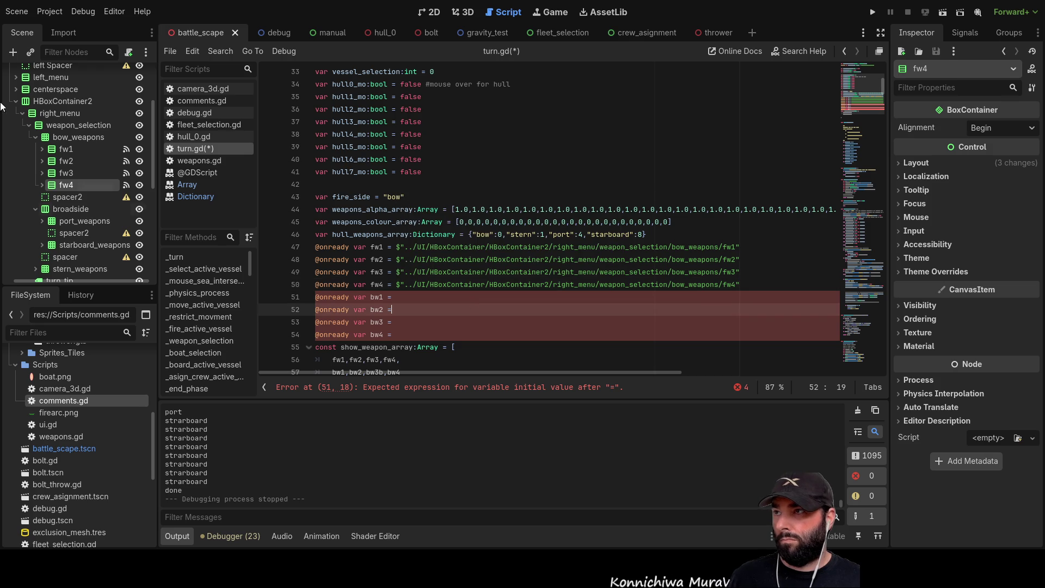
pyautogui.click(32, 137)
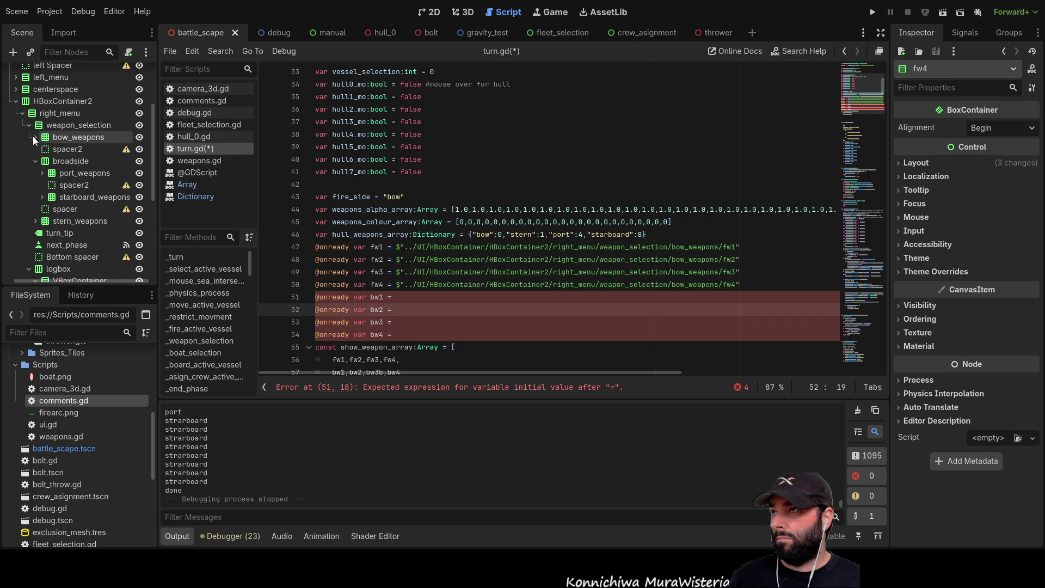
# Expand stern_weapons and drag the bw node paths into the bw1–bw4 declarations on lines 51–54
pyautogui.click(36, 220)
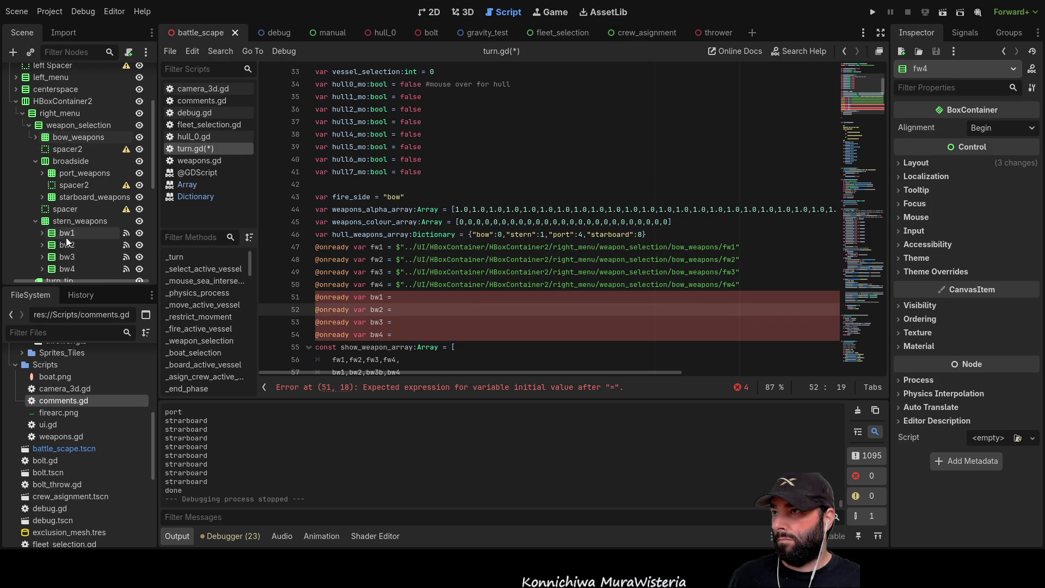
pyautogui.moveTo(67, 232)
pyautogui.mouseDown()
pyautogui.moveTo(414, 306)
pyautogui.moveTo(65, 246)
pyautogui.moveTo(411, 311)
pyautogui.mouseUp()
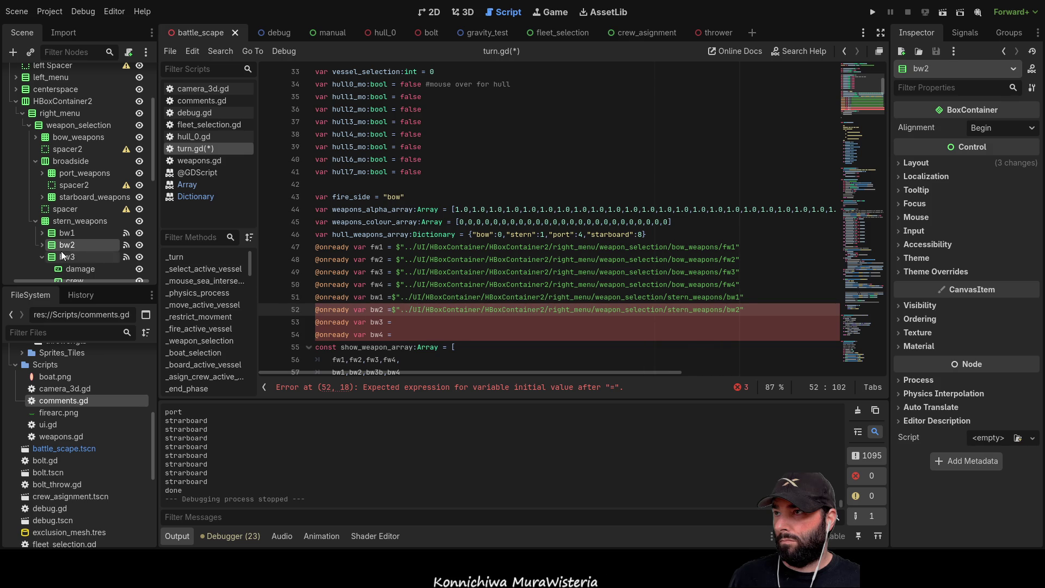
pyautogui.moveTo(63, 257); pyautogui.dragTo(407, 318)
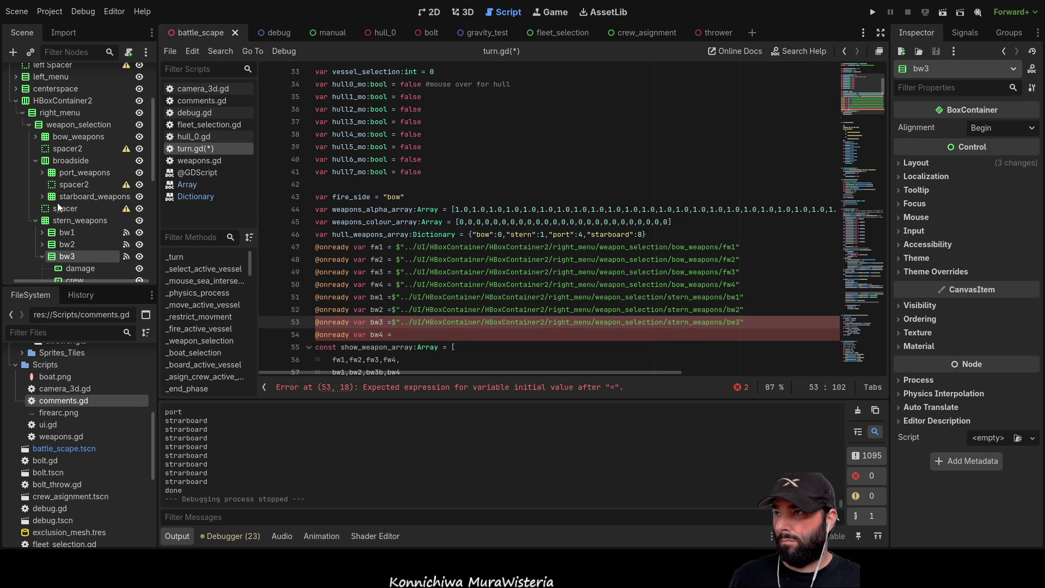
pyautogui.scroll(-2, 44, 193)
pyautogui.click(44, 207)
pyautogui.moveTo(63, 220)
pyautogui.mouseDown()
pyautogui.moveTo(190, 270)
pyautogui.moveTo(413, 328)
pyautogui.mouseUp()
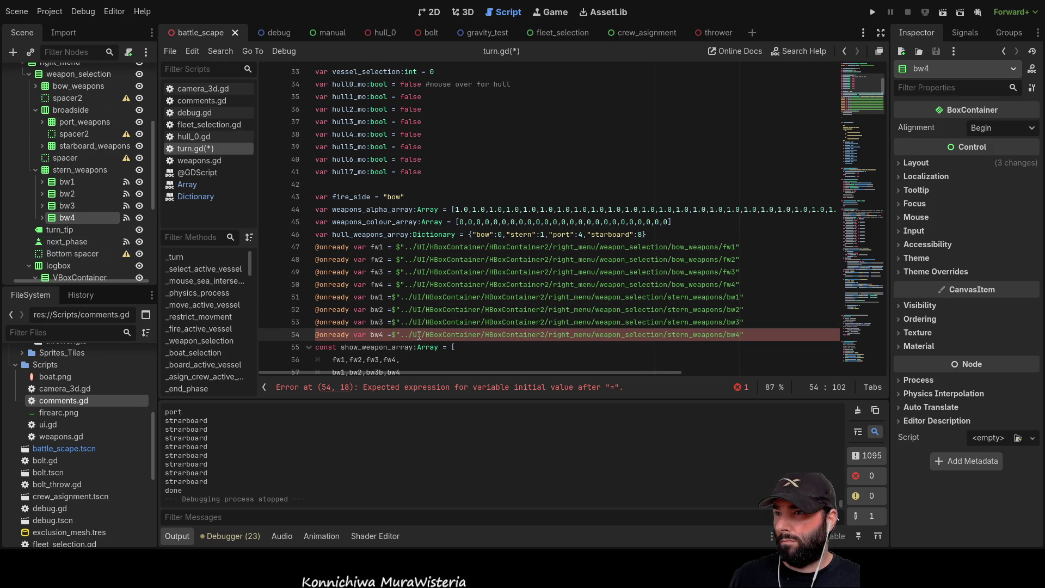
# Add a space after the '=' on each bw1–bw4 declaration line
pyautogui.click(392, 296)
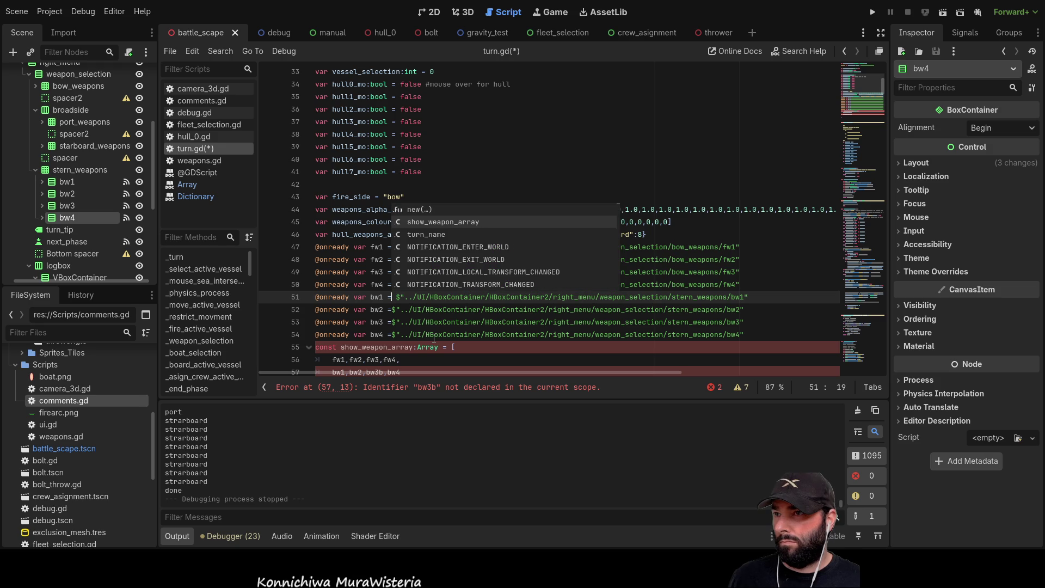
pyautogui.click(751, 297)
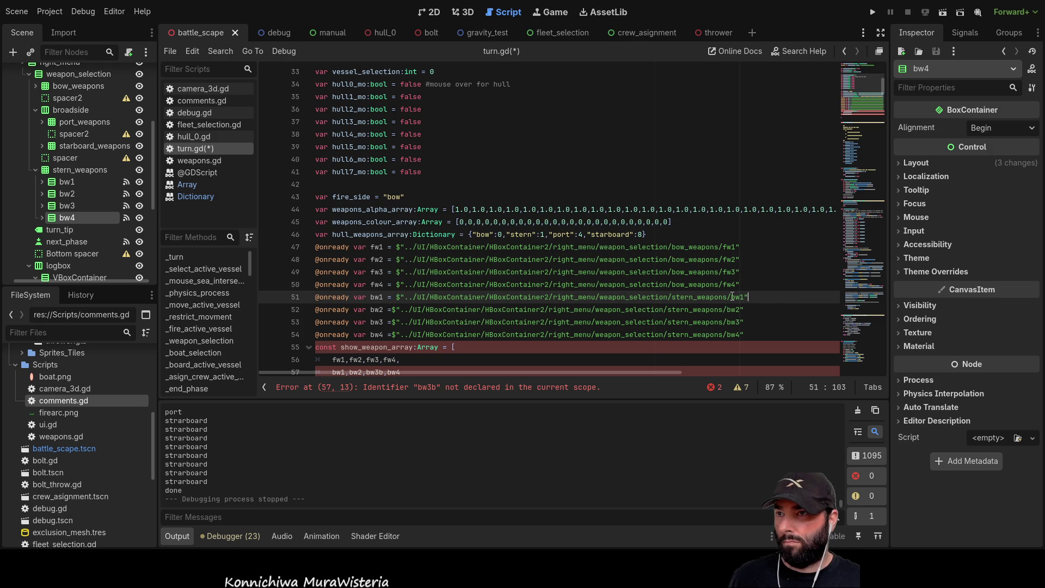
pyautogui.click(392, 310)
pyautogui.click(391, 322)
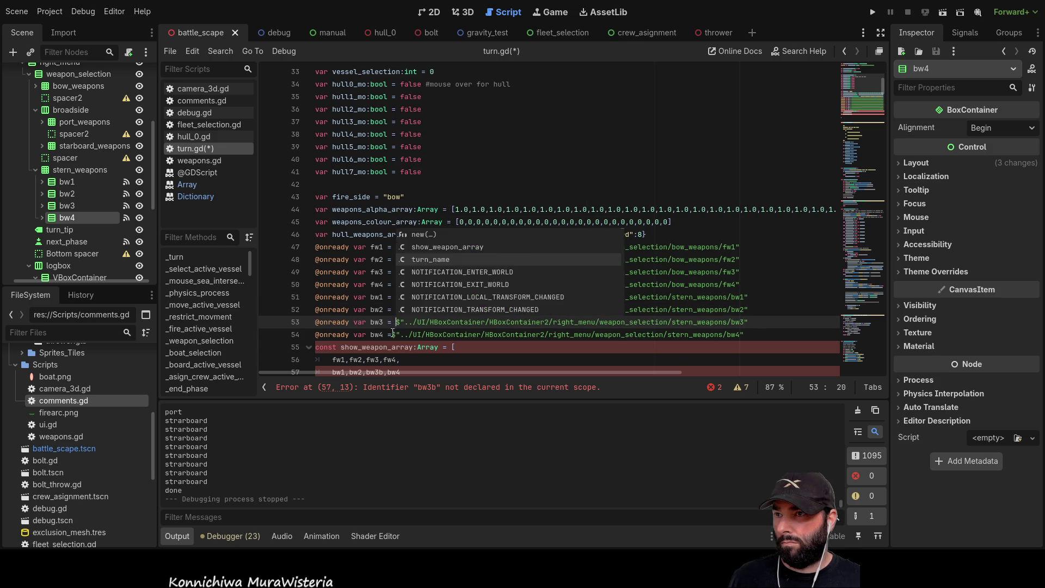
pyautogui.click(393, 334)
pyautogui.click(468, 360)
pyautogui.scroll(-5, 436, 285)
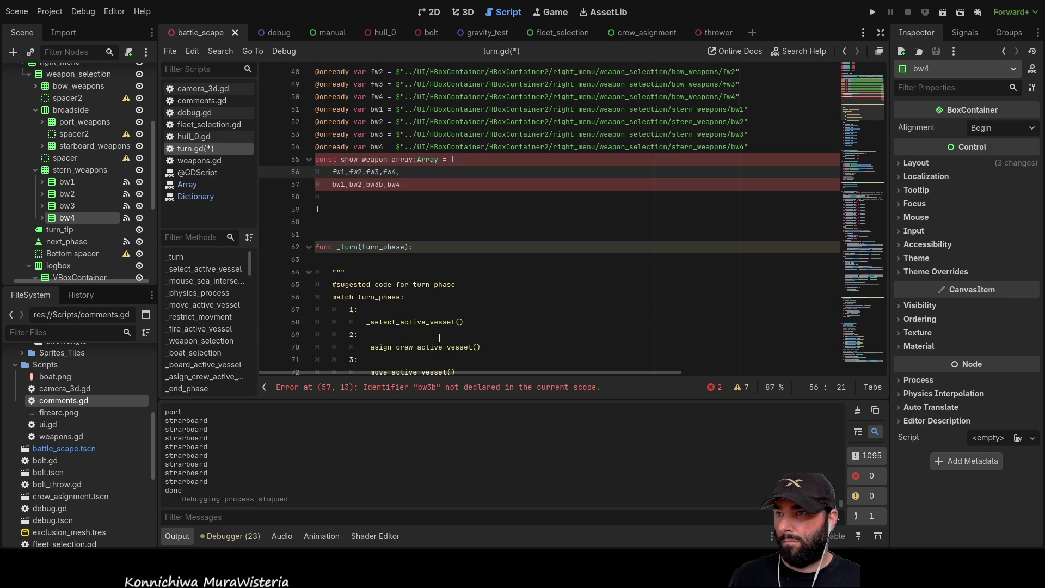
# Correct 'bw3b' to 'bw3' in the show_weapon_array list on line 57
pyautogui.scroll(1, 436, 285)
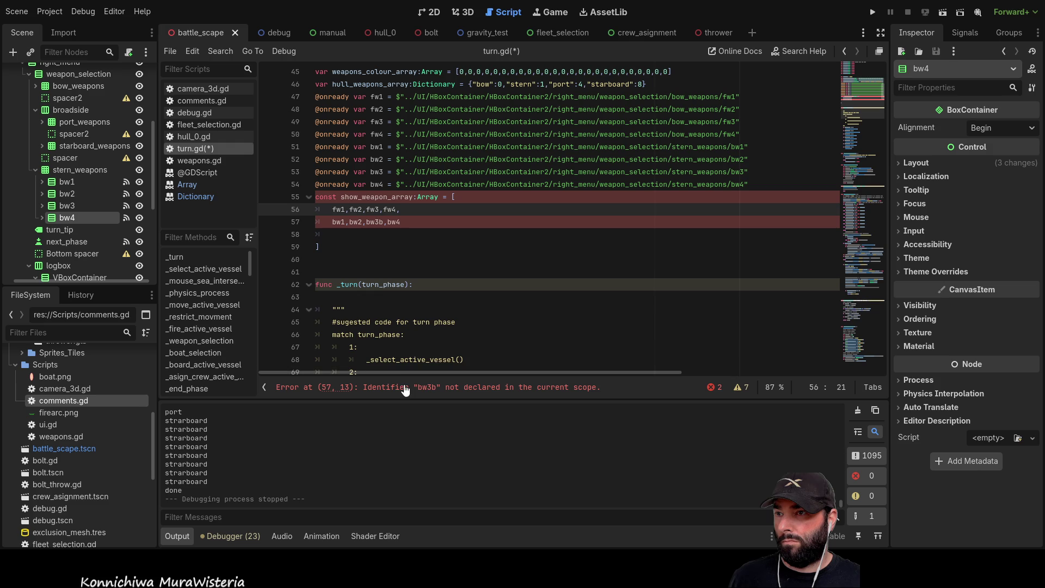
pyautogui.click(384, 222)
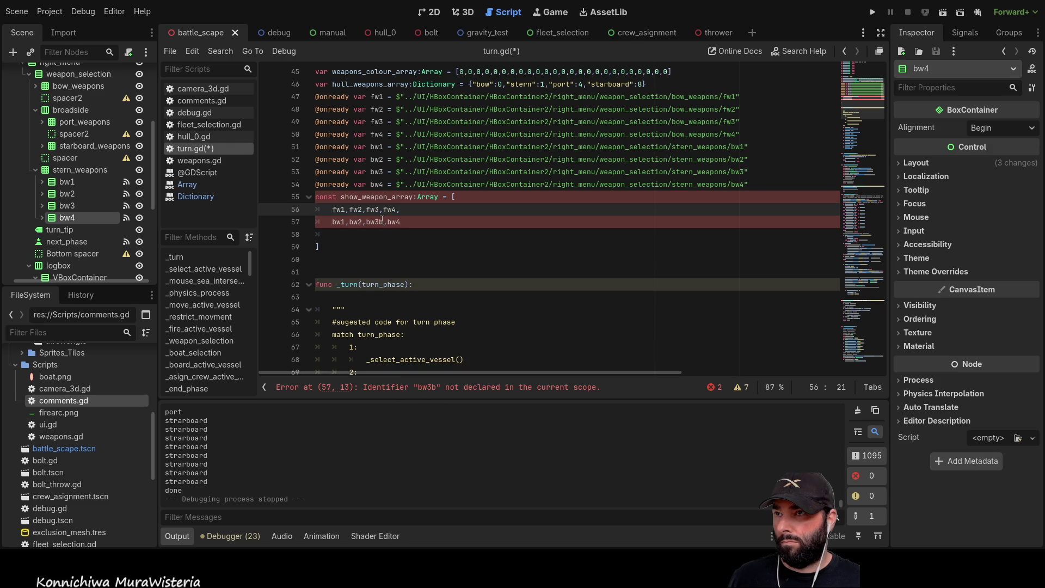
pyautogui.press('BackSpace')
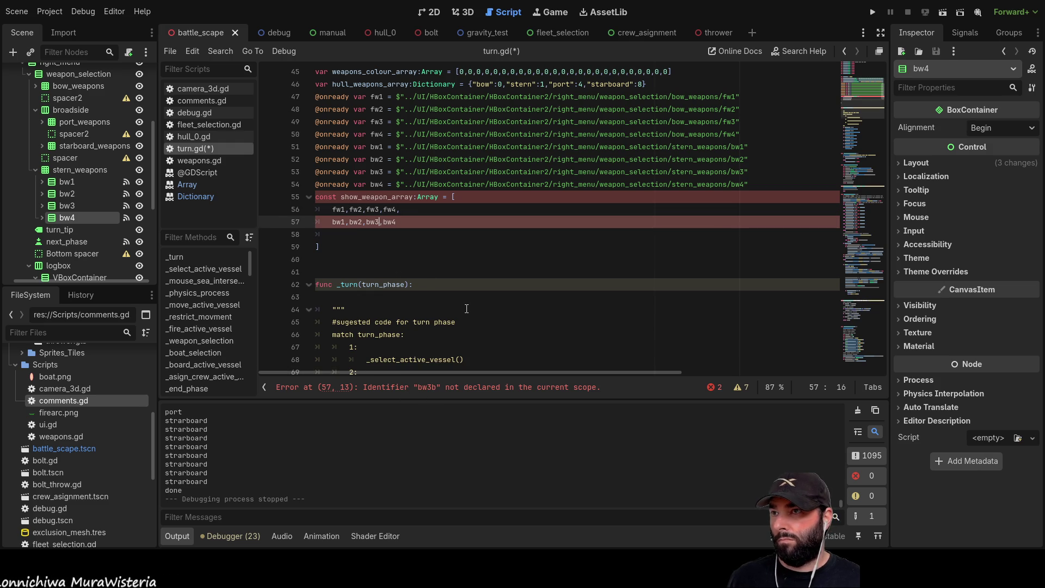
pyautogui.click(395, 232)
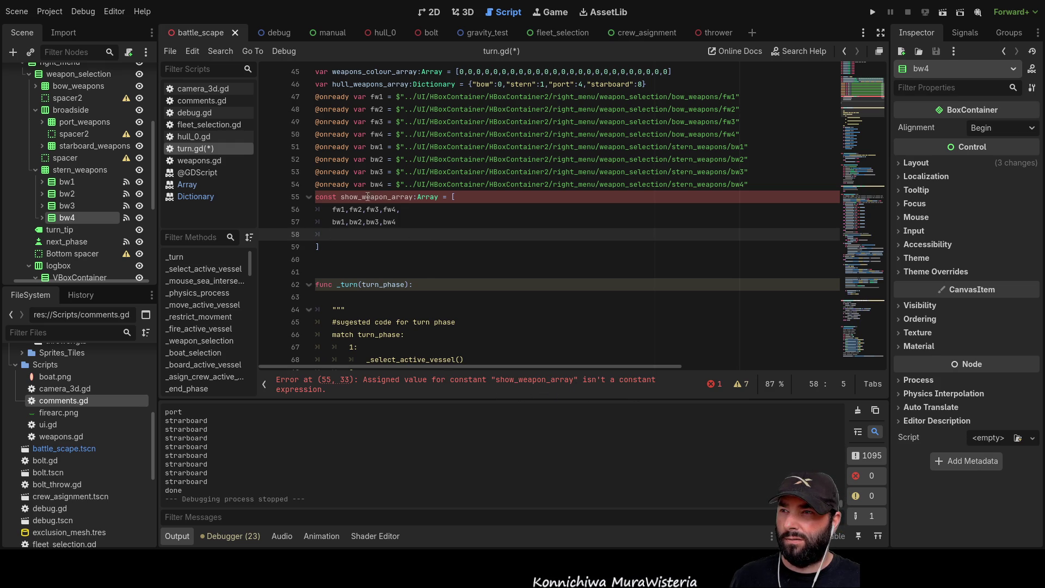
# Change show_weapon_array's declaration on line 55 from const to var
pyautogui.doubleClick(335, 198)
pyautogui.write('var')
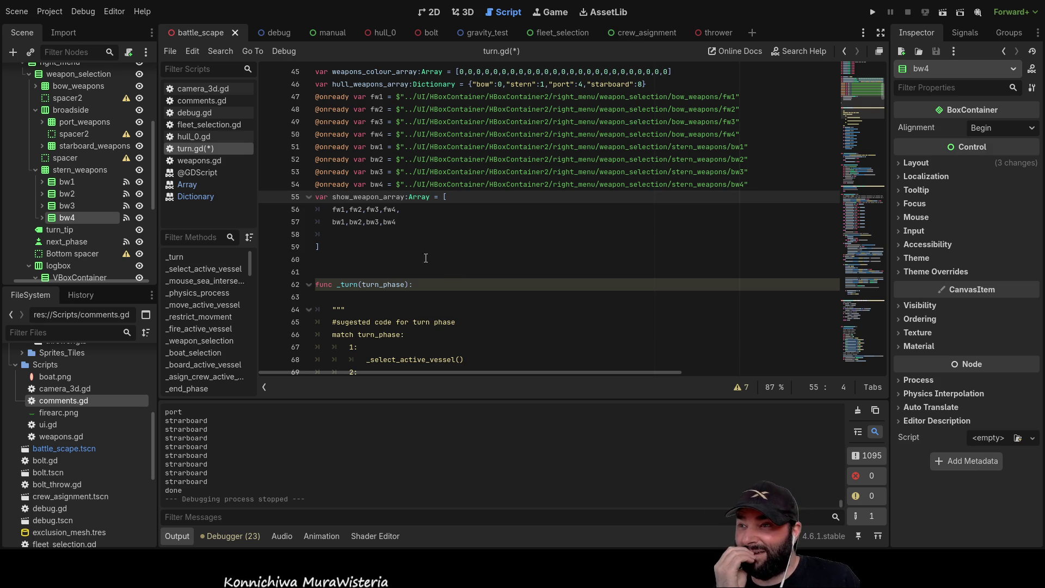
pyautogui.press('Down')
pyautogui.press('Down')
pyautogui.press('Down')
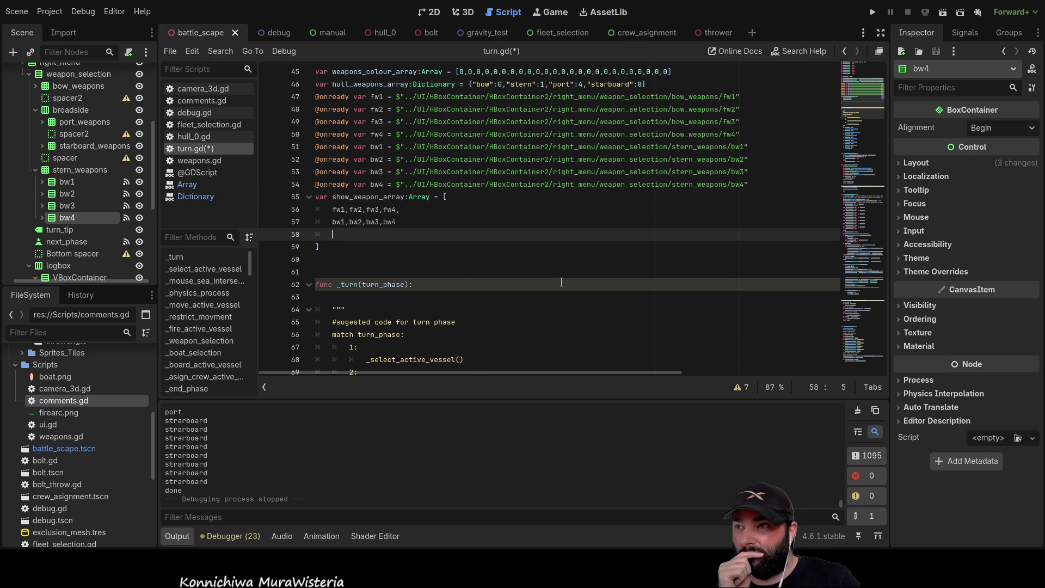
# Delete blank line 58 inside show_weapon_array, then go to the _weapon_selection function
pyautogui.press('BackSpace')
pyautogui.press('BackSpace')
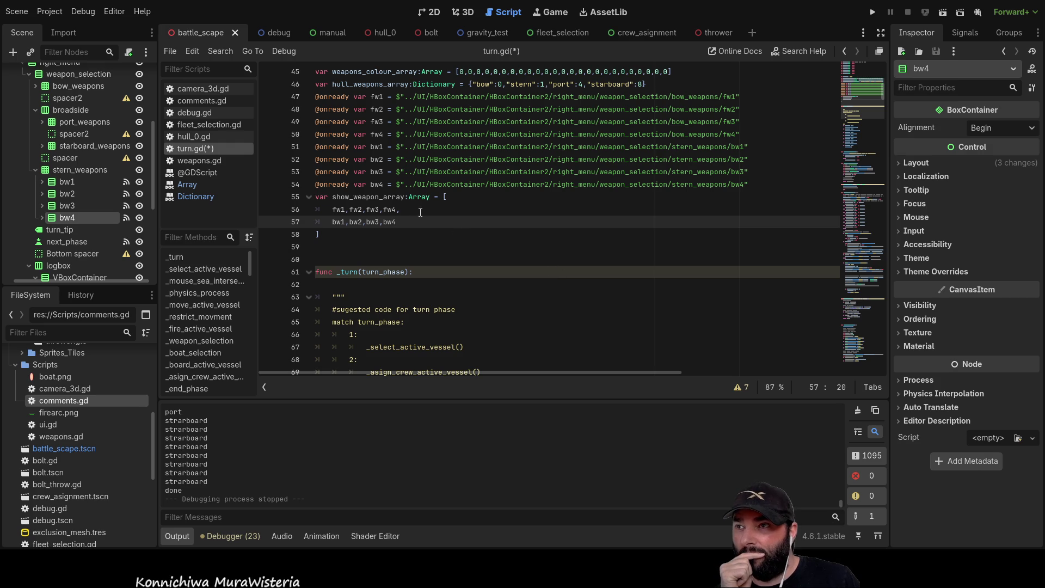
pyautogui.doubleClick(372, 197)
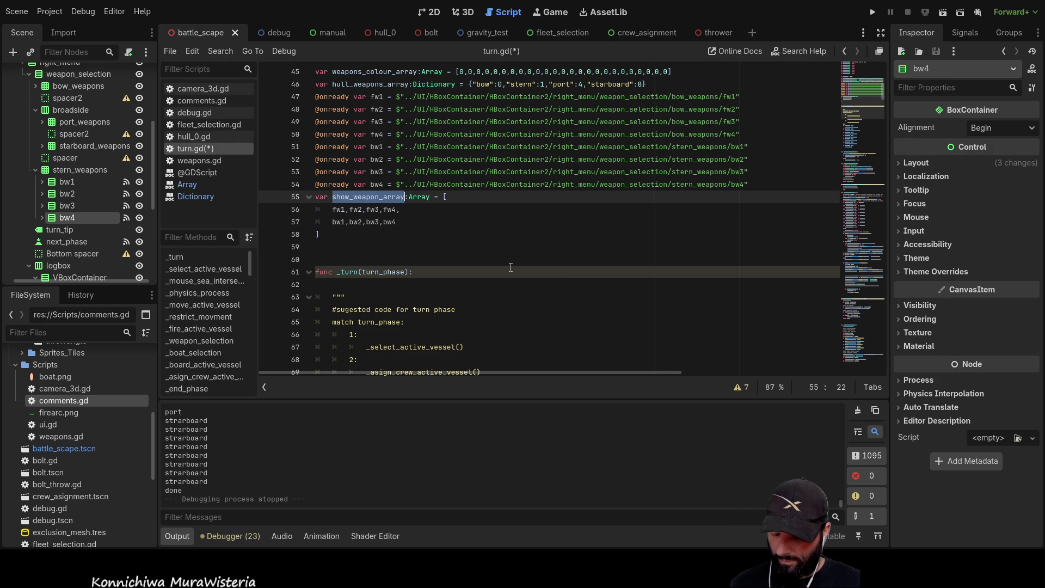
pyautogui.scroll(-8, 511, 271)
pyautogui.scroll(6, 522, 272)
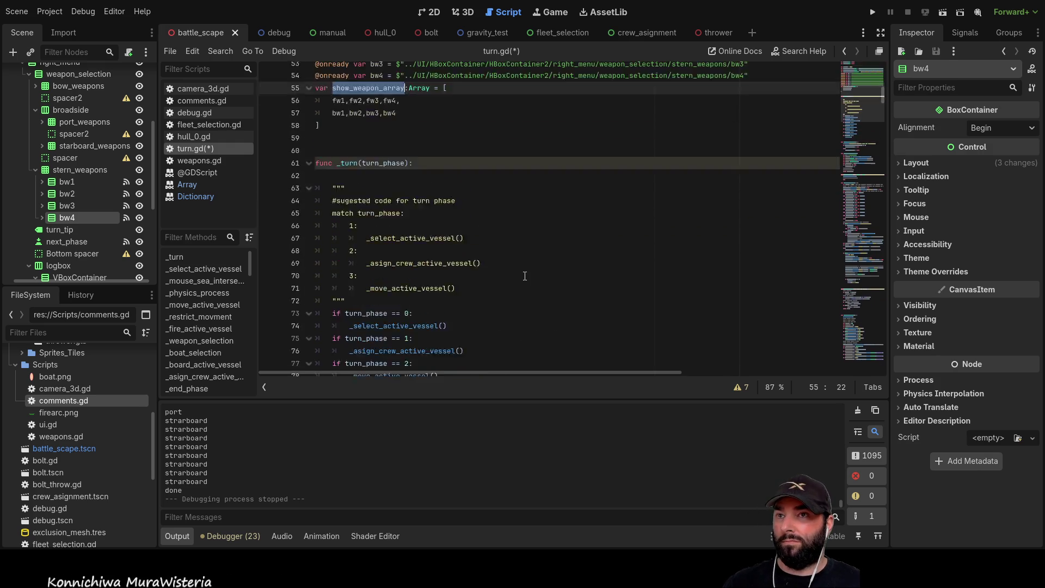
pyautogui.scroll(-20, 526, 273)
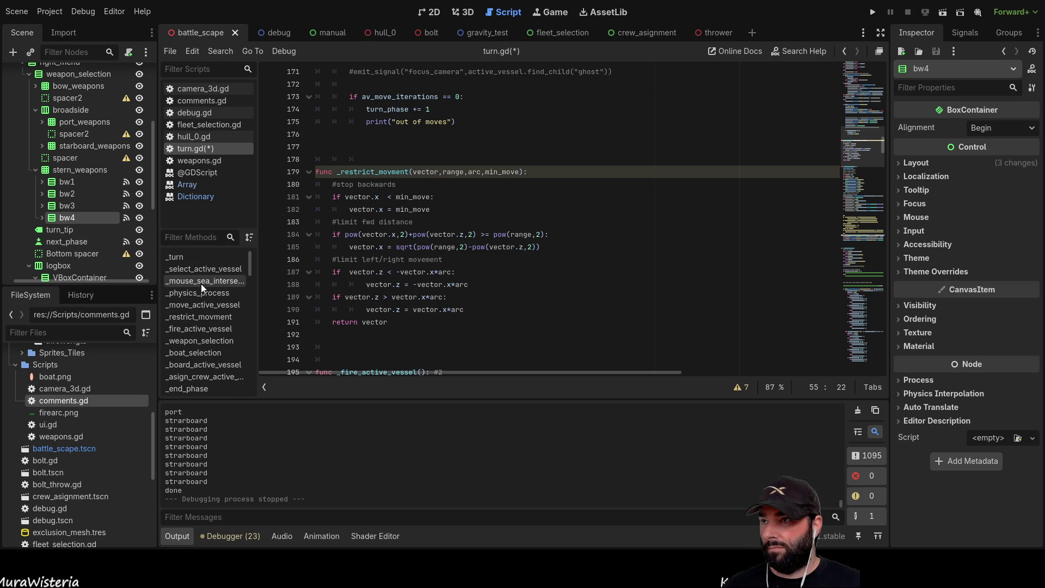
pyautogui.click(214, 341)
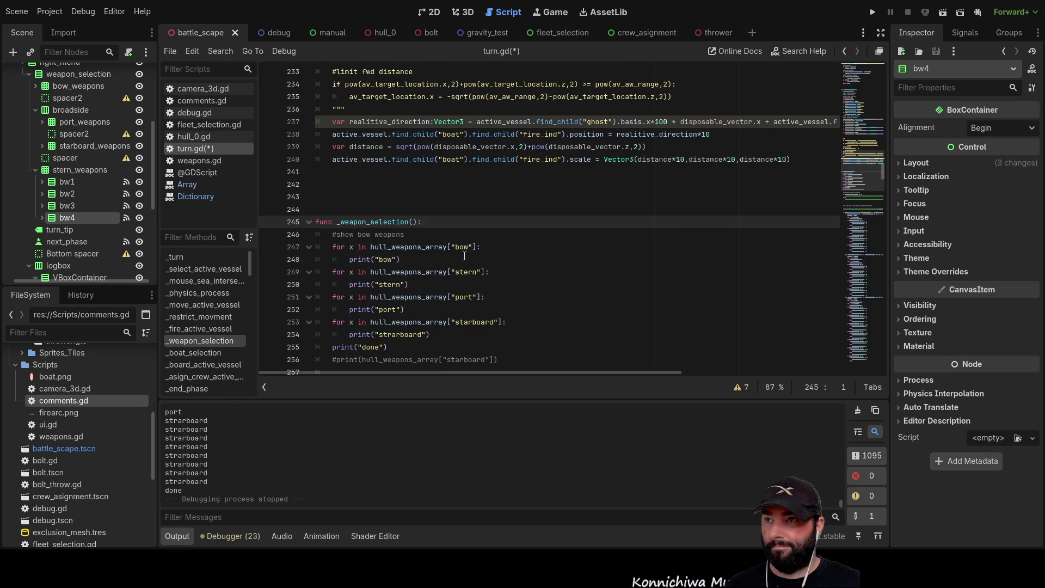
pyautogui.scroll(-3, 464, 256)
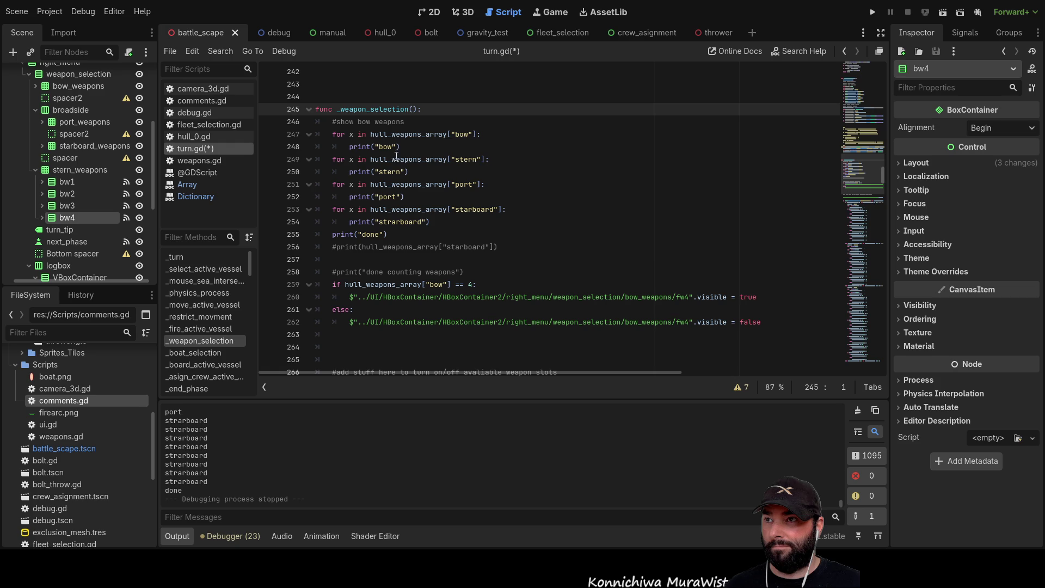
# Comment out lines 251–255, the port and starboard loops and the done print, with '#'
pyautogui.click(337, 186)
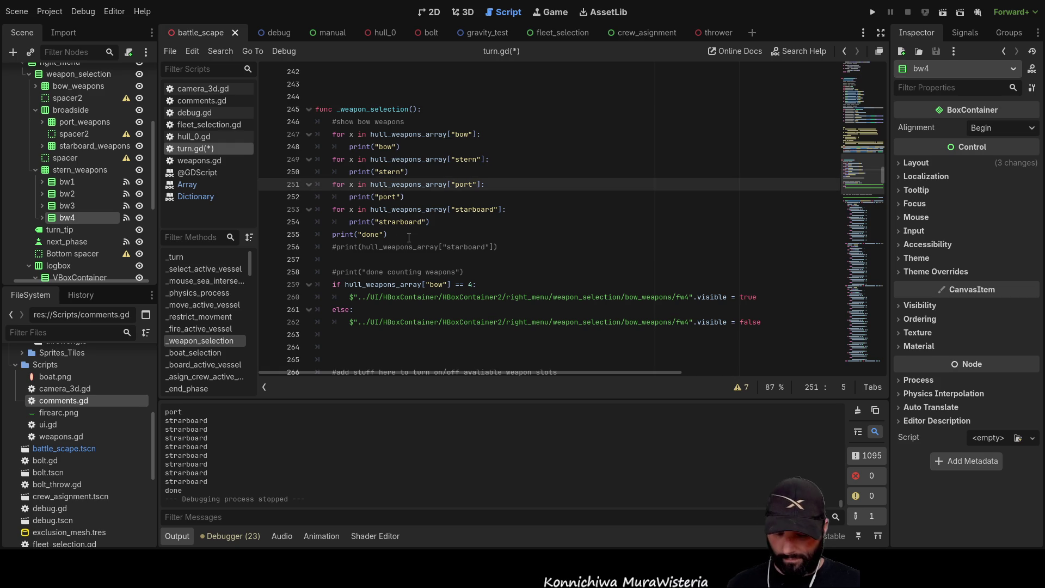
pyautogui.write('#')
pyautogui.press('Down')
pyautogui.write('#')
pyautogui.press('Down')
pyautogui.write('#')
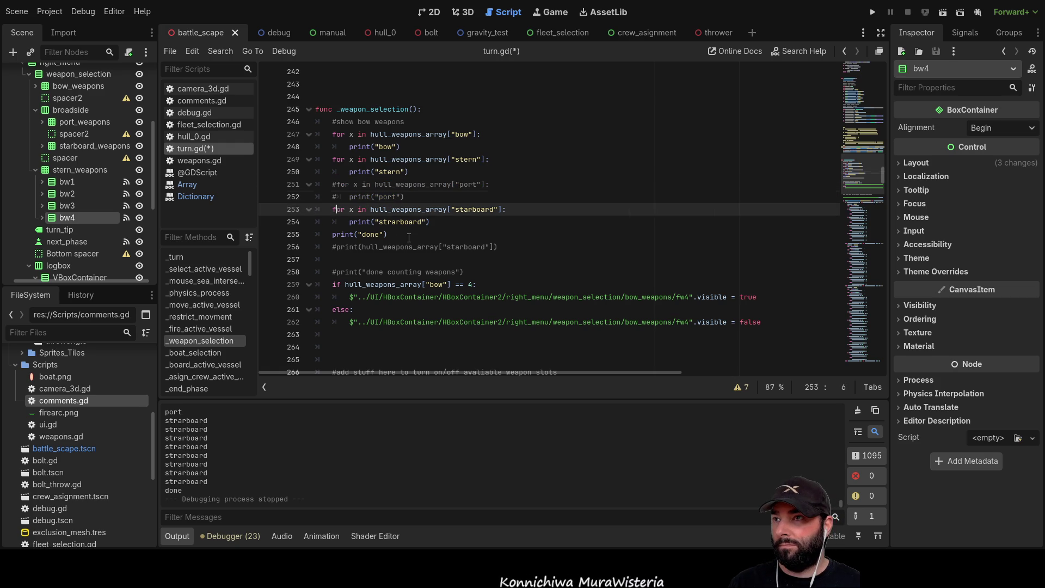
pyautogui.press('Down')
pyautogui.write('#')
pyautogui.press('Down')
pyautogui.write('#')
# Make the bow loop set show_weapon_array[x].visible = true, pasting '.visible = true' from line 262
pyautogui.press('Up')
pyautogui.press('Up')
pyautogui.press('Up')
pyautogui.press('Up')
pyautogui.press('Up')
pyautogui.press('Up')
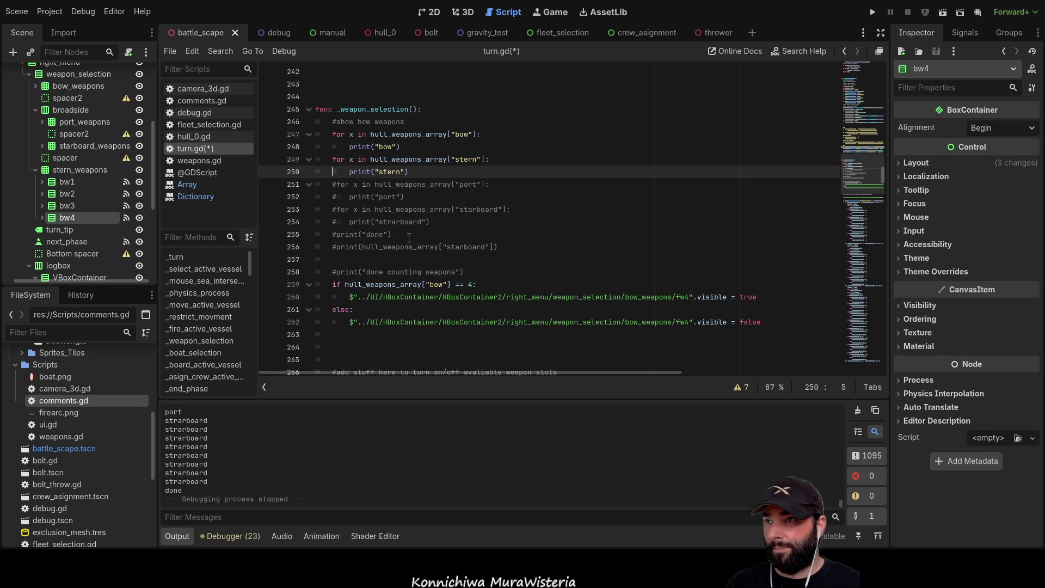
pyautogui.press('Return')
pyautogui.press('Return')
pyautogui.press('Up')
pyautogui.press('Up')
pyautogui.write('show_weapon_array')
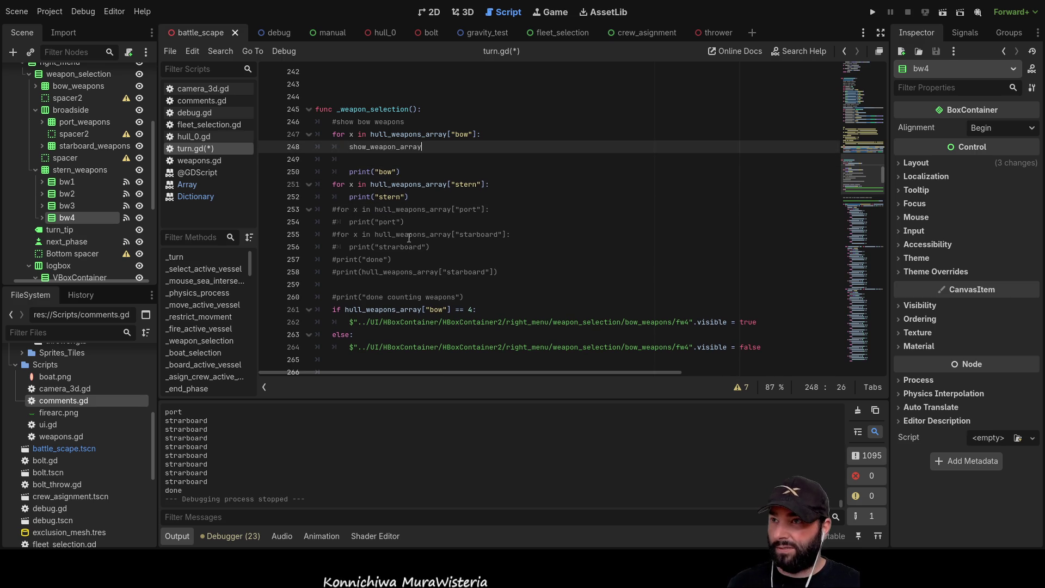
pyautogui.write('[x')
pyautogui.press('Left')
pyautogui.press('Left')
pyautogui.press('Left')
pyautogui.press('Left')
pyautogui.press('Left')
pyautogui.press('Left')
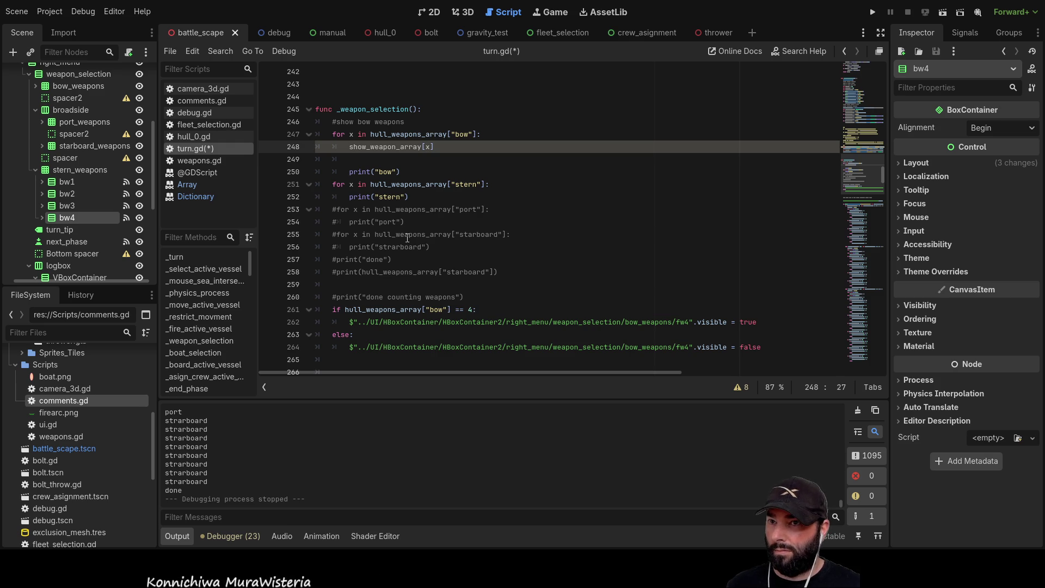
pyautogui.click(745, 322)
pyautogui.hotkey('shift', 'Left')
pyautogui.hotkey('shift', 'Left')
pyautogui.hotkey('shift', 'Left')
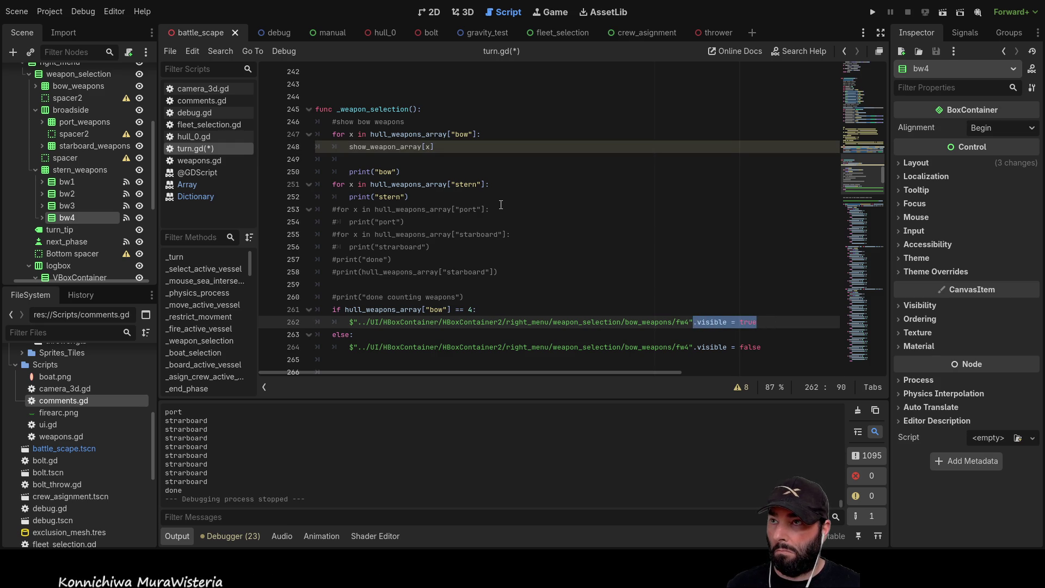
pyautogui.hotkey('ctrl', 'c')
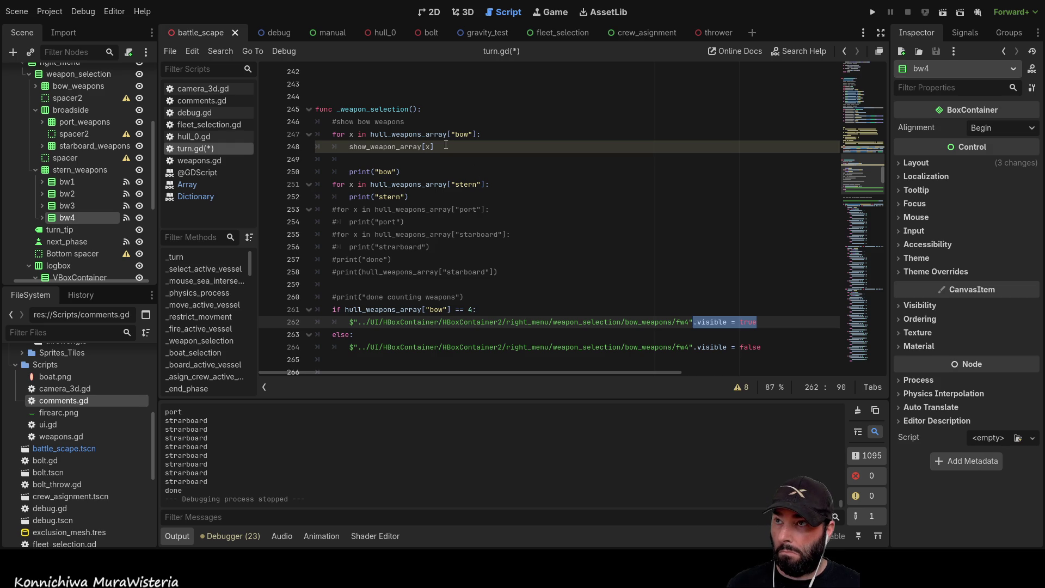
pyautogui.click(444, 146)
pyautogui.hotkey('ctrl', 'v')
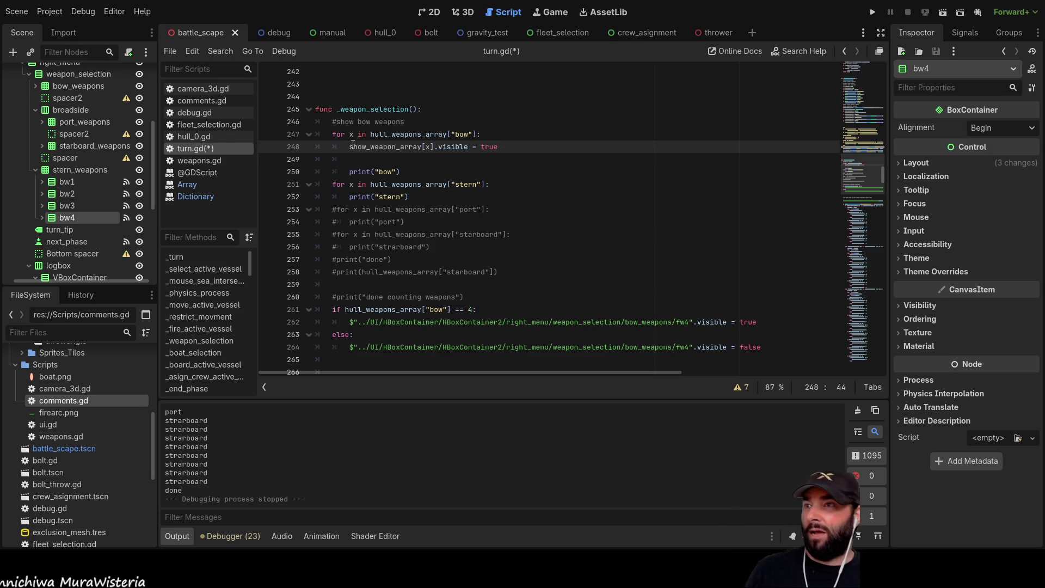
pyautogui.click(332, 137)
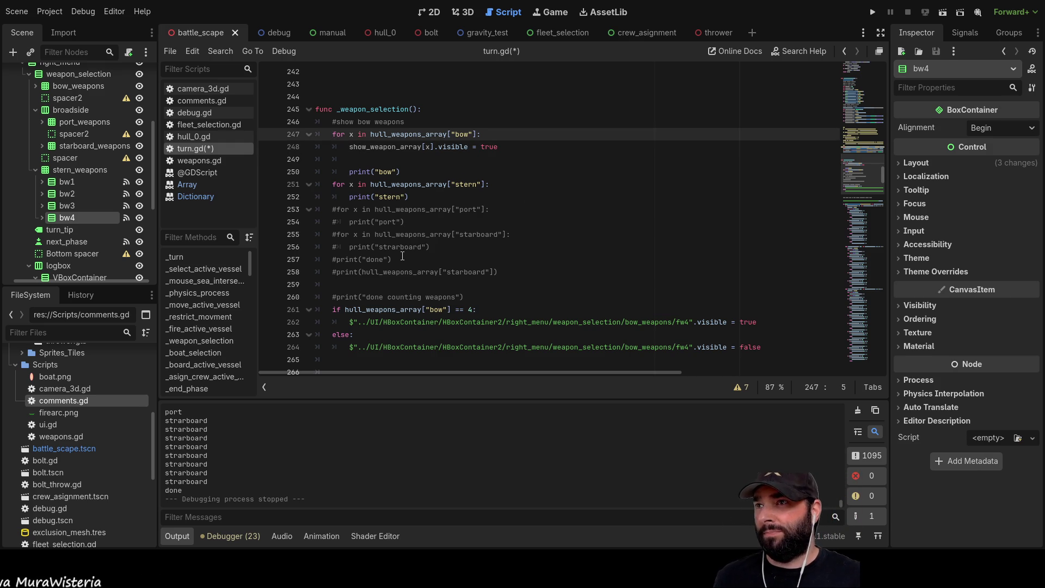
pyautogui.press('Return')
pyautogui.press('Return')
pyautogui.press('Return')
# Replace the stray text on line 247 with a 'for x in show_weapon_array' loop header
pyautogui.press('Up')
pyautogui.press('Up')
pyautogui.press('Up')
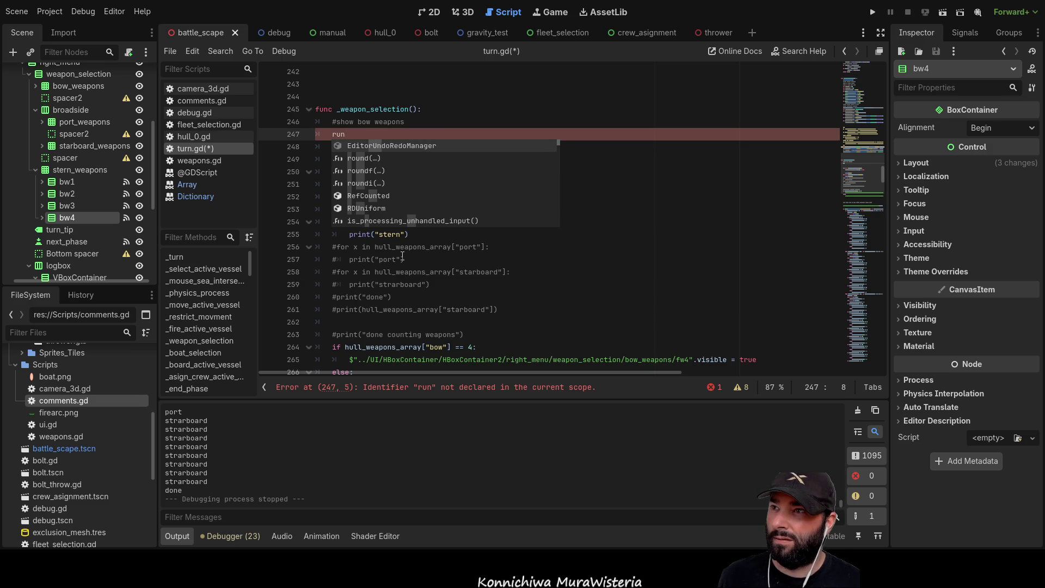
pyautogui.press('BackSpace')
pyautogui.press('BackSpace')
pyautogui.press('BackSpace')
pyautogui.write('on')
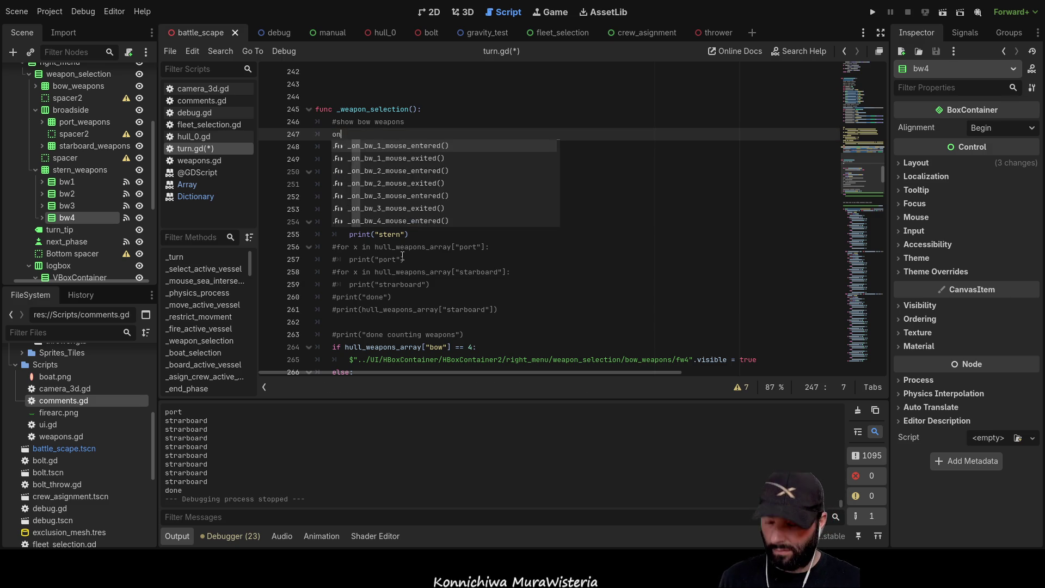
pyautogui.press('BackSpace')
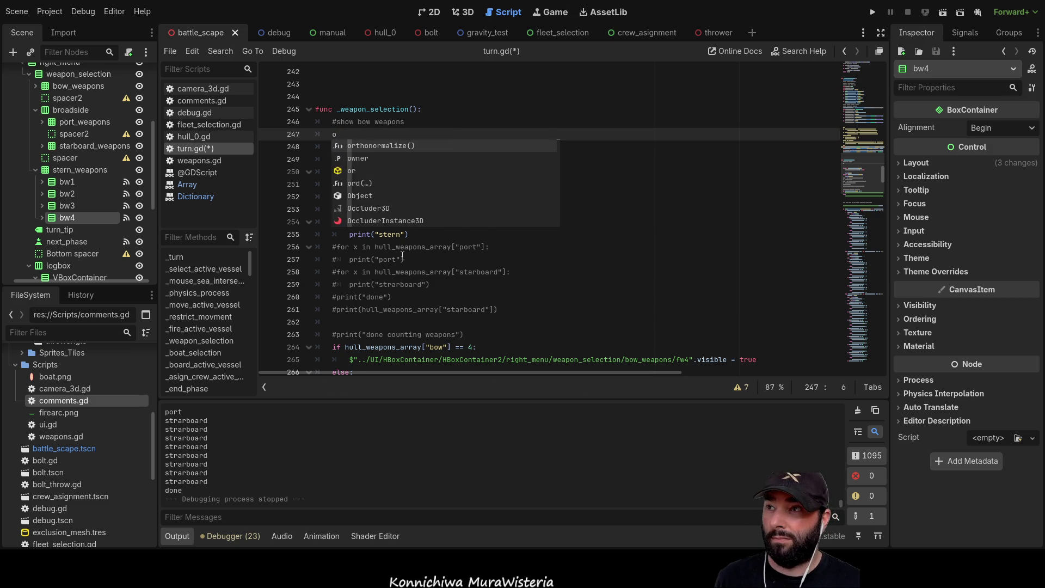
pyautogui.press('BackSpace')
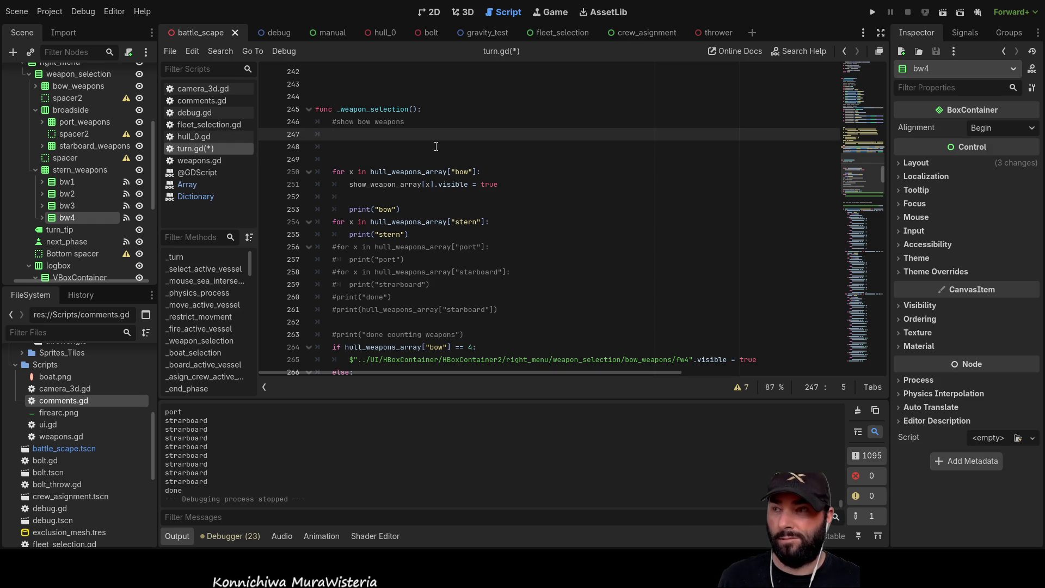
pyautogui.write('for ')
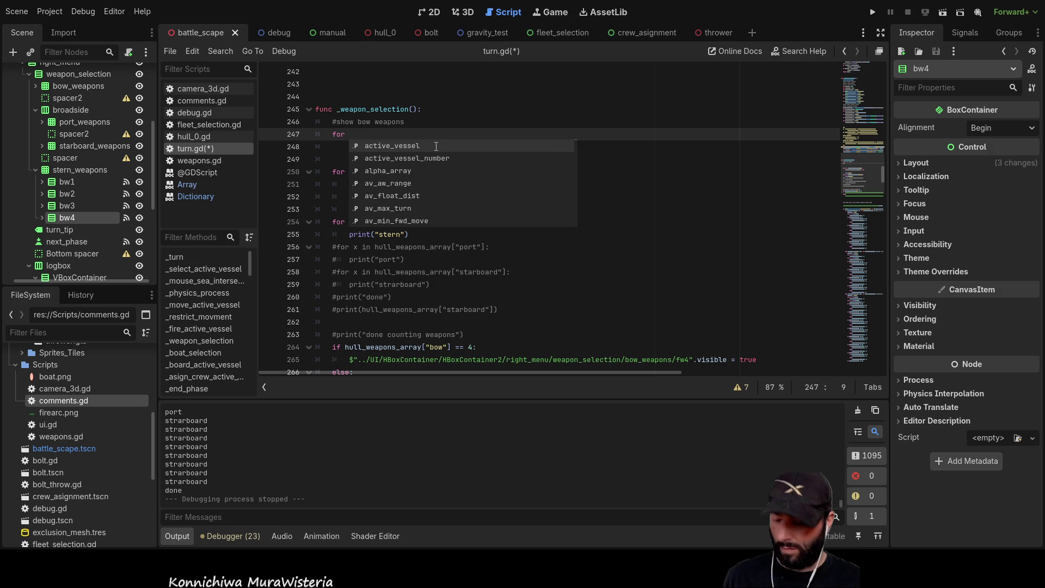
pyautogui.write('x in')
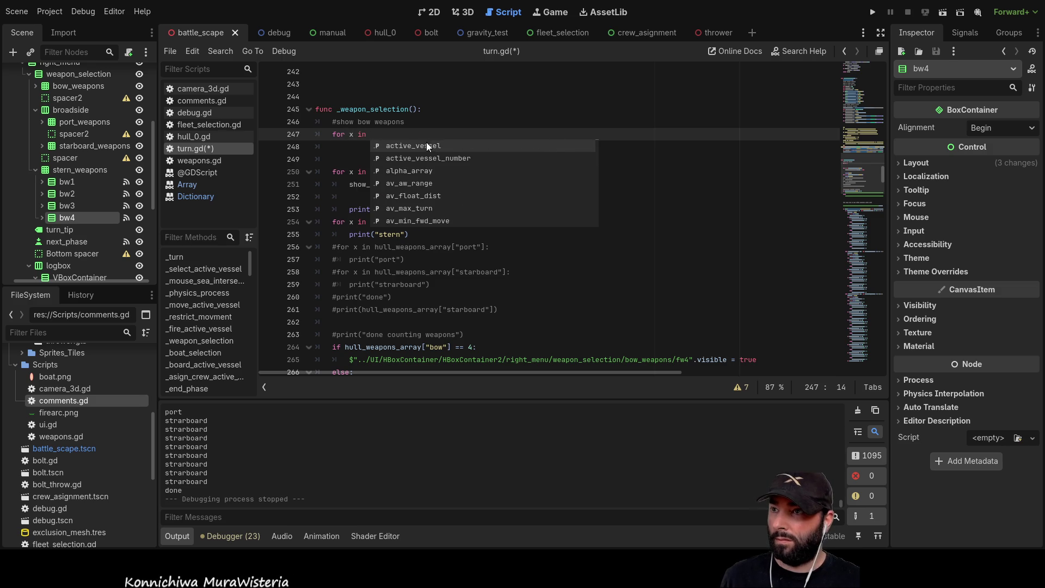
pyautogui.press('Escape')
pyautogui.doubleClick(371, 185)
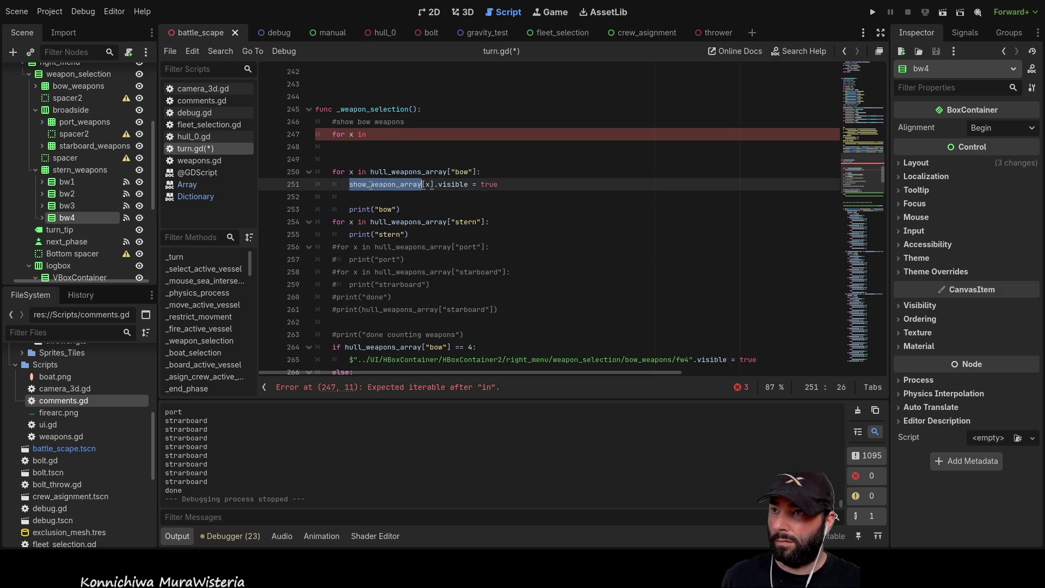
pyautogui.hotkey('ctrl', 'c')
pyautogui.click(463, 135)
pyautogui.hotkey('ctrl', 'v')
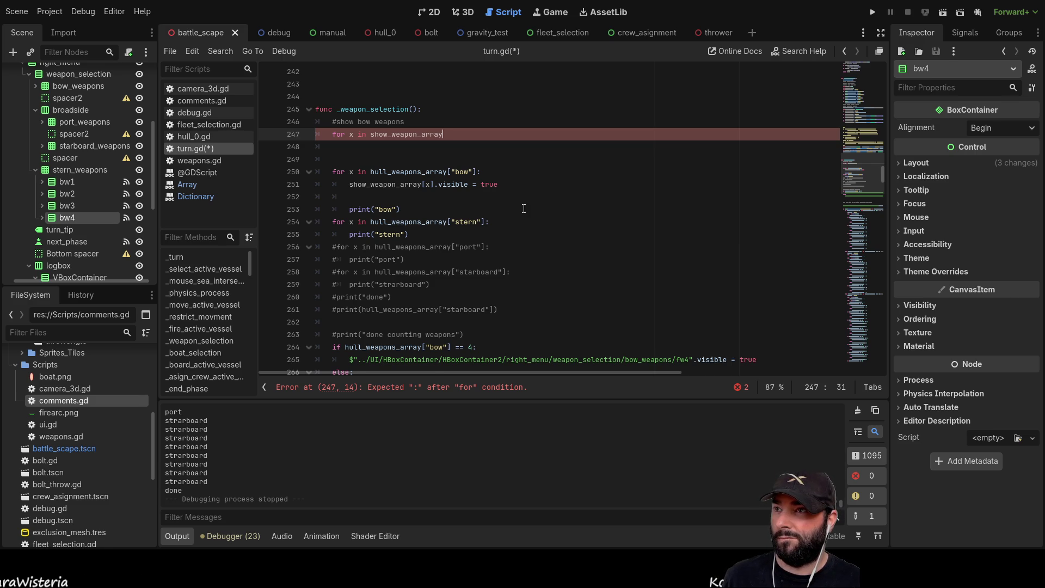
pyautogui.press('Return')
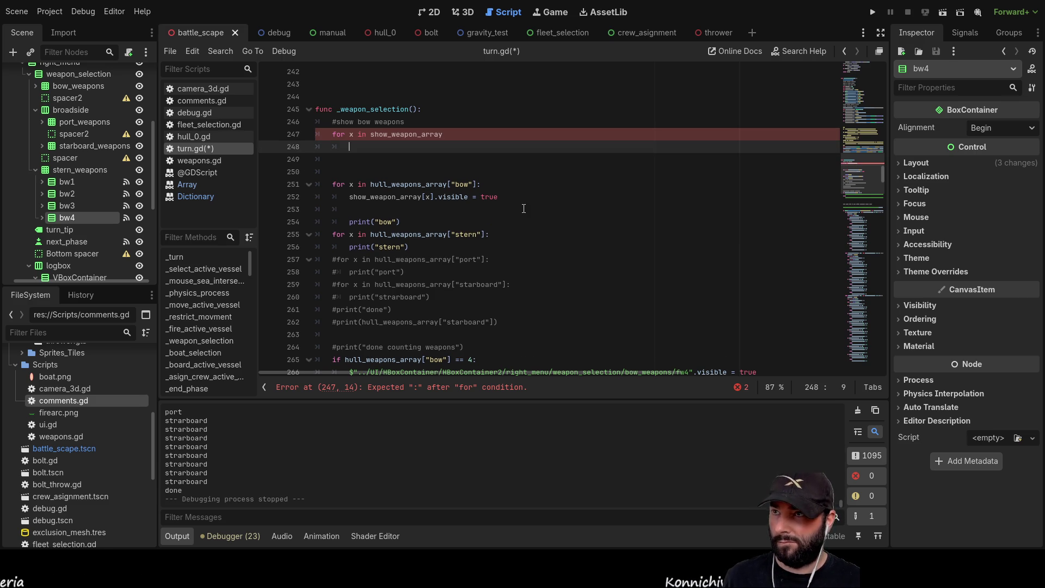
# Add the loop body 'show_weapon_array.visible = false', adding the header colon and fixing 'vissible'
pyautogui.doubleClick(406, 136)
pyautogui.hotkey('ctrl', 'c')
pyautogui.press('Down')
pyautogui.hotkey('ctrl', 'v')
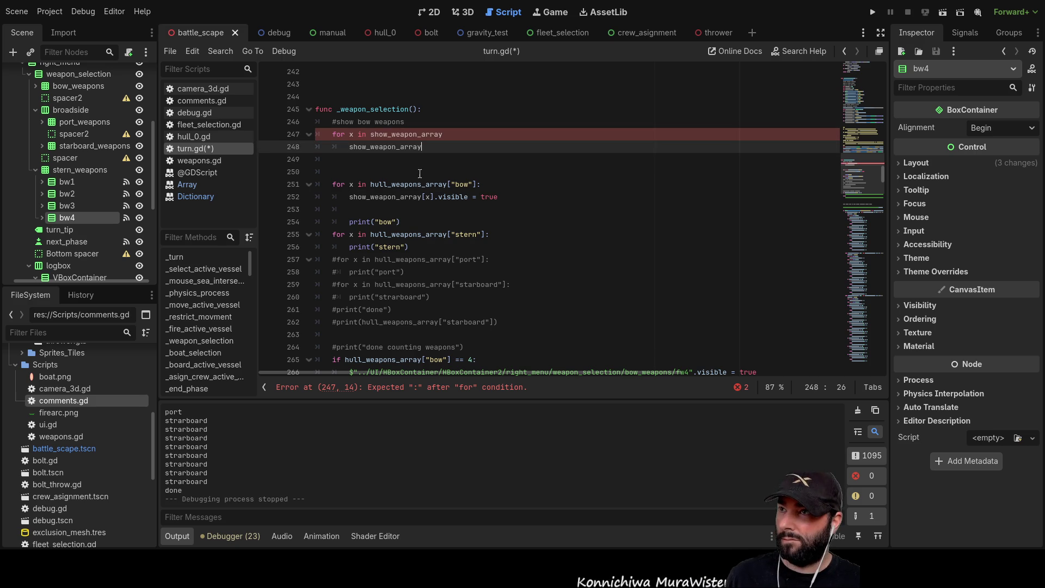
pyautogui.write('.viss')
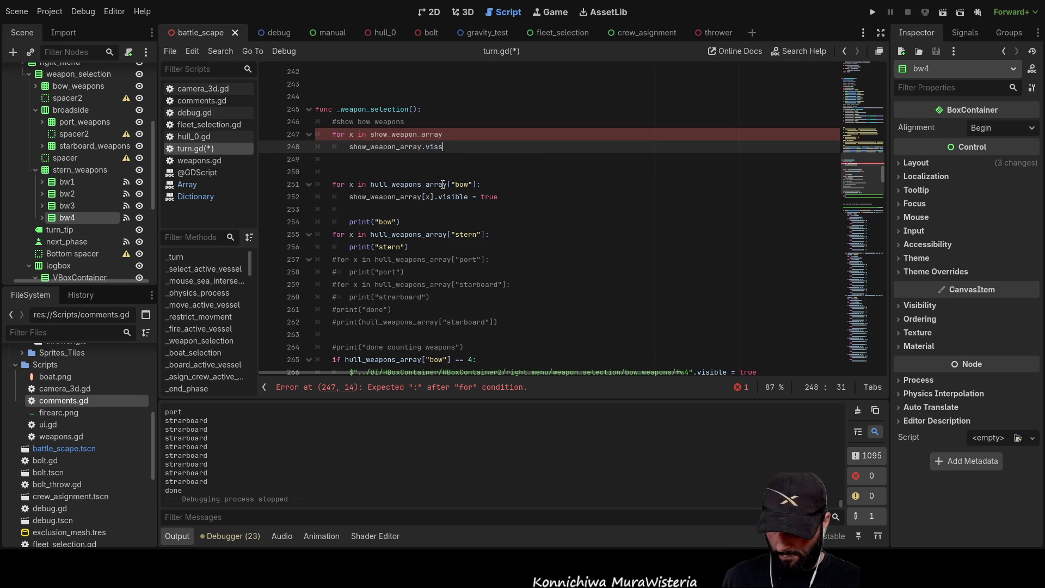
pyautogui.write('ible = false')
pyautogui.press('Down')
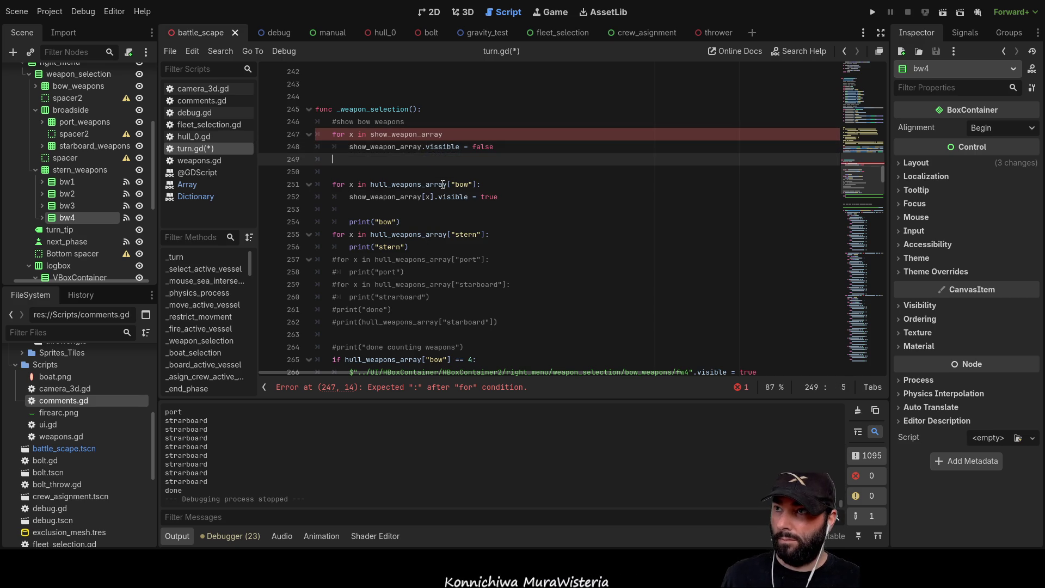
pyautogui.press('Up')
pyautogui.press('Up')
pyautogui.write(':')
pyautogui.press('Down')
pyautogui.press('Down')
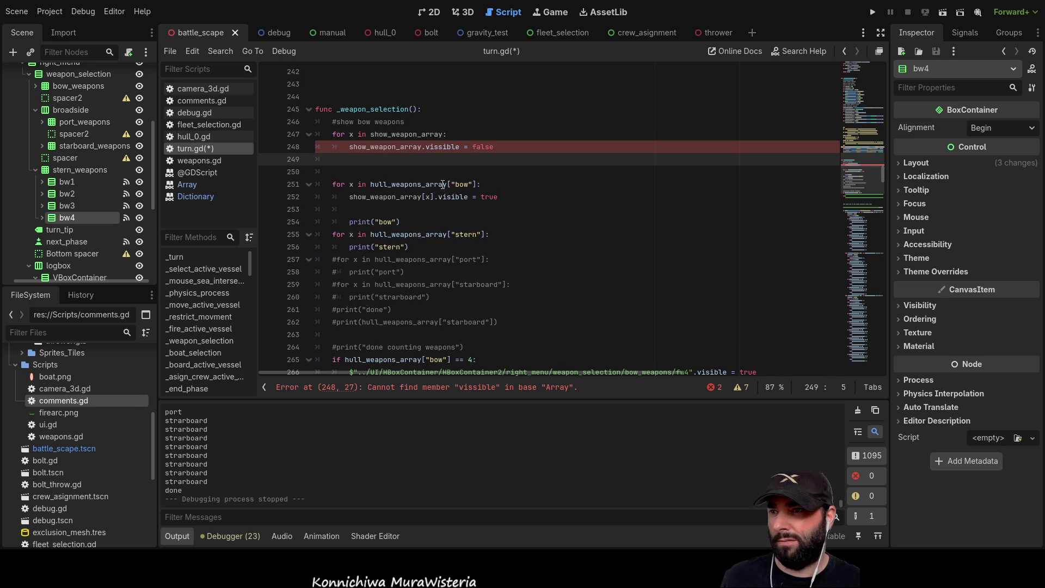
pyautogui.click(436, 146)
pyautogui.press('BackSpace')
pyautogui.click(390, 160)
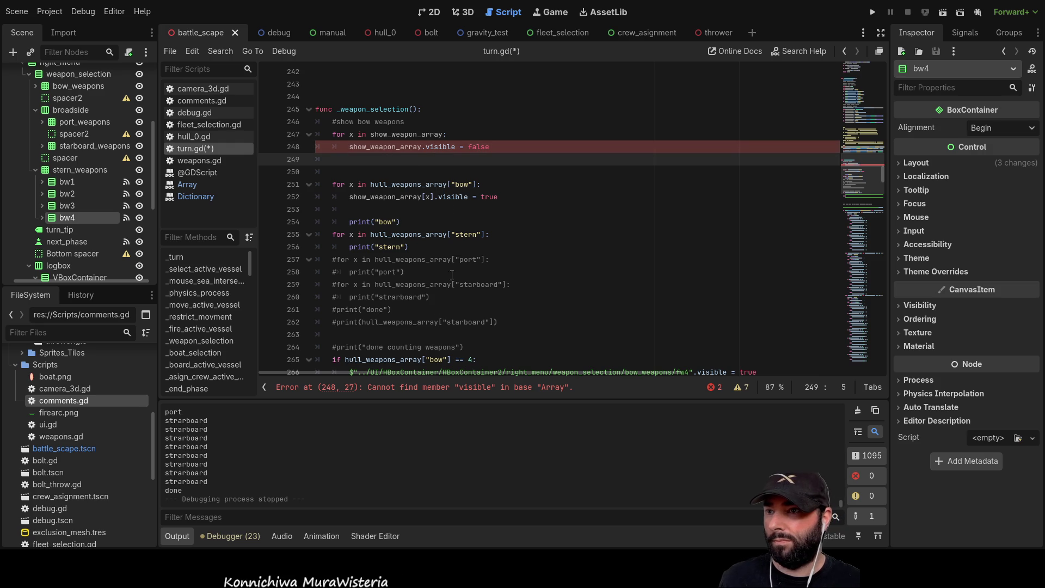
# Index the body line as show_weapon_array[x] and remove the blank lines around the loop
pyautogui.doubleClick(379, 147)
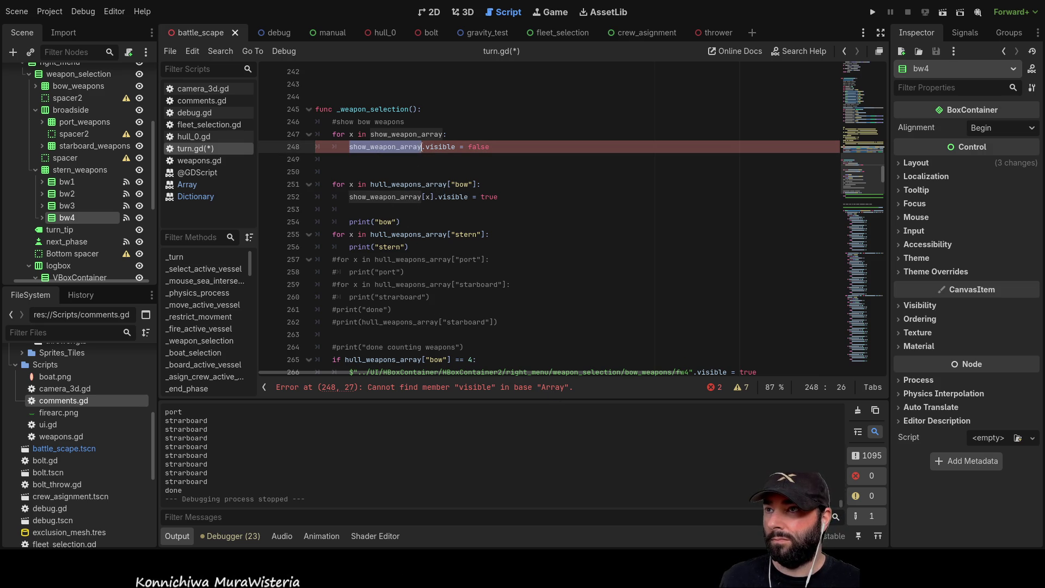
pyautogui.press('Right')
pyautogui.write('[')
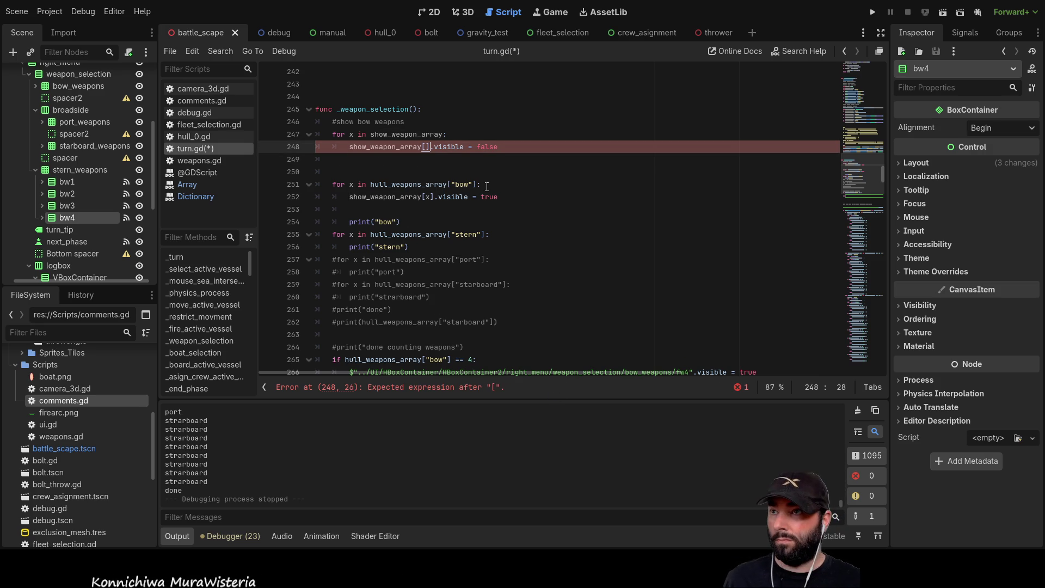
pyautogui.write('x')
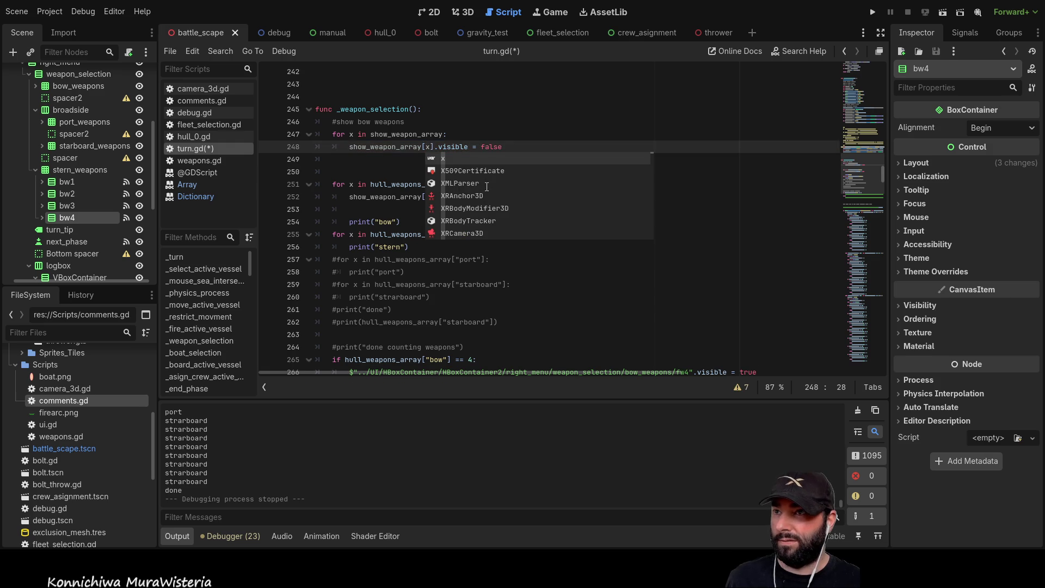
pyautogui.press('Escape')
pyautogui.press('Down')
pyautogui.press('Delete')
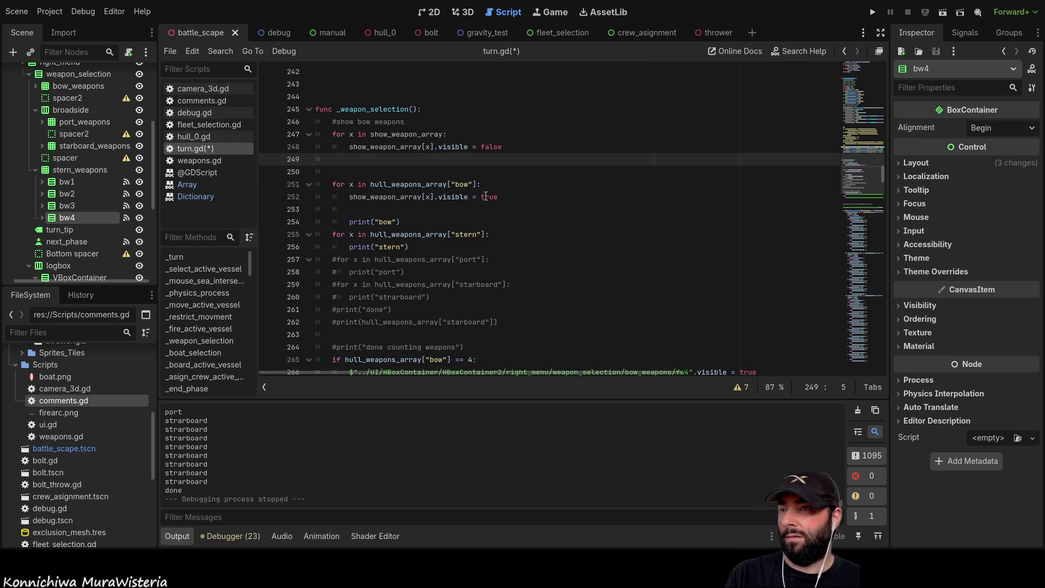
pyautogui.hotkey('ctrl', 'shift', 'k')
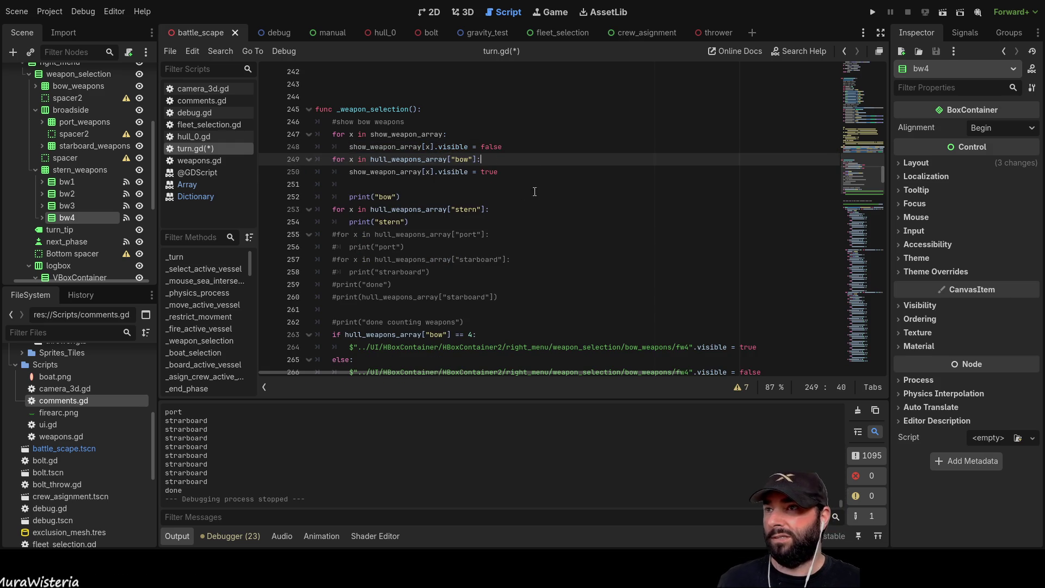
pyautogui.click(867, 15)
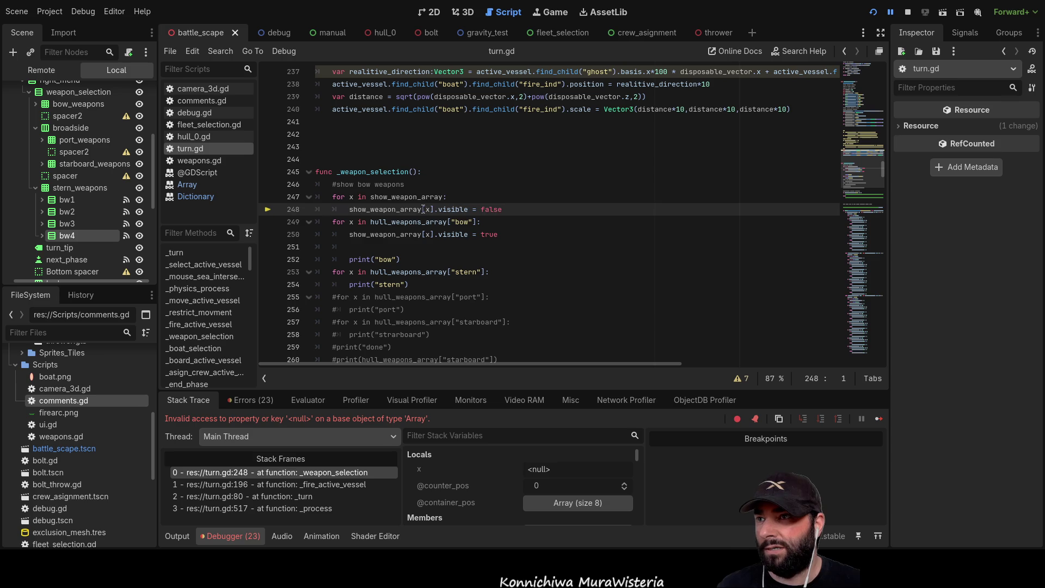
# Review the null-key Array error halted at turn.gd line 248 and scroll the script back to the top
pyautogui.scroll(20, 444, 214)
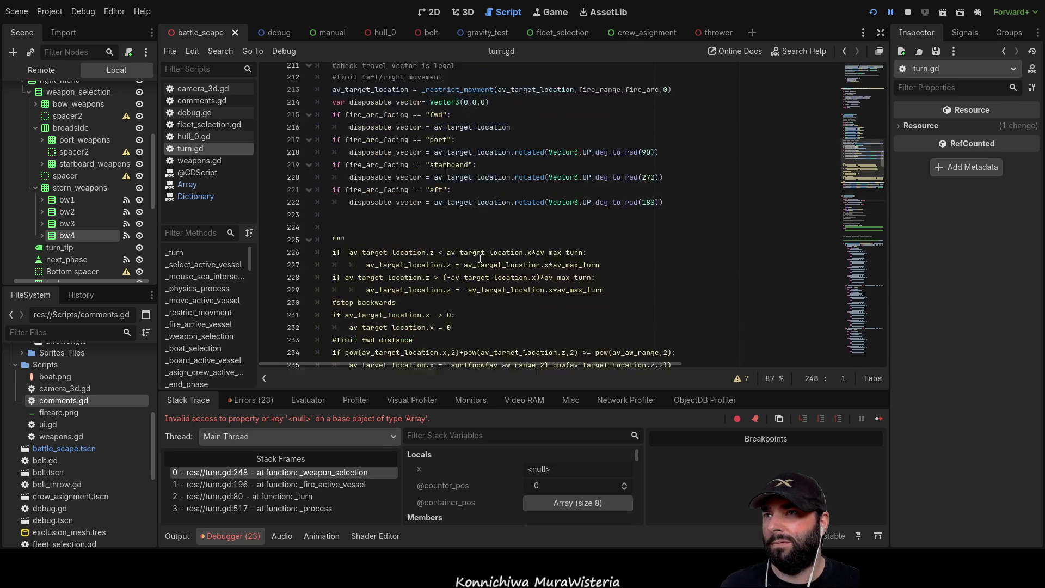
pyautogui.scroll(20, 473, 261)
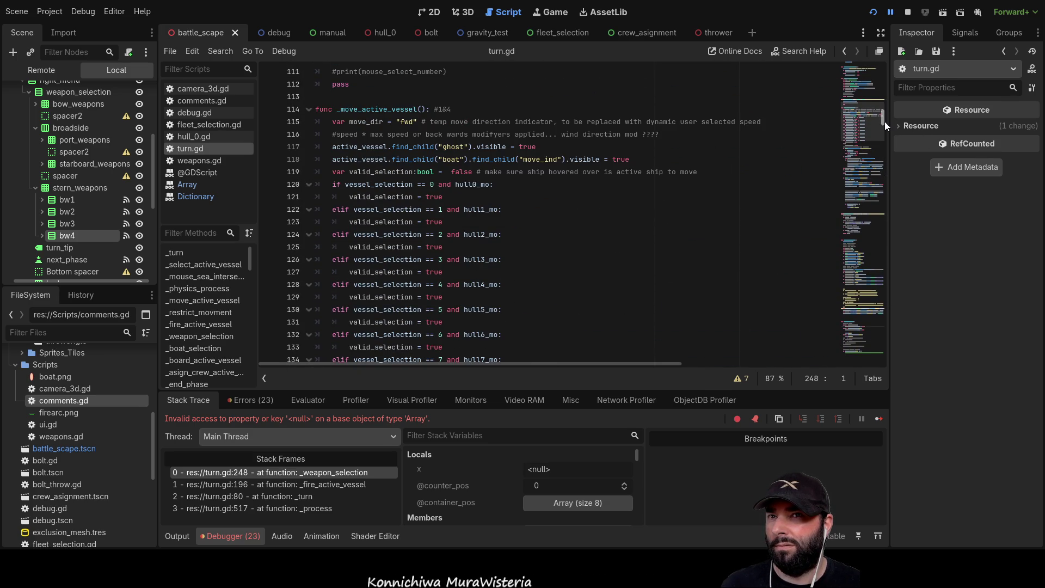
pyautogui.moveTo(884, 121); pyautogui.dragTo(893, 64)
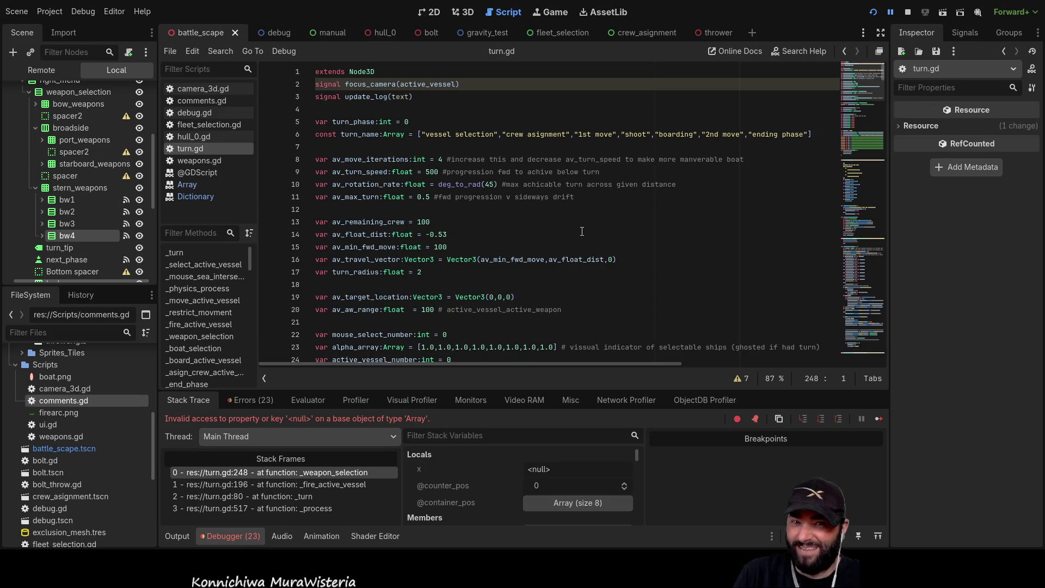
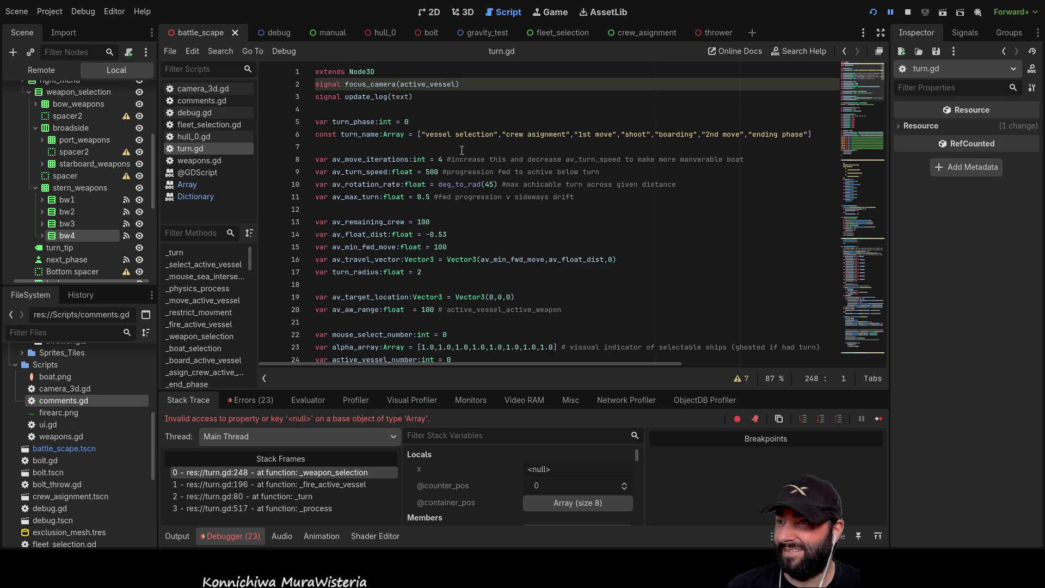
pyautogui.scroll(-12, 453, 179)
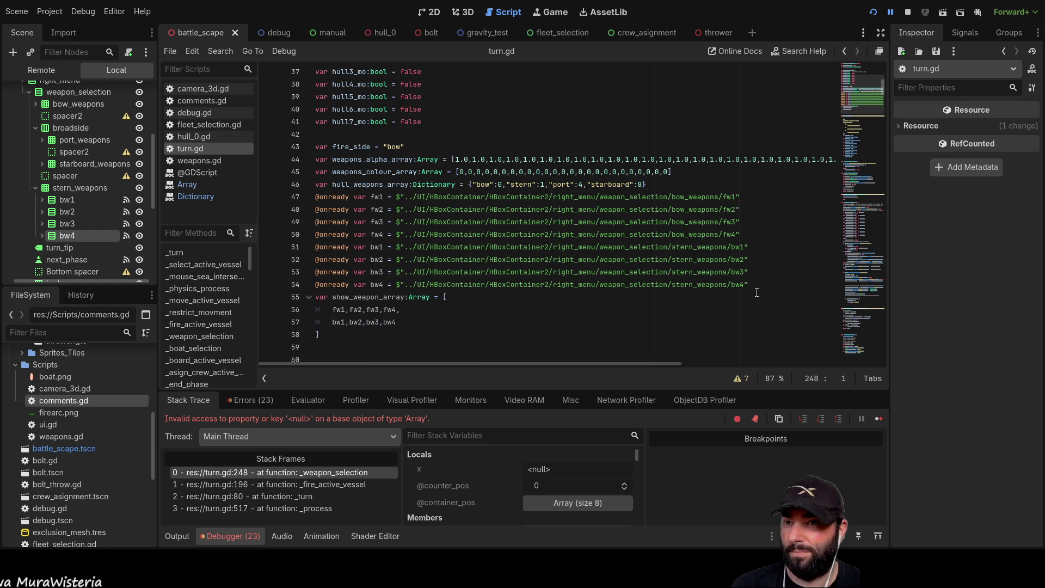
pyautogui.moveTo(756, 285); pyautogui.dragTo(754, 248)
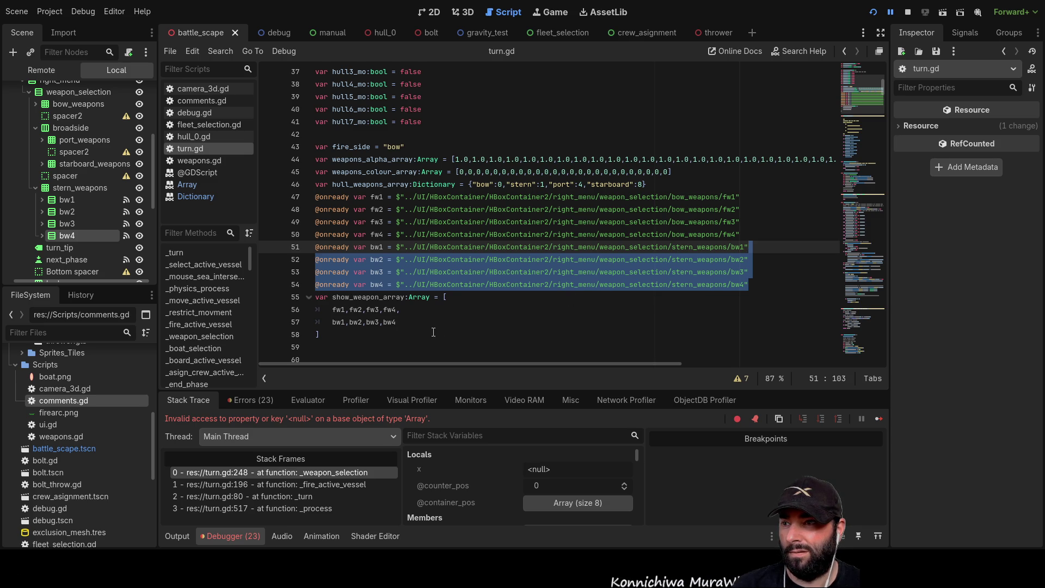
pyautogui.scroll(-5, 431, 332)
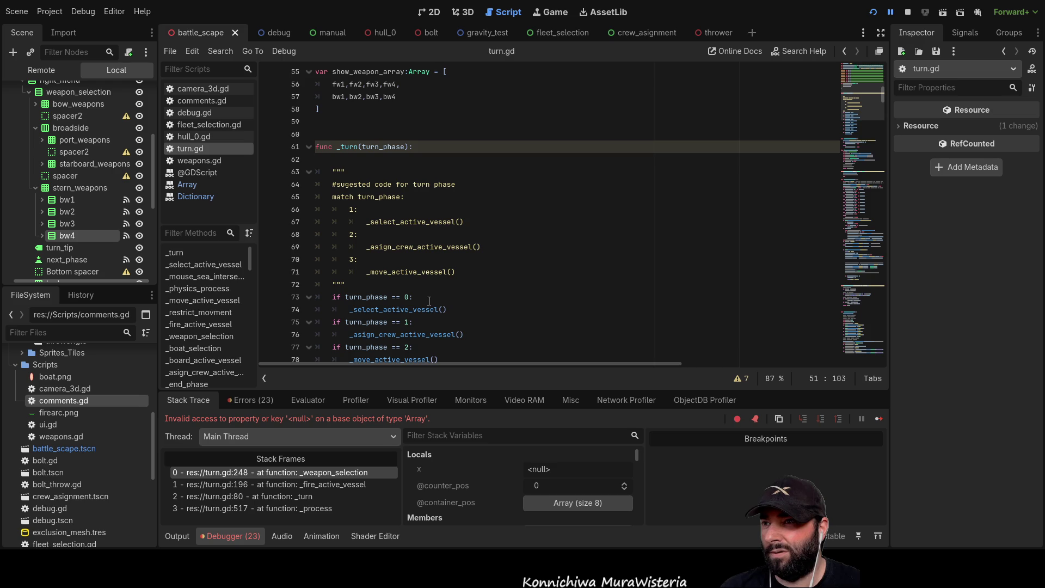
pyautogui.scroll(-5, 446, 277)
pyautogui.scroll(8, 460, 289)
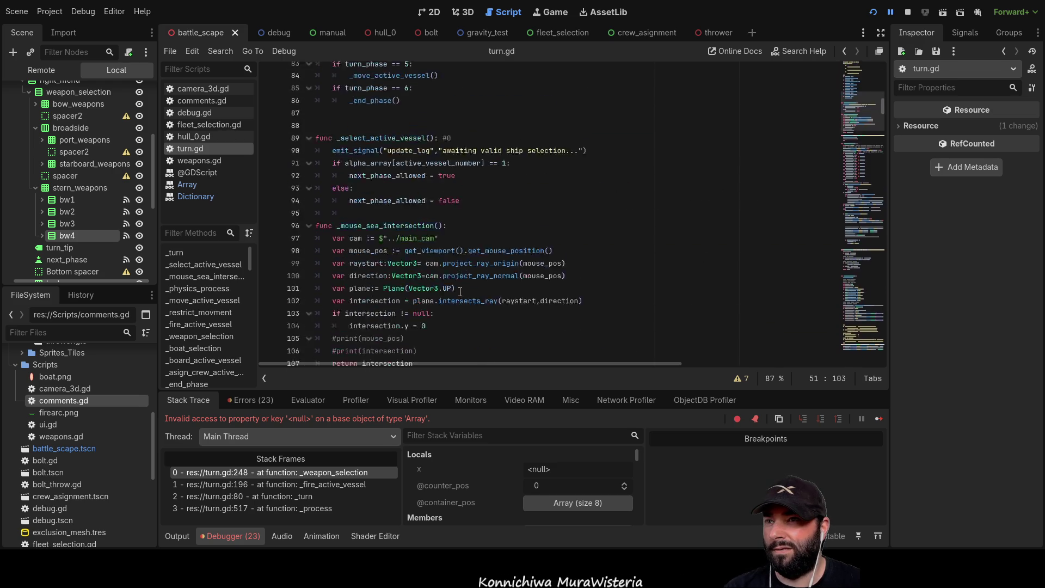
pyautogui.scroll(6, 460, 288)
pyautogui.scroll(-5, 465, 256)
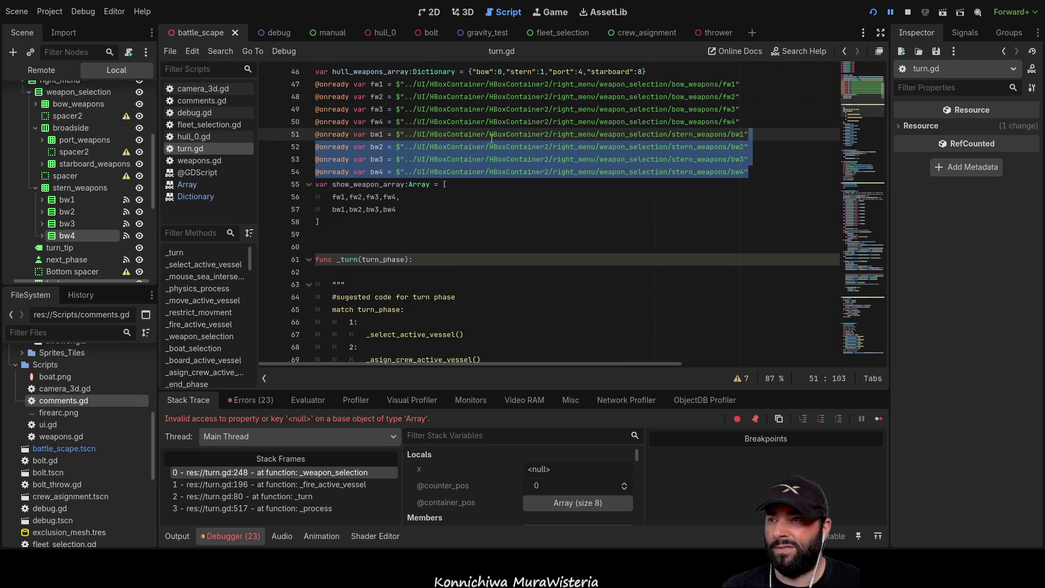
pyautogui.scroll(1, 355, 215)
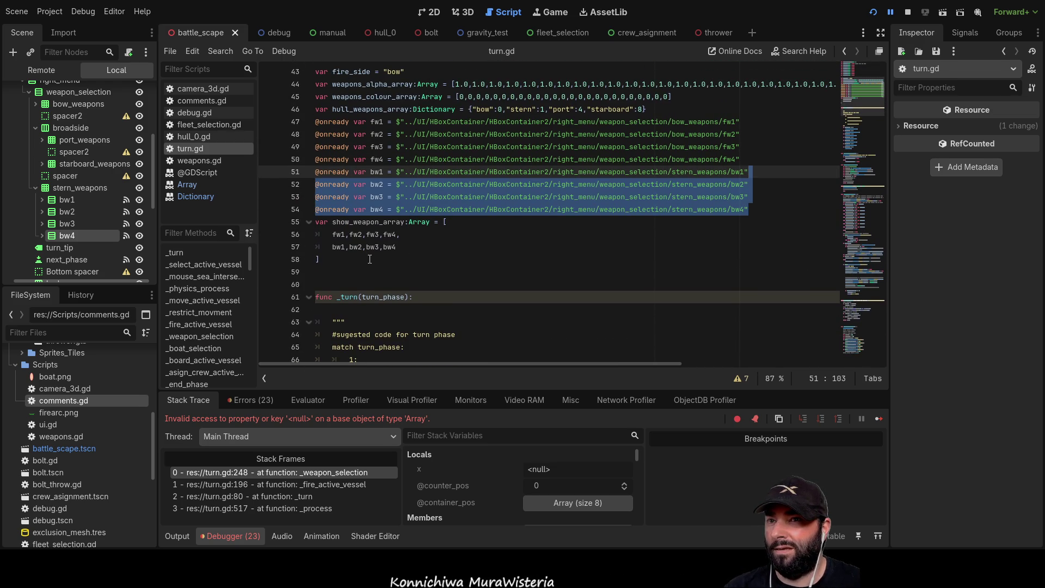
pyautogui.moveTo(326, 259); pyautogui.dragTo(315, 122)
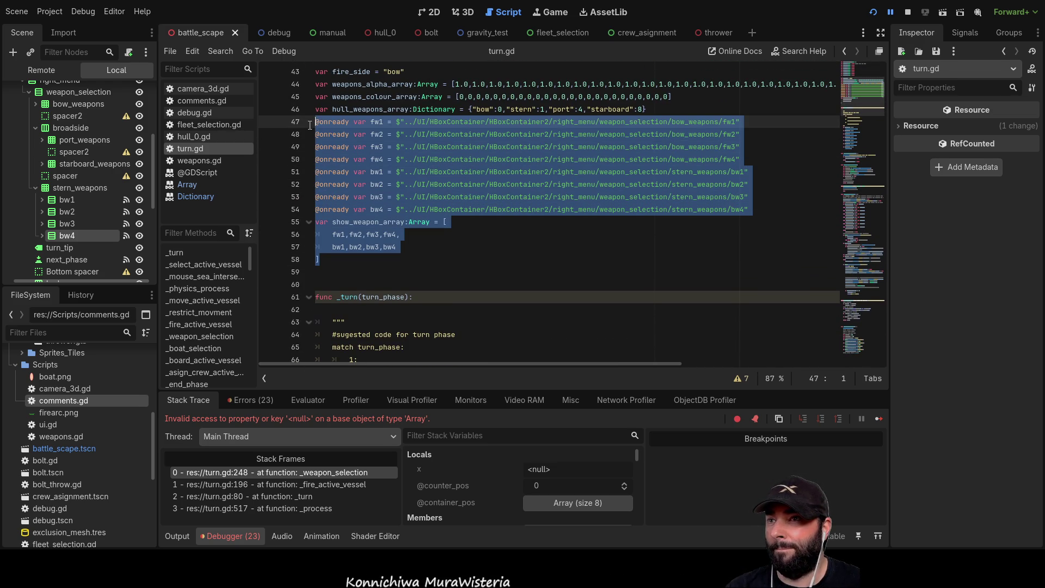
pyautogui.press('Delete')
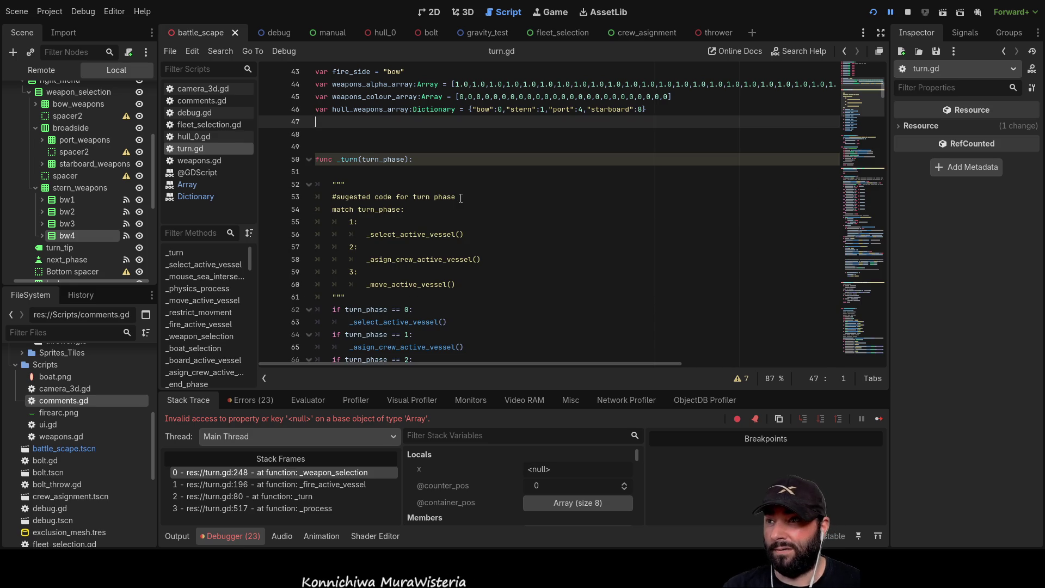
pyautogui.press('Delete')
pyautogui.press('Delete')
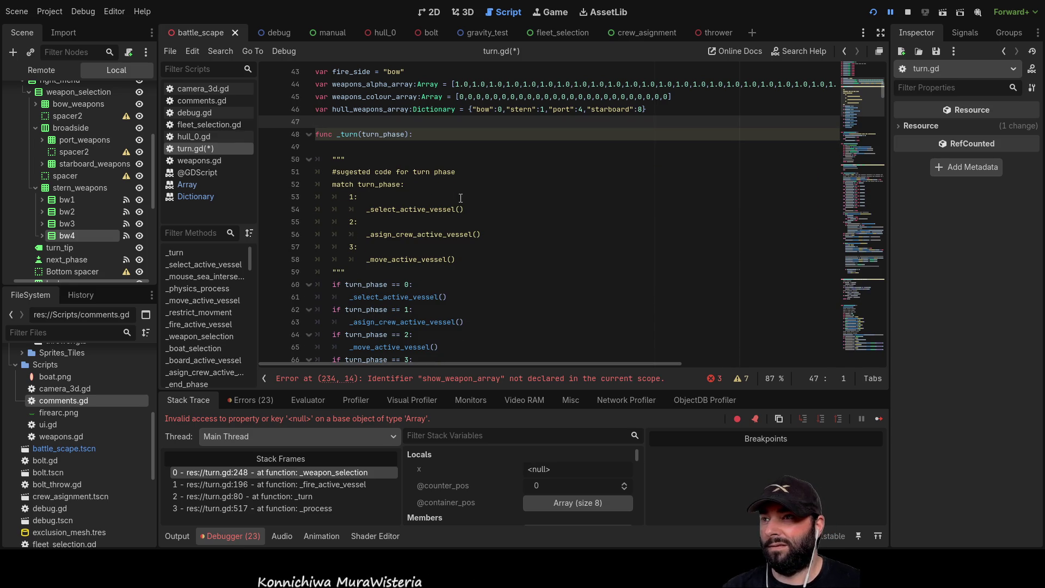
# In _weapon_selection, delete the fw4 visibility if/else block
pyautogui.scroll(-1, 582, 154)
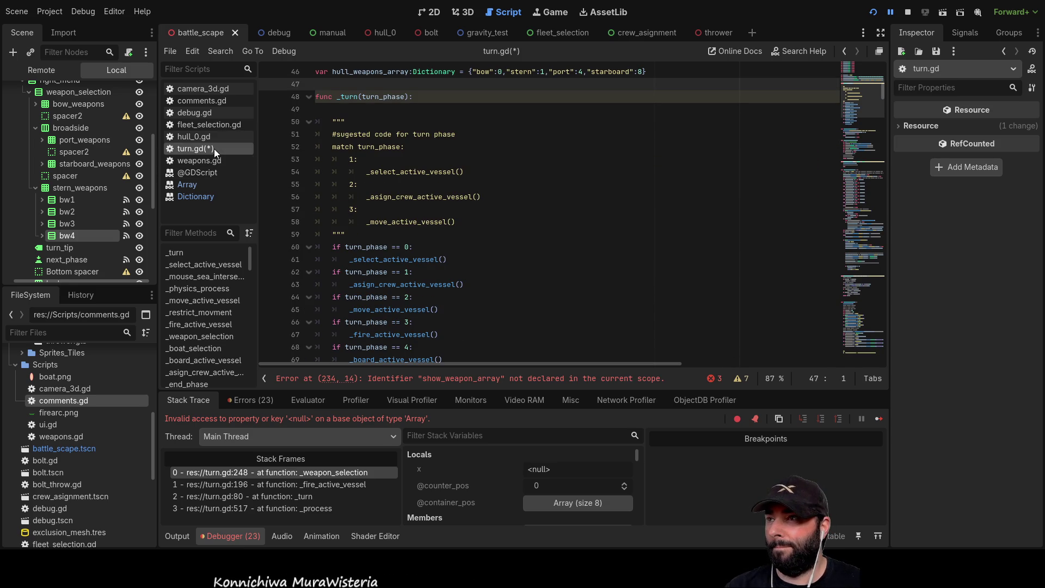
pyautogui.click(212, 331)
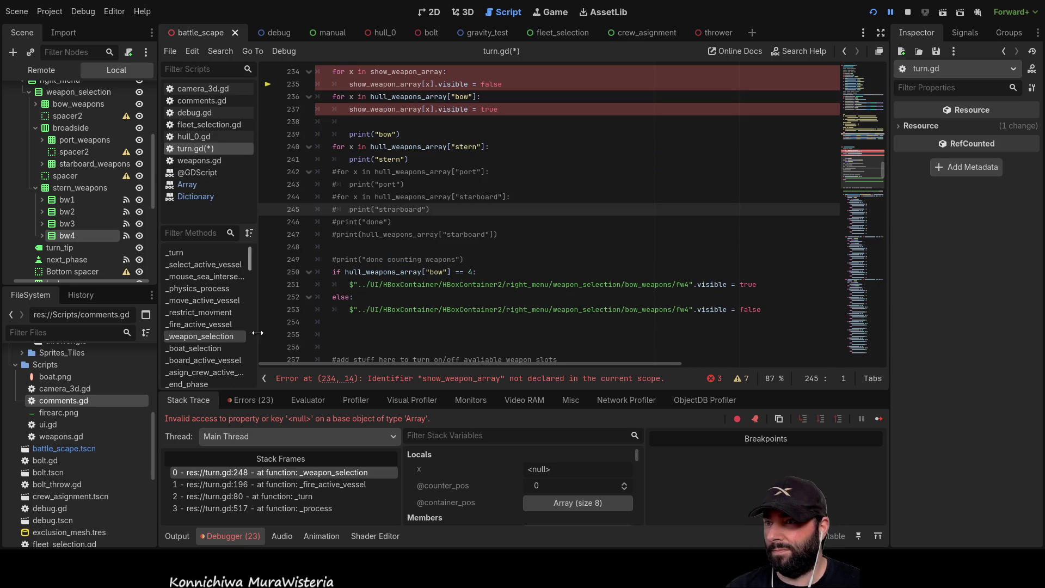
pyautogui.scroll(-3, 421, 332)
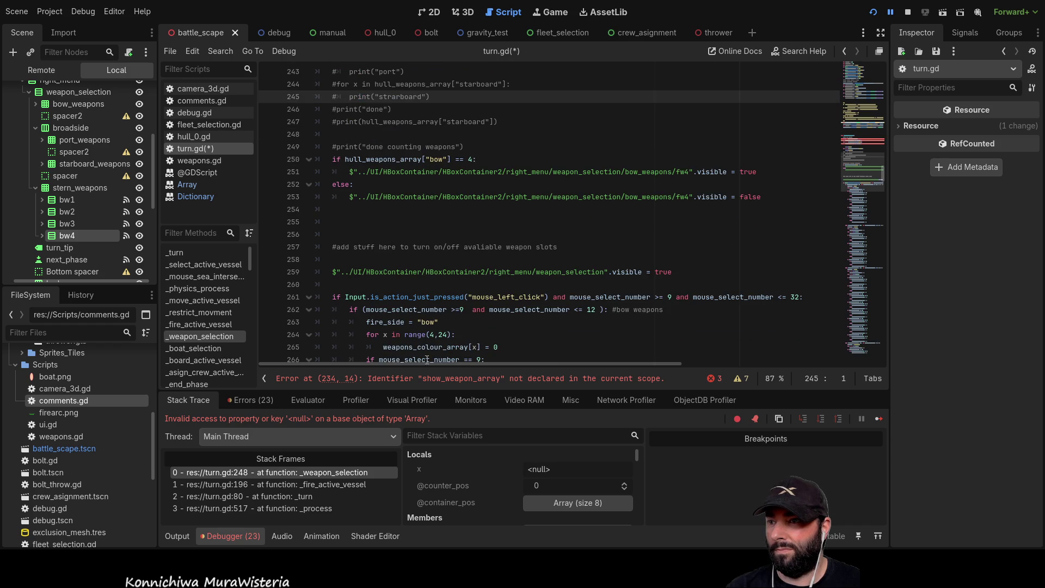
pyautogui.moveTo(761, 197)
pyautogui.mouseDown()
pyautogui.moveTo(423, 199)
pyautogui.moveTo(327, 173)
pyautogui.moveTo(316, 159)
pyautogui.mouseUp()
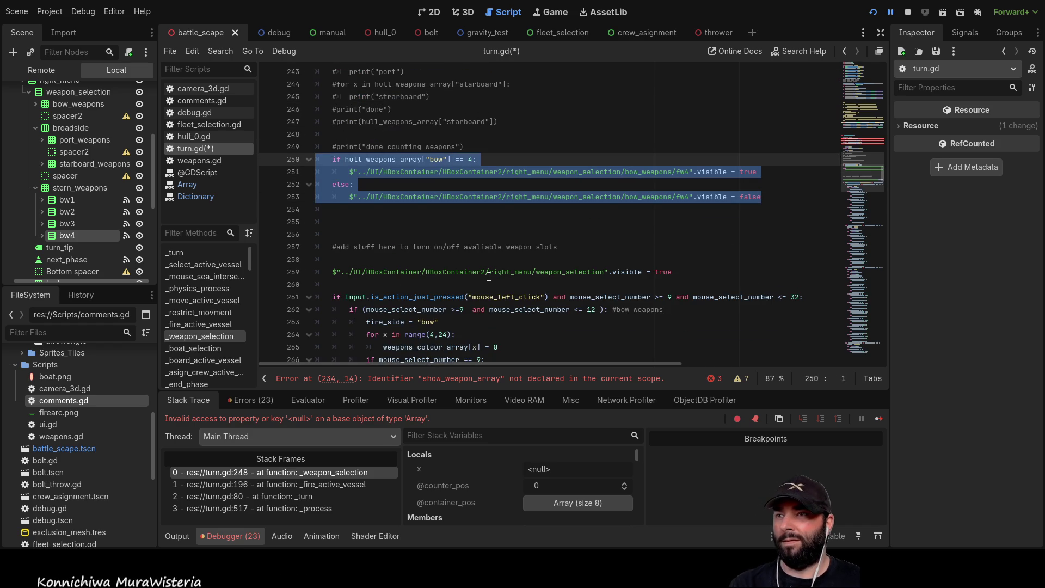
pyautogui.press('BackSpace')
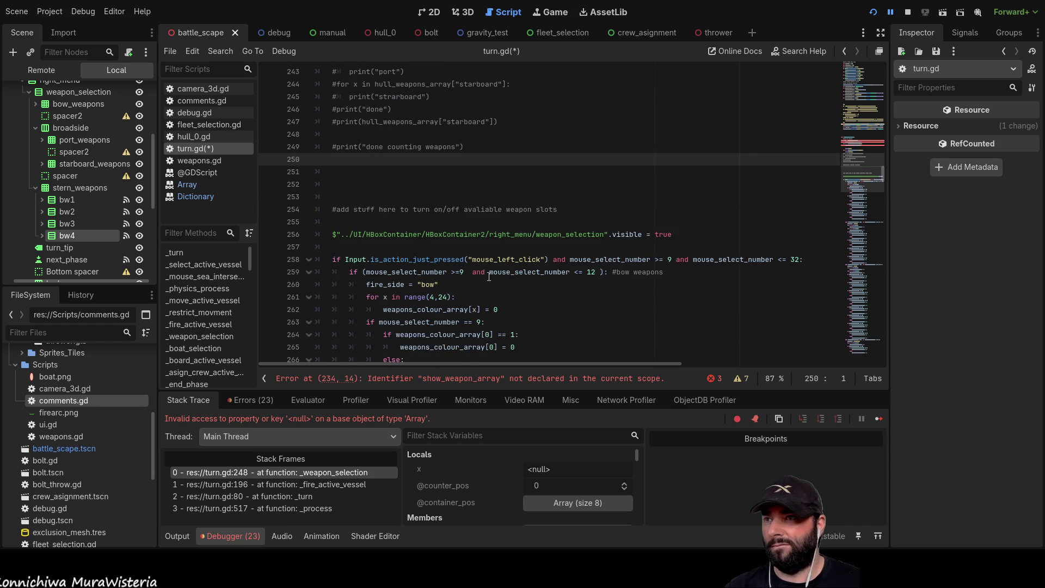
# Delete the old weapon visibility loops and print statements in _weapon_selection
pyautogui.scroll(5, 489, 276)
pyautogui.scroll(-2, 489, 276)
pyautogui.moveTo(488, 272)
pyautogui.mouseDown()
pyautogui.moveTo(391, 235)
pyautogui.moveTo(314, 129)
pyautogui.moveTo(326, 188)
pyautogui.moveTo(325, 106)
pyautogui.moveTo(303, 112)
pyautogui.mouseUp()
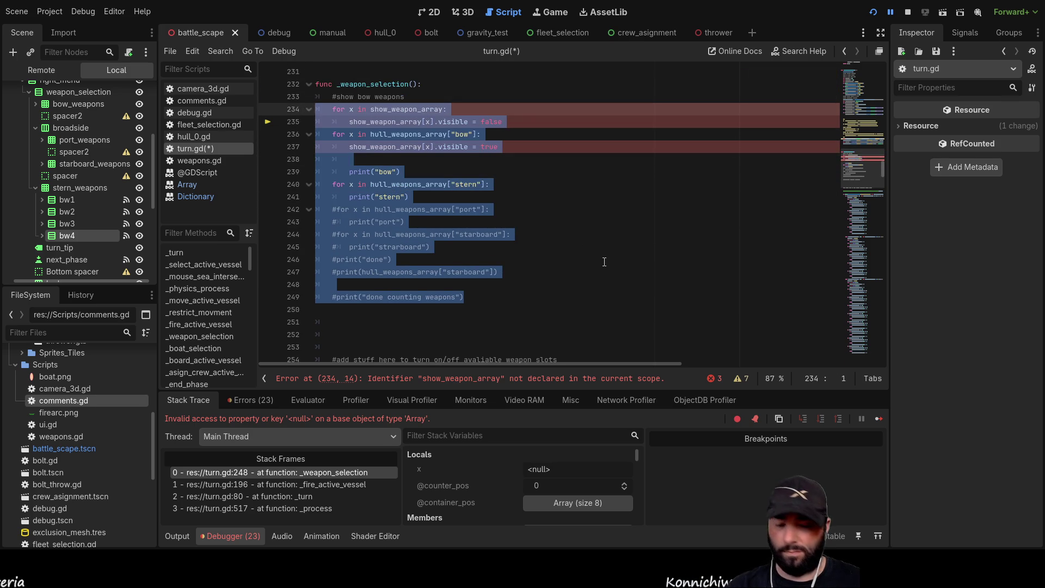
pyautogui.press('Delete')
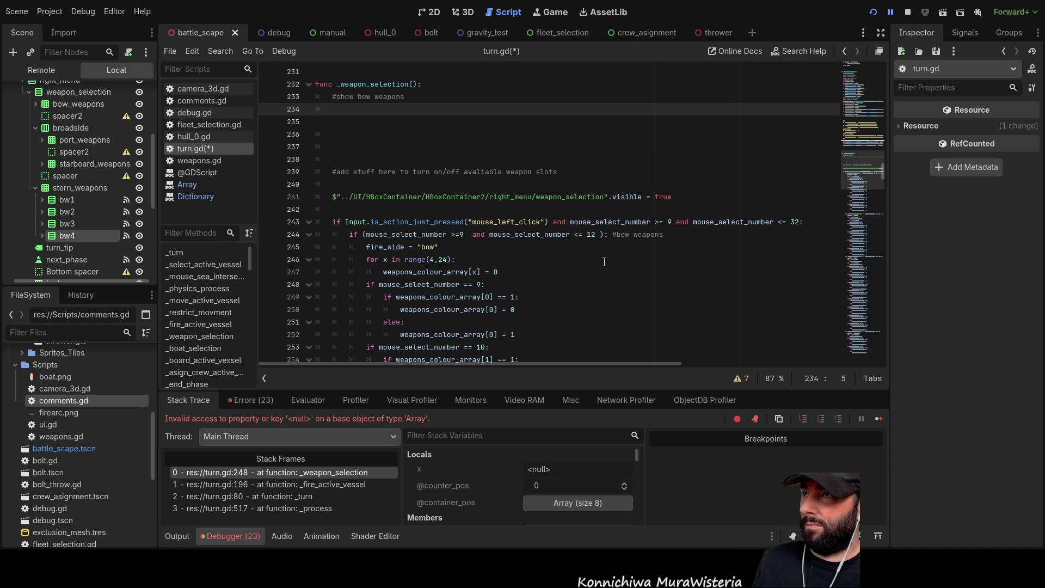
# Start an if statement in _weapon_selection, looking up the hull_weapons_array name to use
pyautogui.write('i')
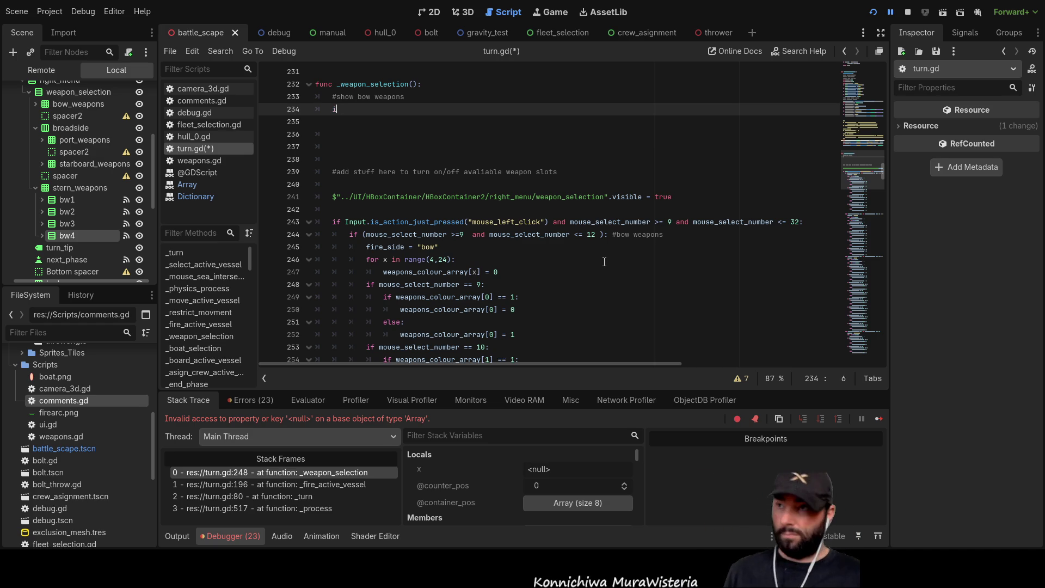
pyautogui.write('f bow')
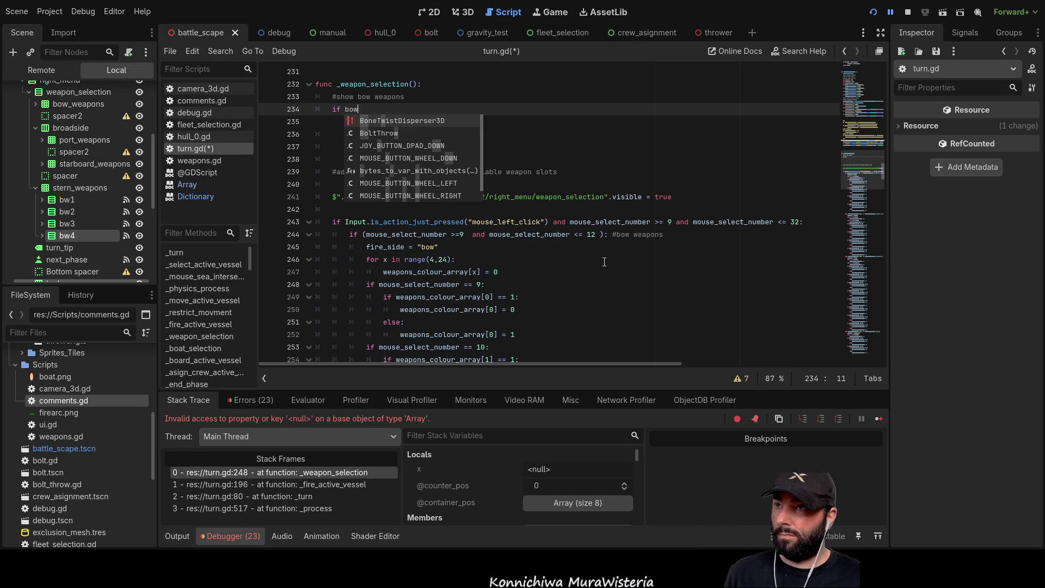
pyautogui.press('BackSpace')
pyautogui.press('BackSpace')
pyautogui.press('BackSpace')
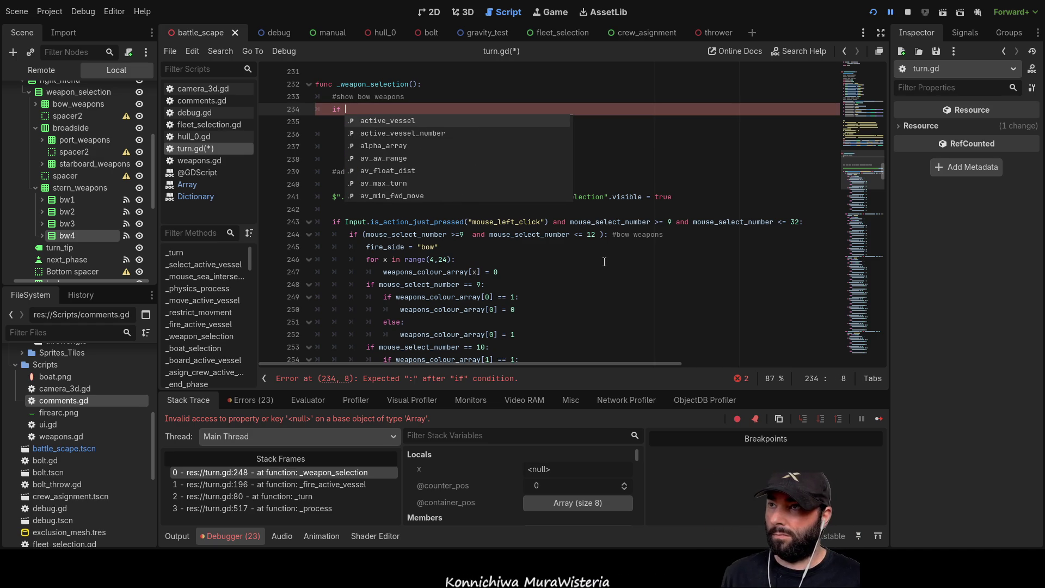
pyautogui.click(604, 261)
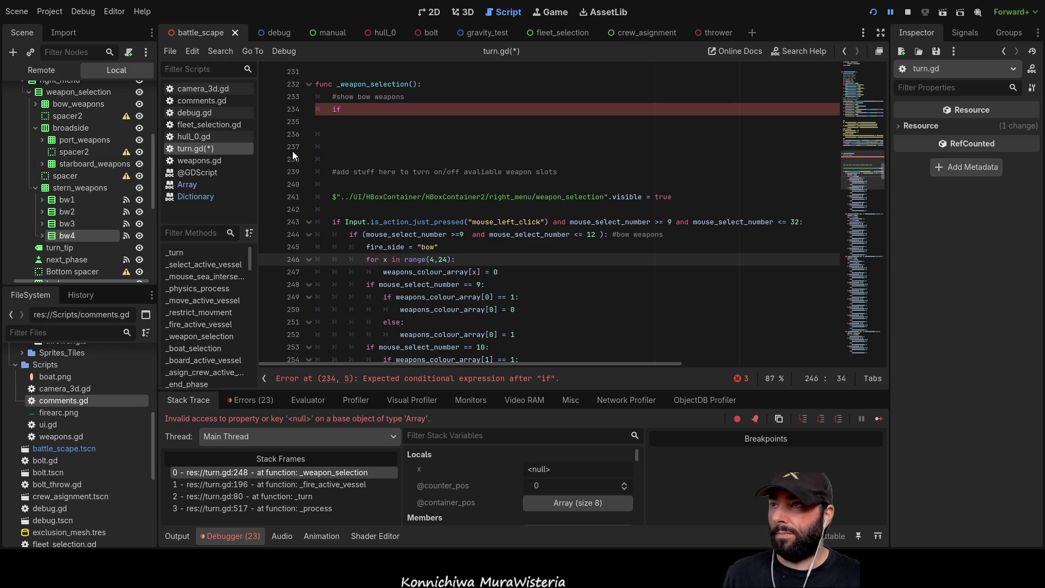
pyautogui.scroll(2, 632, 253)
pyautogui.scroll(20, 635, 252)
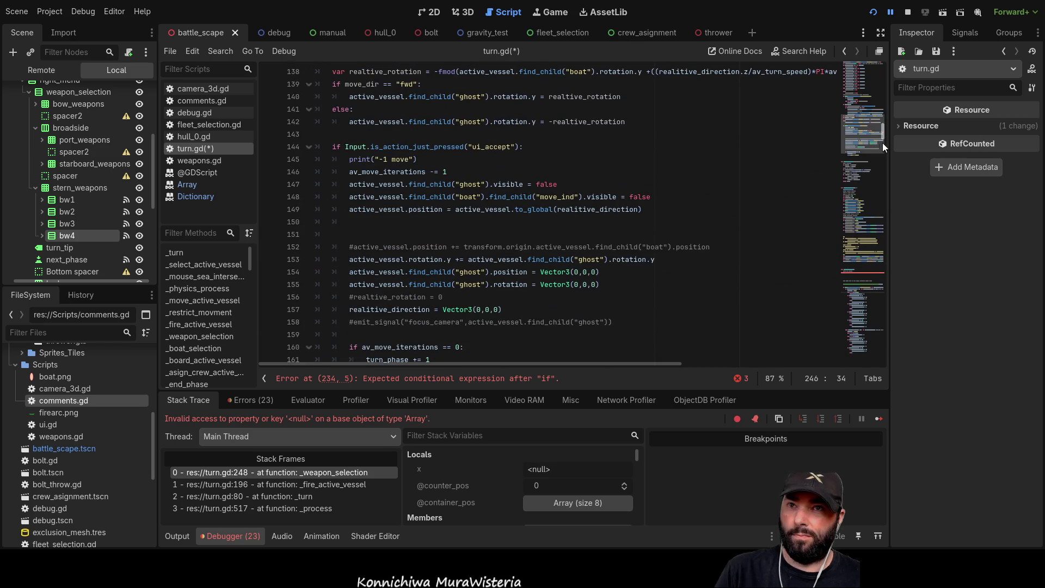
pyautogui.moveTo(884, 132); pyautogui.dragTo(879, 63)
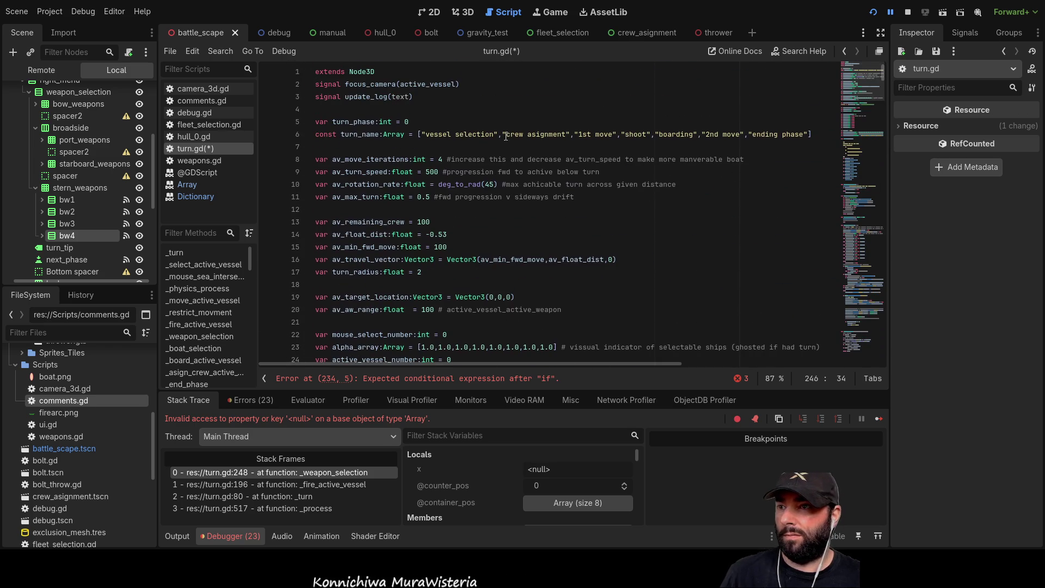
pyautogui.scroll(-6, 468, 218)
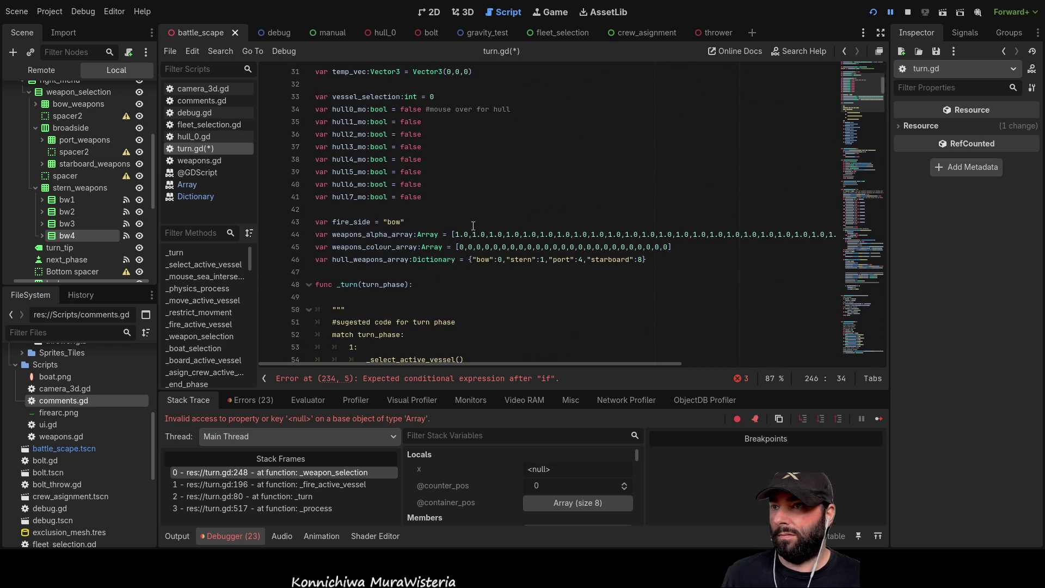
pyautogui.doubleClick(377, 263)
pyautogui.scroll(-6, 474, 304)
pyautogui.scroll(-2, 474, 304)
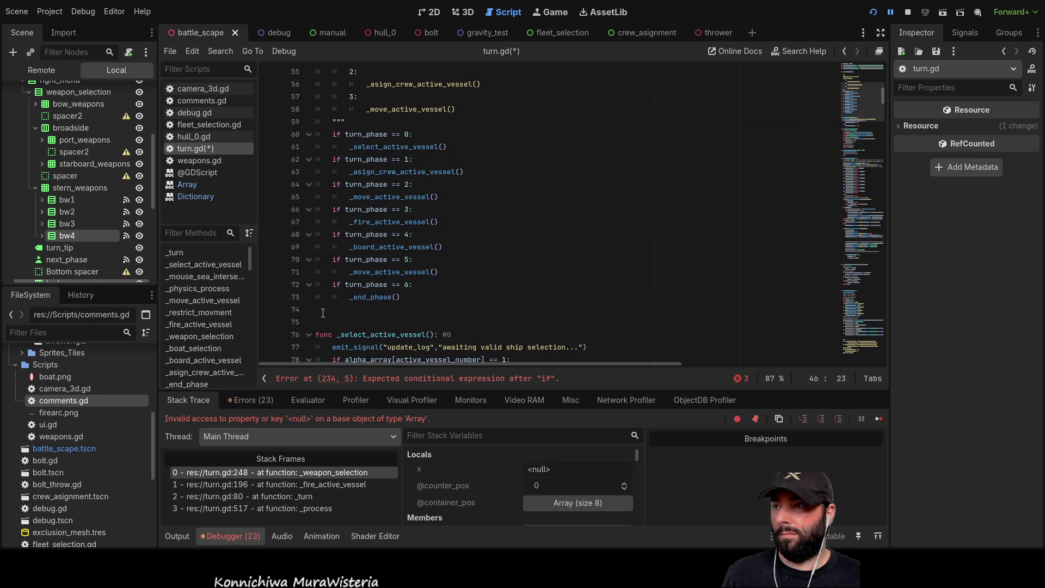
pyautogui.click(201, 335)
# Complete the condition if hull_weapons_array["bow"] >0: with an empty, correctly indented line below
pyautogui.write('hull_weapons_array[')
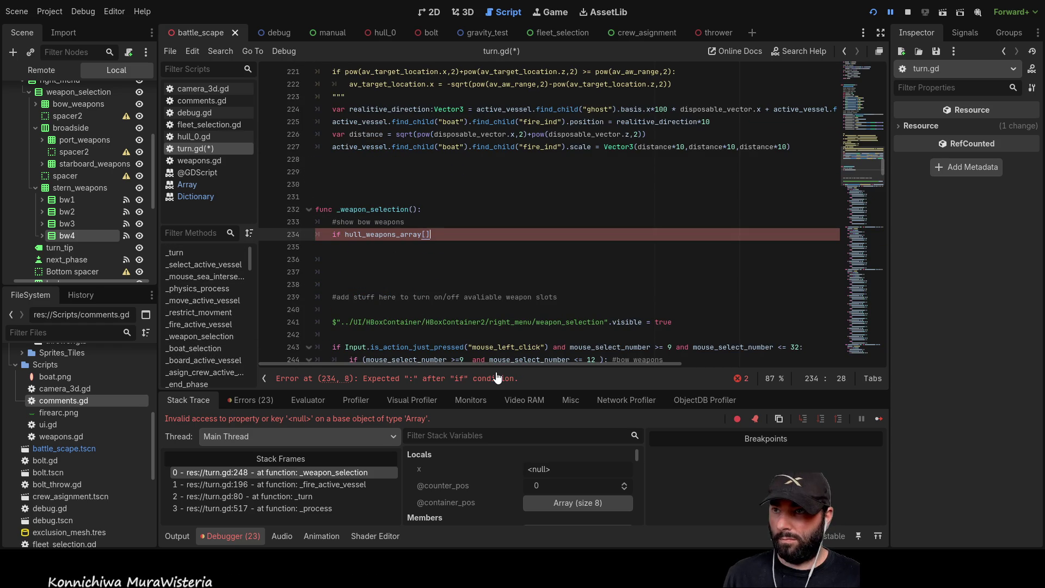
pyautogui.write('"bow')
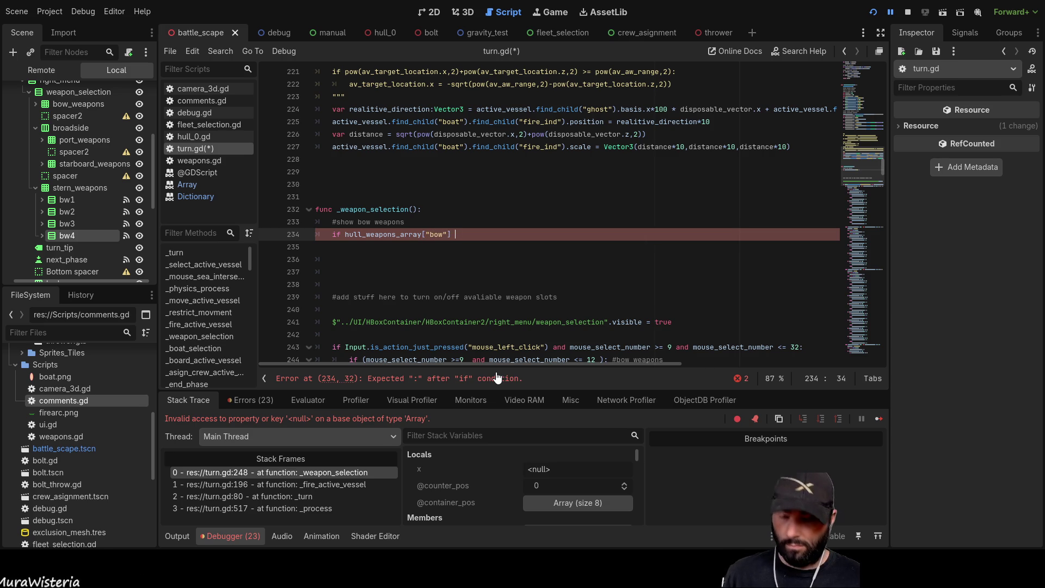
pyautogui.press('BackSpace')
pyautogui.press('BackSpace')
pyautogui.press('BackSpace')
pyautogui.write('>0')
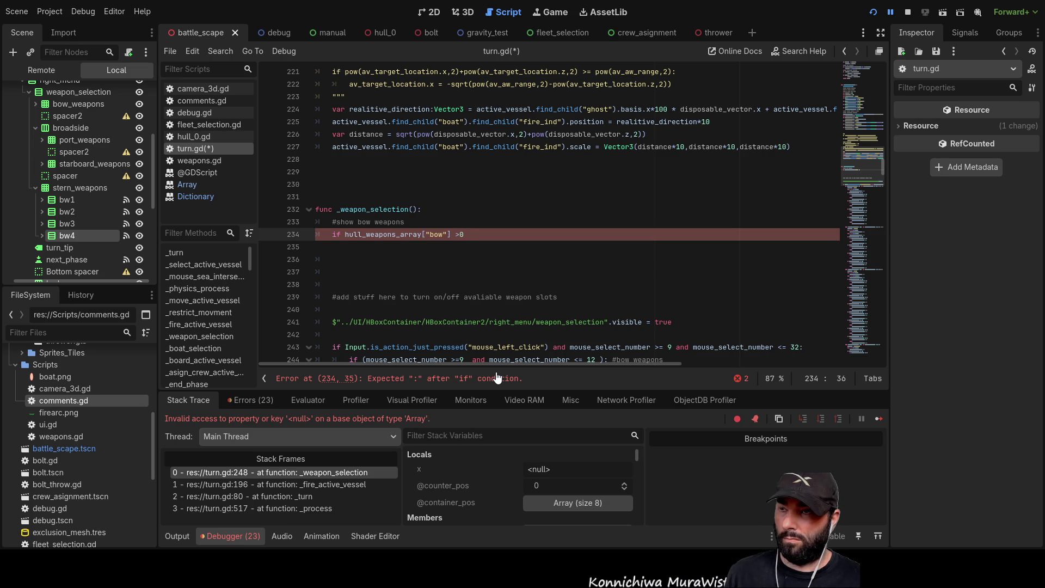
pyautogui.press('Down')
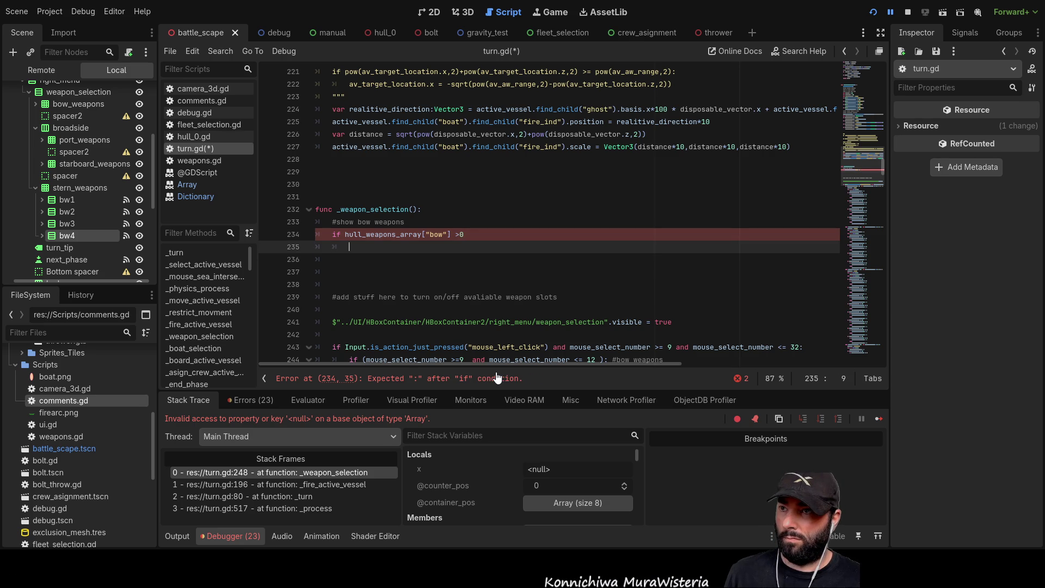
pyautogui.click(497, 377)
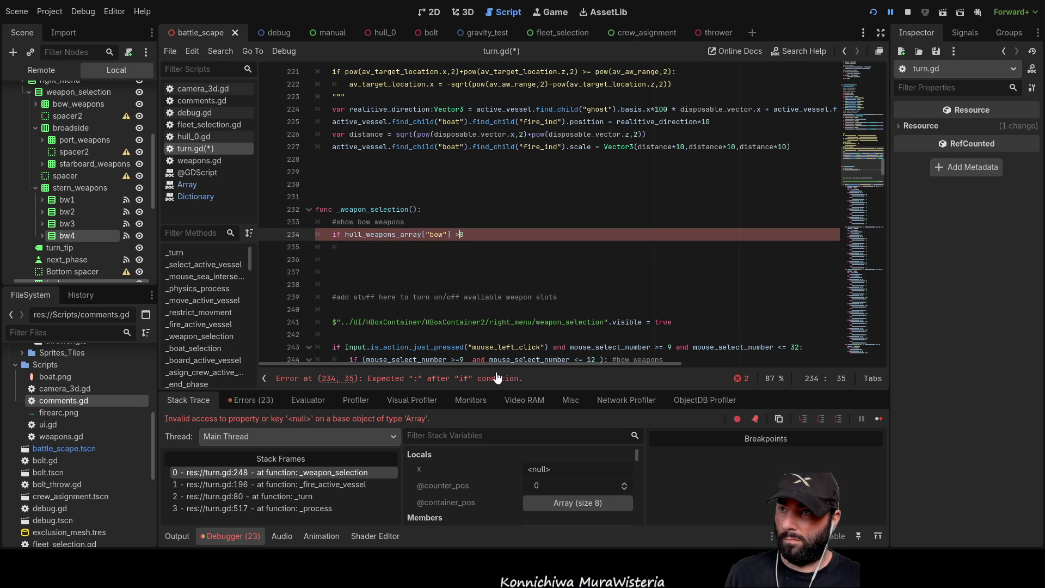
pyautogui.write(':')
pyautogui.press('Down')
pyautogui.press('Tab')
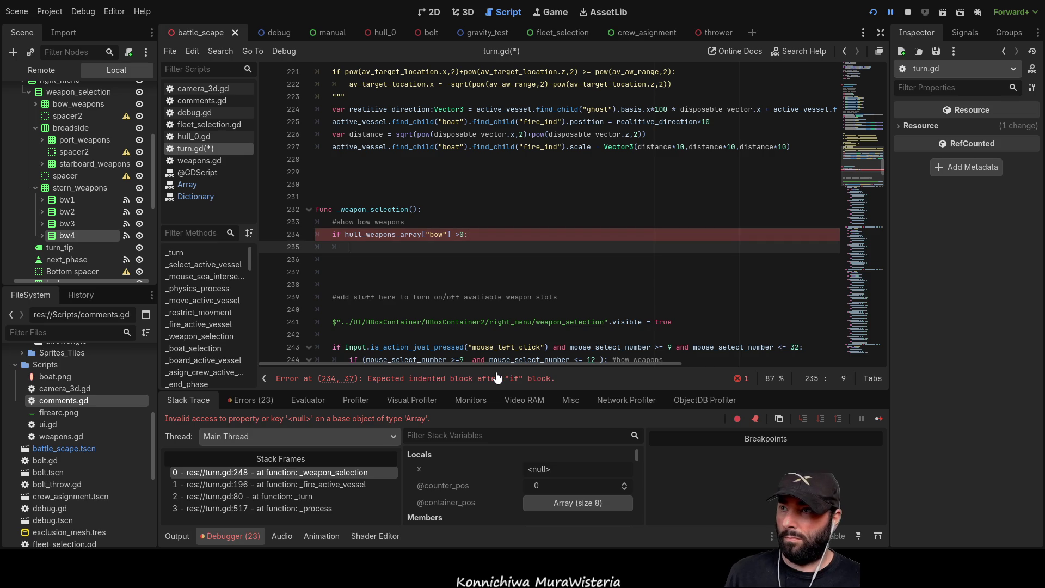
pyautogui.press('BackSpace')
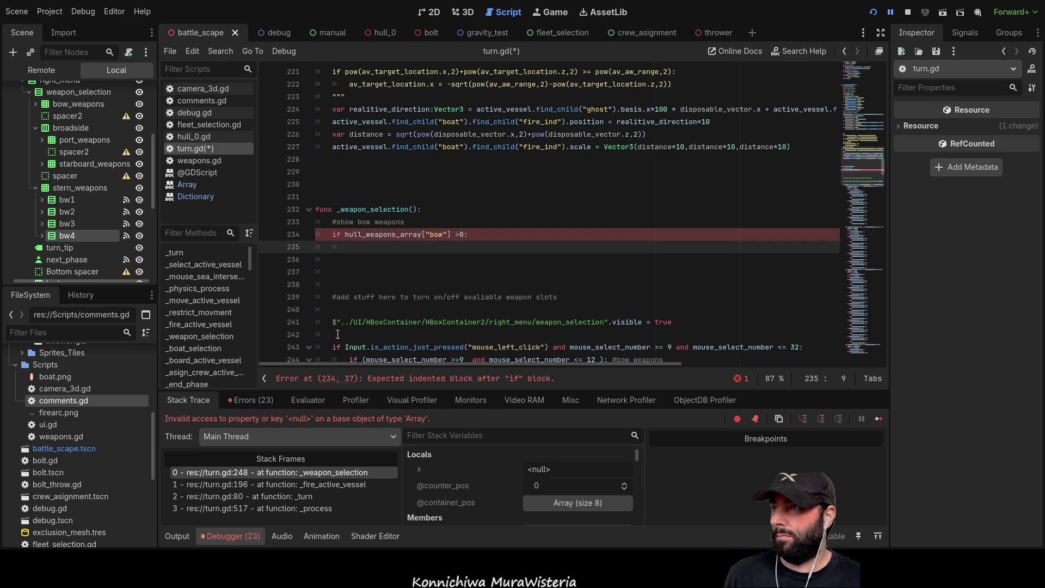
pyautogui.scroll(2, 61, 192)
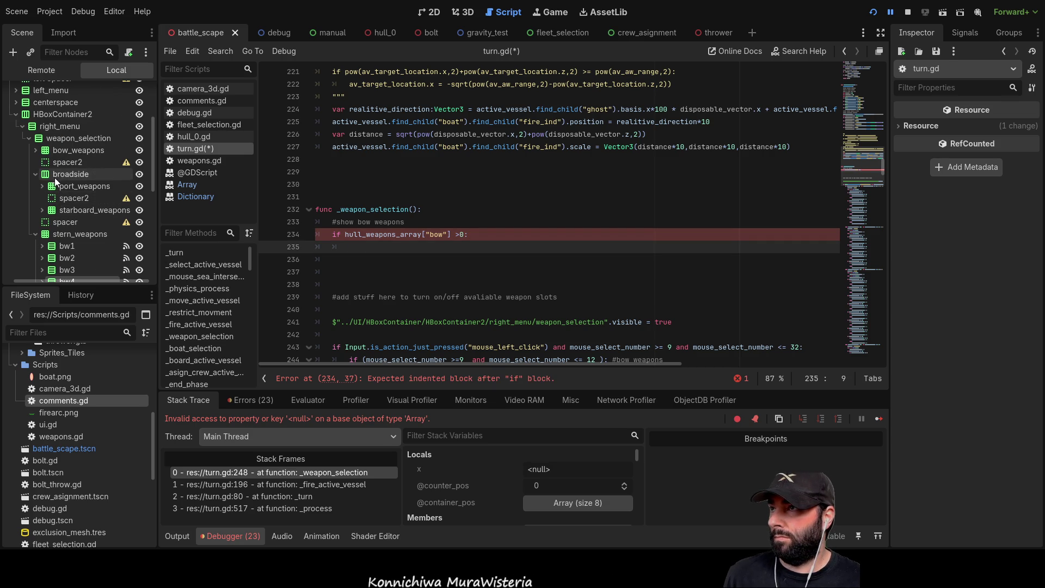
# Under the bow check, add a line setting the bow_weapons fw1 node's visible to true
pyautogui.click(36, 150)
pyautogui.click(61, 163)
pyautogui.moveTo(57, 161); pyautogui.dragTo(387, 247)
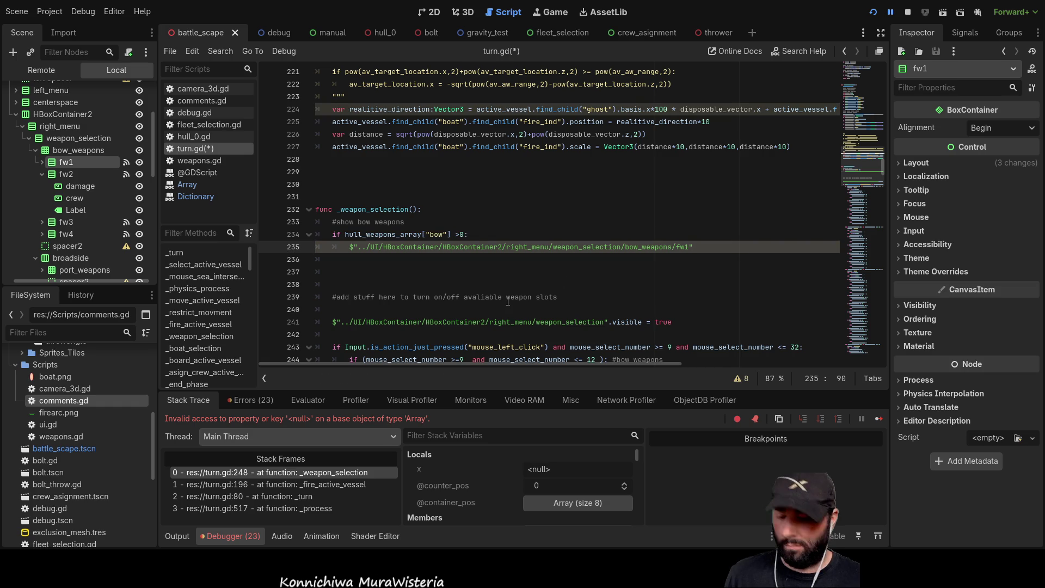
pyautogui.write('.vis')
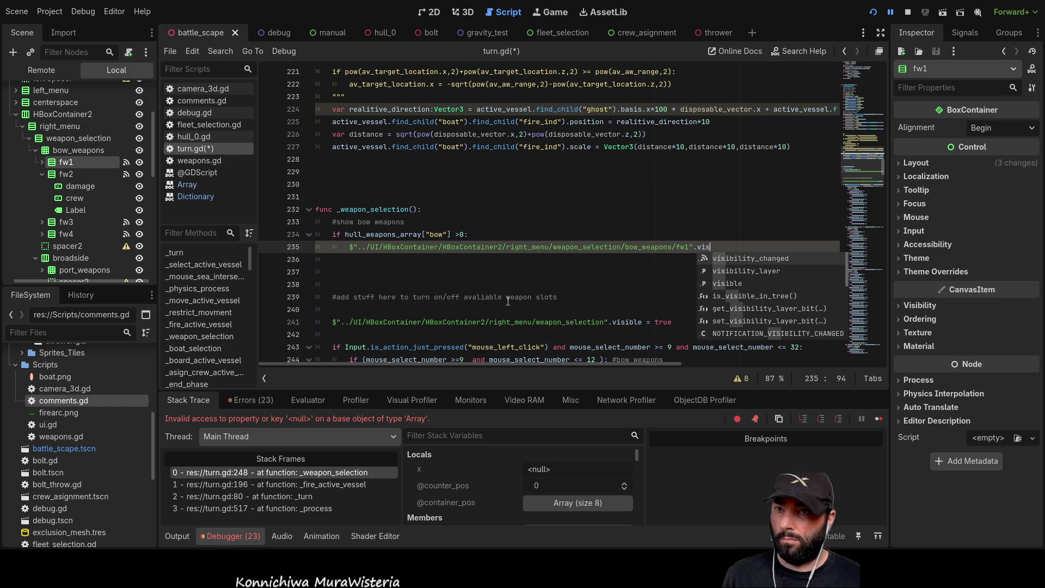
pyautogui.press('Down')
pyautogui.press('Down')
pyautogui.press('Return')
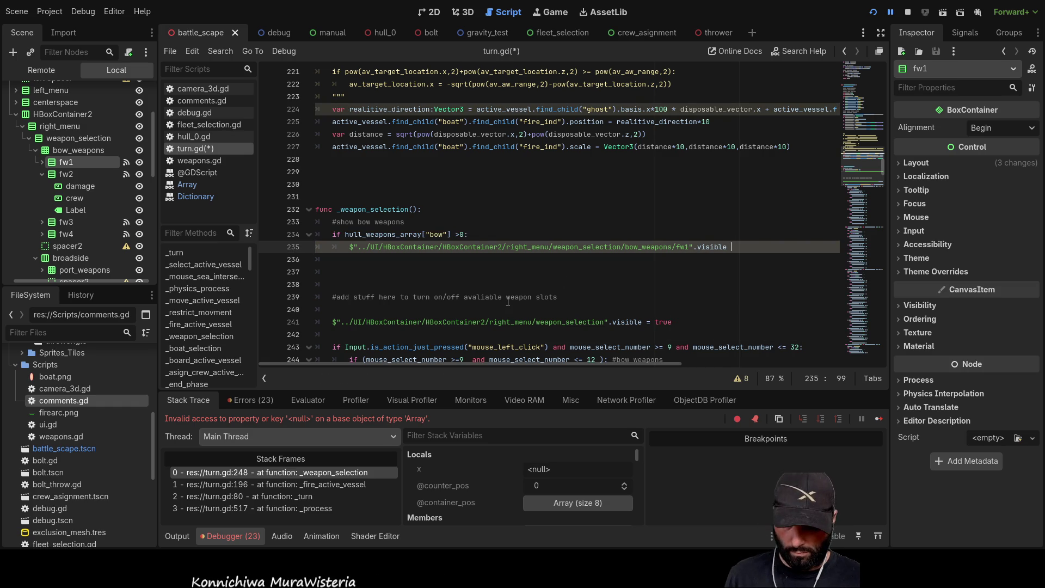
pyautogui.write('= true')
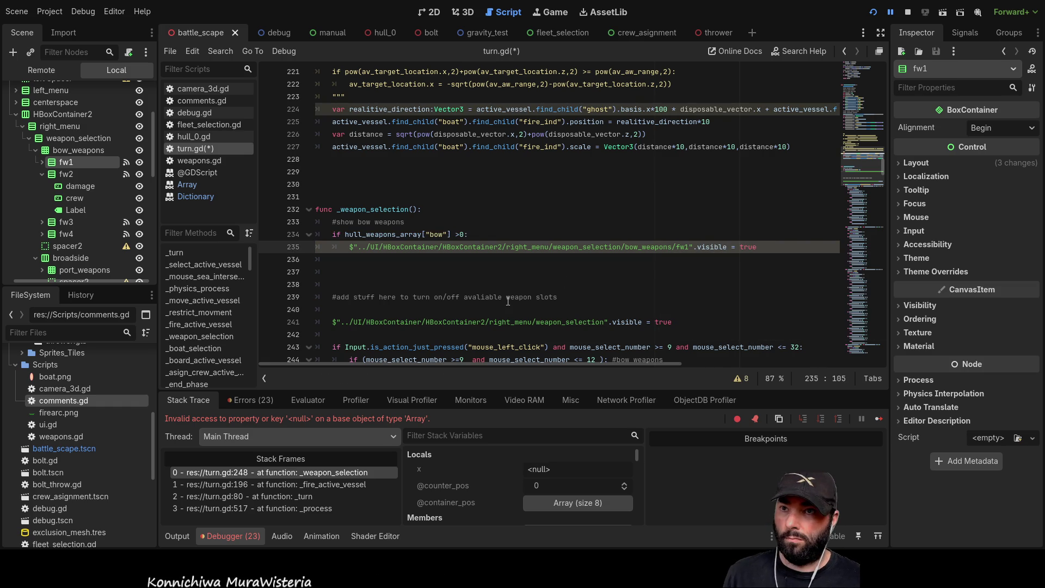
pyautogui.press('Down')
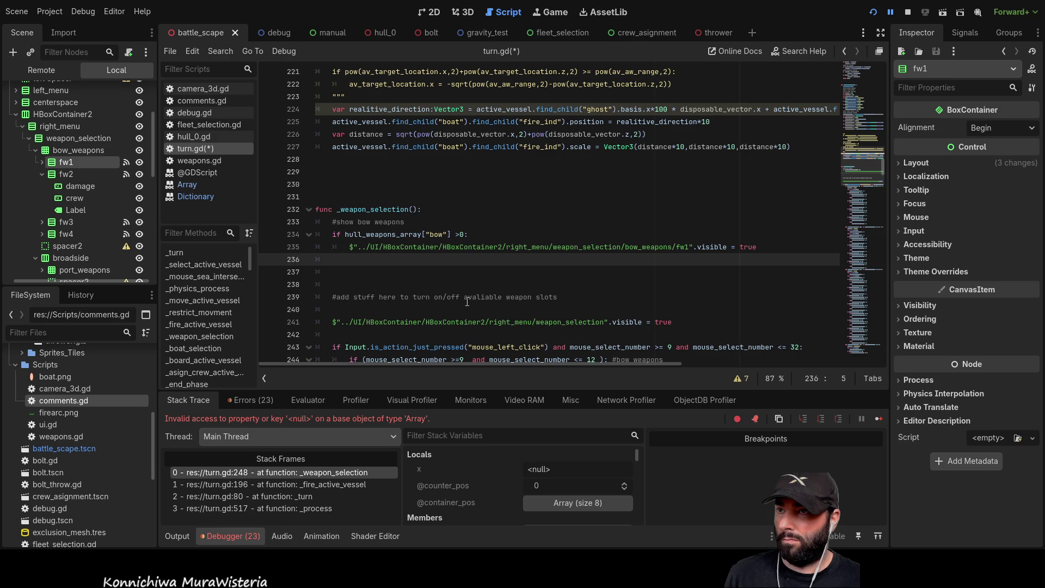
# Change the bow check to >=1 and paste further copies of that condition line
pyautogui.click(459, 234)
pyautogui.write('0')
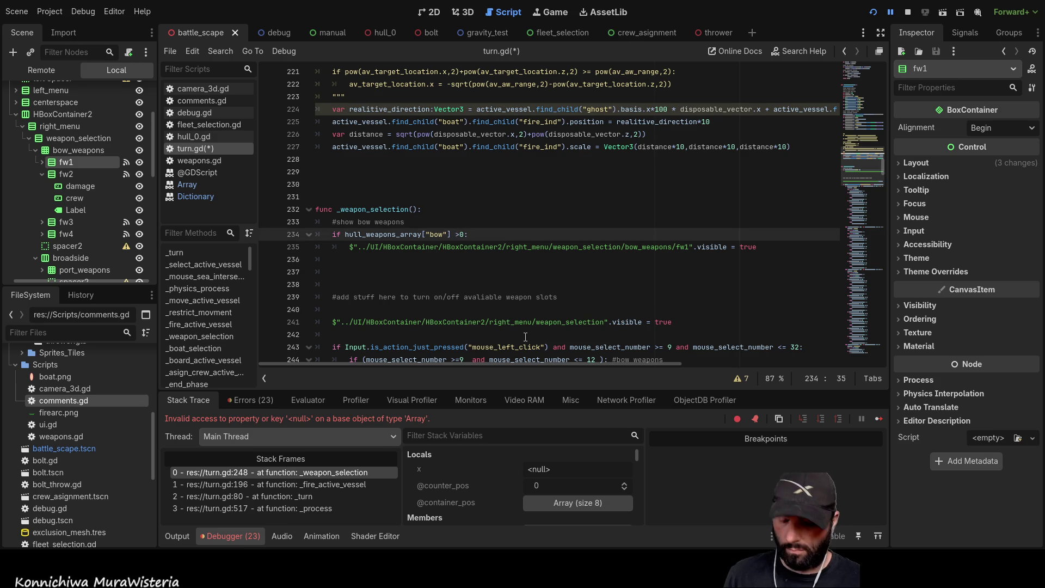
pyautogui.write('=')
pyautogui.press('Right')
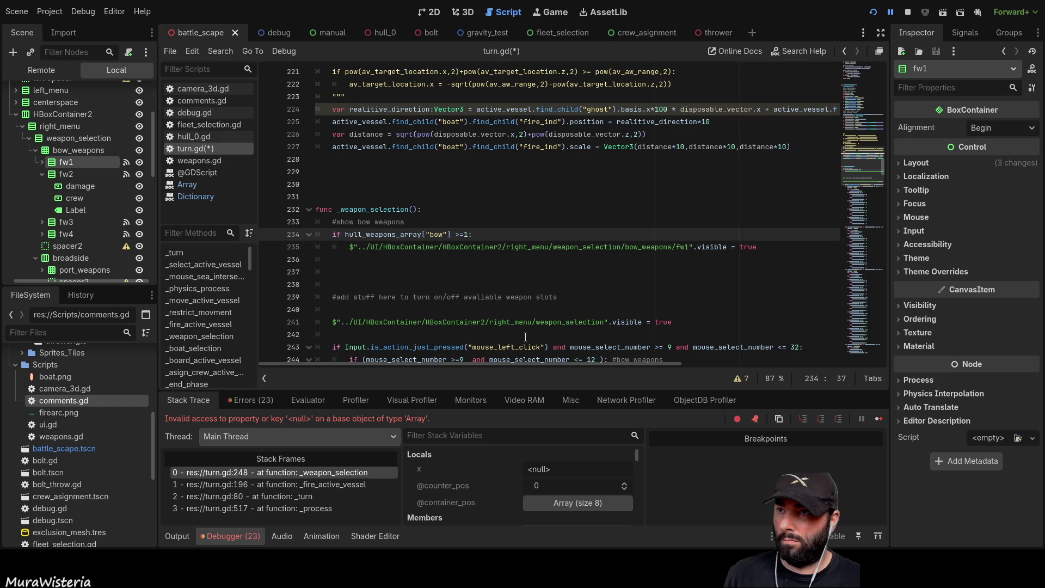
pyautogui.press('Down')
pyautogui.press('Down')
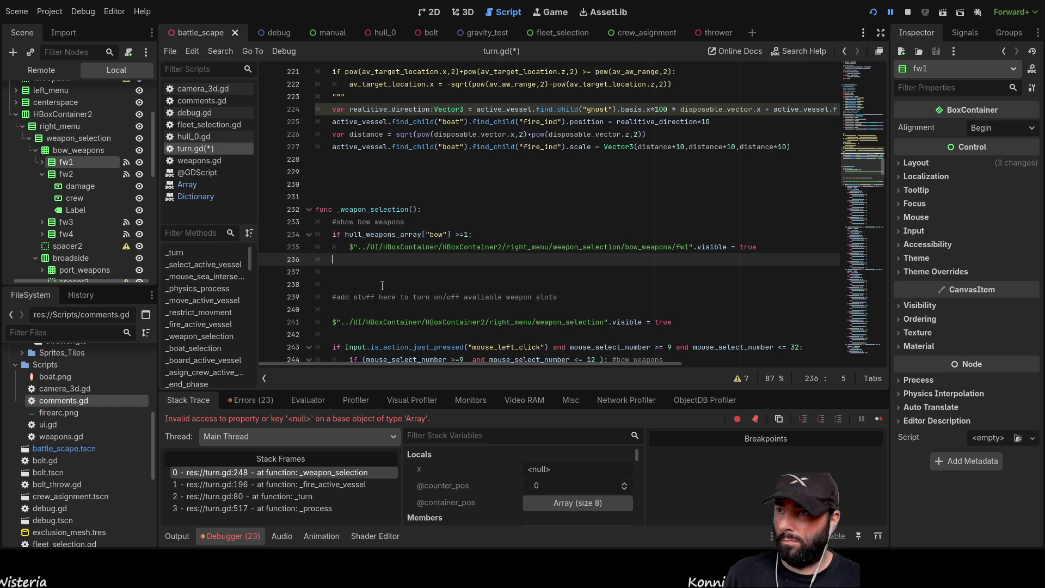
pyautogui.moveTo(333, 235); pyautogui.dragTo(489, 232)
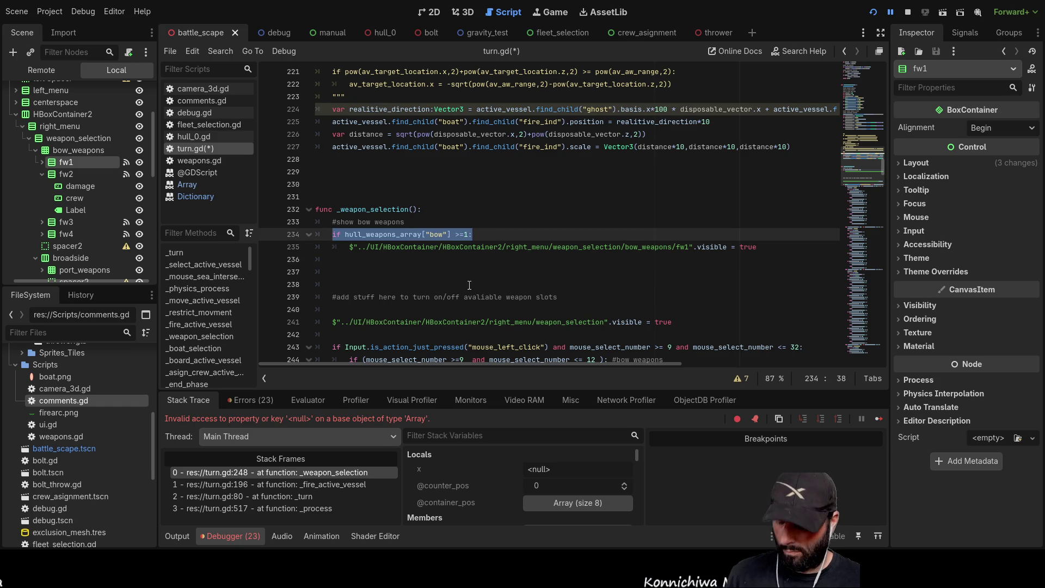
pyautogui.hotkey('ctrl', 'c')
pyautogui.press('Down')
pyautogui.press('Down')
pyautogui.hotkey('ctrl', 'v')
pyautogui.press('Return')
pyautogui.hotkey('ctrl', 'v')
pyautogui.press('Return')
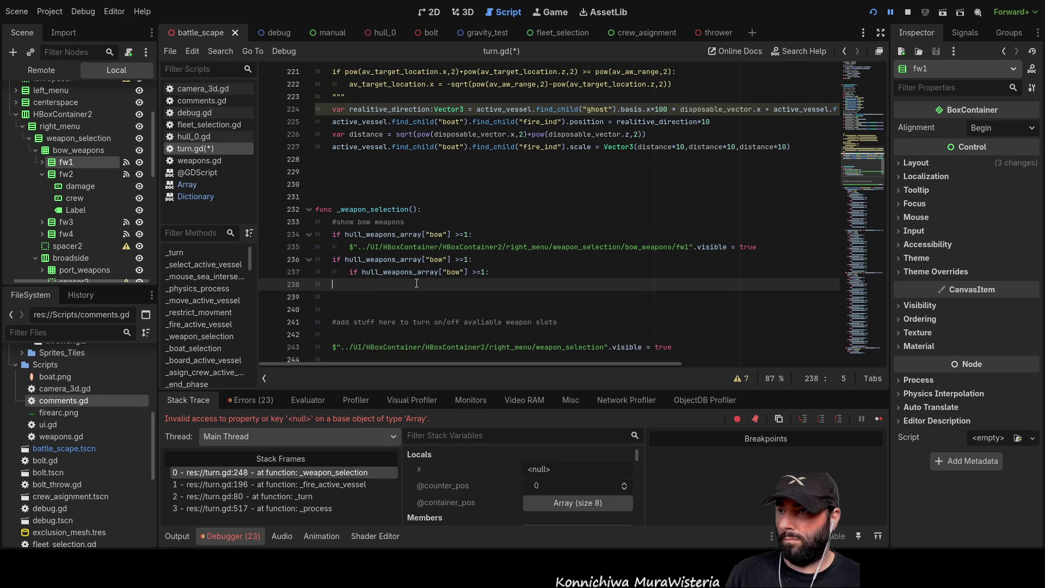
pyautogui.press('BackSpace')
pyautogui.hotkey('ctrl', 'v')
# Set the copied thresholds to >=2, >=3 and >=4, fixing their indentation and blank lines
pyautogui.press('Up')
pyautogui.press('Up')
pyautogui.press('Left')
pyautogui.press('BackSpace')
pyautogui.write('2')
pyautogui.press('Down')
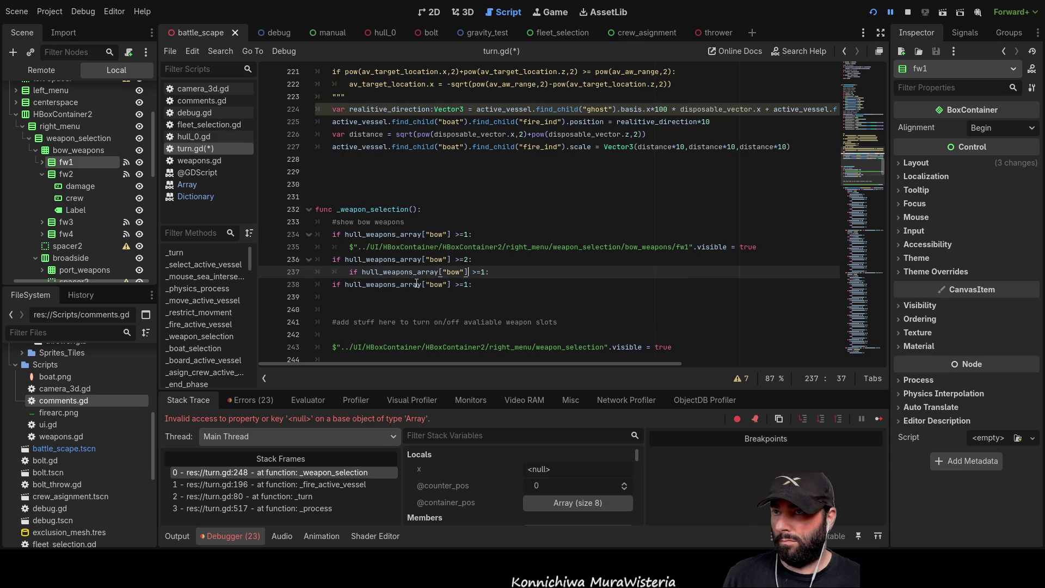
pyautogui.press('Right')
pyautogui.press('Right')
pyautogui.press('BackSpace')
pyautogui.write('3')
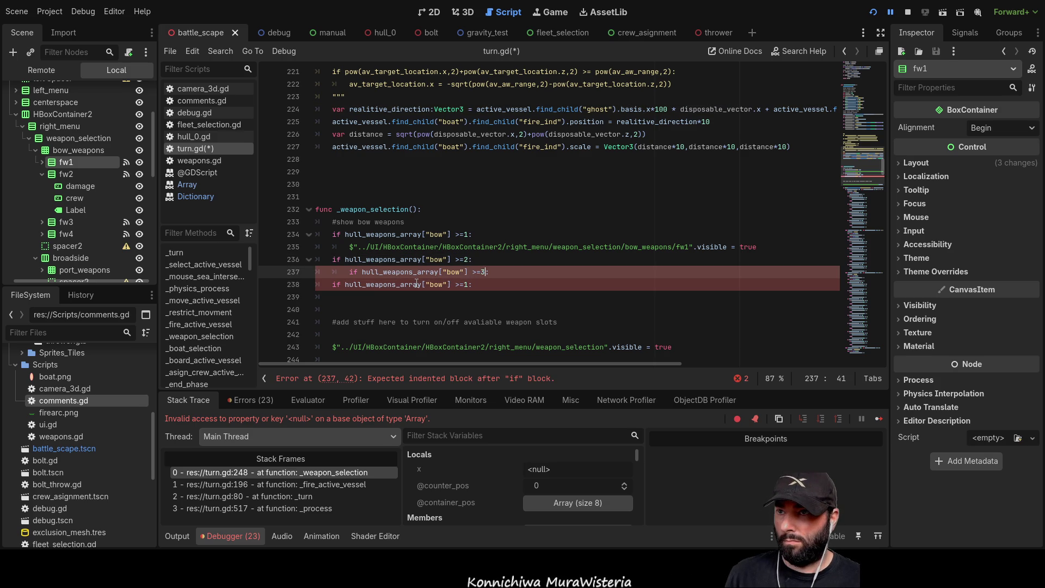
pyautogui.press('Down')
pyautogui.press('BackSpace')
pyautogui.write('4')
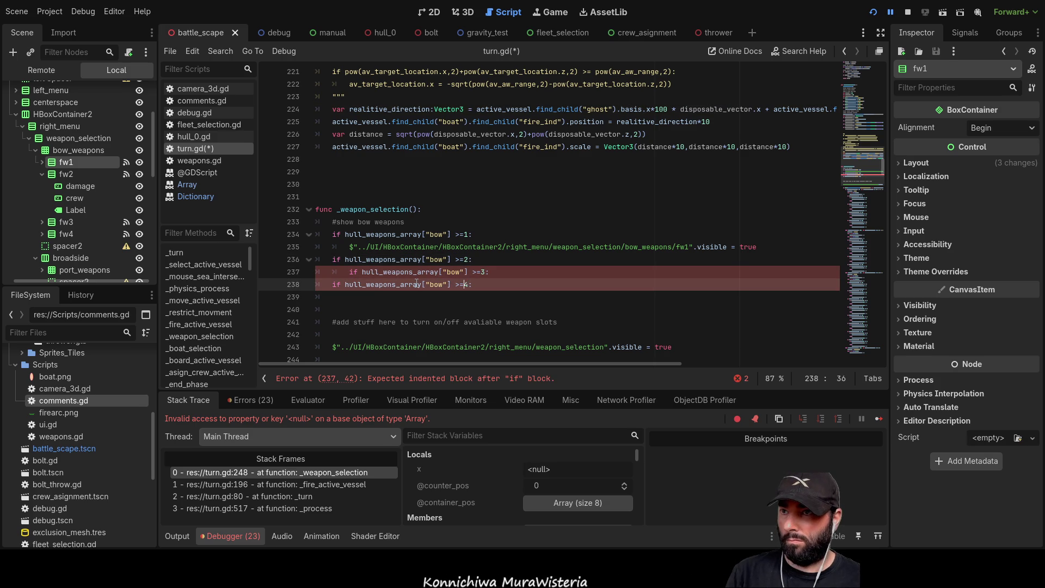
pyautogui.click(416, 278)
pyautogui.press('Home')
pyautogui.press('BackSpace')
pyautogui.press('Return')
pyautogui.press('Down')
pyautogui.press('Return')
pyautogui.press('Up')
pyautogui.press('Up')
pyautogui.press('Up')
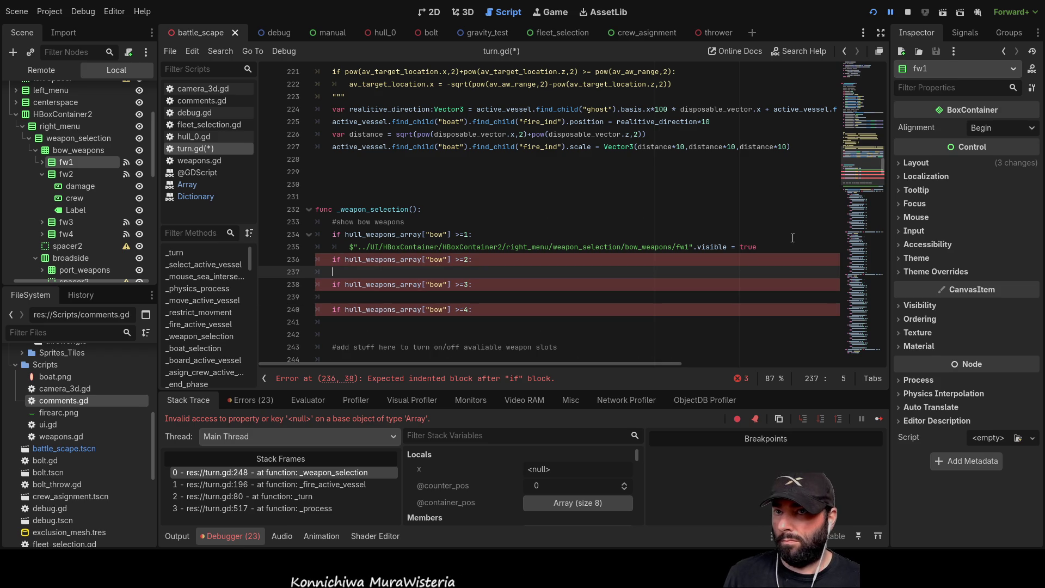
# Add fw2.visible = true under the >=2 check and an indented fw3 line under >=3
pyautogui.moveTo(756, 247); pyautogui.dragTo(349, 246)
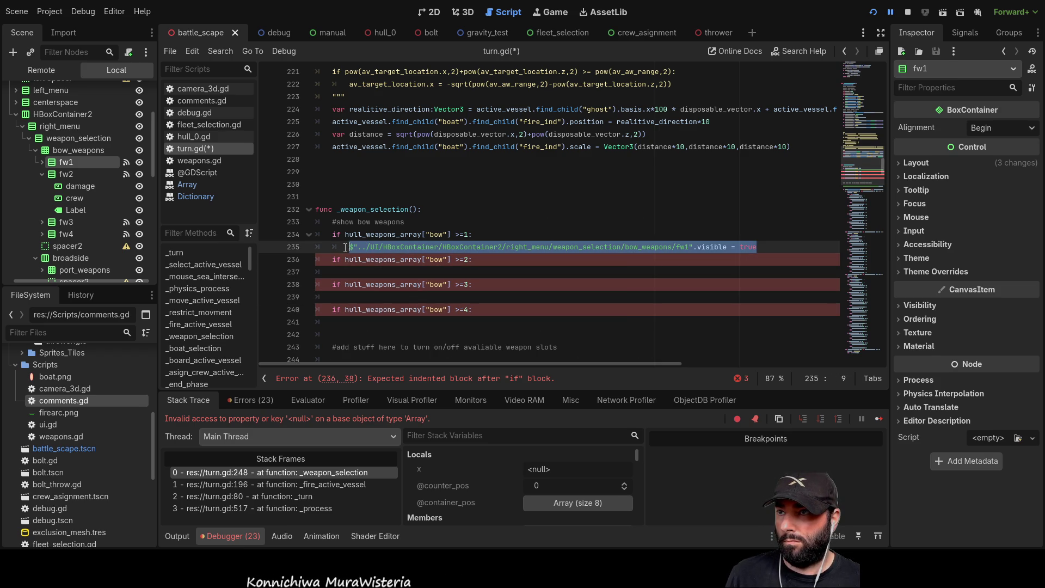
pyautogui.press('Down')
pyautogui.press('Down')
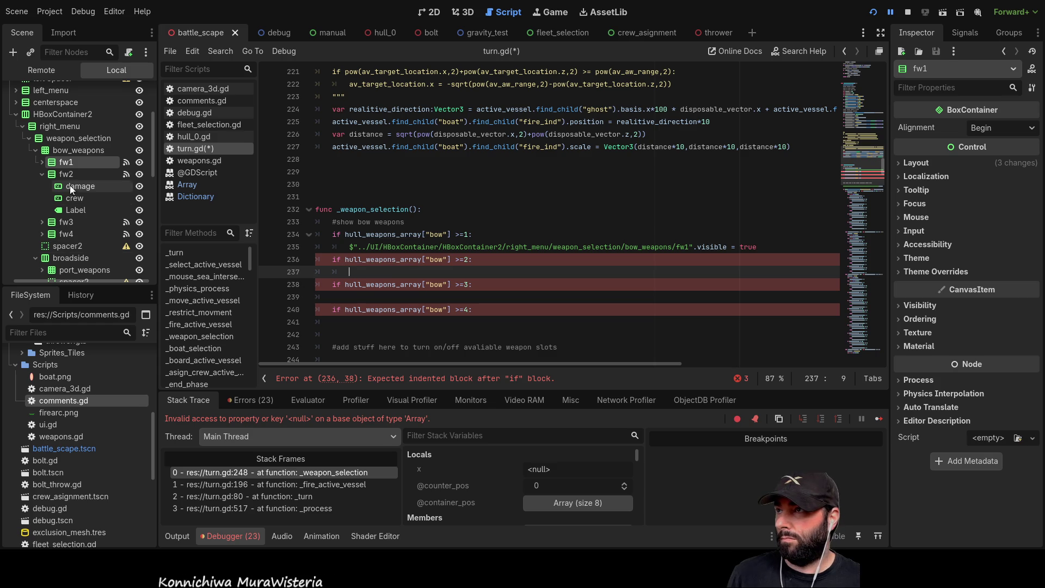
pyautogui.moveTo(45, 176)
pyautogui.mouseDown()
pyautogui.moveTo(286, 237)
pyautogui.moveTo(371, 278)
pyautogui.moveTo(364, 272)
pyautogui.mouseUp()
pyautogui.moveTo(762, 248); pyautogui.dragTo(694, 248)
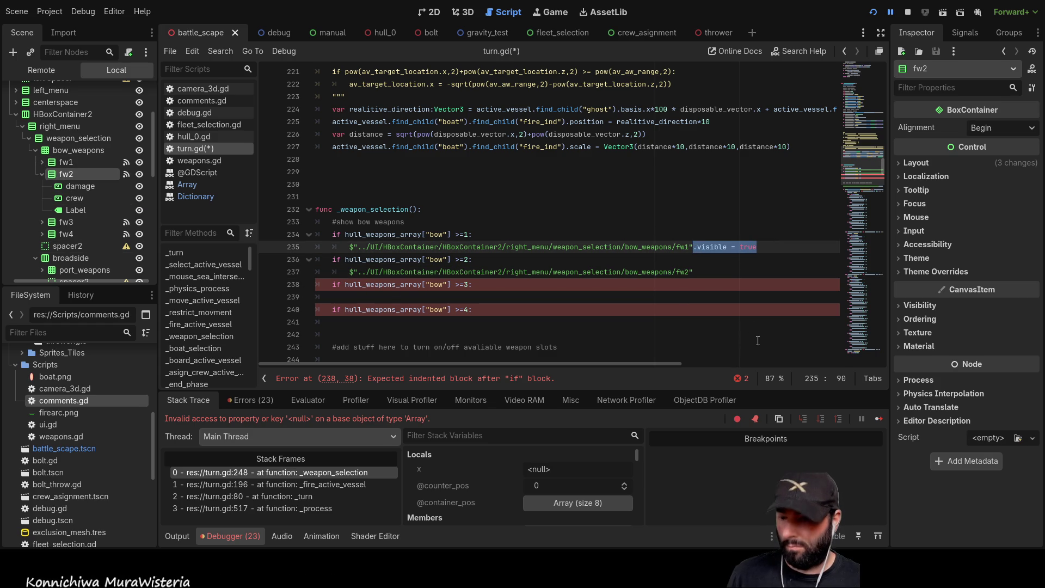
pyautogui.hotkey('ctrl', 'c')
pyautogui.click(703, 275)
pyautogui.hotkey('ctrl', 'v')
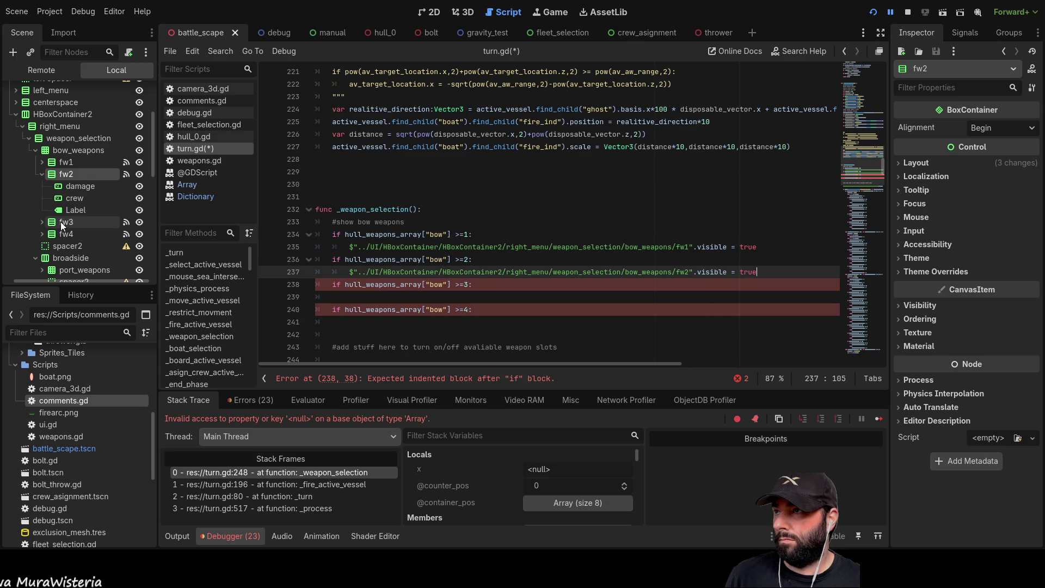
pyautogui.click(60, 225)
pyautogui.moveTo(65, 224)
pyautogui.mouseDown()
pyautogui.moveTo(371, 301)
pyautogui.moveTo(340, 298)
pyautogui.mouseUp()
pyautogui.click(334, 297)
pyautogui.press('Tab')
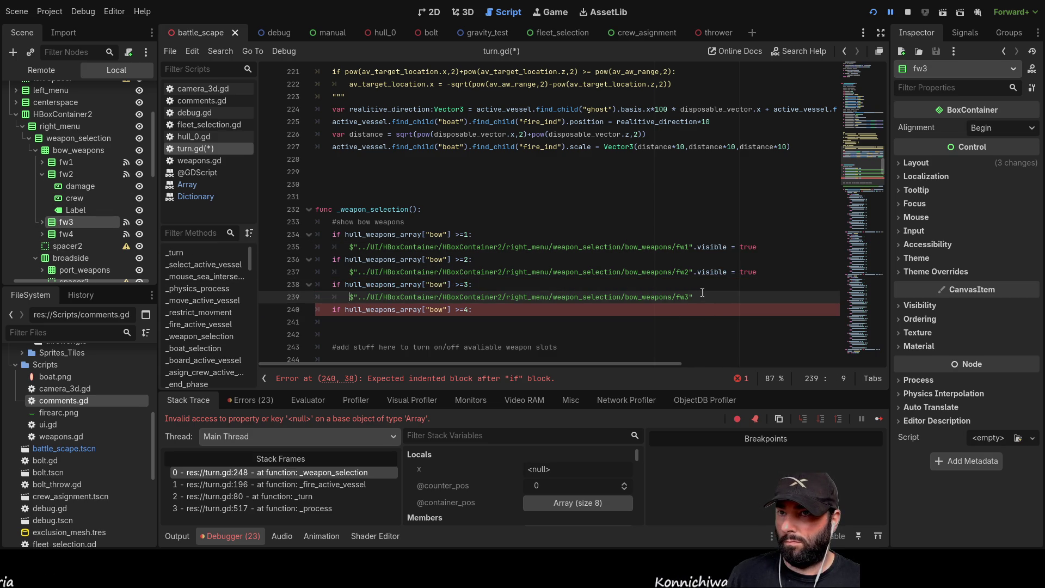
pyautogui.write('.visible = true')
# Add fw4.visible = true under the >=4 check, removing a stray extra dot, and space out the >=2 check
pyautogui.moveTo(79, 230)
pyautogui.mouseDown()
pyautogui.moveTo(51, 236)
pyautogui.moveTo(358, 338)
pyautogui.moveTo(367, 325)
pyautogui.mouseUp()
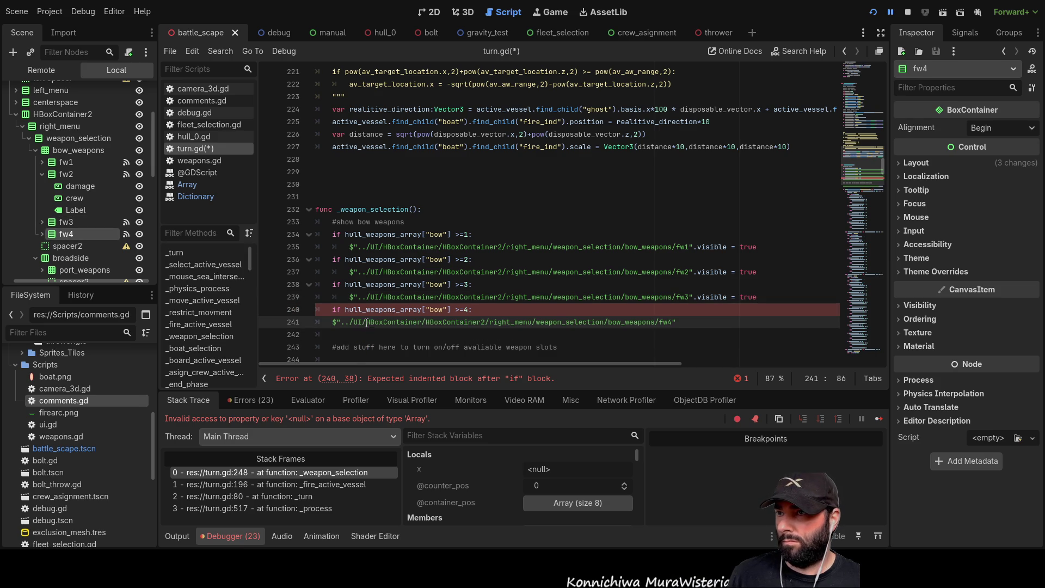
pyautogui.press('Tab')
pyautogui.click(702, 323)
pyautogui.write('..visible = true')
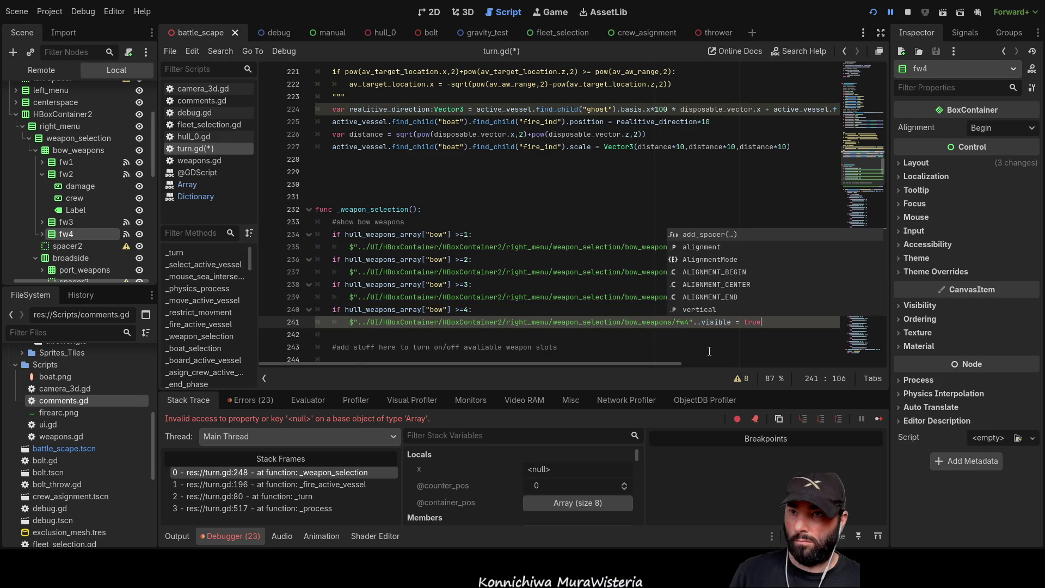
pyautogui.click(488, 263)
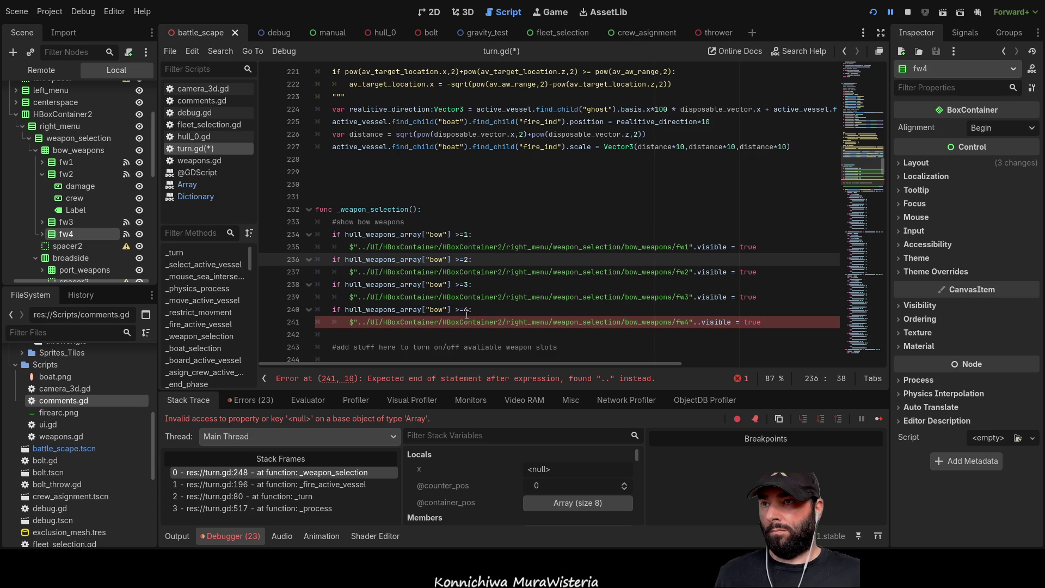
pyautogui.scroll(-1, 503, 316)
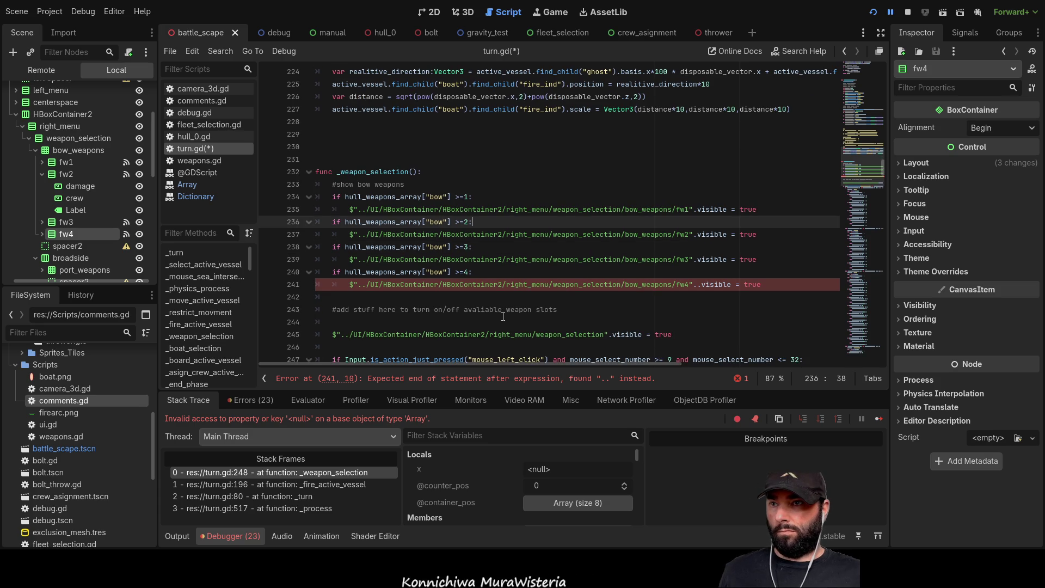
pyautogui.click(349, 284)
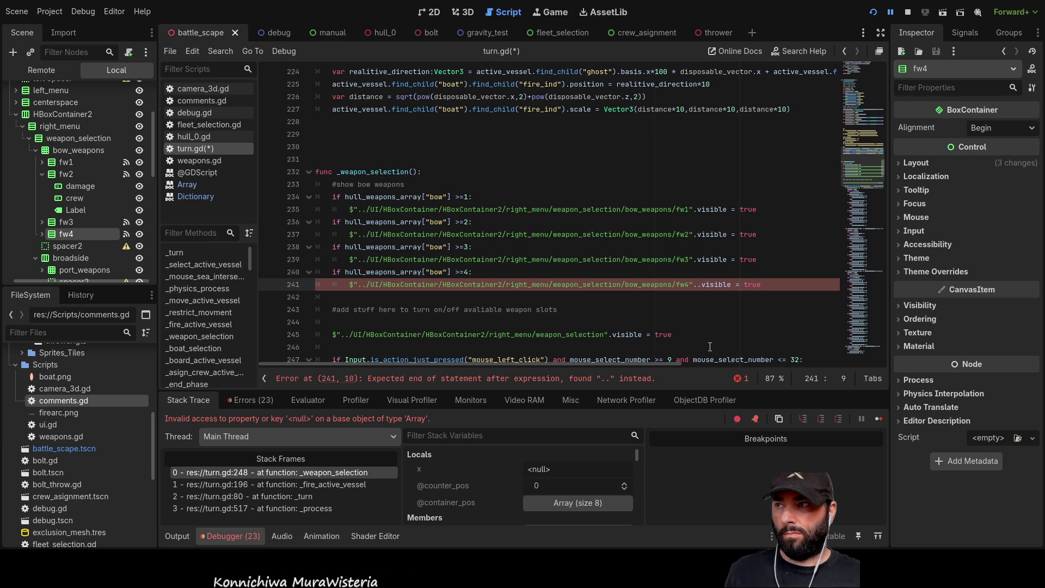
pyautogui.click(698, 285)
pyautogui.press('BackSpace')
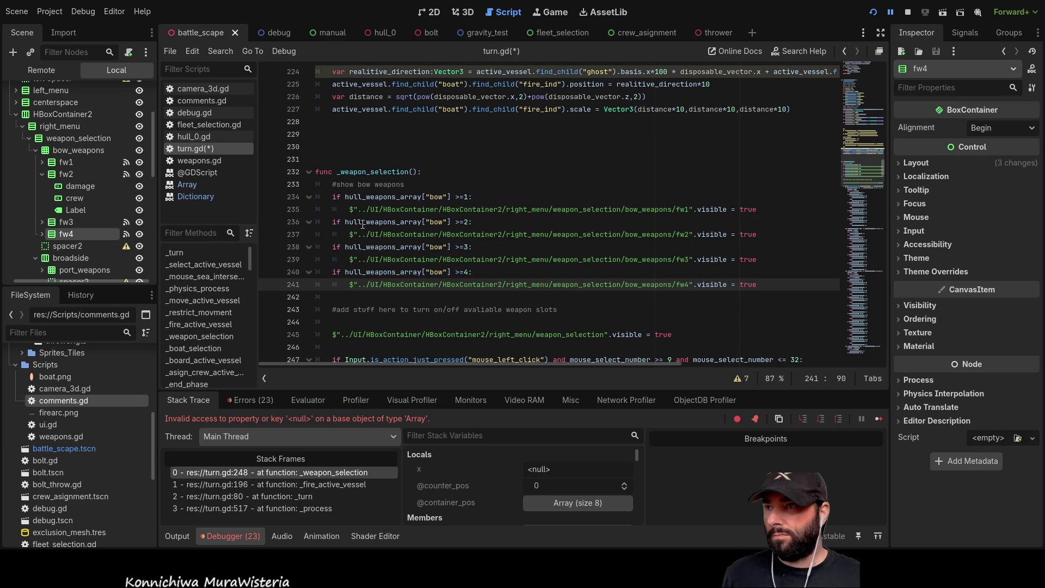
pyautogui.click(333, 222)
pyautogui.press('Return')
# Add an else: branch under the fw1 bow check containing the pasted fw1 visibility line
pyautogui.press('Up')
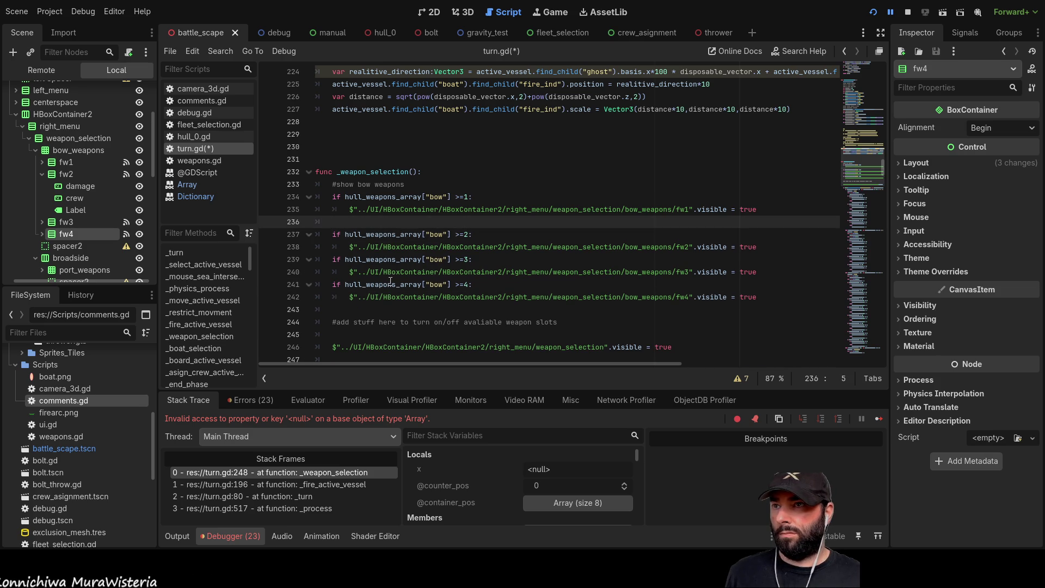
pyautogui.moveTo(762, 210); pyautogui.dragTo(351, 209)
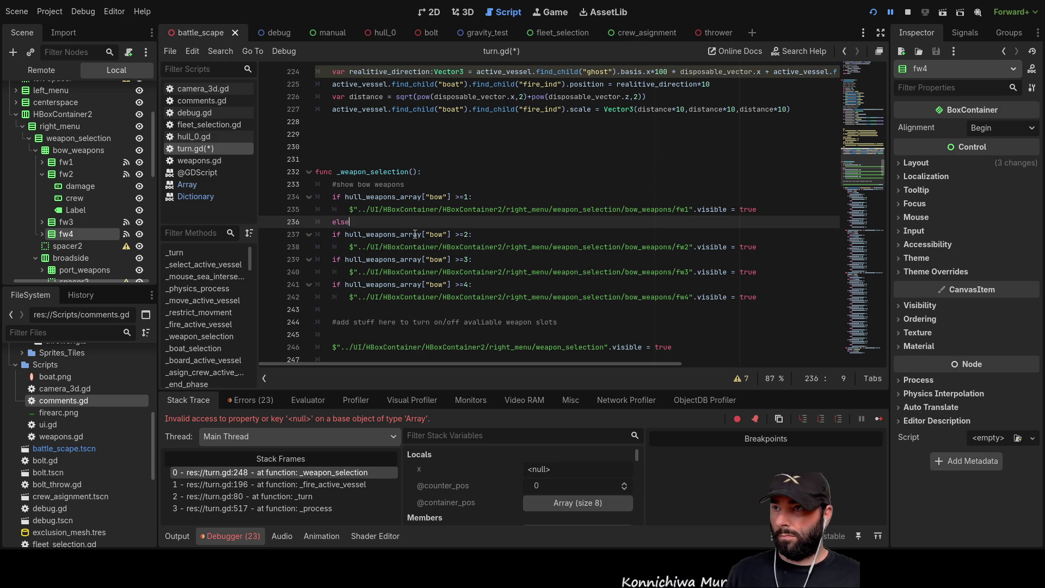
pyautogui.press('Return')
pyautogui.hotkey('ctrl', 'v')
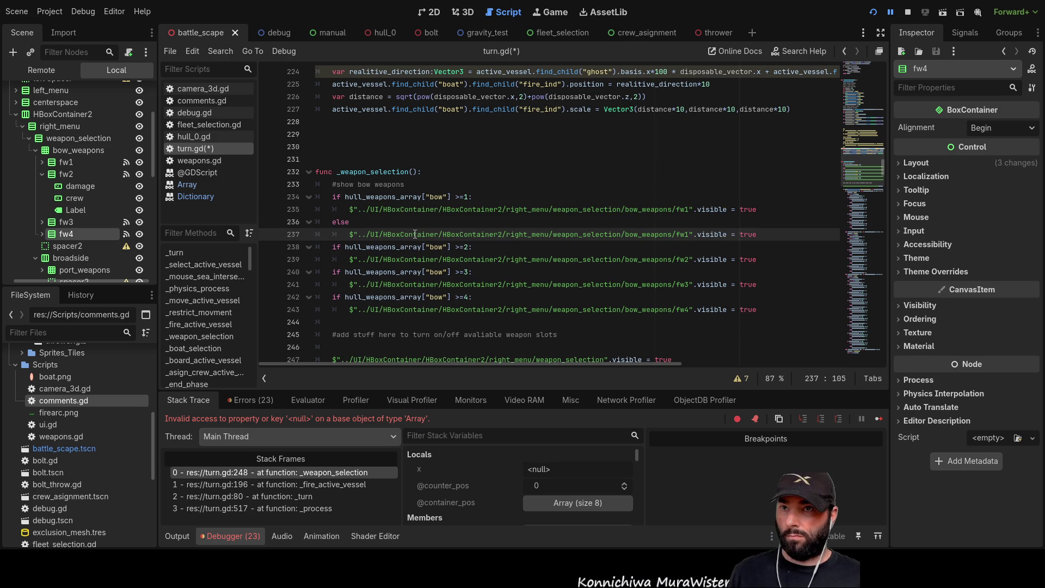
pyautogui.write('lse')
pyautogui.click(370, 222)
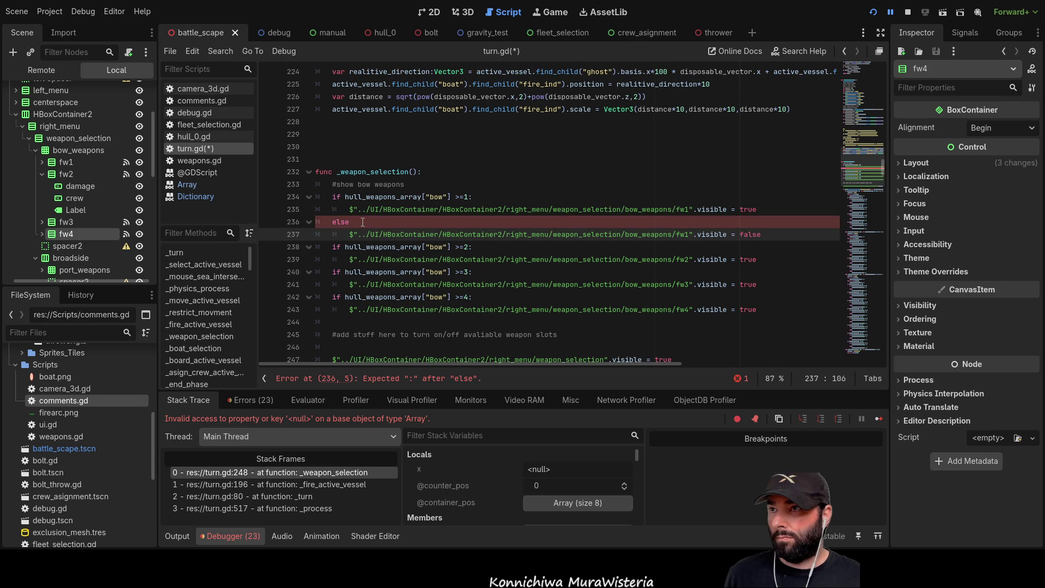
pyautogui.write(':')
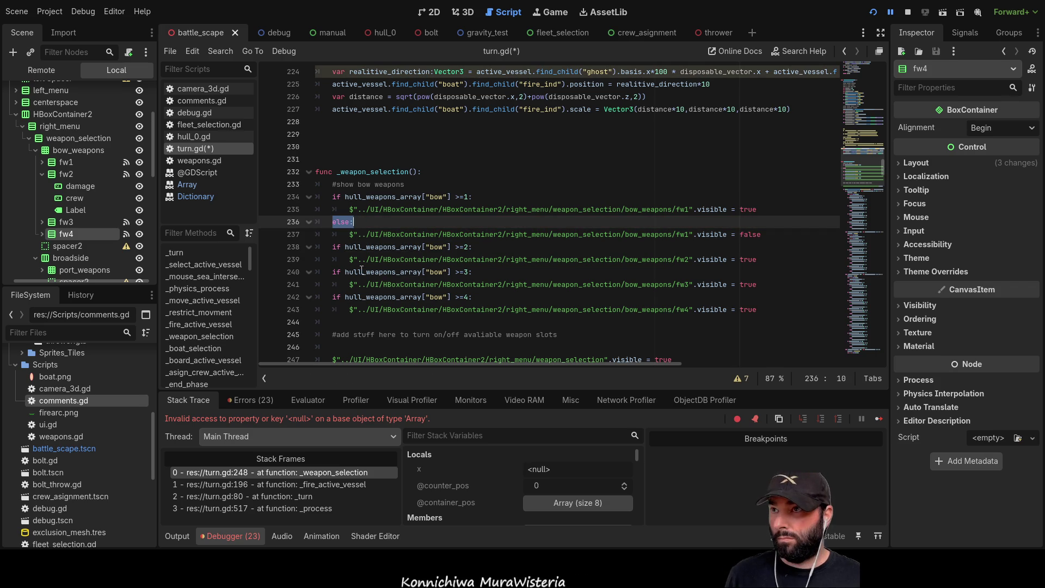
# Insert empty else: branches after the fw2 and fw3 bow checks
pyautogui.click(336, 260)
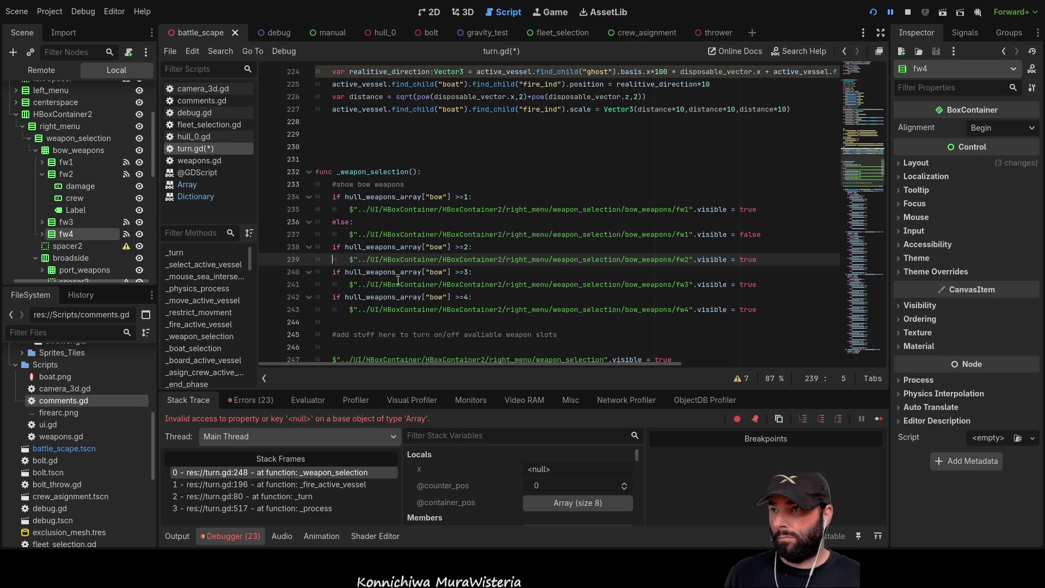
pyautogui.press('End')
pyautogui.press('Return')
pyautogui.press('BackSpace')
pyautogui.write('else:')
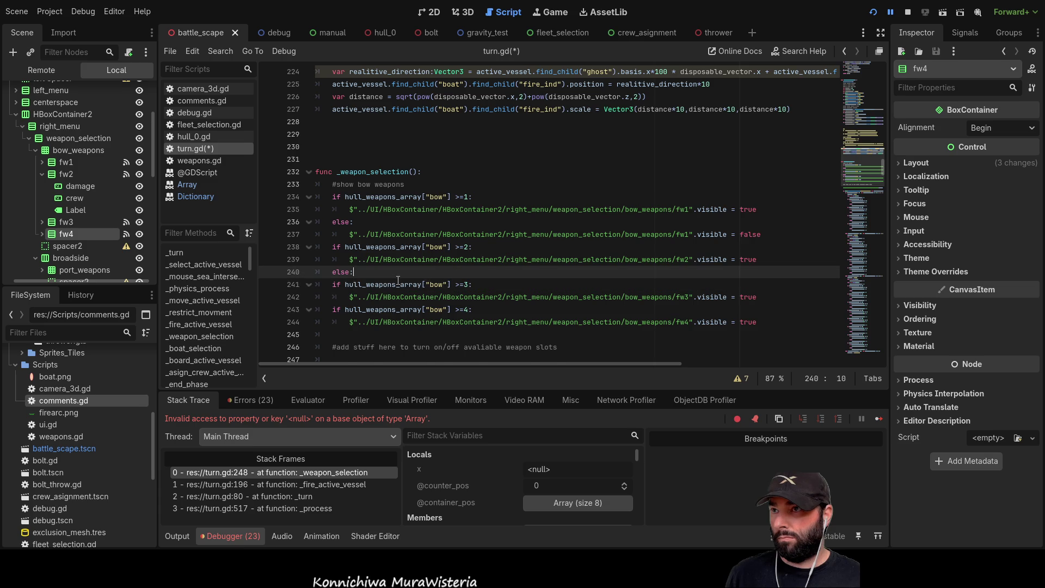
pyautogui.press('Return')
pyautogui.press('Down')
pyautogui.press('Down')
pyautogui.press('Down')
pyautogui.press('Home')
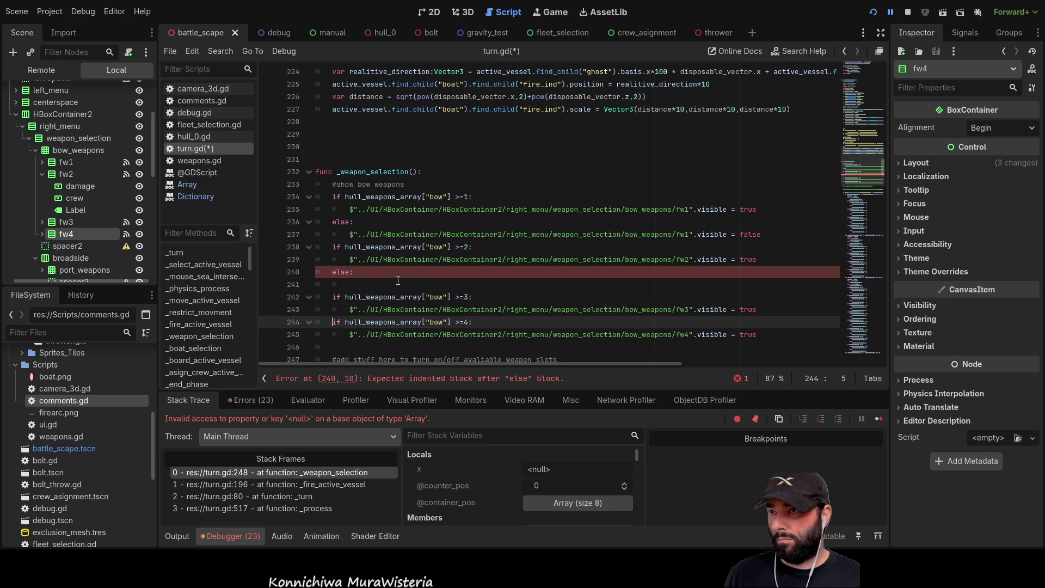
pyautogui.press('Return')
pyautogui.press('Up')
pyautogui.write('else:')
pyautogui.press('Return')
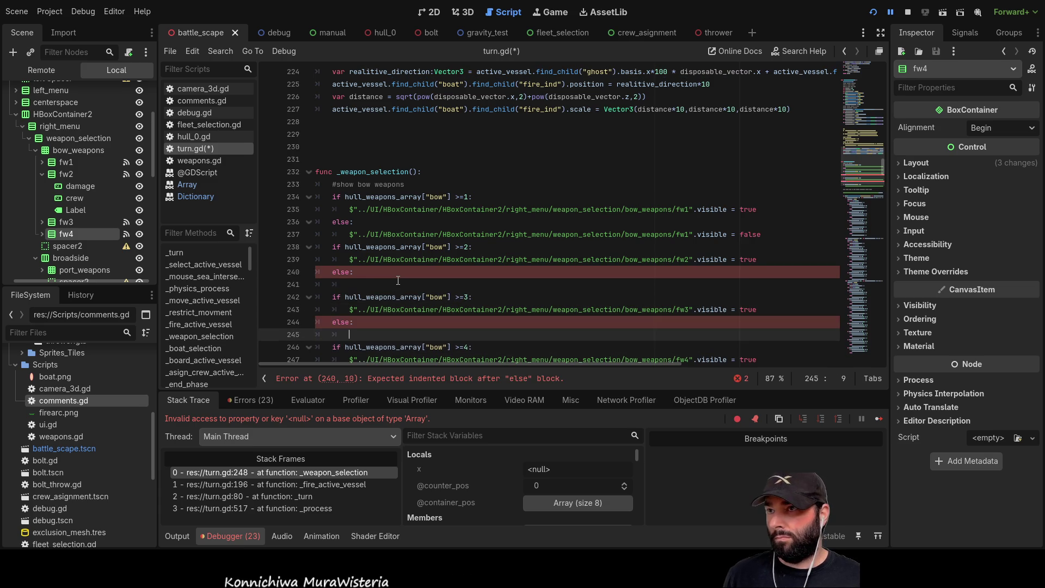
# Fill the fw2 else branch with the fw2 visibility statement set to false
pyautogui.scroll(-2, 398, 280)
pyautogui.moveTo(347, 184); pyautogui.dragTo(758, 184)
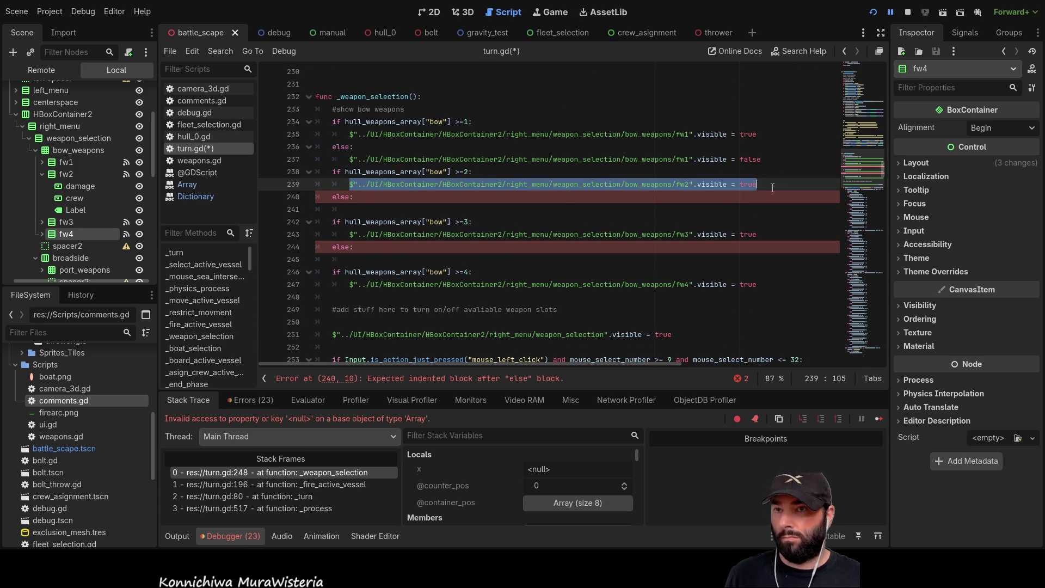
pyautogui.hotkey('ctrl', 'c')
pyautogui.click(375, 211)
pyautogui.hotkey('ctrl', 'v')
pyautogui.press('BackSpace')
pyautogui.press('BackSpace')
pyautogui.press('BackSpace')
pyautogui.press('BackSpace')
pyautogui.write('fals')
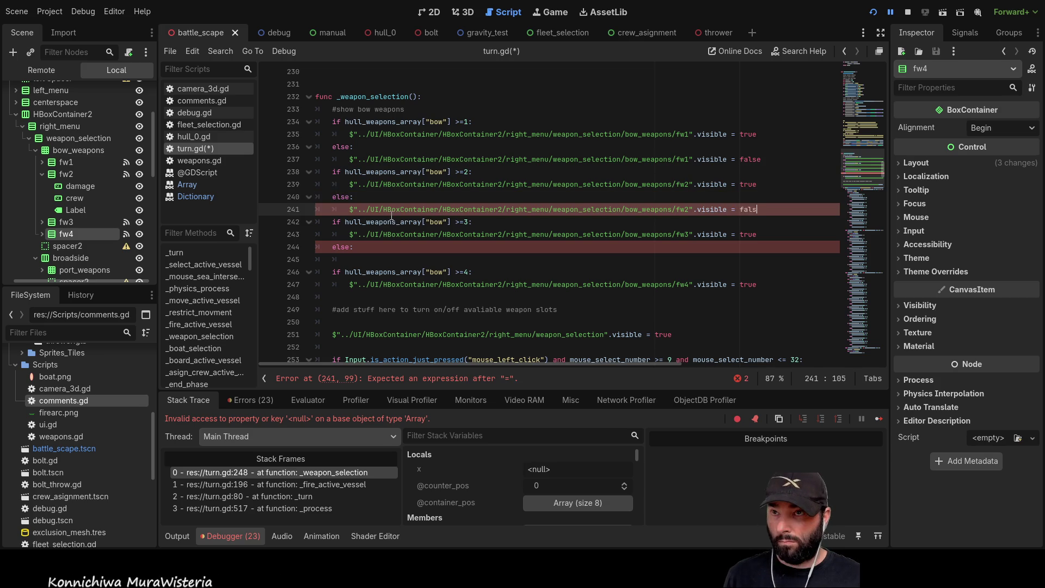
pyautogui.write('e')
# Copy the fw3 visibility statement into the fw3 else branch
pyautogui.click(364, 260)
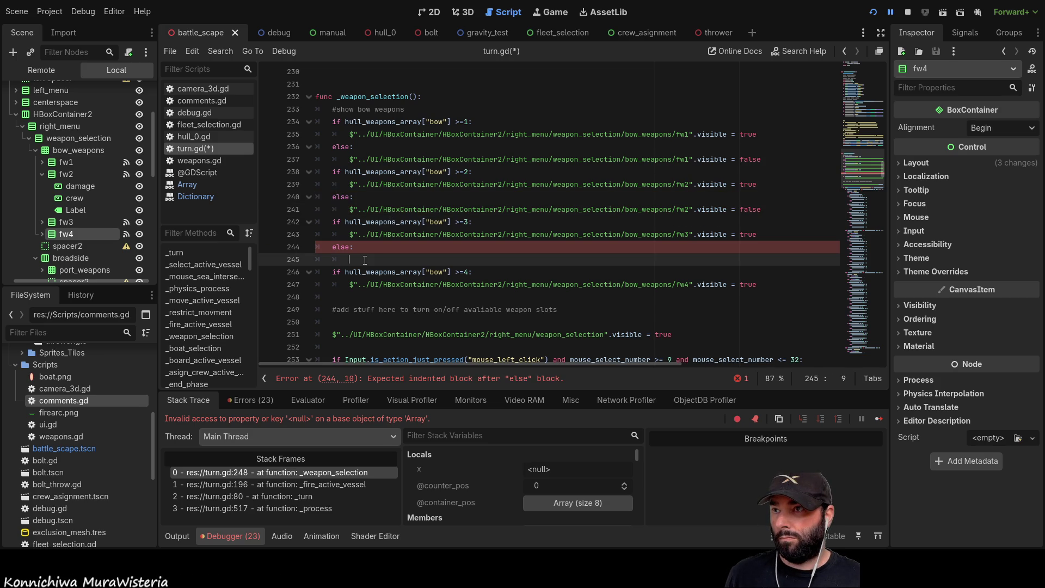
pyautogui.click(756, 234)
pyautogui.moveTo(757, 234); pyautogui.dragTo(349, 235)
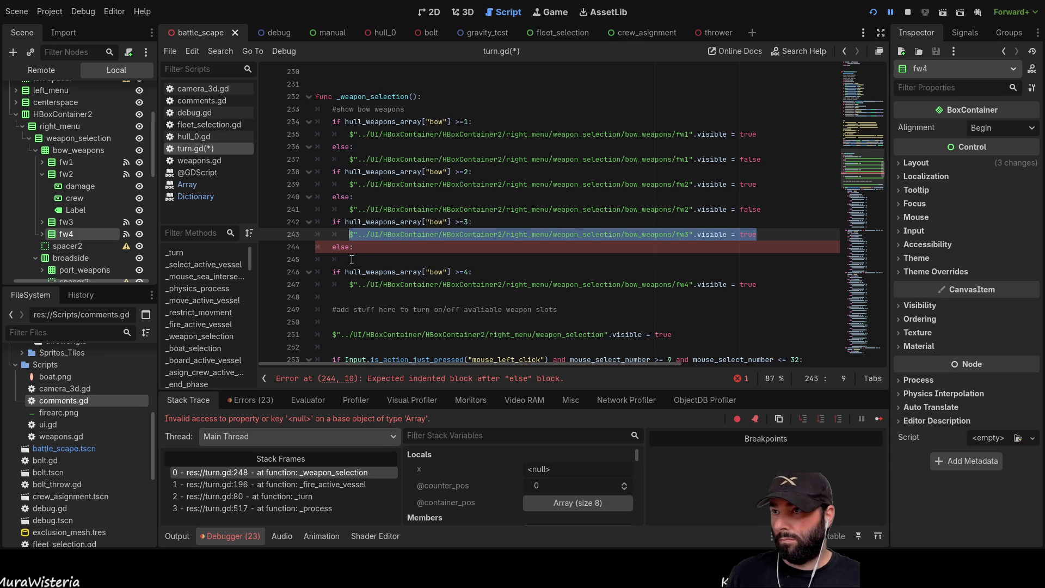
pyautogui.hotkey('ctrl', 'c')
pyautogui.click(351, 259)
pyautogui.hotkey('ctrl', 'v')
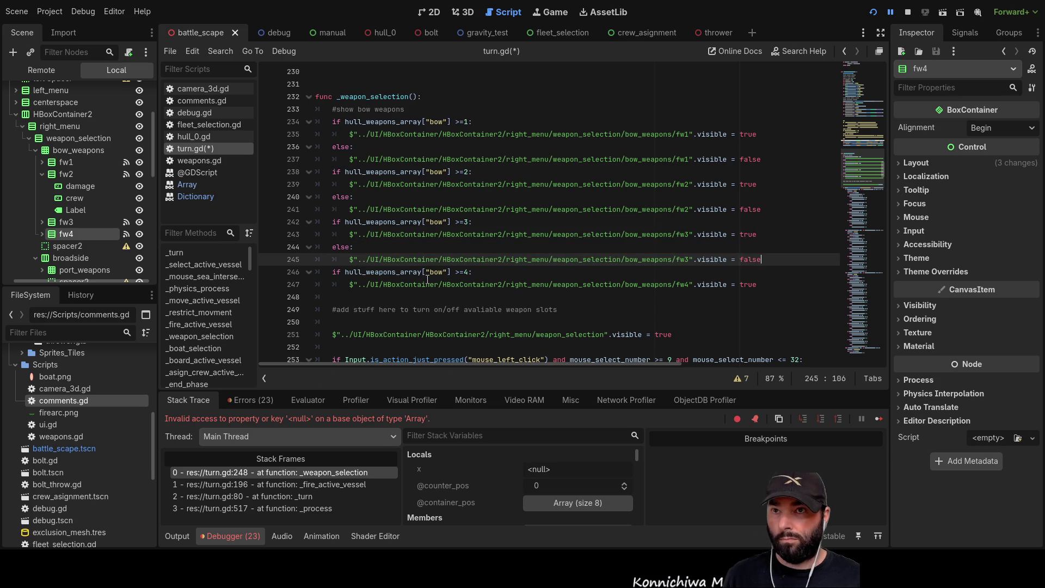
# Add an else: branch after the fw4 bow check
pyautogui.scroll(-1, 427, 278)
pyautogui.click(372, 260)
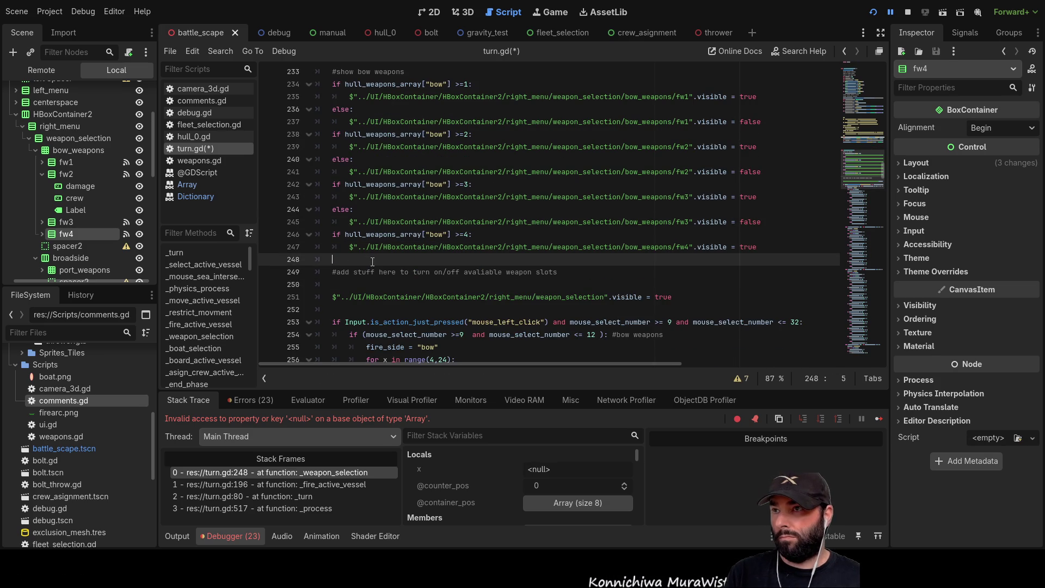
pyautogui.press('Return')
pyautogui.press('Up')
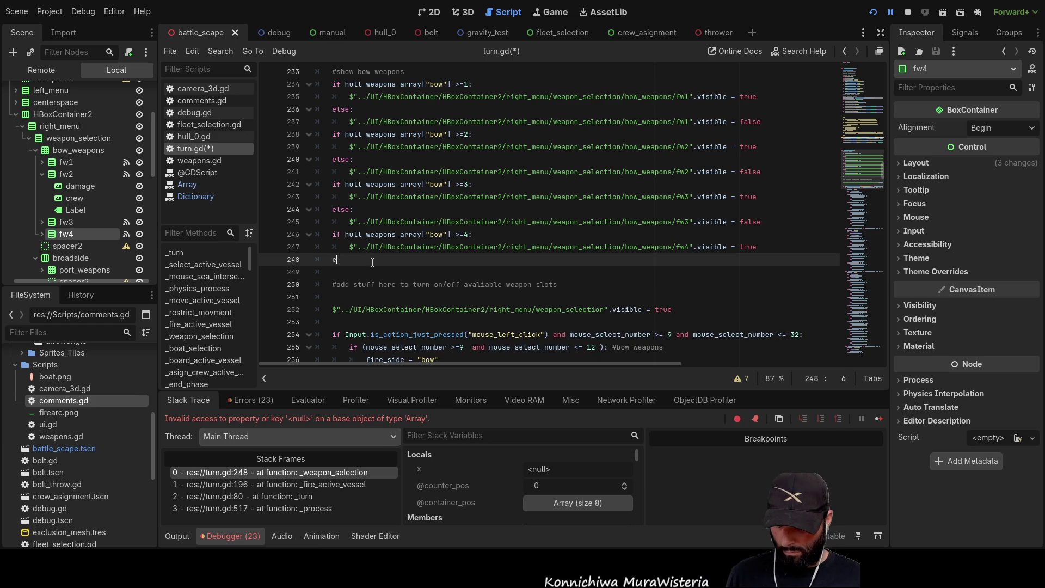
pyautogui.write('lse:')
pyautogui.press('Return')
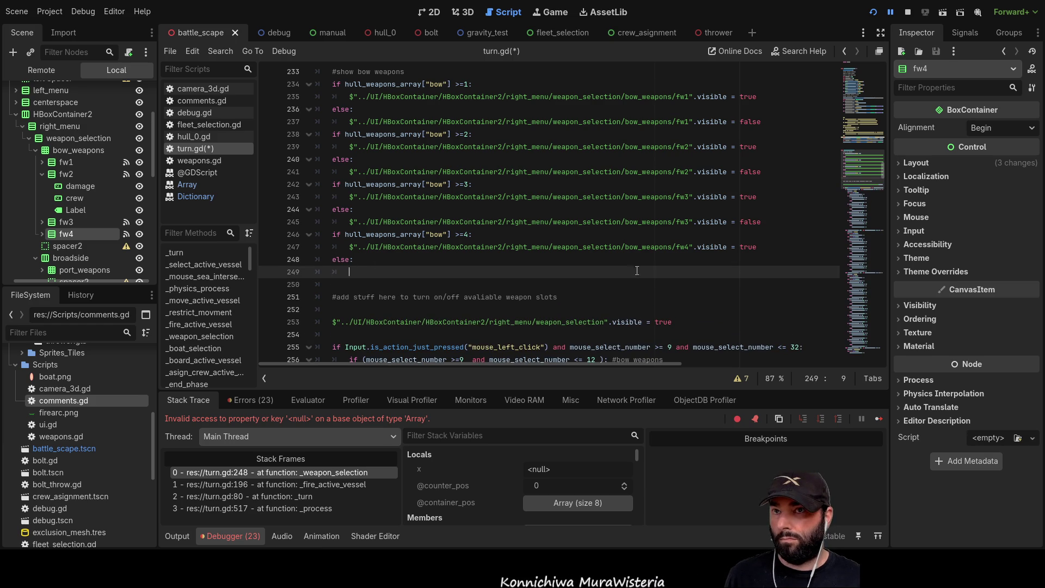
# Fill the fw4 else branch with the fw4 visibility set to false, then add blank lines
pyautogui.moveTo(759, 247); pyautogui.dragTo(342, 243)
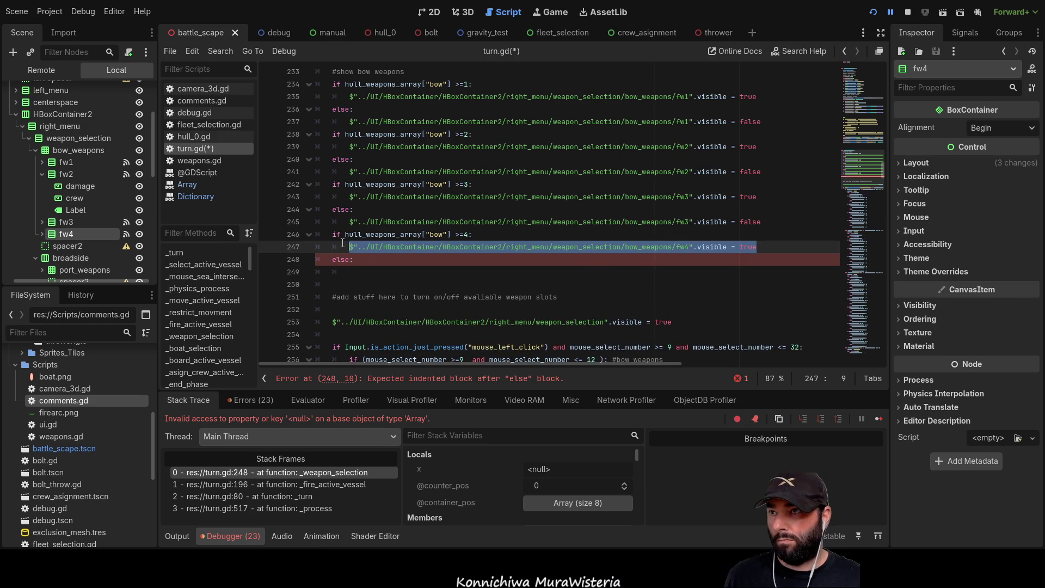
pyautogui.hotkey('ctrl', 'c')
pyautogui.click(363, 272)
pyautogui.hotkey('ctrl', 'v')
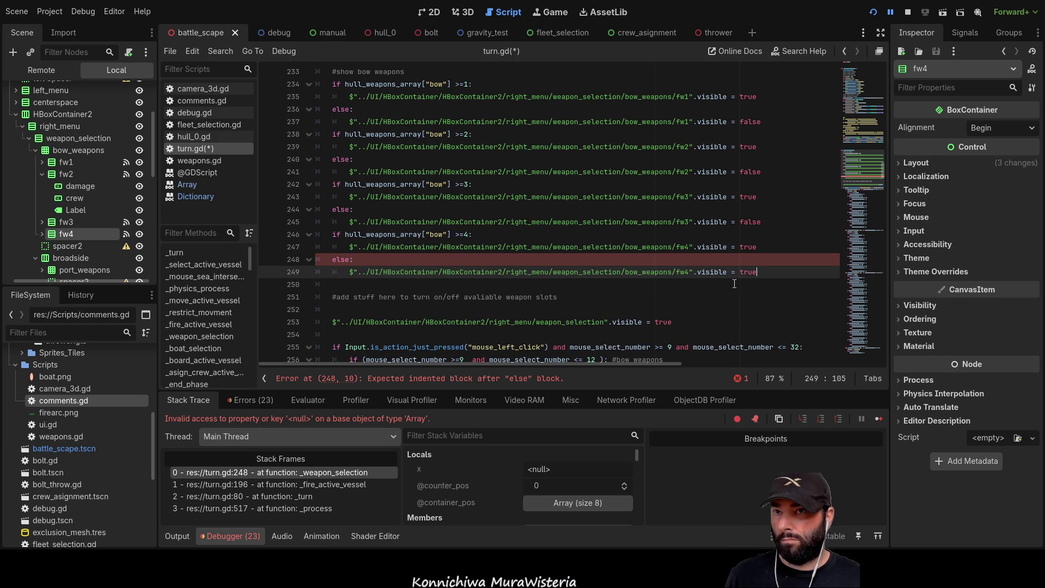
pyautogui.press('BackSpace')
pyautogui.press('BackSpace')
pyautogui.press('BackSpace')
pyautogui.write('fa')
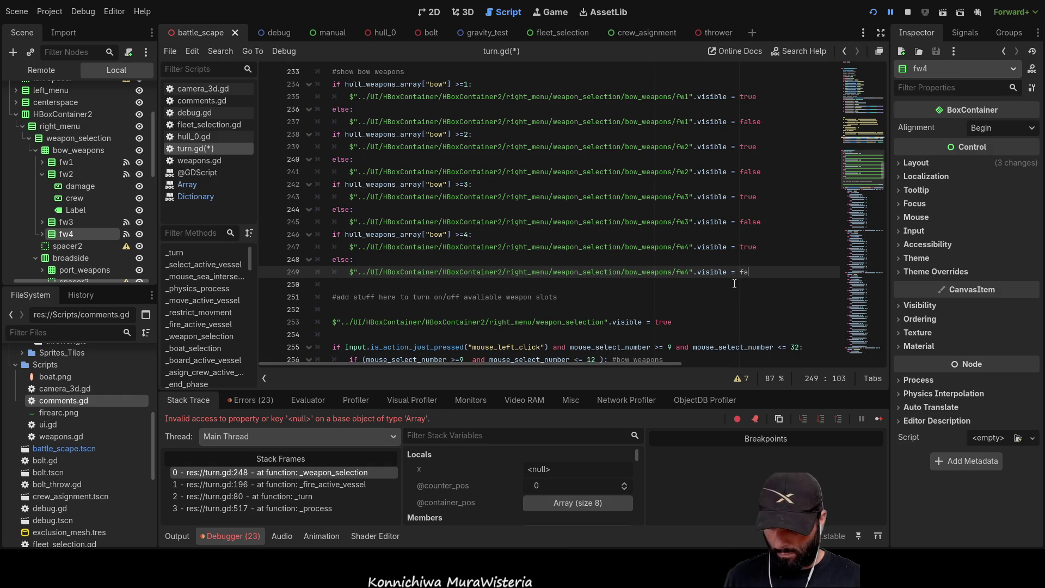
pyautogui.write('lse')
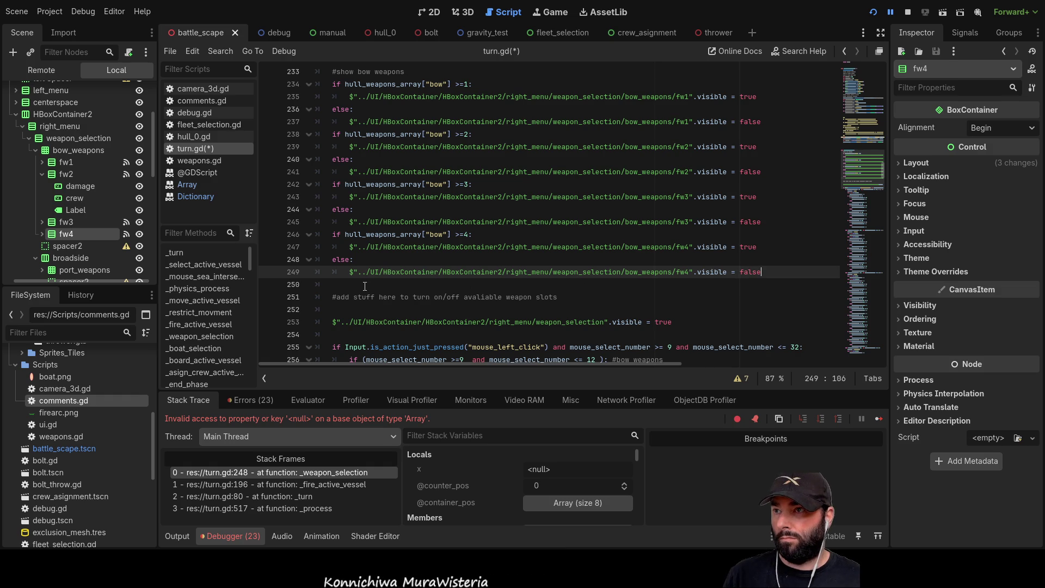
pyautogui.press('Down')
pyautogui.press('Return')
pyautogui.press('Return')
pyautogui.press('Return')
pyautogui.scroll(2, 759, 309)
# Duplicate the bow weapon checks below and change 'bow' to 'stern' in the copies
pyautogui.moveTo(759, 309)
pyautogui.mouseDown()
pyautogui.moveTo(381, 173)
pyautogui.moveTo(315, 119)
pyautogui.mouseUp()
pyautogui.scroll(-5, 420, 225)
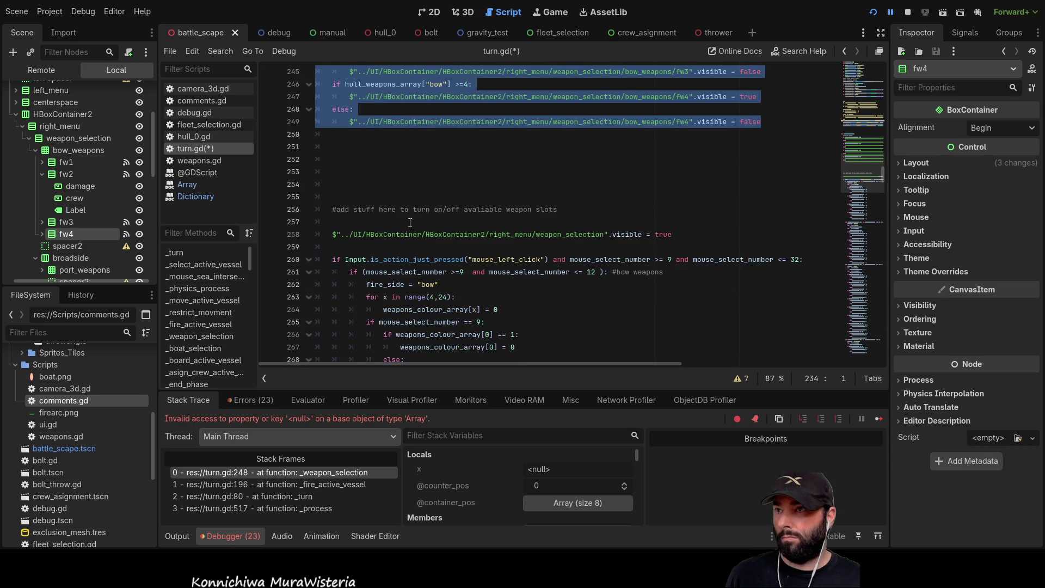
pyautogui.click(346, 151)
pyautogui.hotkey('ctrl', 'v')
pyautogui.scroll(2, 427, 235)
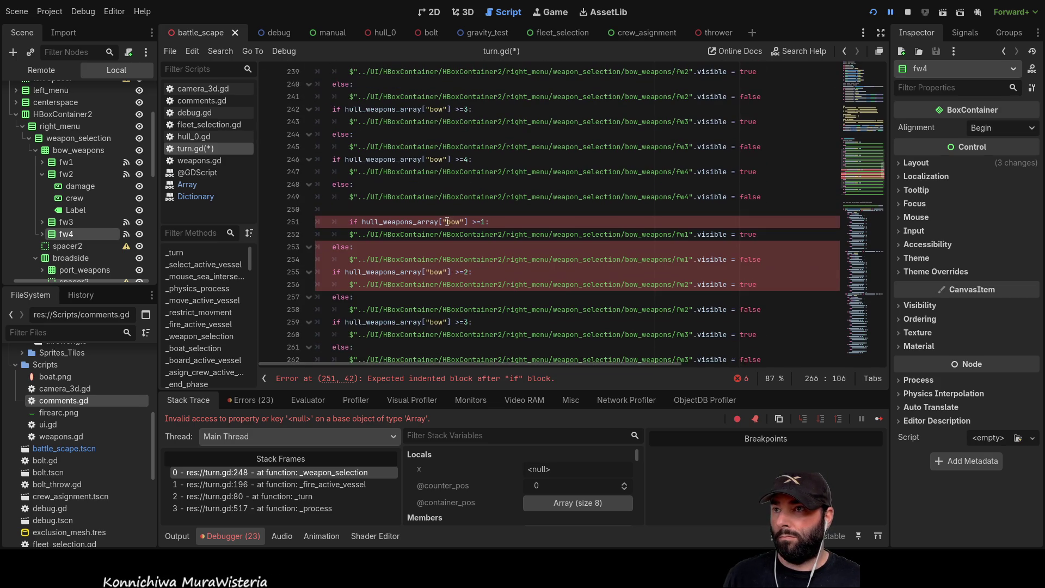
pyautogui.doubleClick(453, 222)
pyautogui.write('stern')
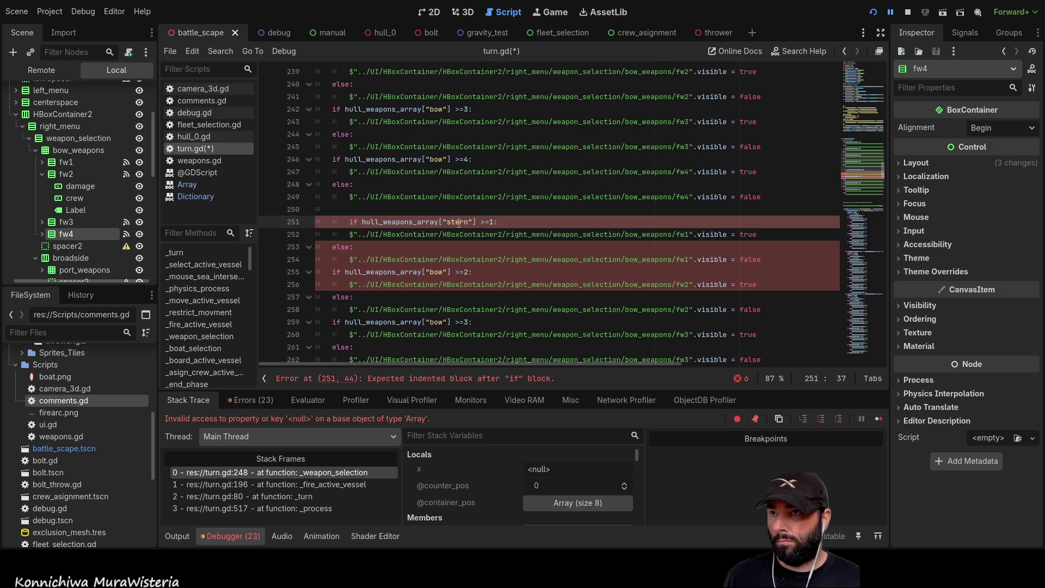
pyautogui.scroll(-2, 448, 236)
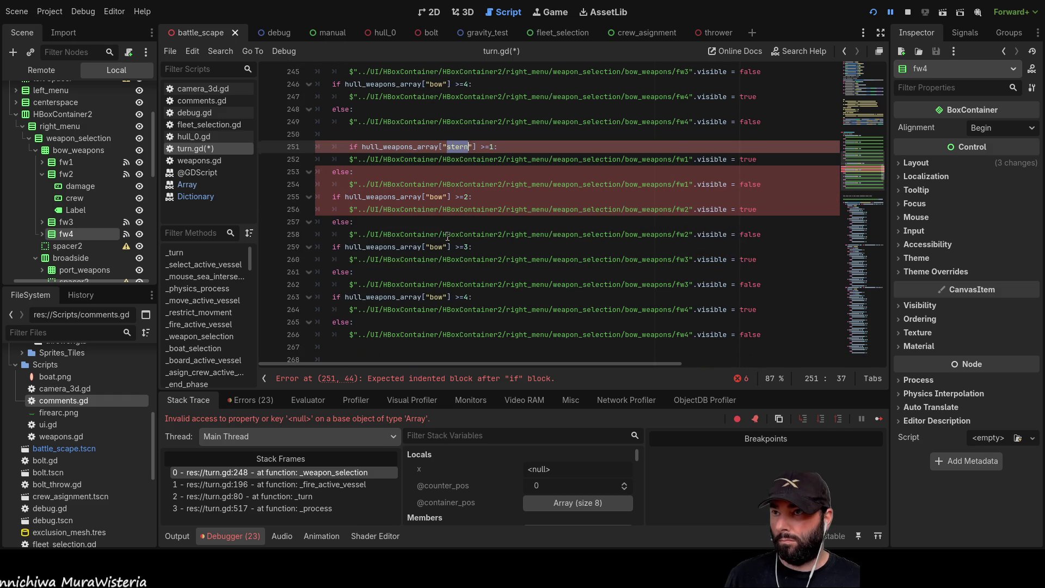
pyautogui.doubleClick(436, 197)
pyautogui.hotkey('ctrl', 'v')
pyautogui.doubleClick(438, 247)
pyautogui.hotkey('ctrl', 'v')
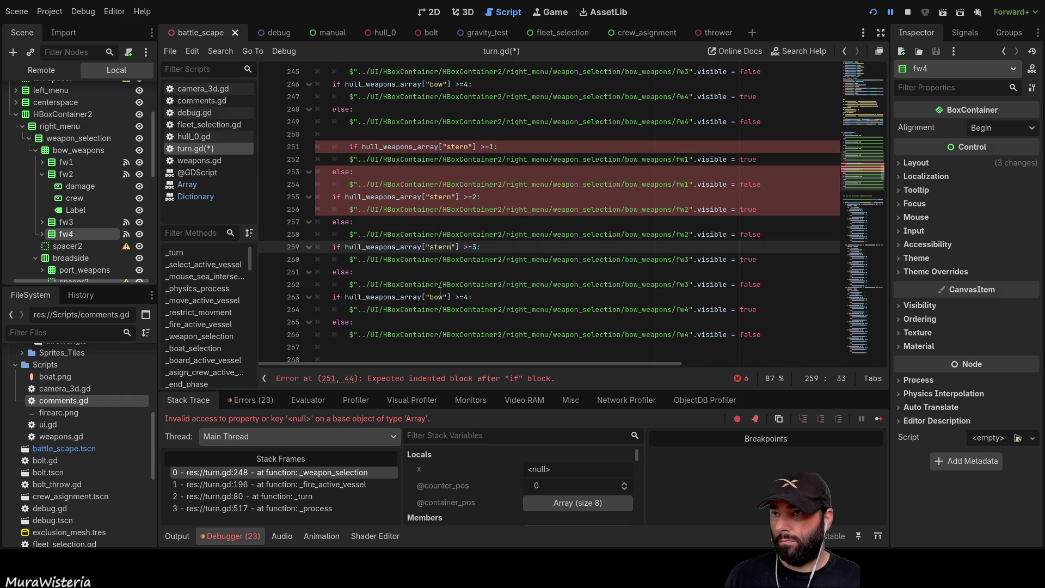
pyautogui.click(434, 297)
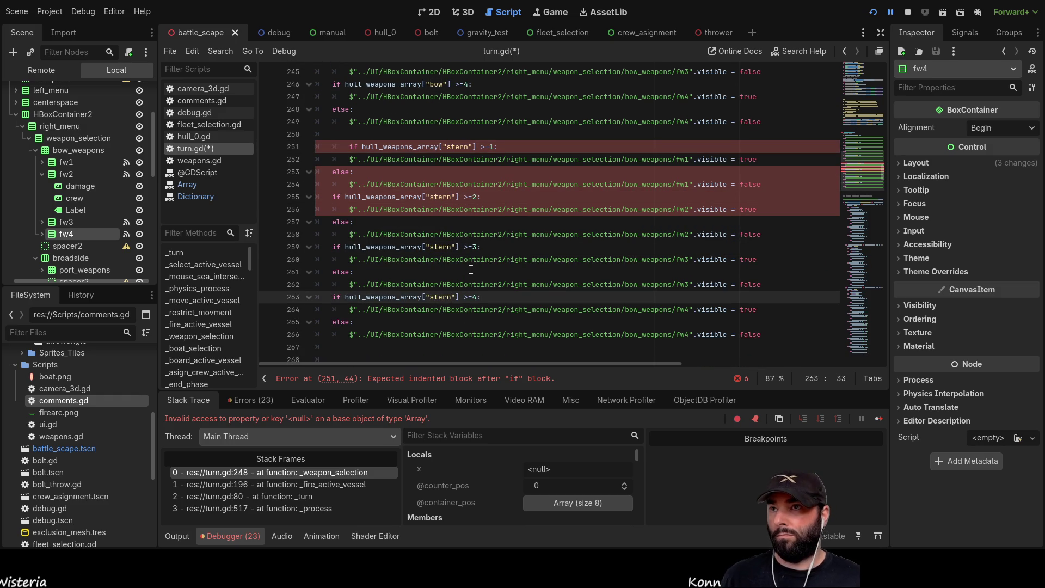
# Fix the indentation on line 251 and add the comment '#show stern weapons' above the stern block
pyautogui.click(327, 144)
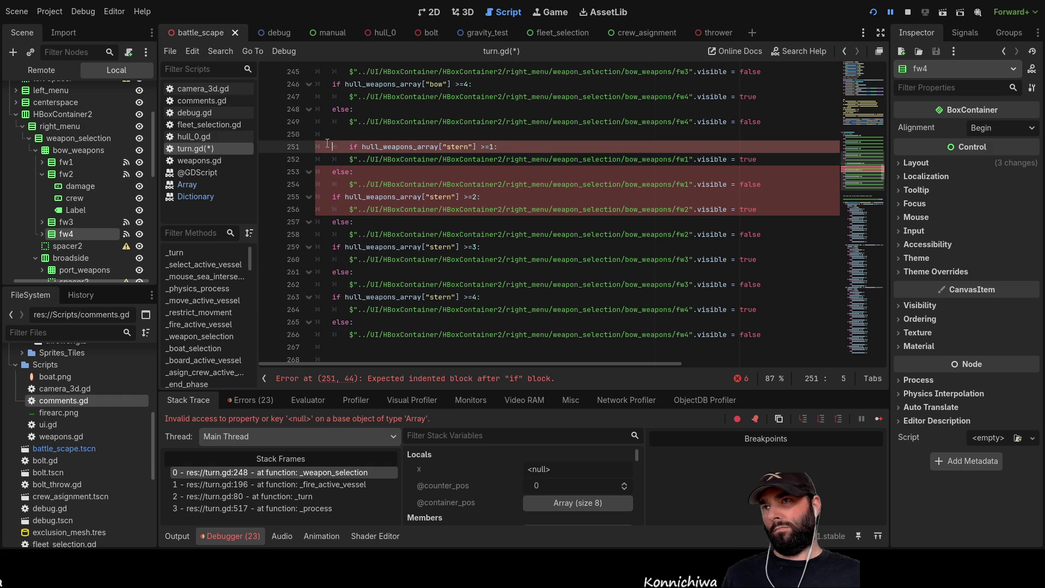
pyautogui.press('Delete')
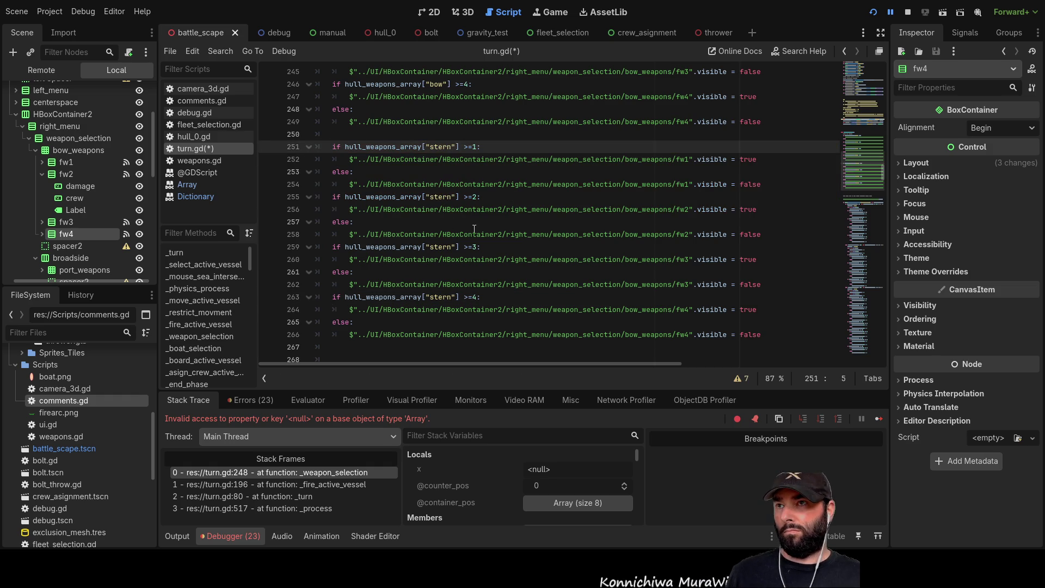
pyautogui.scroll(1, 479, 231)
pyautogui.click(358, 172)
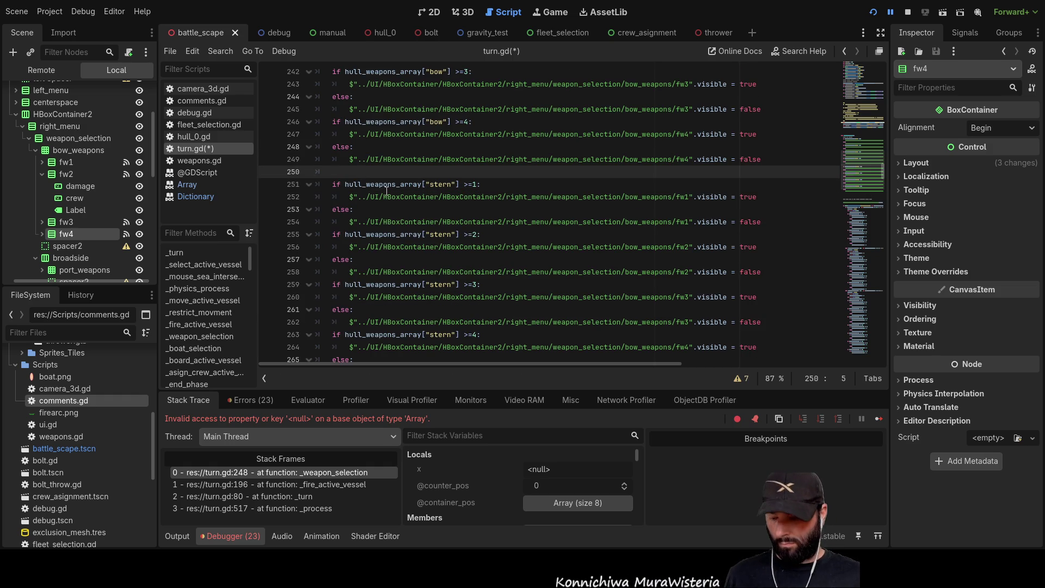
pyautogui.write('#show stern weapons')
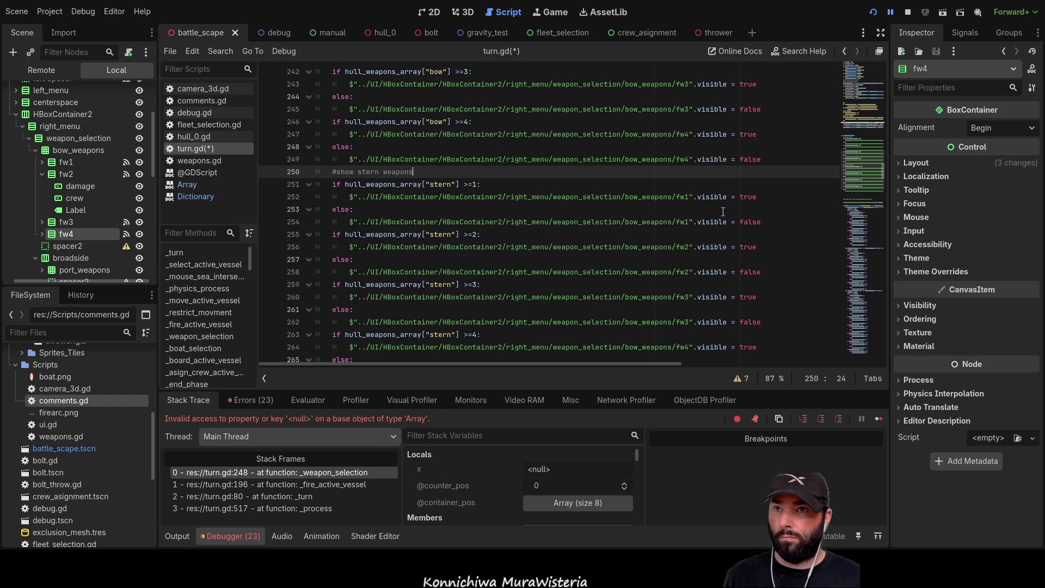
# Rename fw1 to bw1 and fw2 to bw2 in the stern block
pyautogui.click(689, 197)
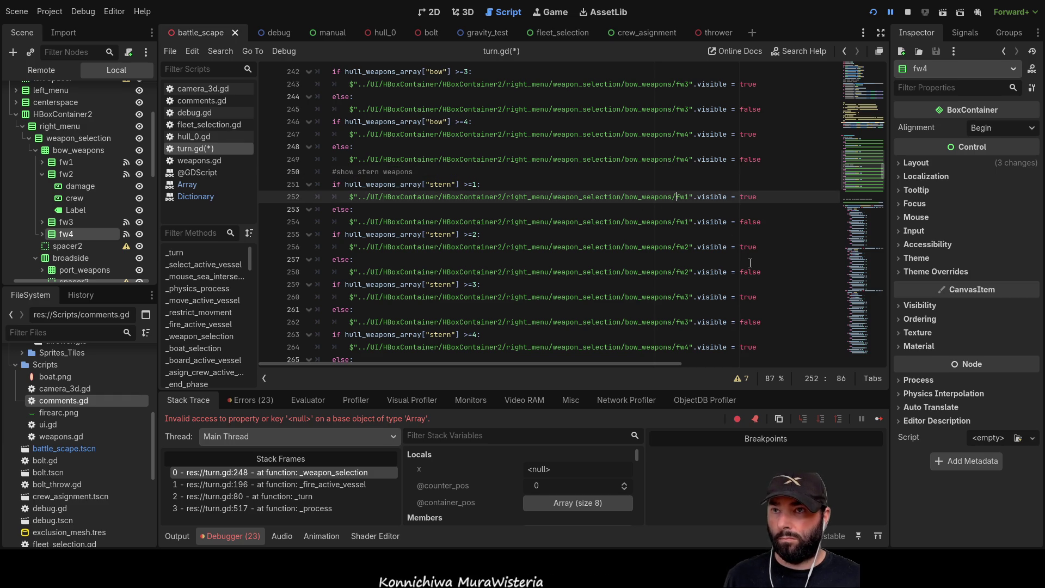
pyautogui.press('Delete')
pyautogui.write('b')
pyautogui.press('Down')
pyautogui.press('Down')
pyautogui.press('Down')
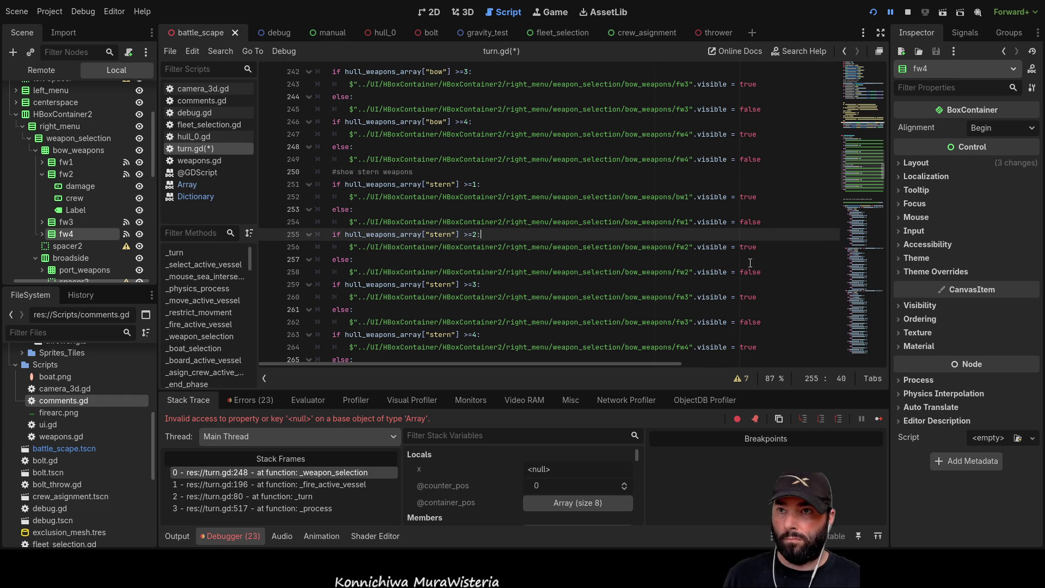
pyautogui.press('Up')
pyautogui.press('Down')
pyautogui.press('Down')
pyautogui.press('BackSpace')
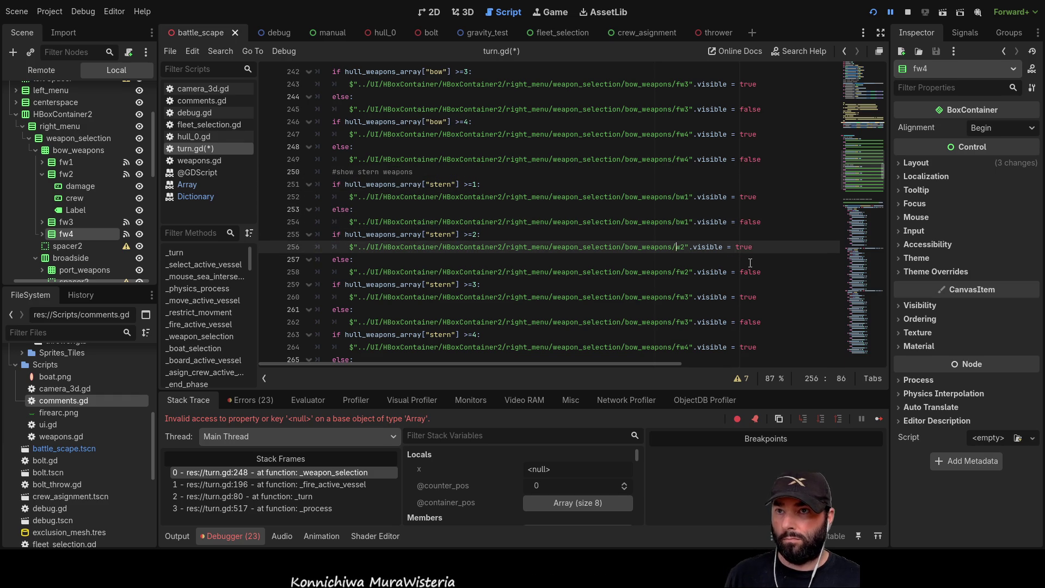
pyautogui.write('b')
pyautogui.press('Down')
pyautogui.press('Down')
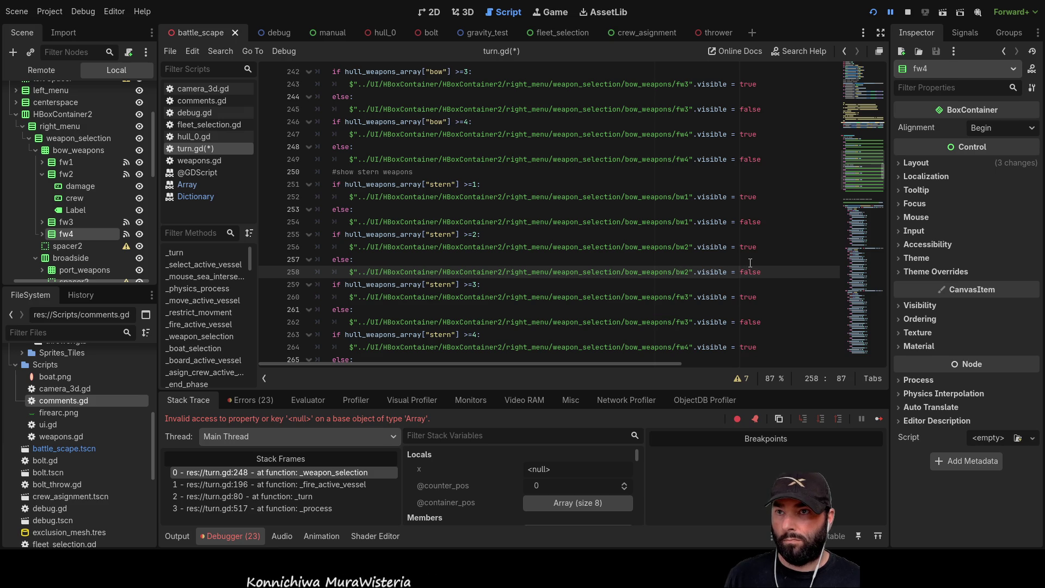
# Delete the node paths on lines 252 and 254, leaving bare .visible assignments
pyautogui.moveTo(350, 197); pyautogui.dragTo(690, 197)
pyautogui.press('BackSpace')
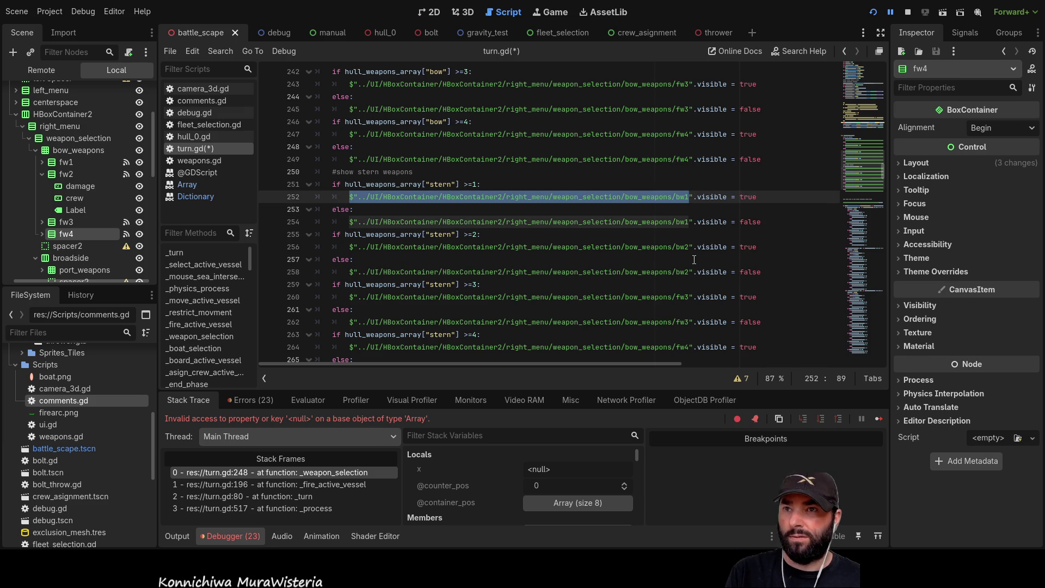
pyautogui.press('Delete')
pyautogui.moveTo(350, 222); pyautogui.dragTo(691, 223)
pyautogui.press('BackSpace')
pyautogui.press('Delete')
pyautogui.click(351, 246)
pyautogui.moveTo(351, 246); pyautogui.dragTo(693, 247)
# Delete the node paths on lines 256, 258, 260 and 262 of the stern block
pyautogui.press('BackSpace')
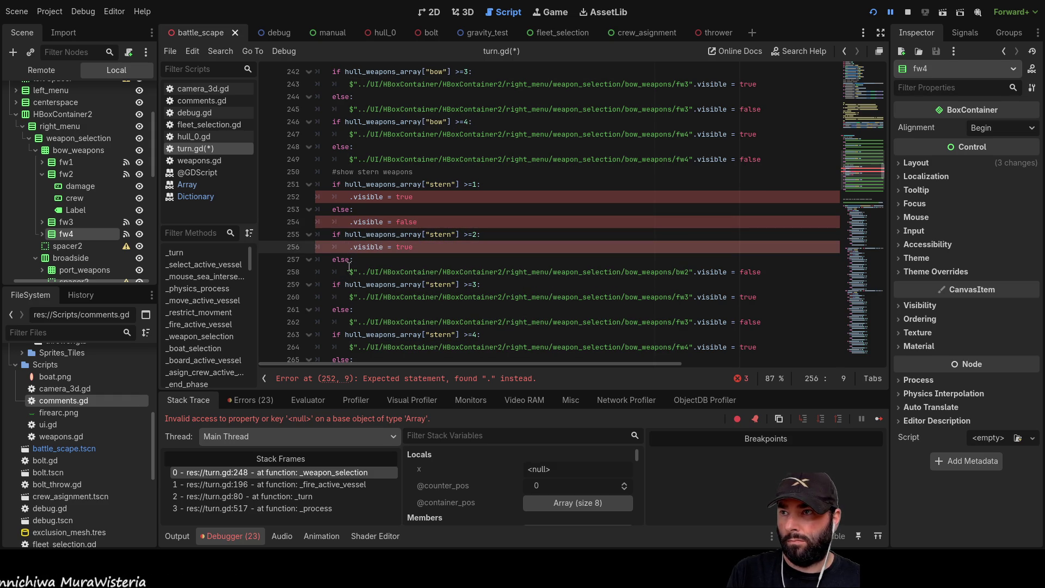
pyautogui.moveTo(350, 272)
pyautogui.mouseDown()
pyautogui.moveTo(709, 272)
pyautogui.moveTo(693, 271)
pyautogui.mouseUp()
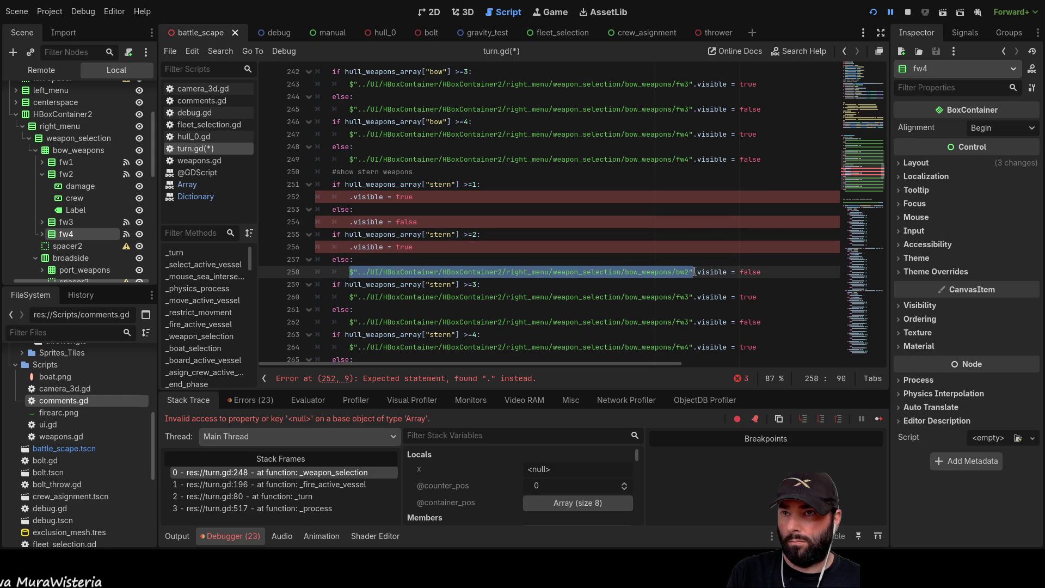
pyautogui.press('BackSpace')
pyautogui.moveTo(350, 297); pyautogui.dragTo(689, 296)
pyautogui.press('BackSpace')
pyautogui.scroll(-3, 368, 214)
pyautogui.moveTo(344, 212)
pyautogui.mouseDown()
pyautogui.moveTo(544, 234)
pyautogui.moveTo(694, 210)
pyautogui.mouseUp()
pyautogui.press('BackSpace')
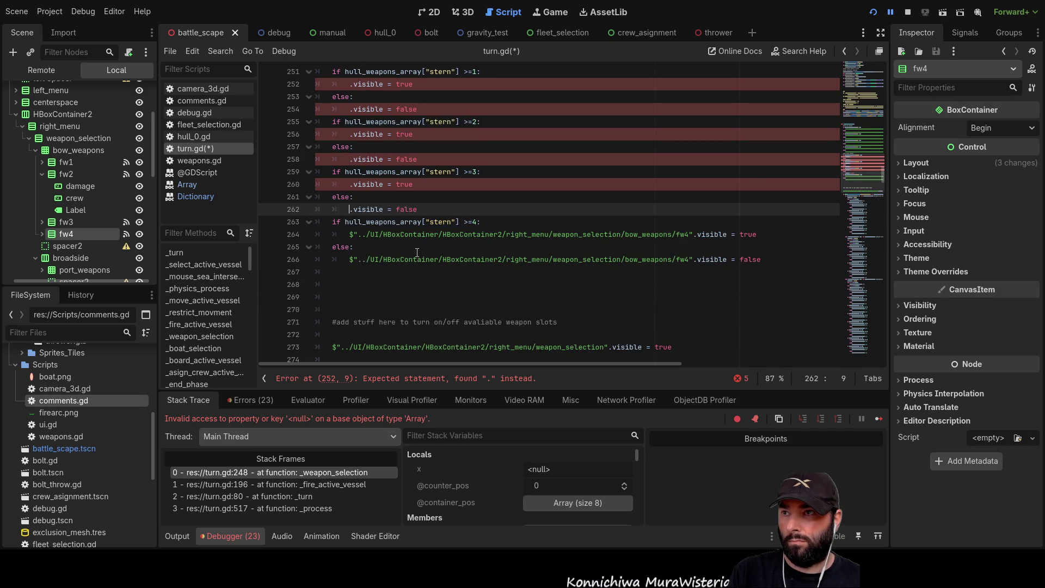
# Delete the node paths on lines 264 and 266, remove the stray $, and collapse bow_weapons
pyautogui.moveTo(358, 235)
pyautogui.mouseDown()
pyautogui.moveTo(682, 242)
pyautogui.moveTo(684, 229)
pyautogui.mouseUp()
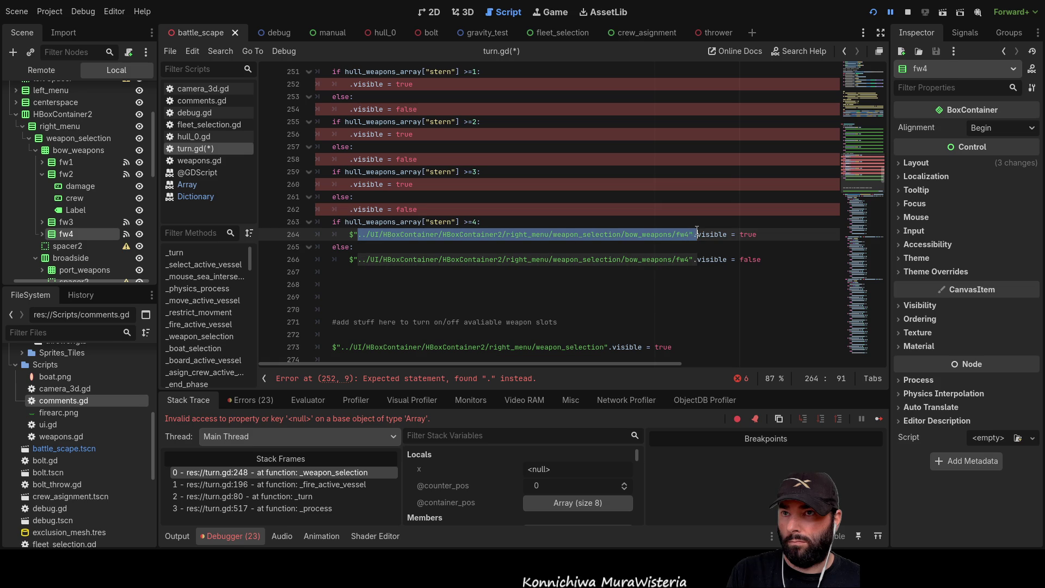
pyautogui.press('BackSpace')
pyautogui.moveTo(349, 260); pyautogui.dragTo(698, 260)
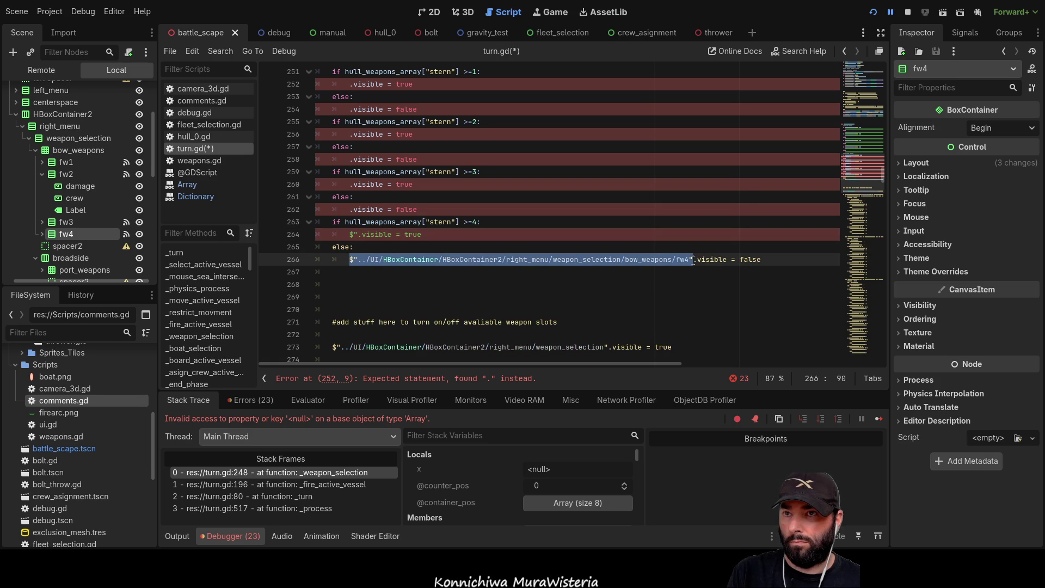
pyautogui.press('BackSpace')
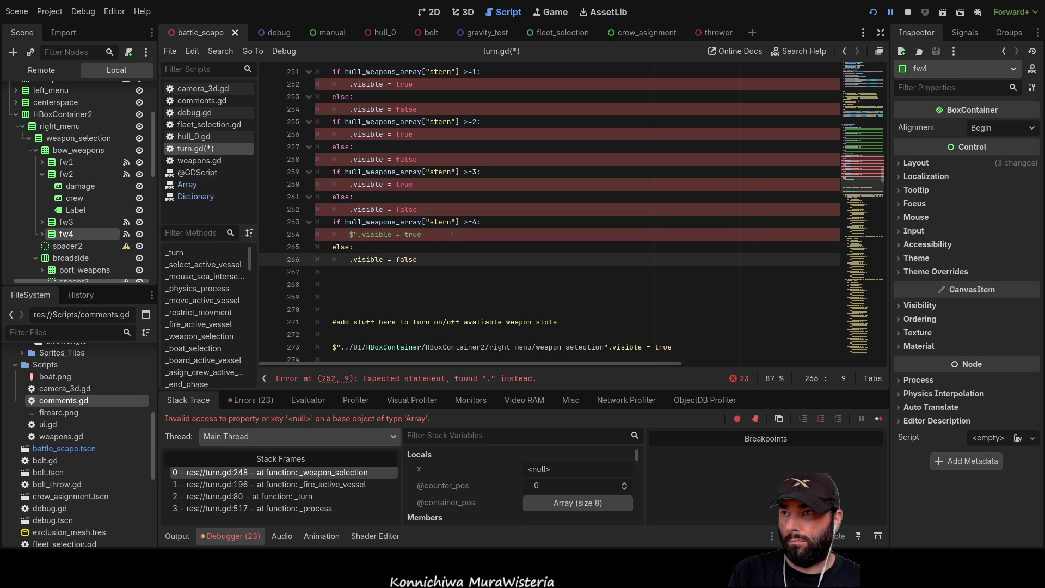
pyautogui.press('Up')
pyautogui.press('Up')
pyautogui.press('Delete')
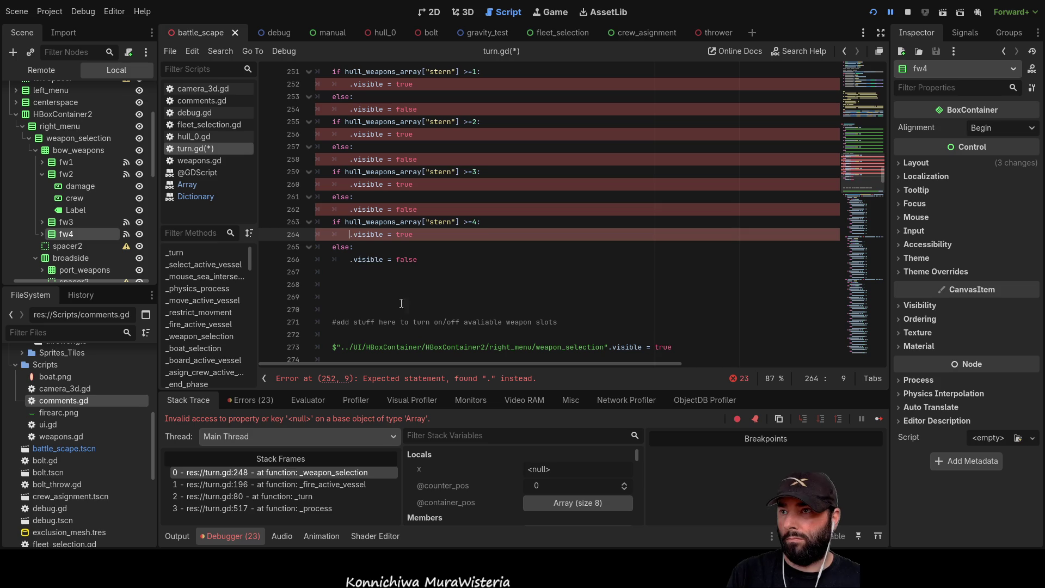
pyautogui.click(35, 150)
pyautogui.scroll(-2, 35, 166)
# Drag bw1 and bw2 from the Scene dock into lines 252–258 of the stern block
pyautogui.moveTo(57, 198)
pyautogui.mouseDown()
pyautogui.moveTo(331, 161)
pyautogui.moveTo(329, 132)
pyautogui.moveTo(343, 123)
pyautogui.mouseUp()
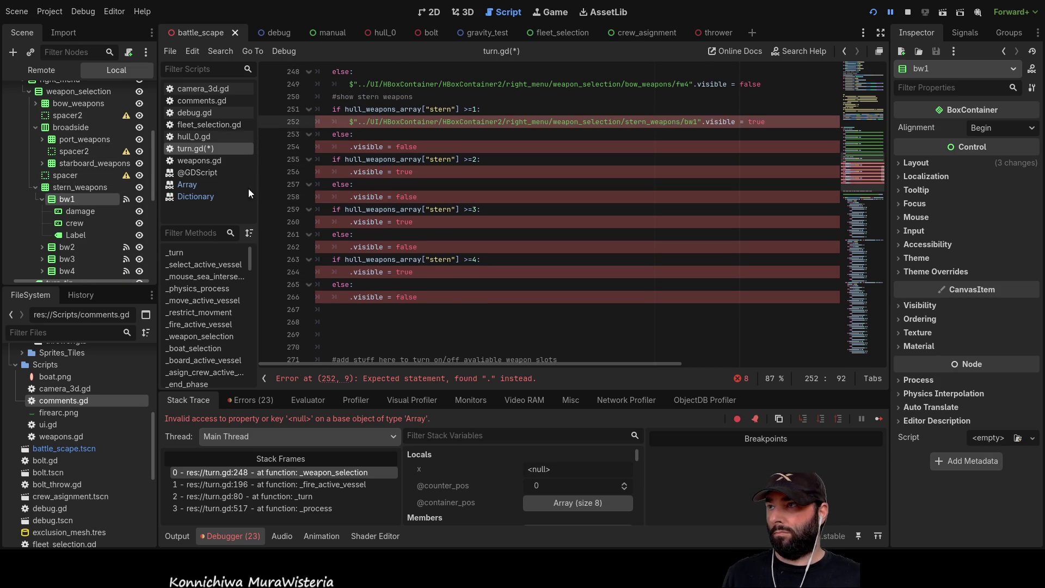
pyautogui.moveTo(61, 197)
pyautogui.mouseDown()
pyautogui.moveTo(322, 182)
pyautogui.moveTo(332, 147)
pyautogui.mouseUp()
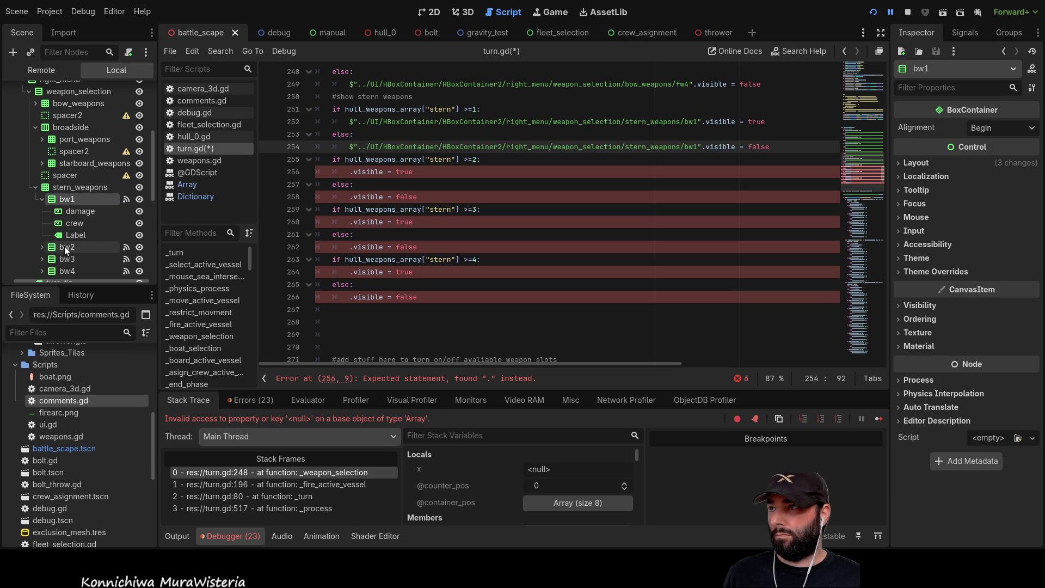
pyautogui.moveTo(66, 247)
pyautogui.mouseDown()
pyautogui.moveTo(315, 224)
pyautogui.moveTo(342, 174)
pyautogui.mouseUp()
pyautogui.moveTo(87, 246)
pyautogui.mouseDown()
pyautogui.moveTo(160, 255)
pyautogui.moveTo(348, 220)
pyautogui.moveTo(350, 206)
pyautogui.mouseUp()
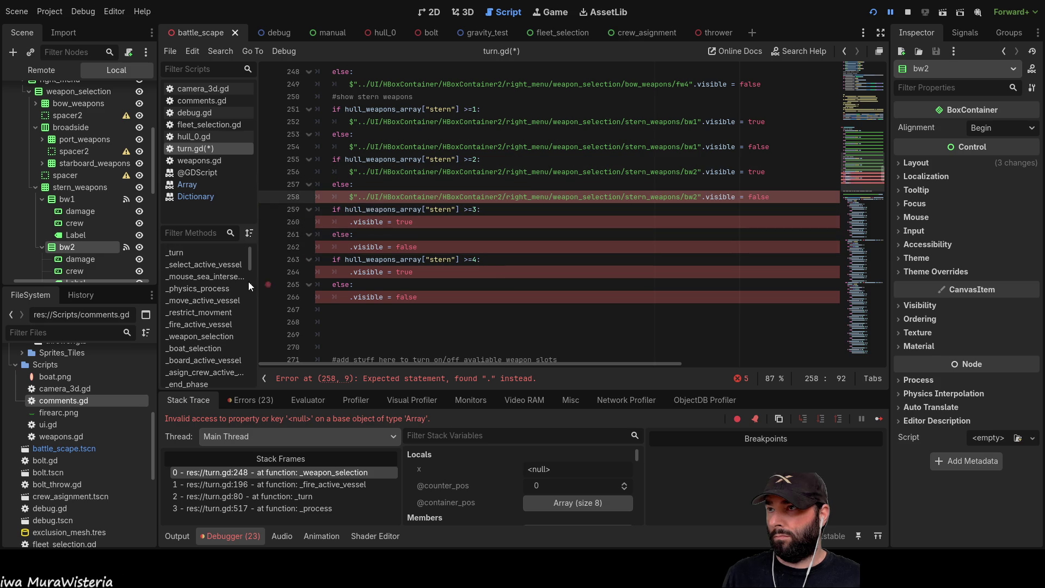
# Drag bw3 and bw4 node paths into the remaining stern lines 260–266
pyautogui.scroll(-2, 87, 251)
pyautogui.moveTo(63, 251)
pyautogui.mouseDown()
pyautogui.moveTo(332, 238)
pyautogui.moveTo(348, 222)
pyautogui.mouseUp()
pyautogui.scroll(-2, 105, 248)
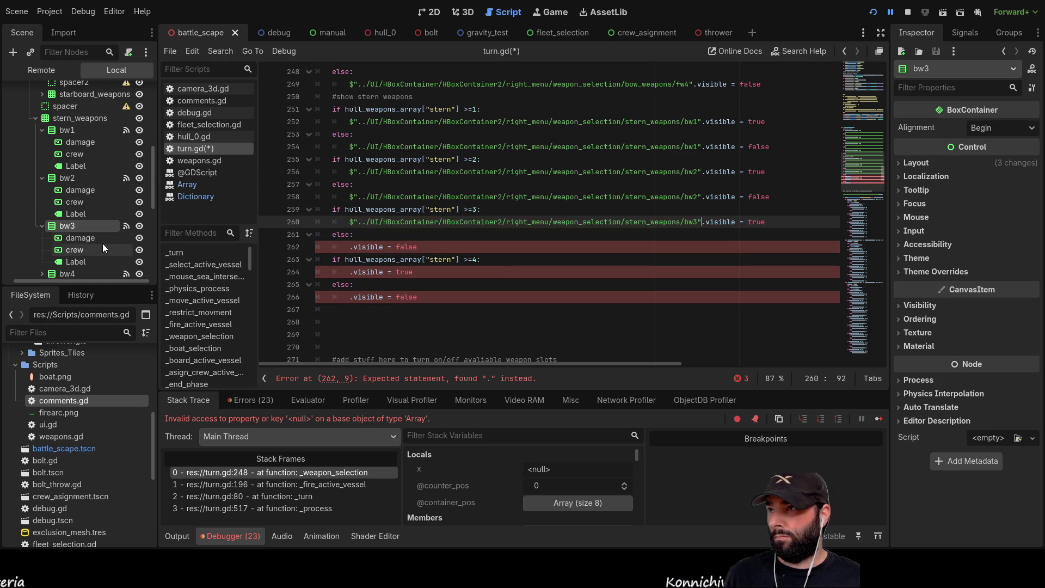
pyautogui.moveTo(66, 221)
pyautogui.mouseDown()
pyautogui.moveTo(356, 257)
pyautogui.moveTo(350, 250)
pyautogui.mouseUp()
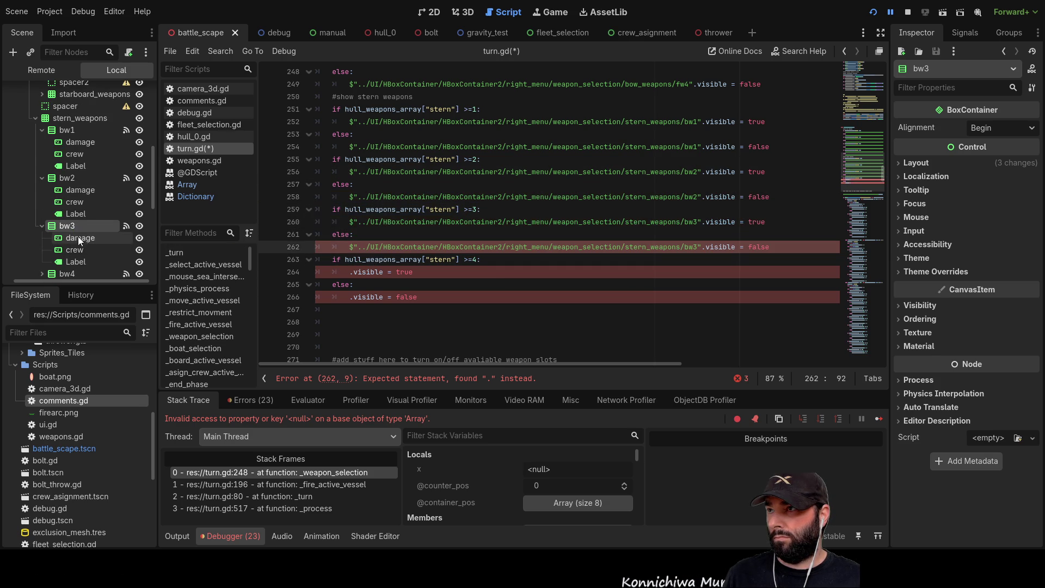
pyautogui.scroll(-2, 77, 236)
pyautogui.moveTo(63, 248)
pyautogui.mouseDown()
pyautogui.moveTo(366, 265)
pyautogui.moveTo(352, 270)
pyautogui.mouseUp()
pyautogui.moveTo(67, 250); pyautogui.dragTo(345, 295)
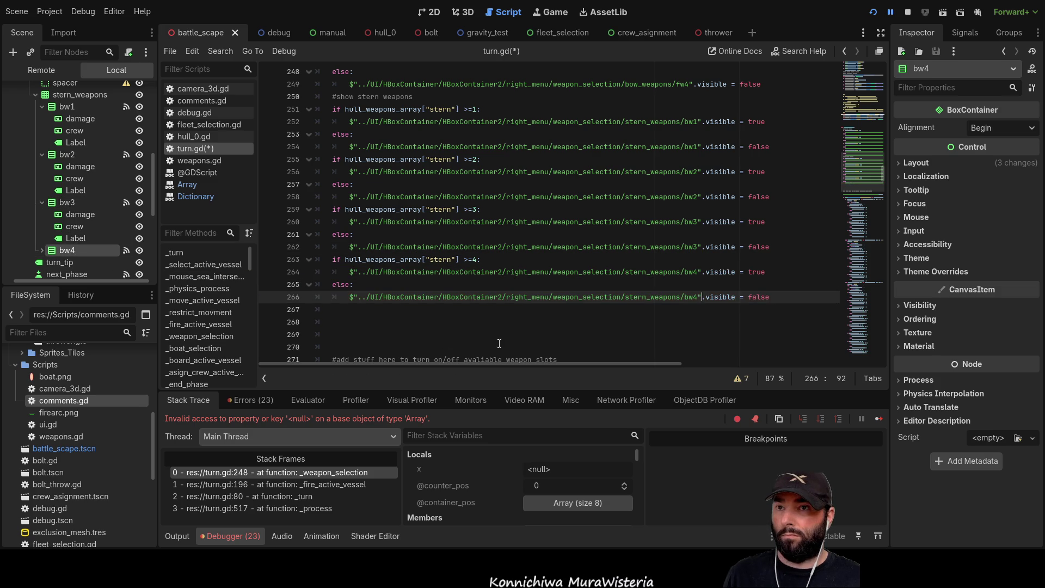
pyautogui.scroll(5, 511, 279)
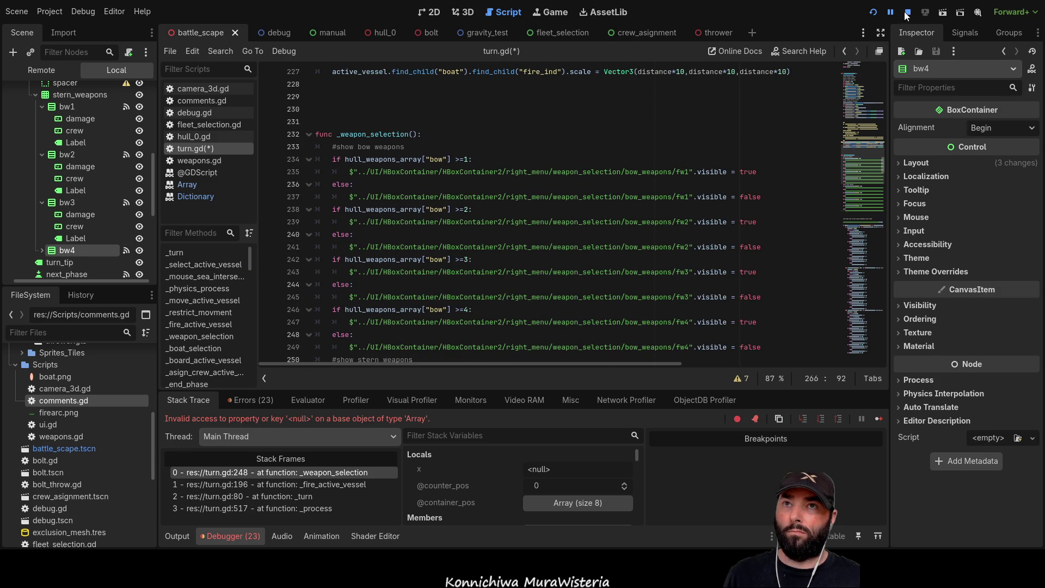
# Run the game, select several ships to check their weapon slots, then stop it with F8
pyautogui.click(874, 13)
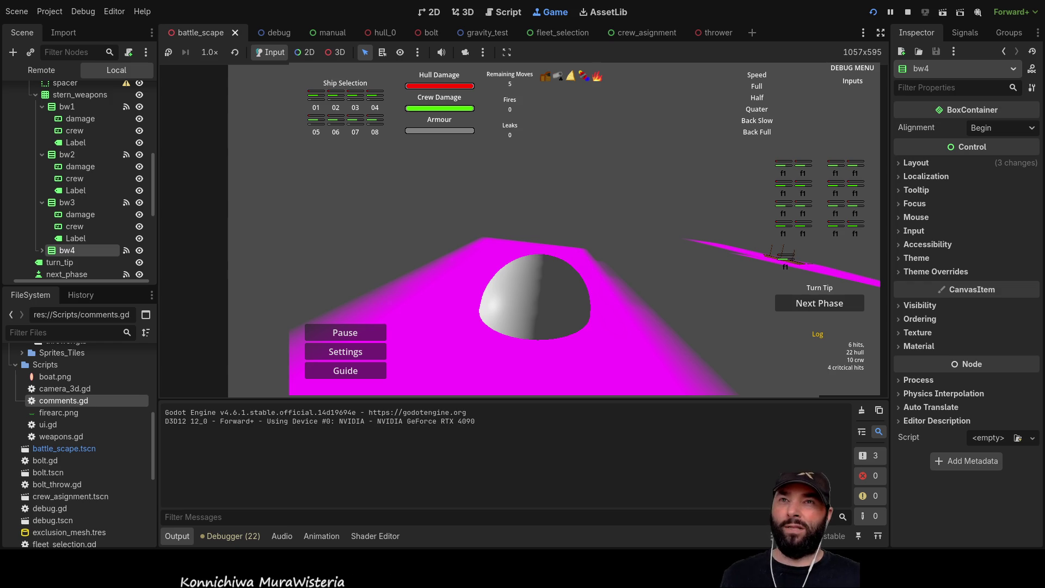
pyautogui.click(789, 261)
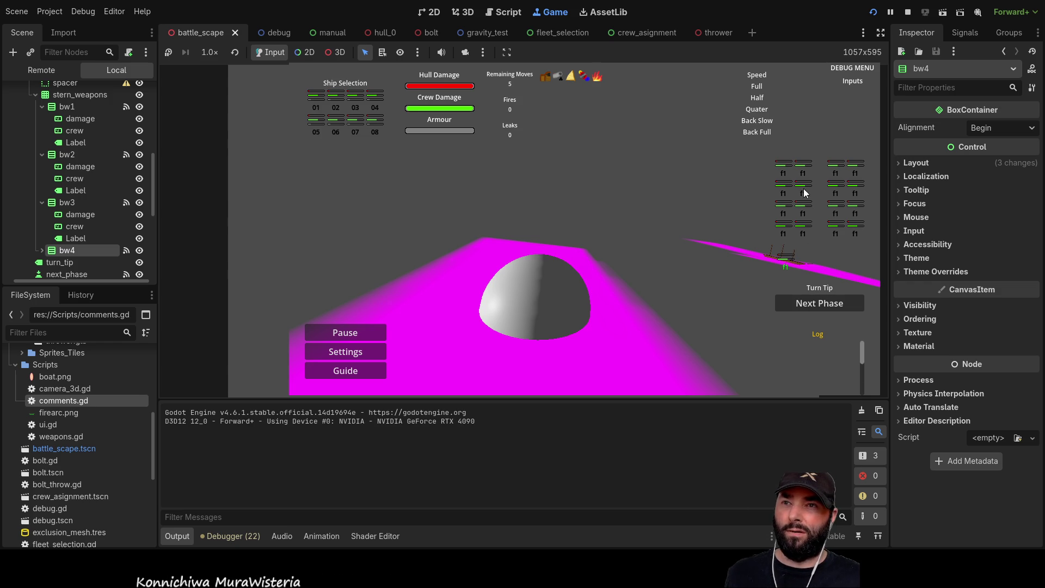
pyautogui.click(792, 253)
pyautogui.click(809, 243)
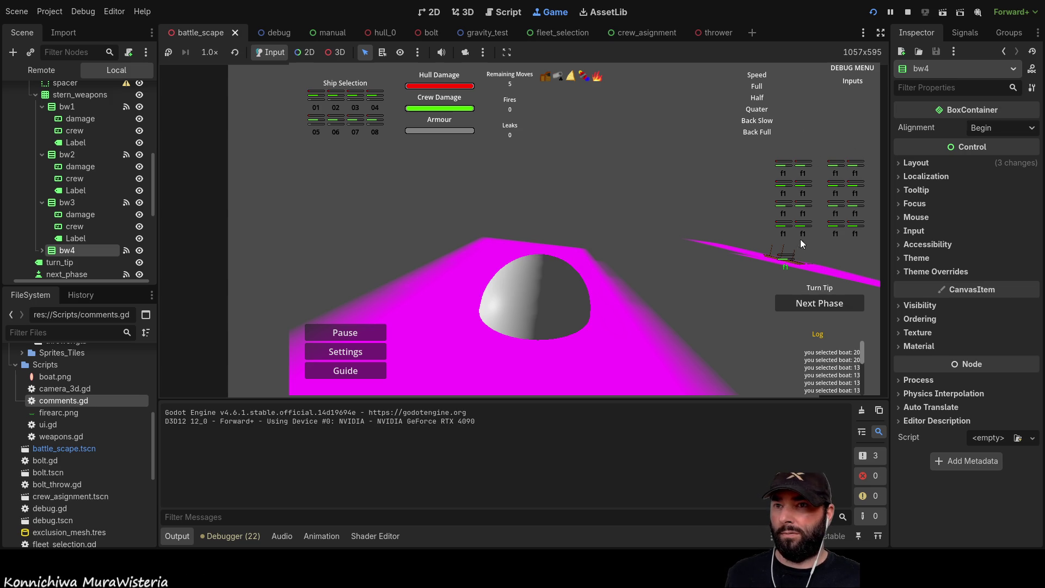
pyautogui.click(790, 258)
pyautogui.press('F8')
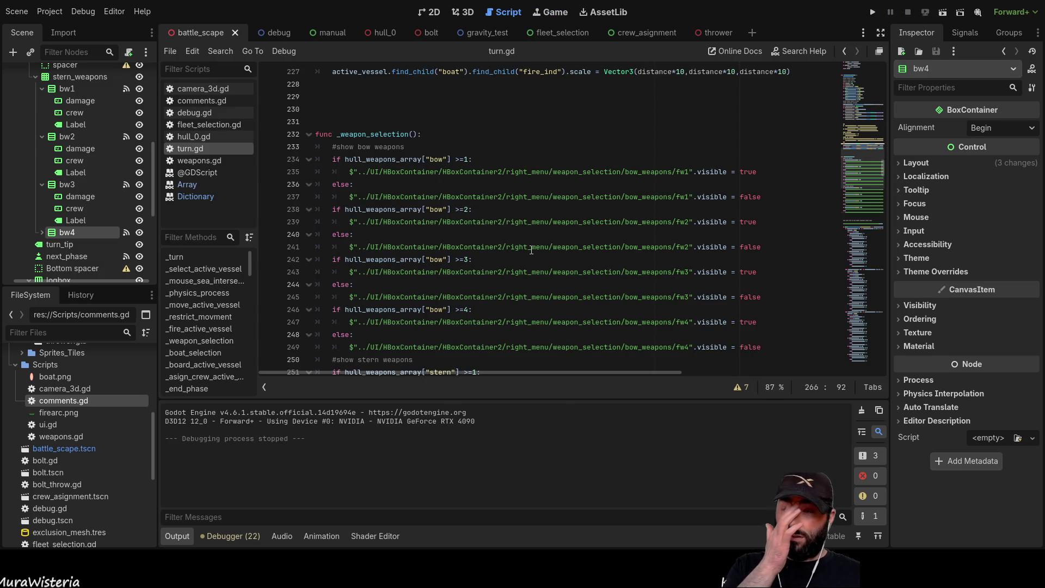
pyautogui.click(438, 12)
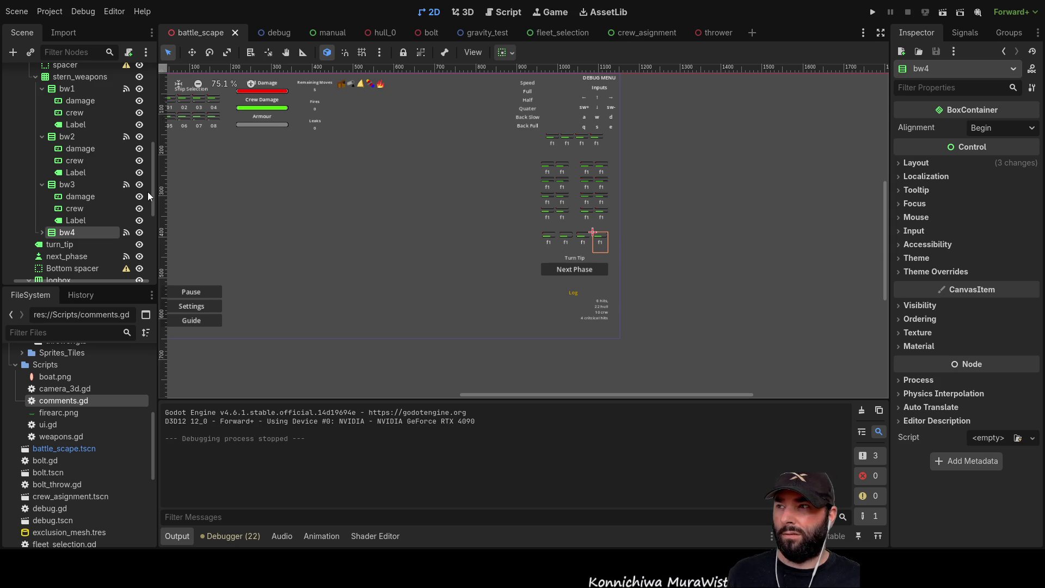
# Set stern_weapons' horizontal container sizing to Shrink Center, keeping vertical at Fill
pyautogui.scroll(4, 76, 190)
pyautogui.click(77, 177)
pyautogui.click(908, 163)
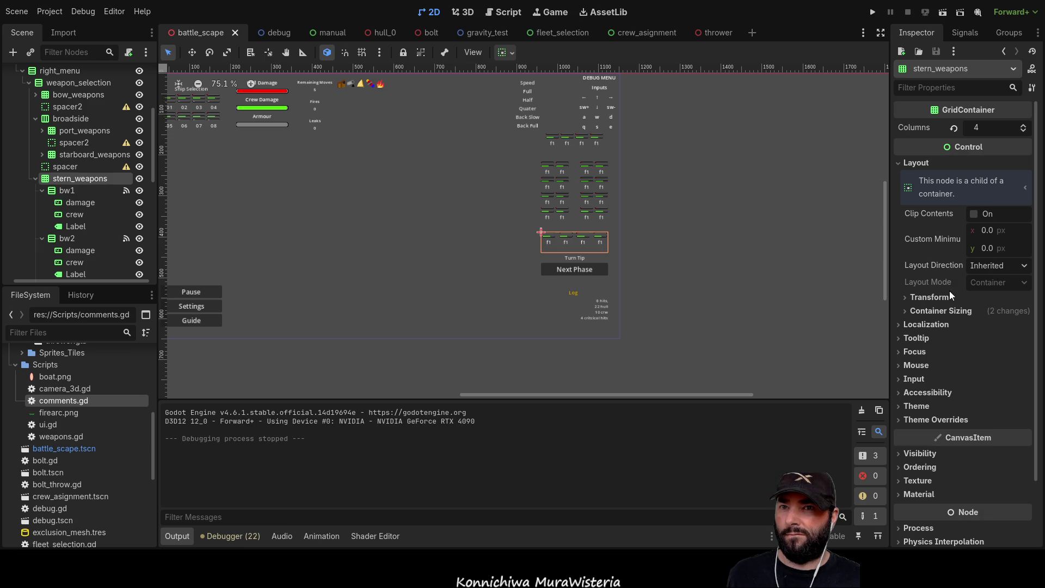
pyautogui.click(910, 309)
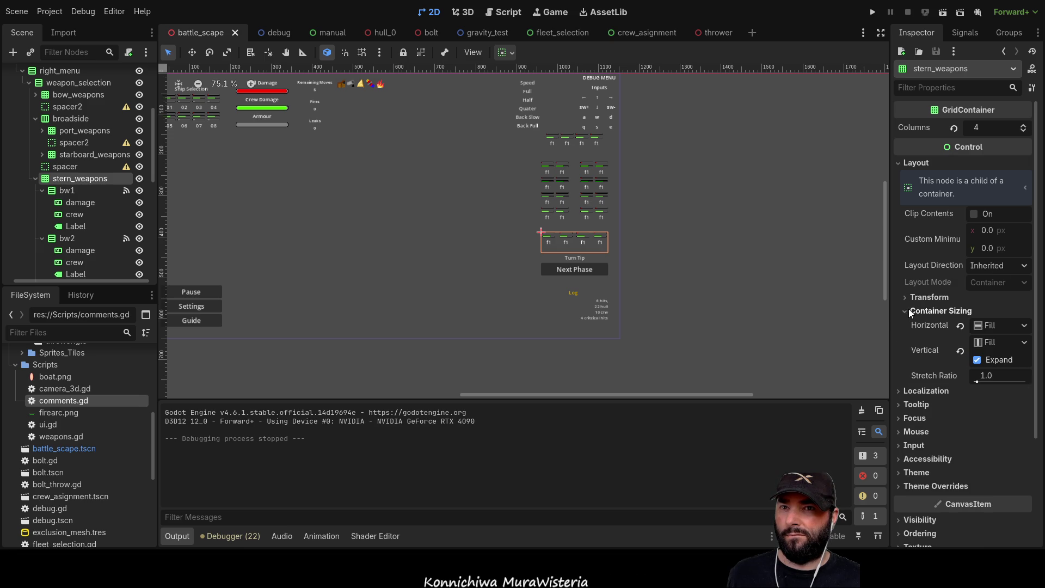
pyautogui.click(1001, 324)
pyautogui.click(997, 354)
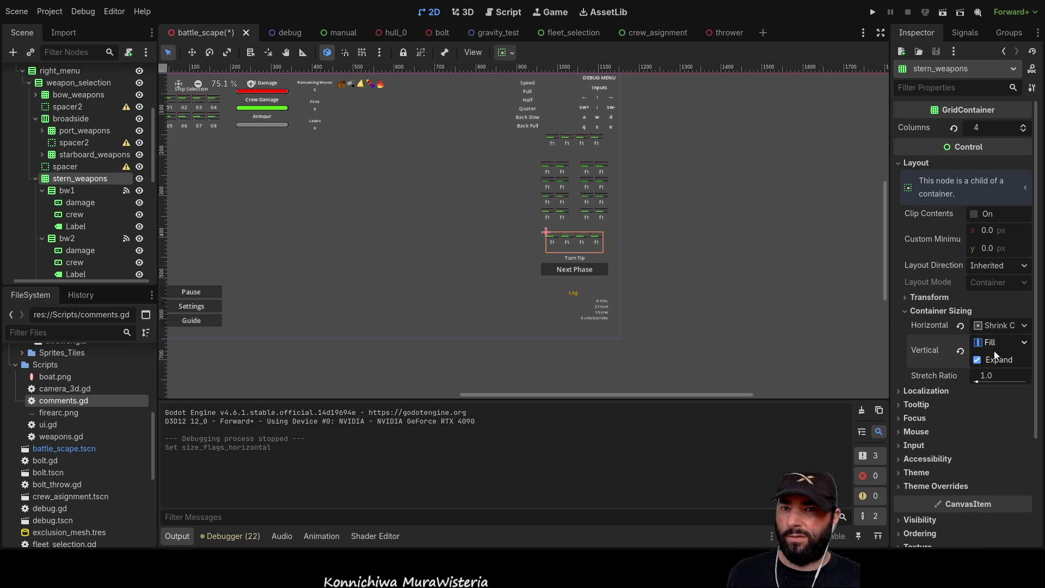
pyautogui.click(978, 383)
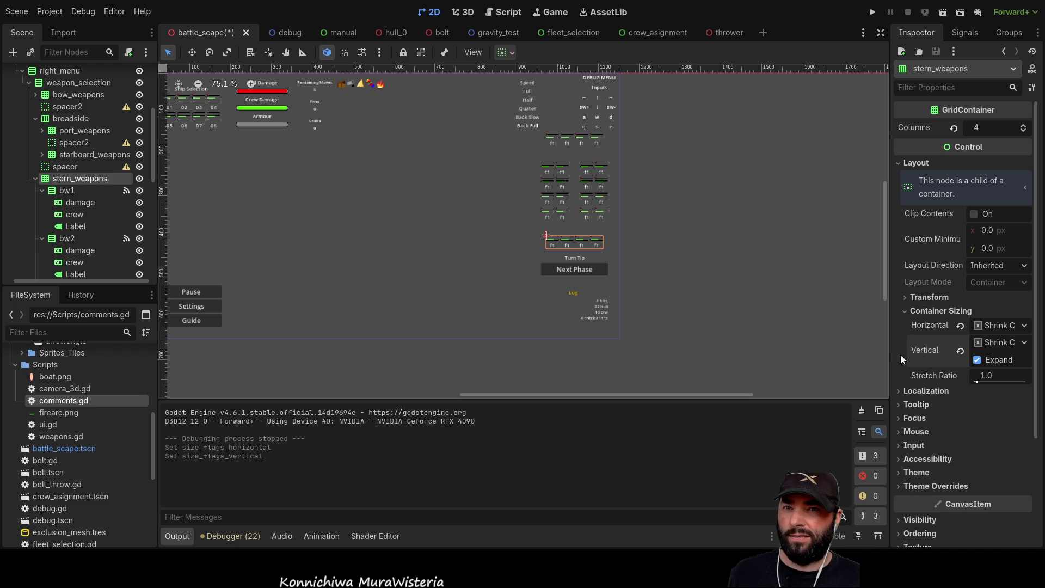
pyautogui.click(991, 347)
pyautogui.click(982, 369)
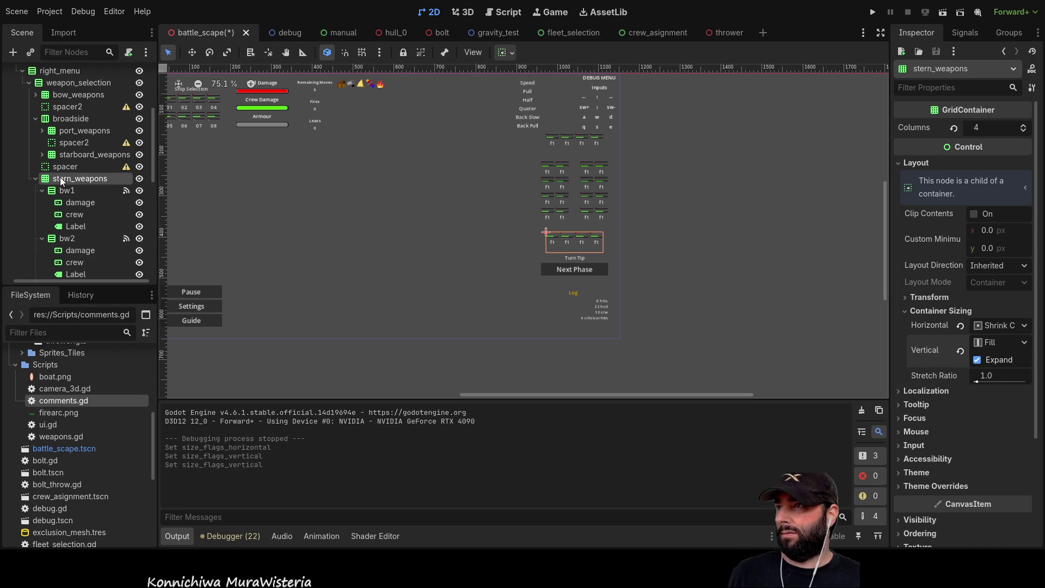
pyautogui.click(71, 134)
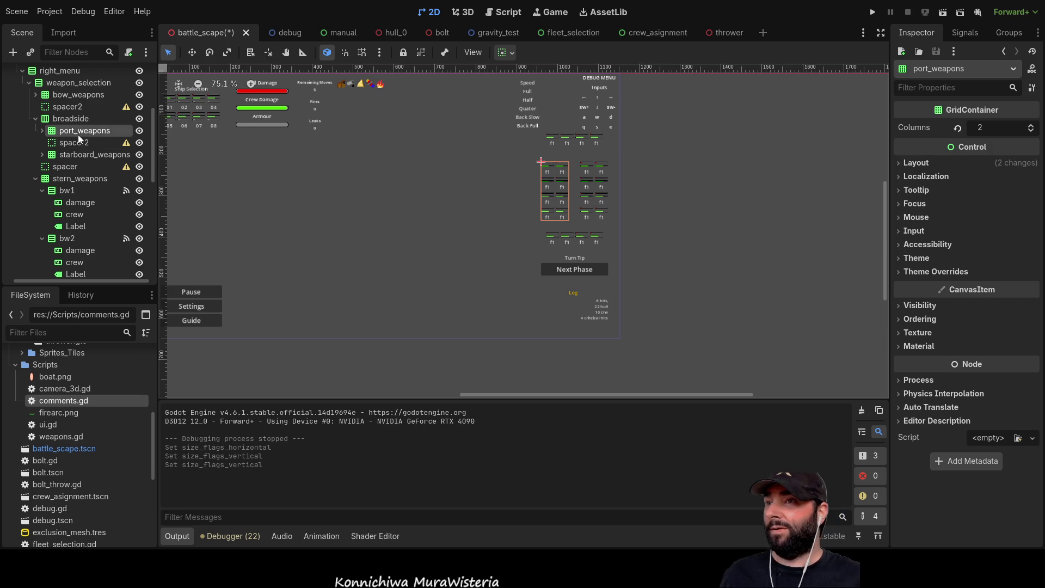
# Set port_weapons' horizontal container sizing to Shrink Center
pyautogui.click(916, 162)
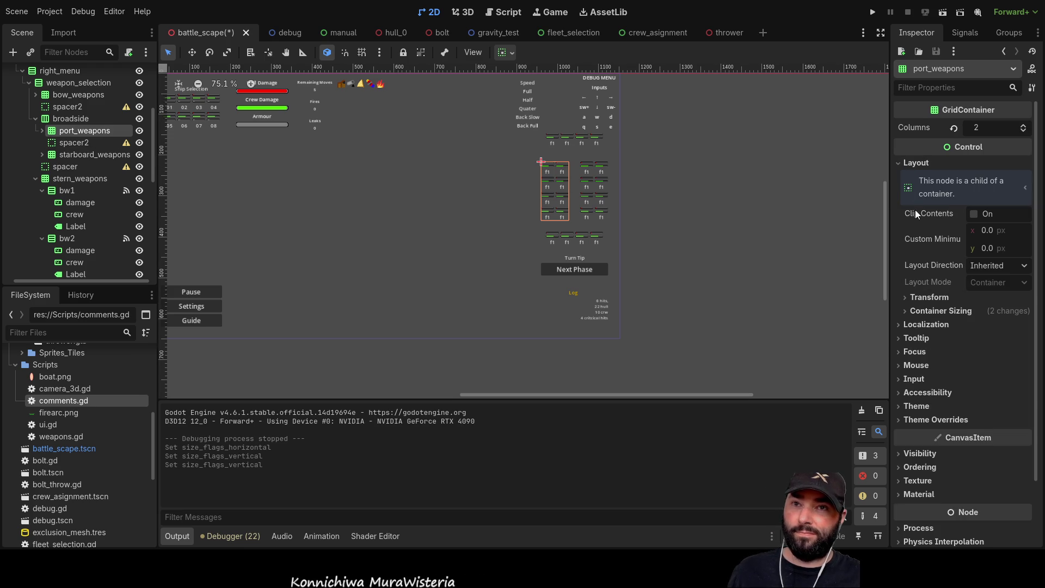
pyautogui.click(905, 310)
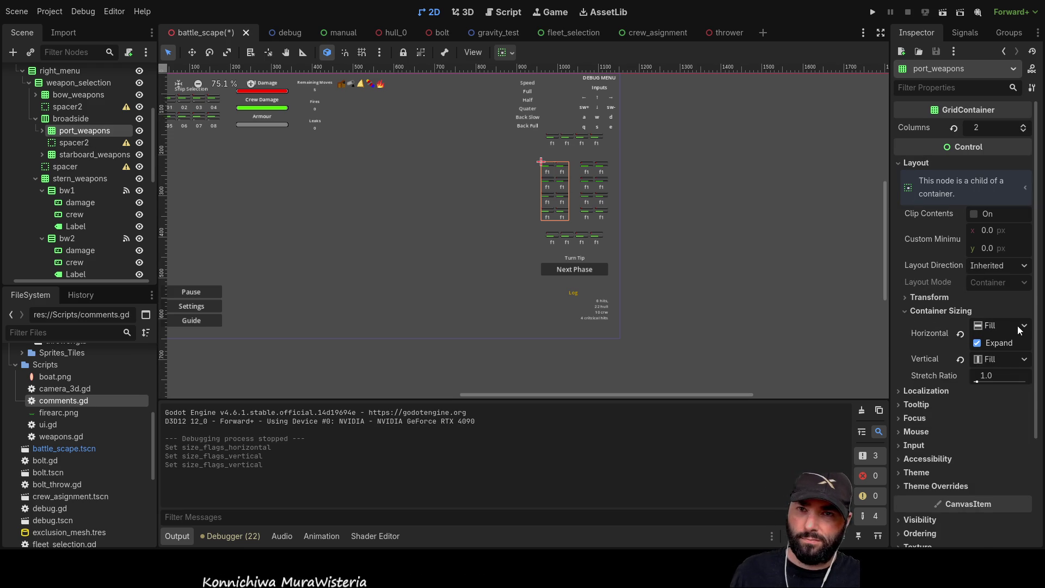
pyautogui.click(974, 374)
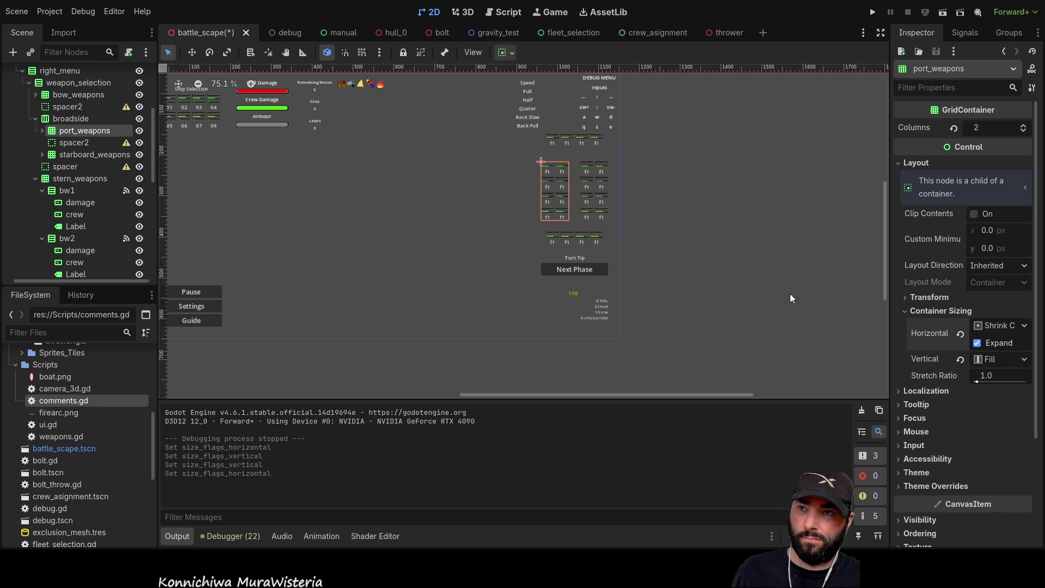
# Make starboard_weapons shrink horizontally, then save the scene and run the project
pyautogui.click(73, 154)
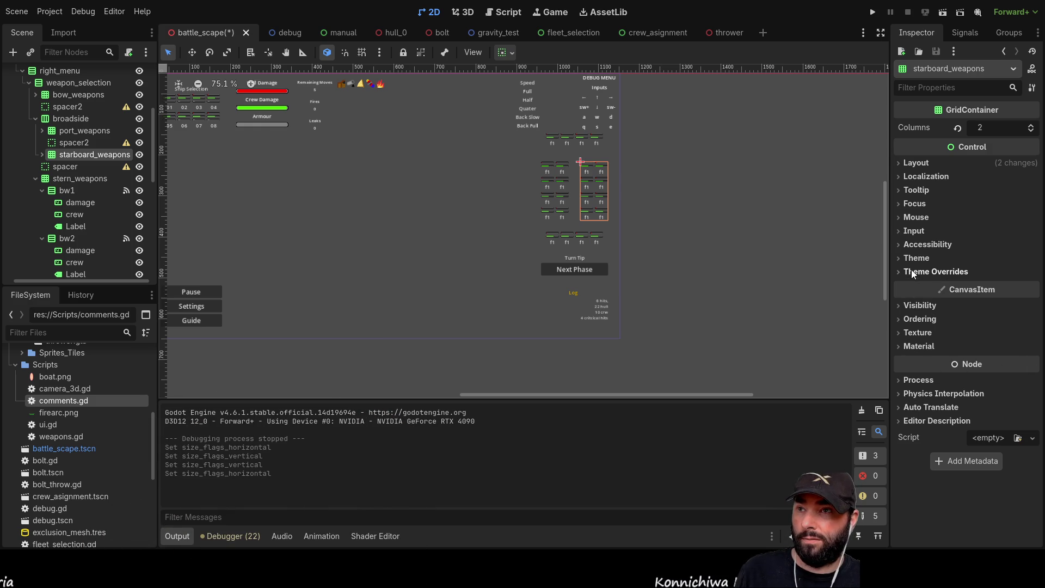
pyautogui.click(900, 163)
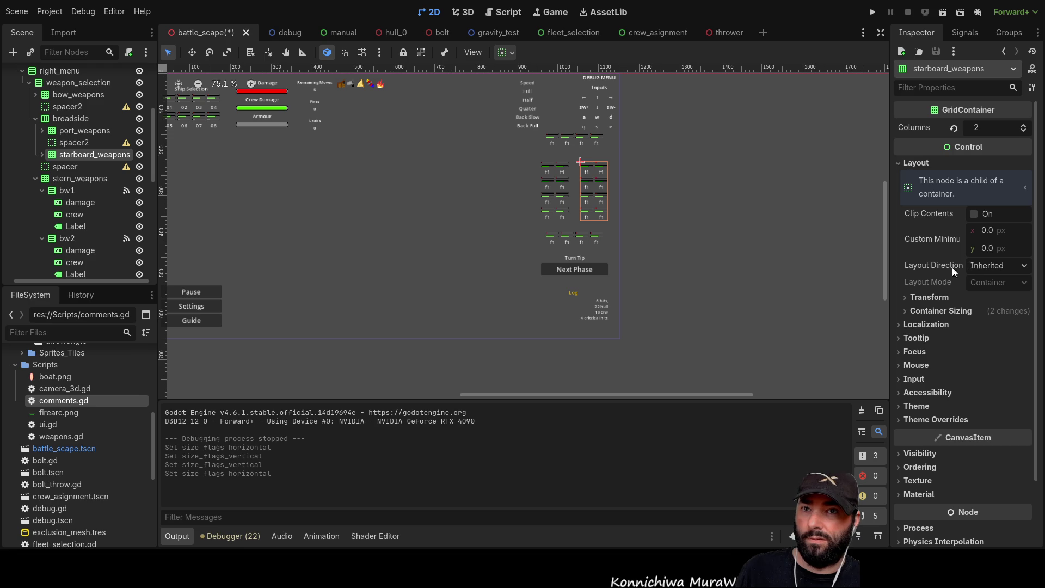
pyautogui.click(906, 311)
pyautogui.click(998, 325)
pyautogui.click(970, 370)
pyautogui.click(377, 223)
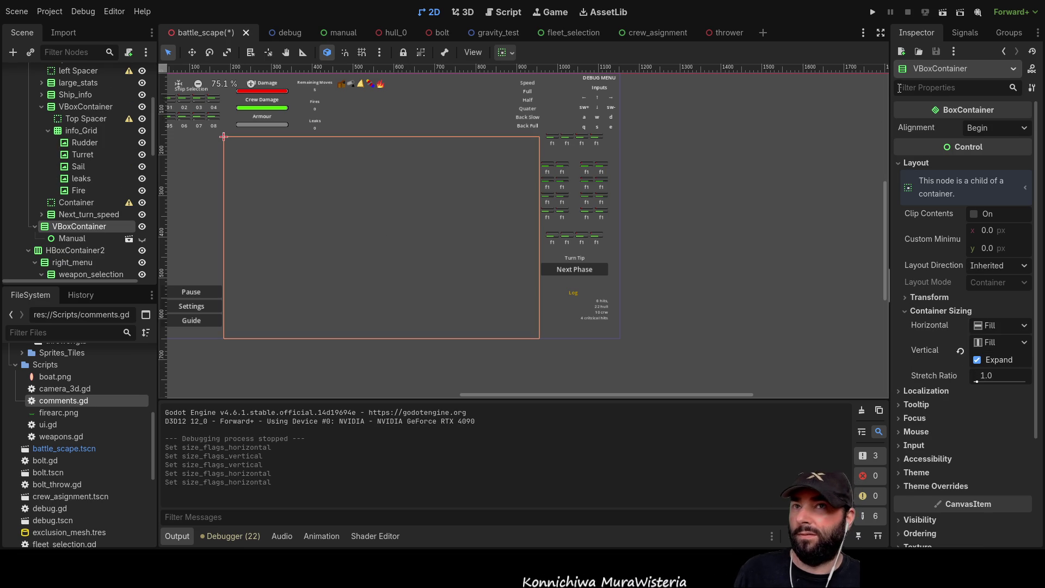
pyautogui.click(872, 12)
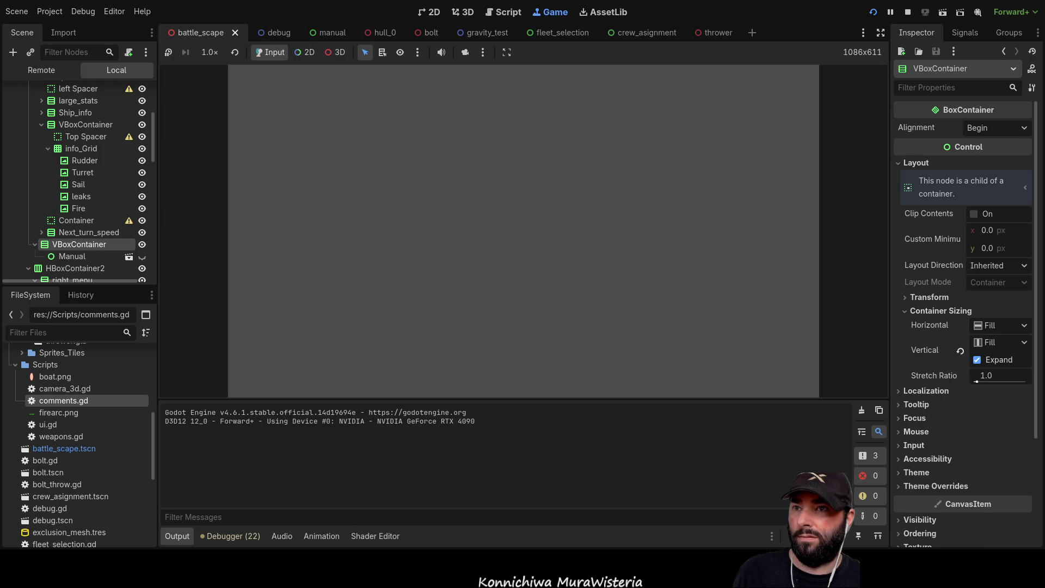
# Select a boat in the running game, stop the test run, and return to turn.gd
pyautogui.click(819, 268)
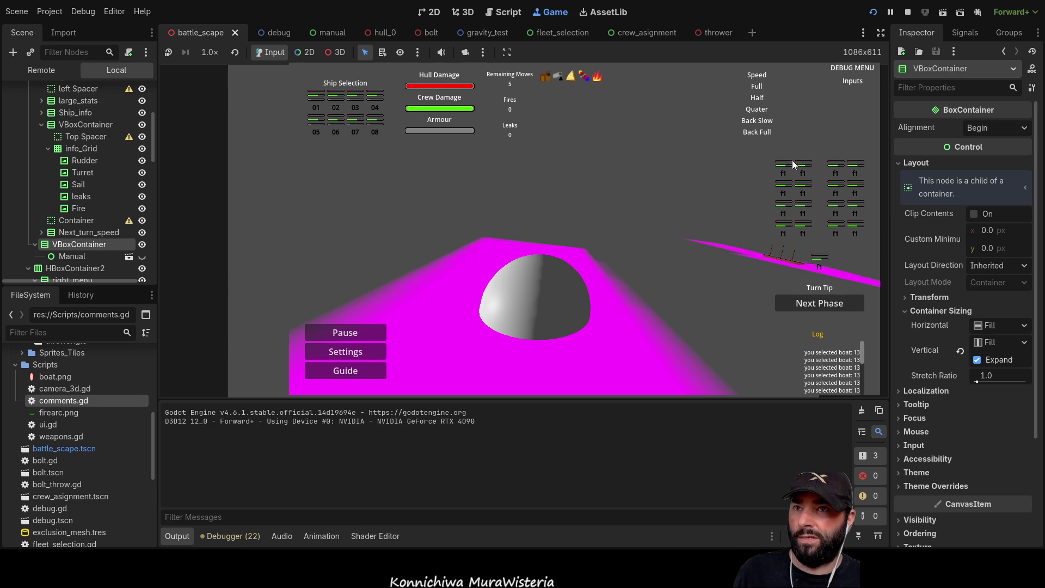
pyautogui.click(907, 12)
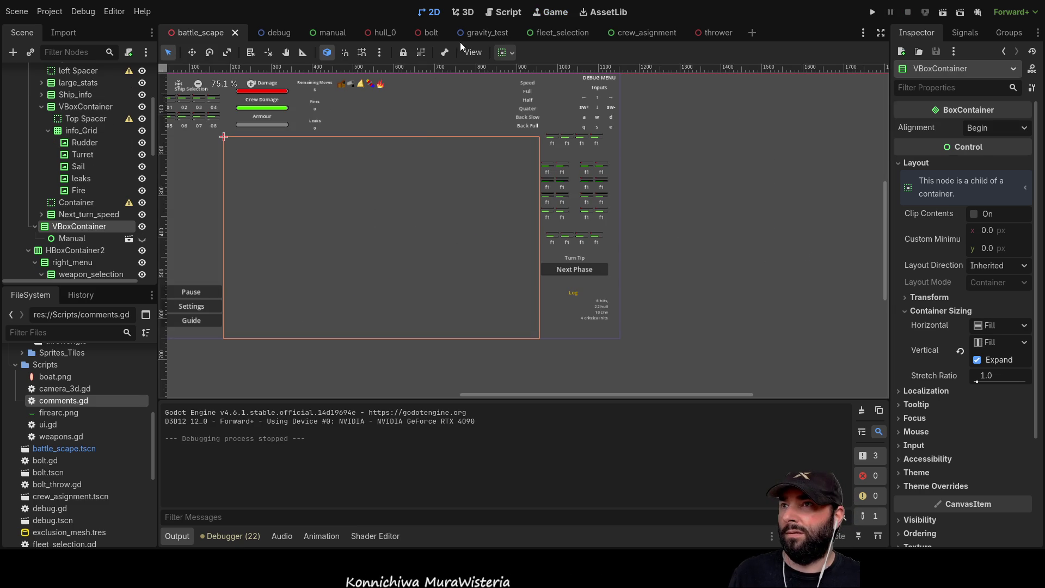
pyautogui.click(507, 15)
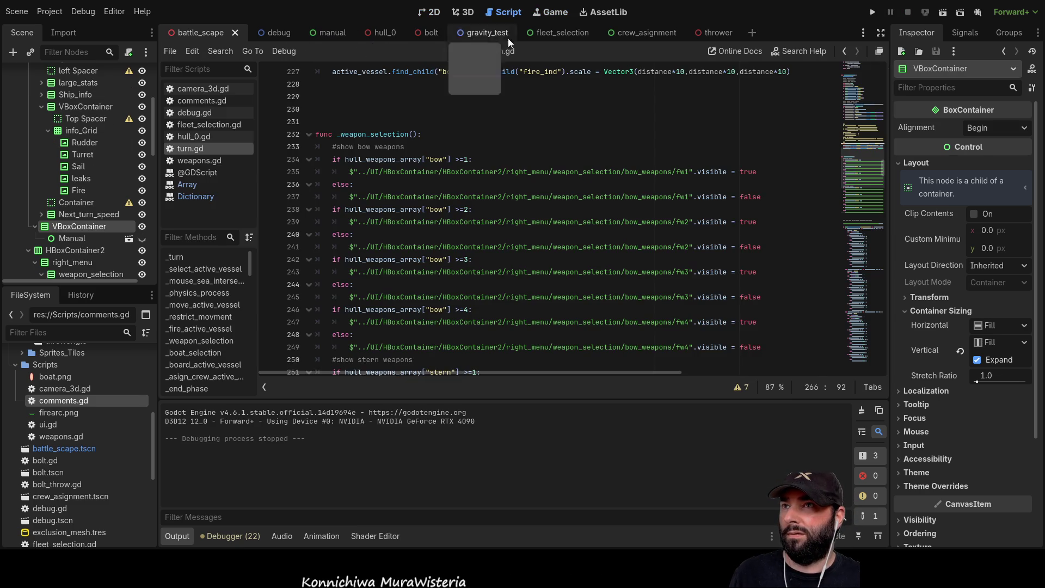
# Insert a blank line after the stern weapon checks and select the bow condition on line 234
pyautogui.scroll(-10, 400, 254)
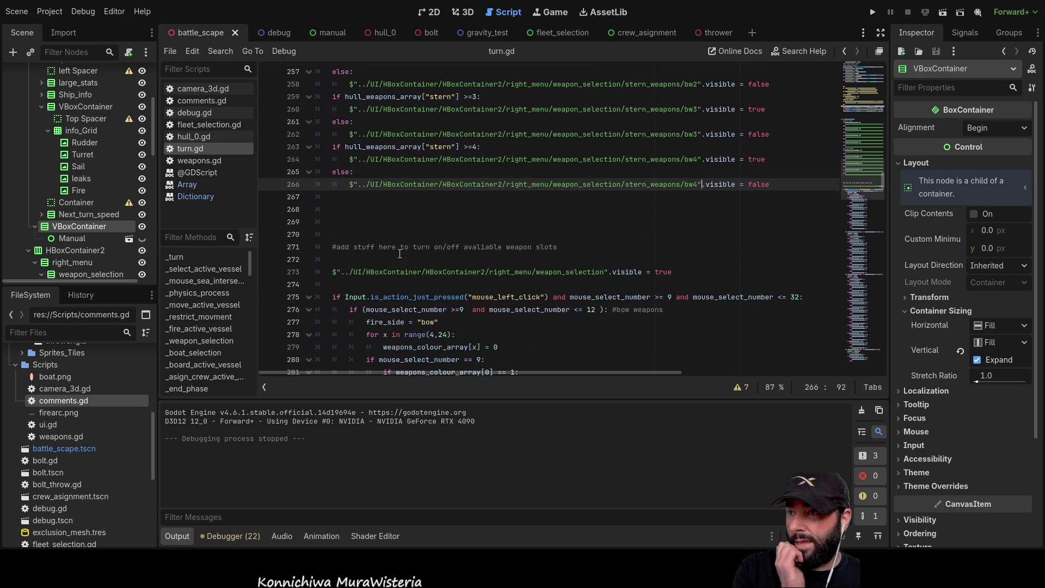
pyautogui.press('Down')
pyautogui.press('Down')
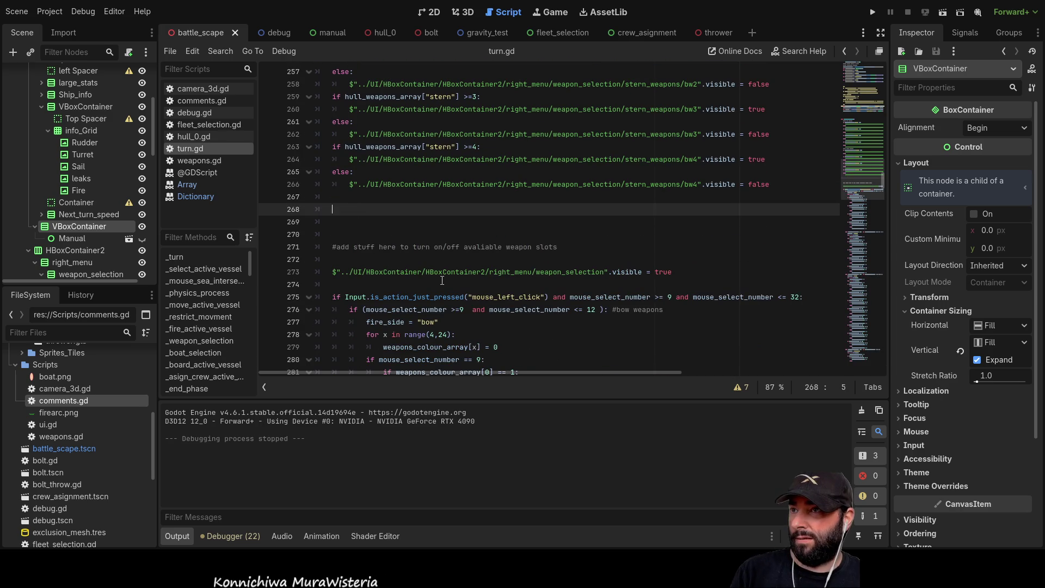
pyautogui.press('Return')
pyautogui.press('Return')
pyautogui.press('Return')
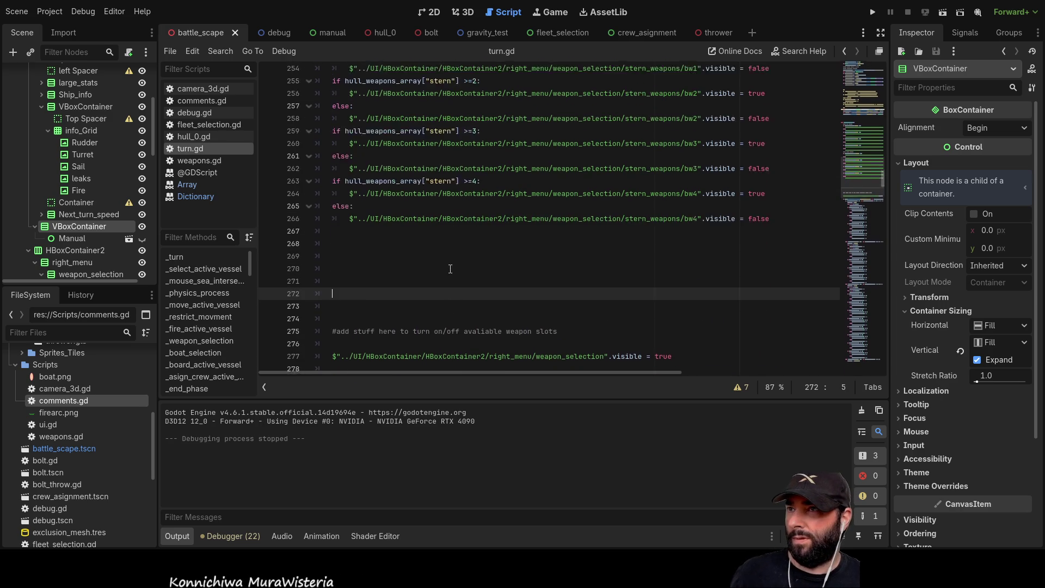
pyautogui.scroll(8, 450, 268)
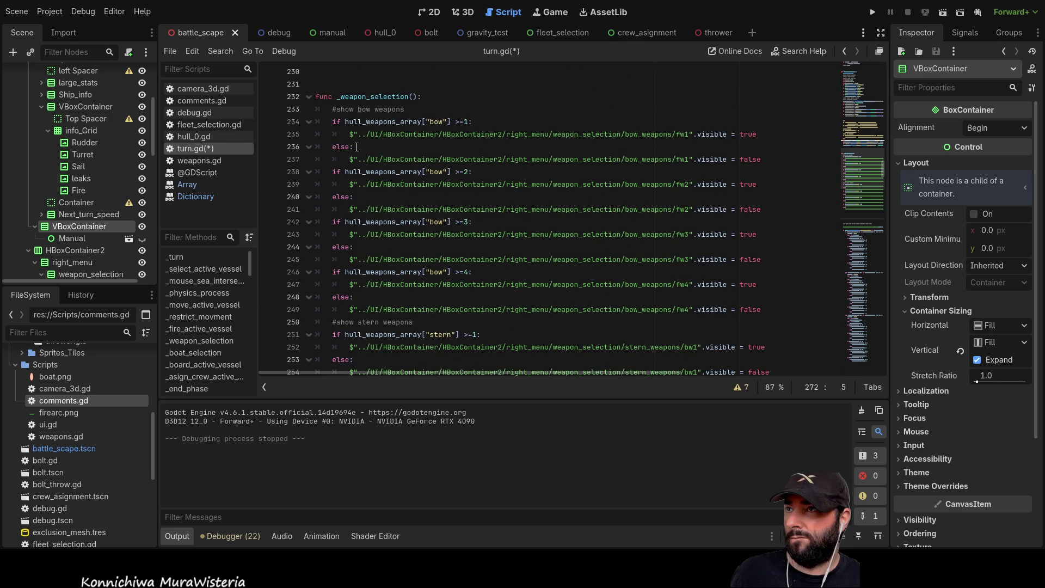
pyautogui.moveTo(332, 121); pyautogui.dragTo(512, 126)
pyautogui.hotkey('ctrl', 'c')
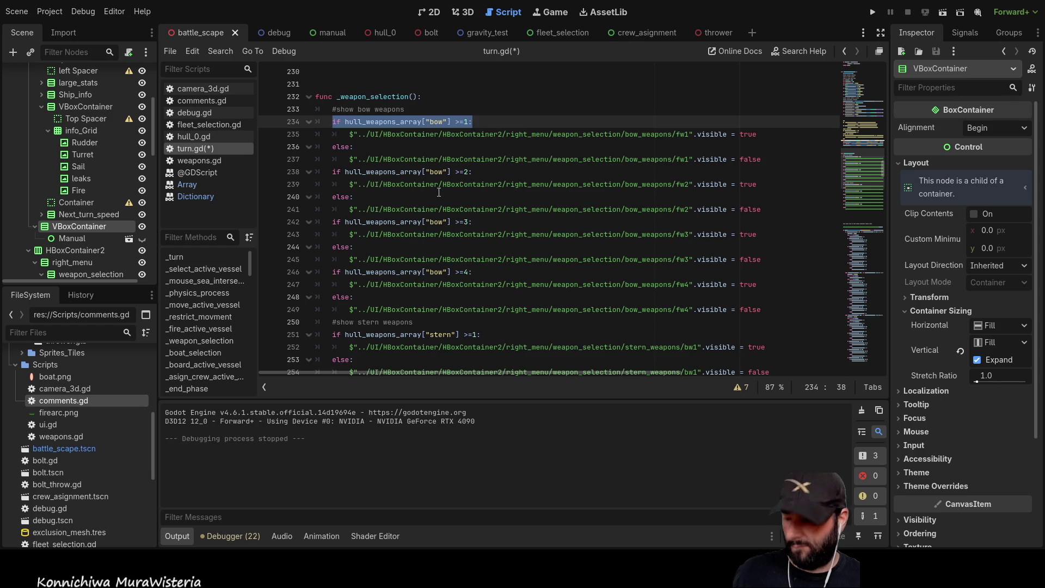
pyautogui.scroll(-8, 377, 238)
# Paste the bow condition onto line 268 below the stern checks
pyautogui.click(338, 257)
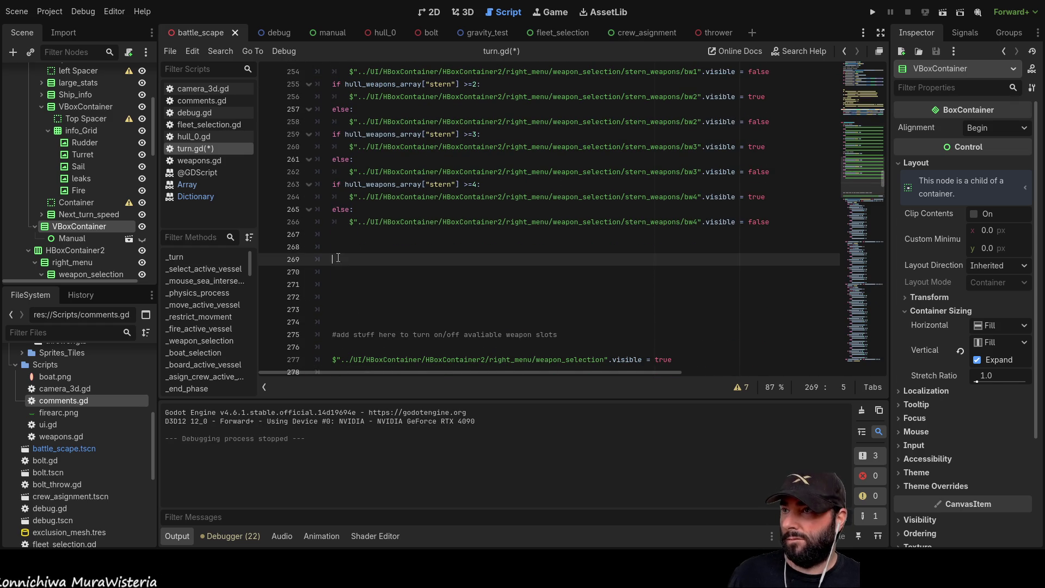
pyautogui.press('Up')
pyautogui.hotkey('ctrl', 'v')
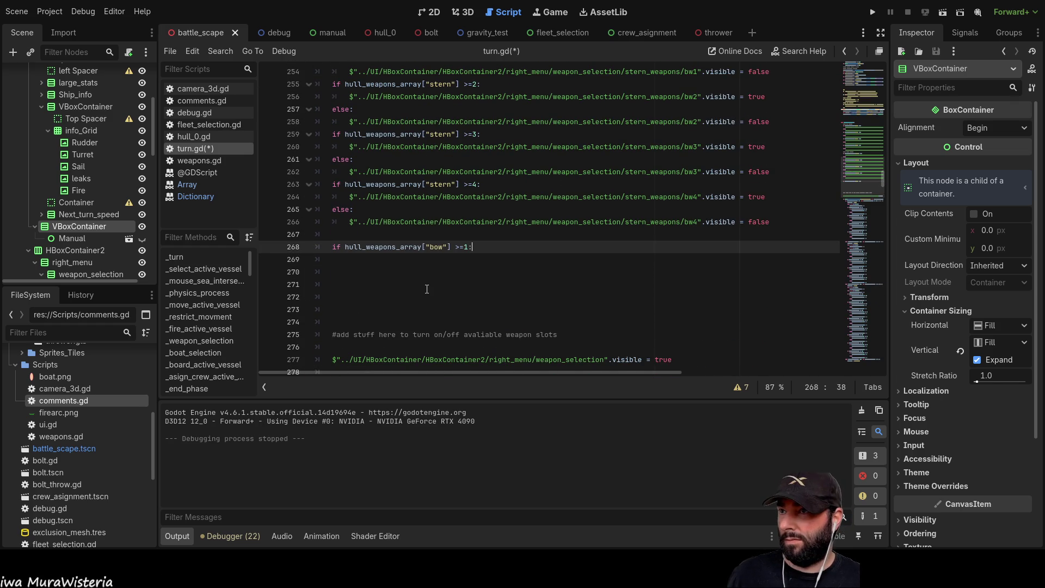
pyautogui.press('Down')
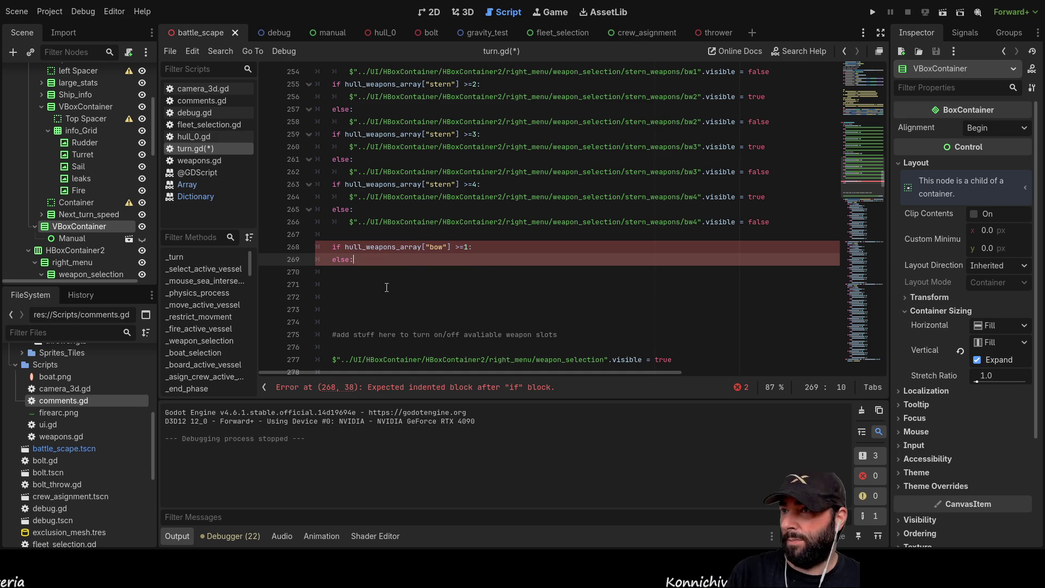
# Turn it into a port if/else pair and paste four more copies below
pyautogui.doubleClick(437, 246)
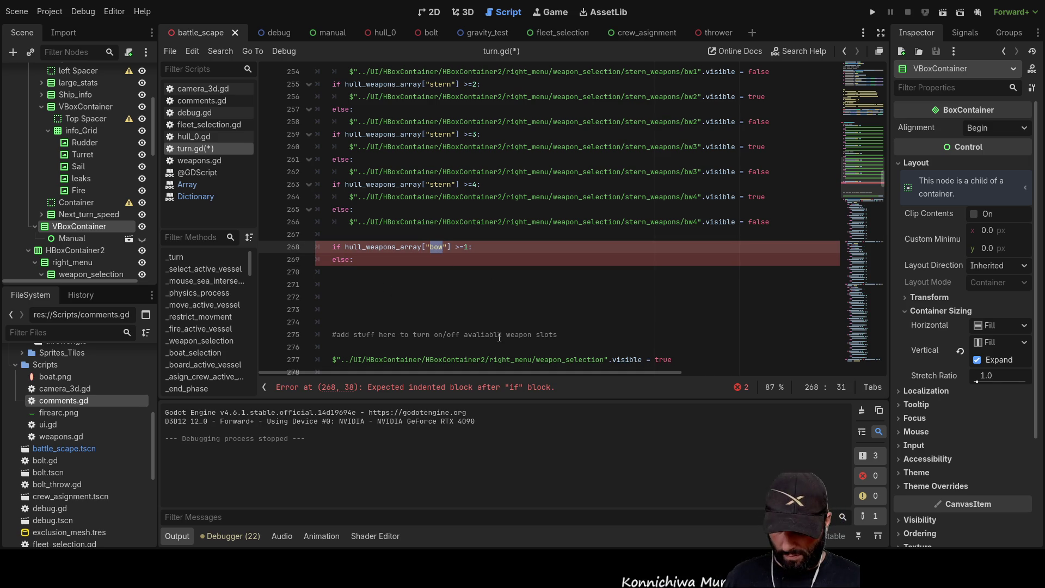
pyautogui.write('port')
pyautogui.press('Down')
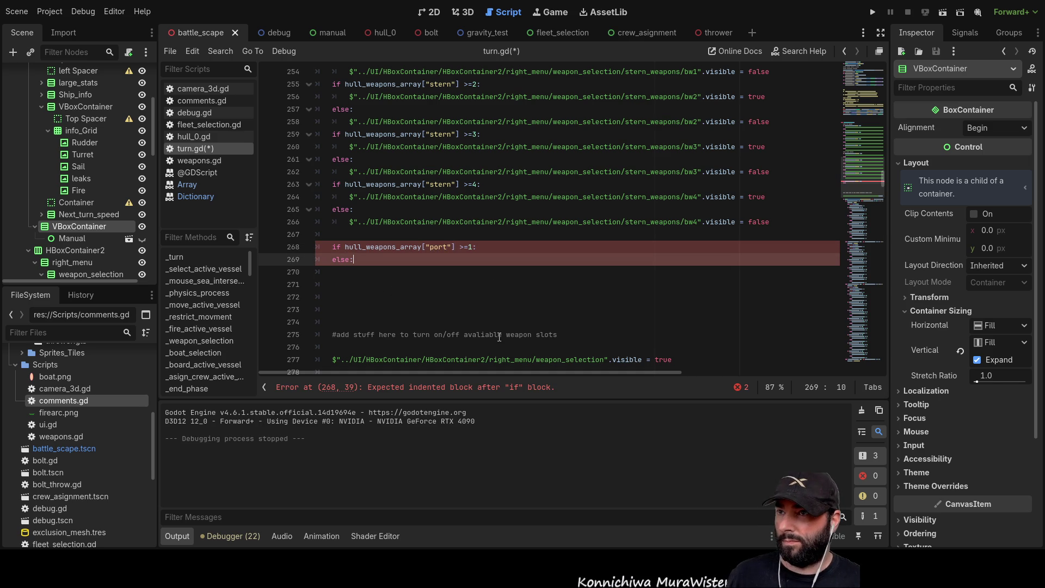
pyautogui.hotkey('shift', 'Up')
pyautogui.hotkey('shift', 'Left')
pyautogui.hotkey('shift', 'Left')
pyautogui.hotkey('shift', 'Left')
pyautogui.hotkey('shift', 'Left')
pyautogui.hotkey('shift', 'Left')
pyautogui.hotkey('shift', 'Left')
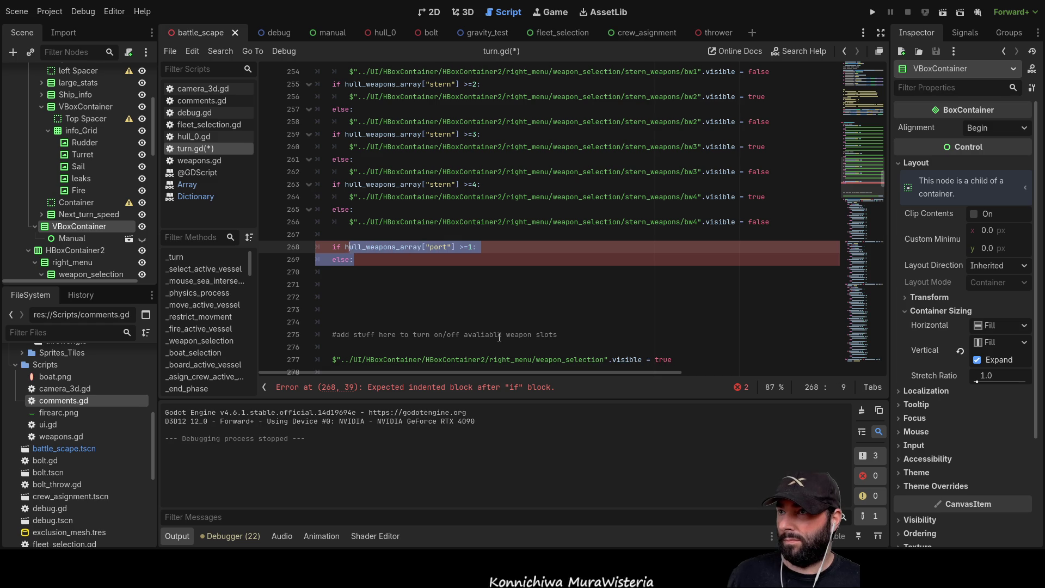
pyautogui.hotkey('ctrl', 'c')
pyautogui.press('Down')
pyautogui.press('Down')
pyautogui.hotkey('ctrl', 'v')
pyautogui.press('Return')
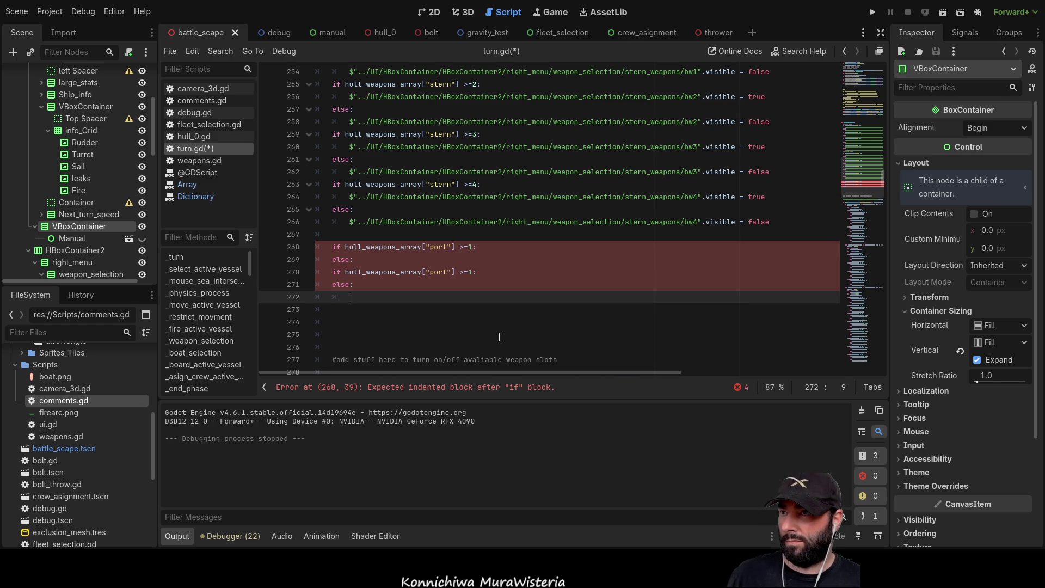
pyautogui.hotkey('ctrl', 'v')
pyautogui.press('Return')
pyautogui.hotkey('ctrl', 'v')
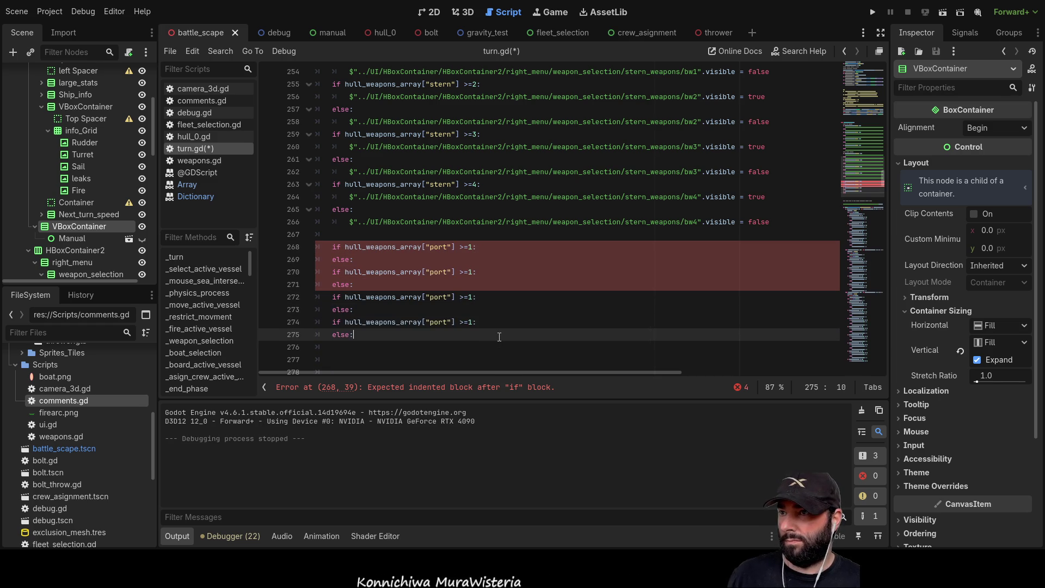
pyautogui.press('Return')
pyautogui.hotkey('ctrl', 'v')
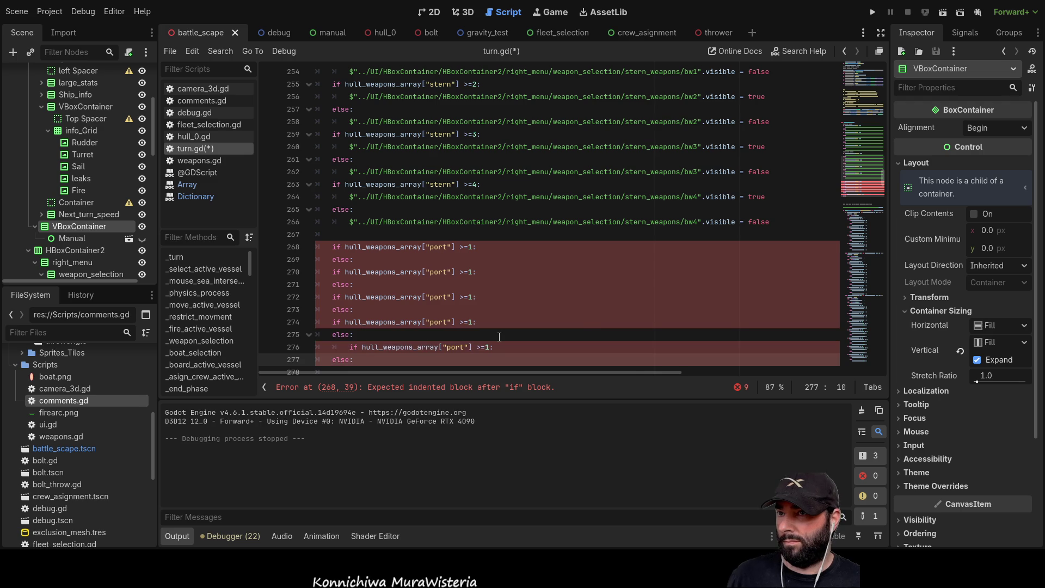
# Fix line 276's indent and set the copied port thresholds to 2, 3, 4 and 5
pyautogui.scroll(-2, 479, 326)
pyautogui.click(333, 271)
pyautogui.press('BackSpace')
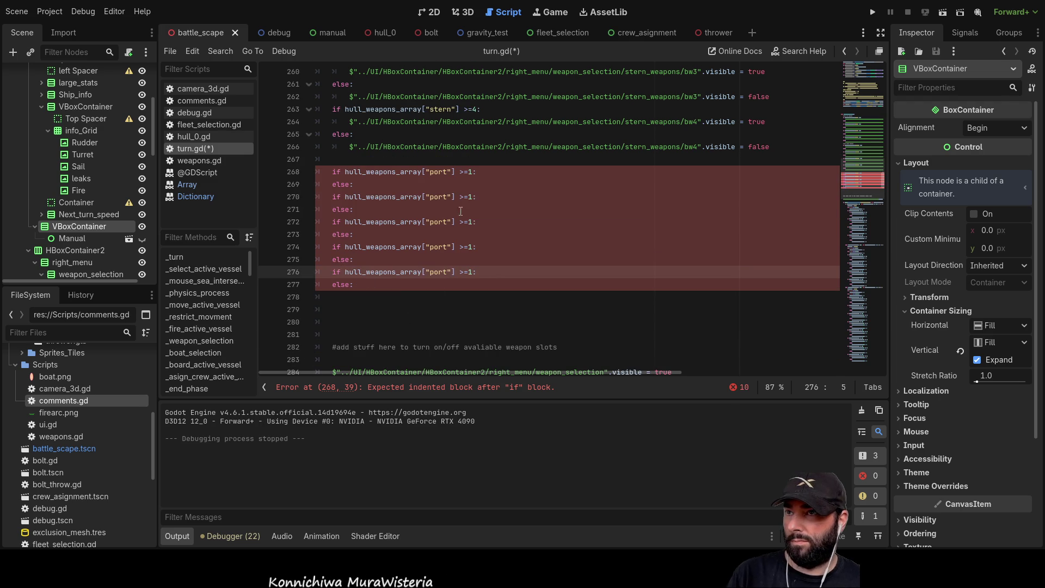
pyautogui.click(472, 196)
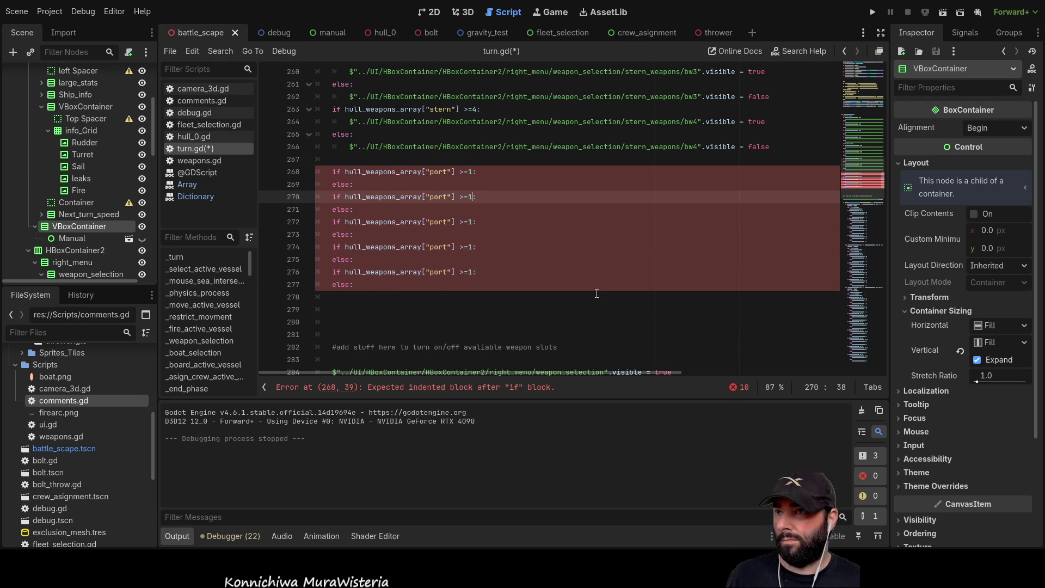
pyautogui.write('2')
pyautogui.press('Down')
pyautogui.press('Down')
pyautogui.press('BackSpace')
pyautogui.write('3')
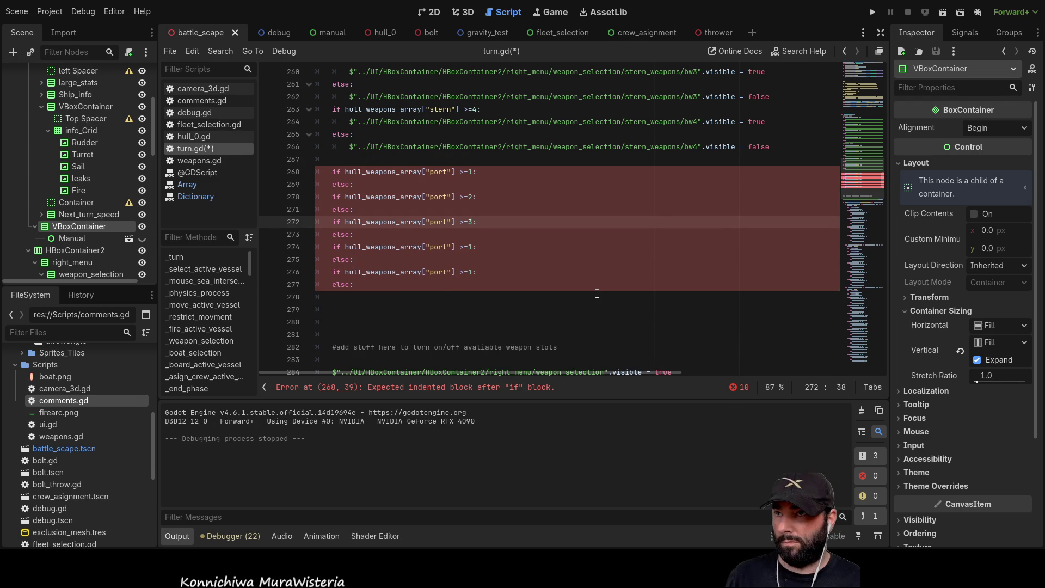
pyautogui.press('Down')
pyautogui.press('Down')
pyautogui.press('BackSpace')
pyautogui.write('4')
pyautogui.press('Down')
pyautogui.press('Down')
pyautogui.press('BackSpace')
pyautogui.write('5')
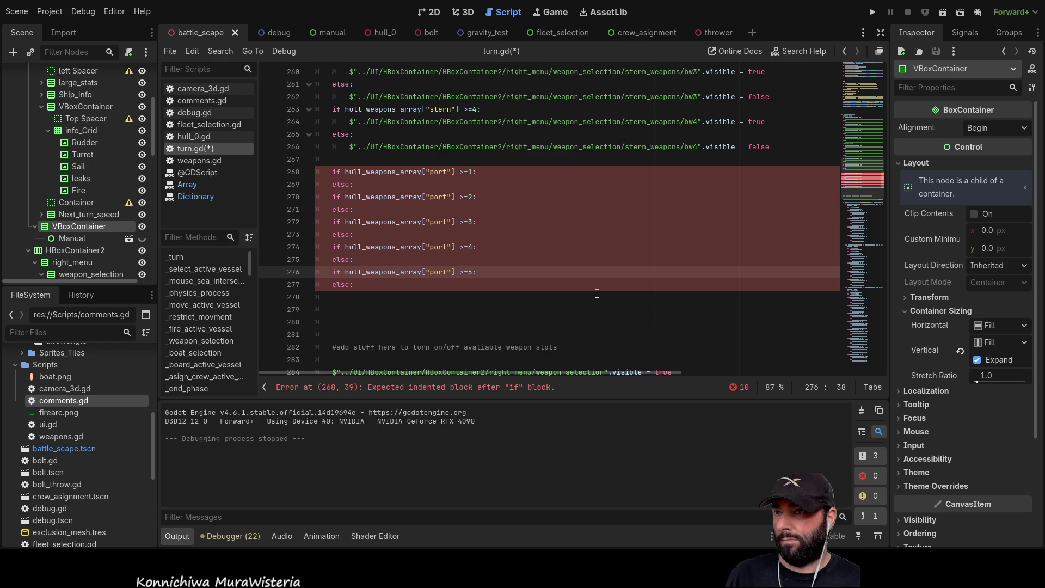
# Copy the >=5 pair and paste it below to add port checks for 6, 7 and 8
pyautogui.moveTo(355, 284); pyautogui.dragTo(306, 271)
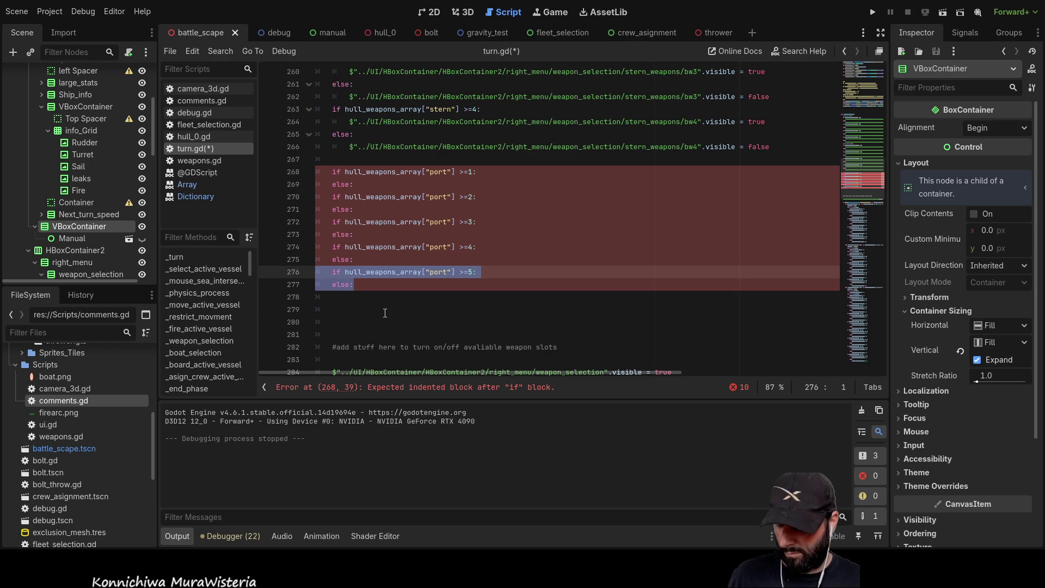
pyautogui.scroll(-2, 385, 313)
pyautogui.click(408, 222)
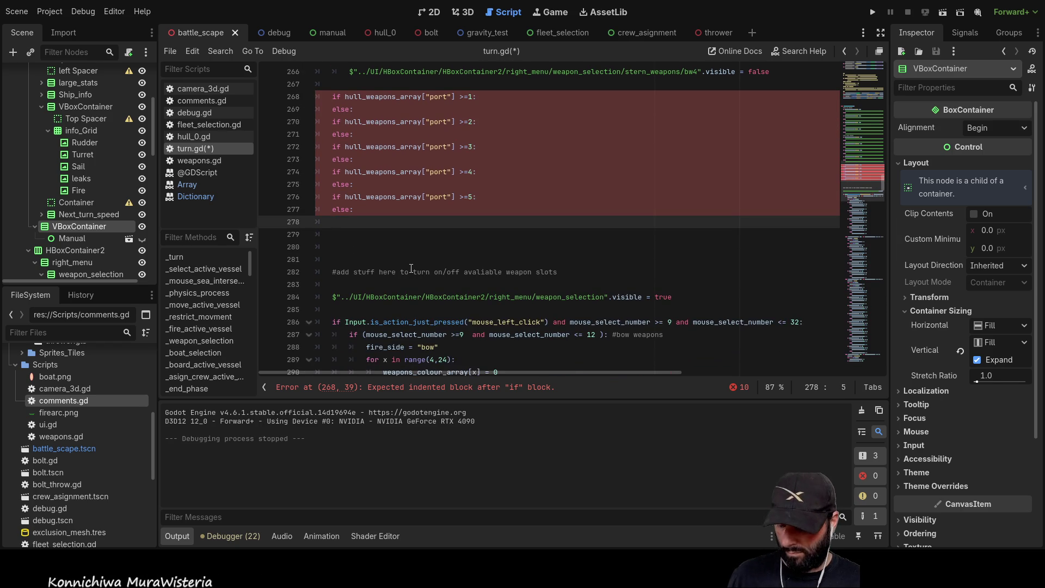
pyautogui.hotkey('ctrl', 'v')
pyautogui.press('Return')
pyautogui.hotkey('ctrl', 'v')
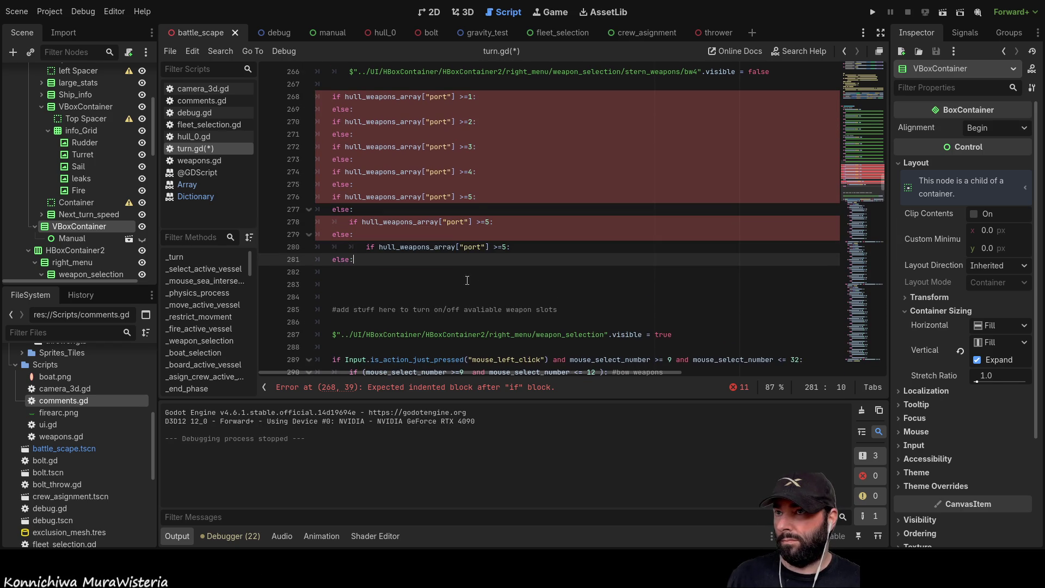
pyautogui.click(492, 222)
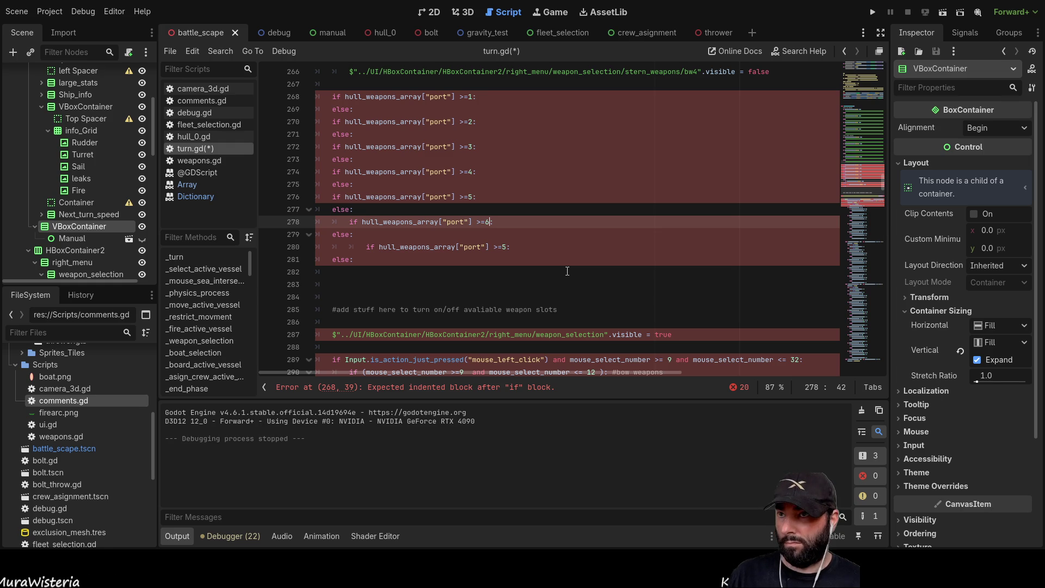
pyautogui.press('Down')
pyautogui.press('Down')
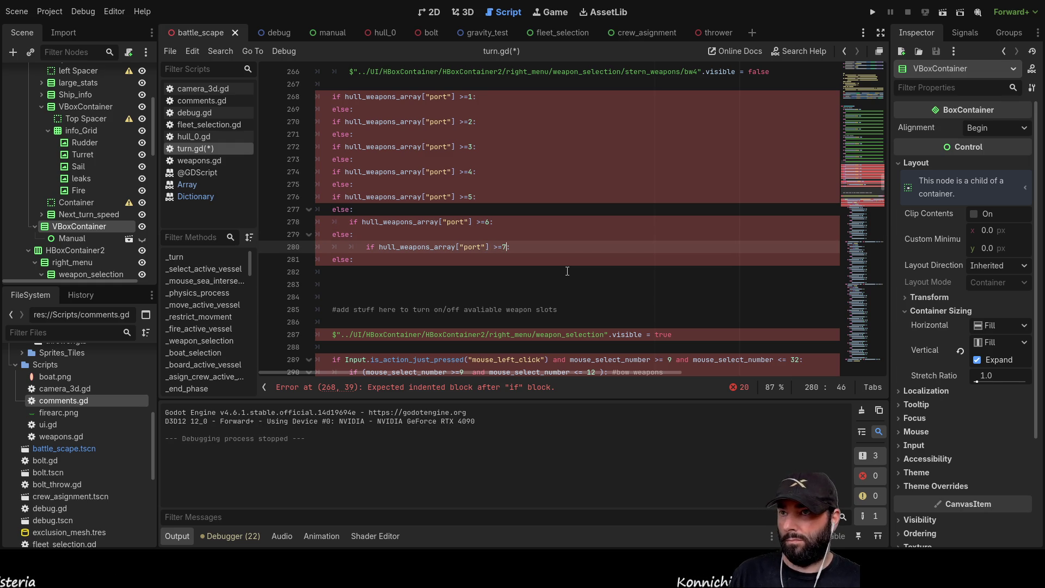
pyautogui.write(':')
pyautogui.click(346, 274)
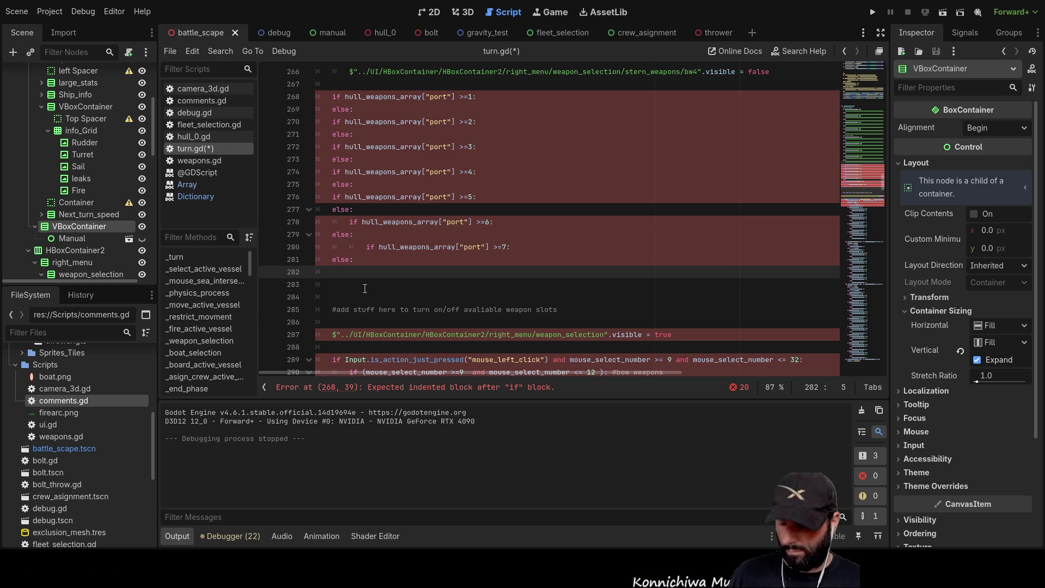
pyautogui.hotkey('ctrl', 'v')
pyautogui.press('Left')
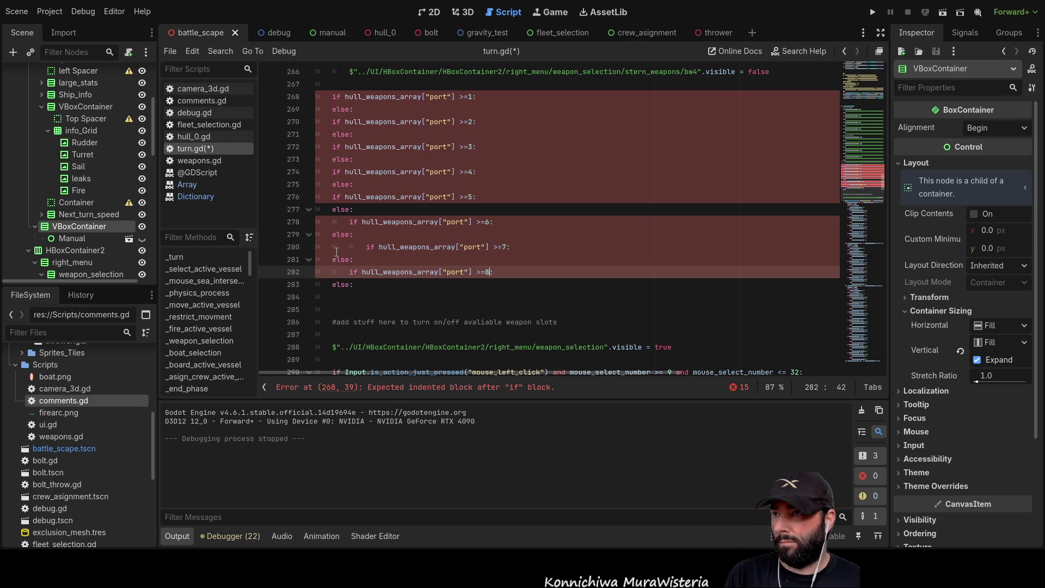
# Unindent the >=6, >=7 and >=8 port checks to match the others
pyautogui.click(338, 249)
pyautogui.press('Delete')
pyautogui.press('Delete')
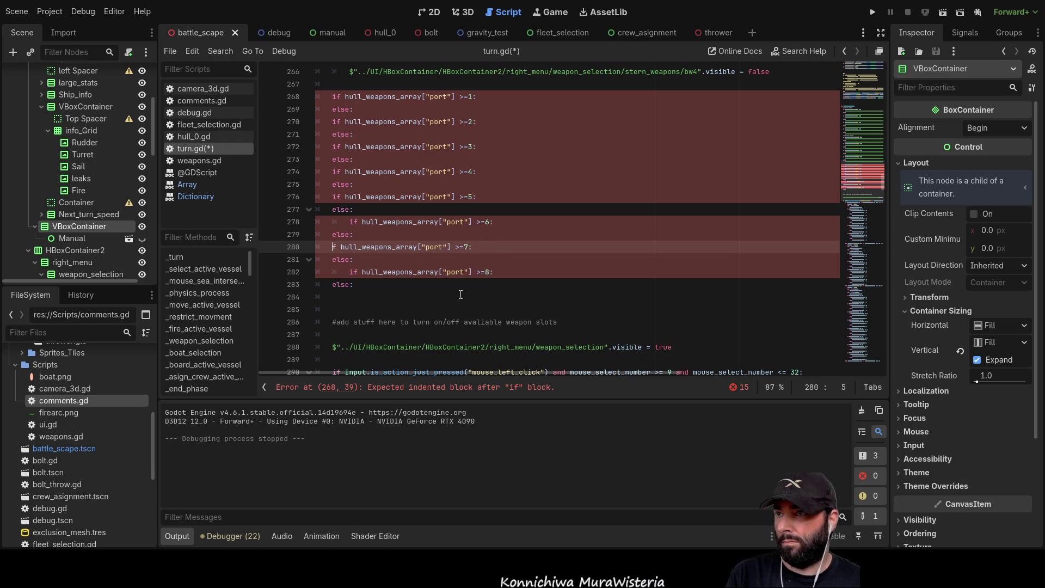
pyautogui.press('Down')
pyautogui.press('Down')
pyautogui.press('Delete')
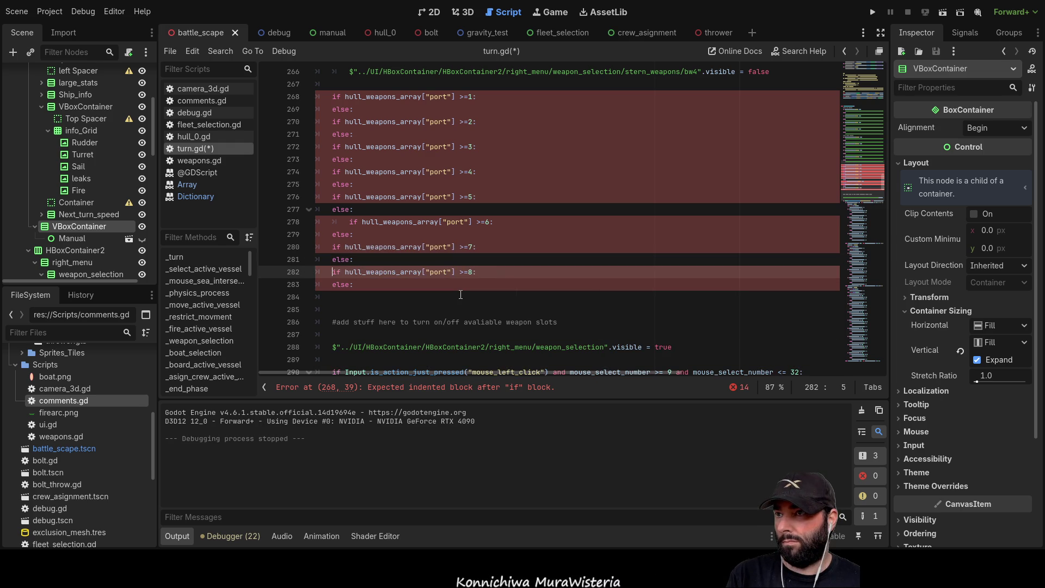
pyautogui.press('Up')
pyautogui.press('Up')
pyautogui.press('Up')
pyautogui.press('Delete')
pyautogui.press('Up')
pyautogui.press('Right')
pyautogui.press('Up')
pyautogui.press('Up')
pyautogui.press('Down')
# Select the whole port check block, lines 268–283, for copying
pyautogui.moveTo(367, 290)
pyautogui.mouseDown()
pyautogui.moveTo(326, 209)
pyautogui.moveTo(316, 96)
pyautogui.mouseUp()
pyautogui.hotkey('ctrl', 'c')
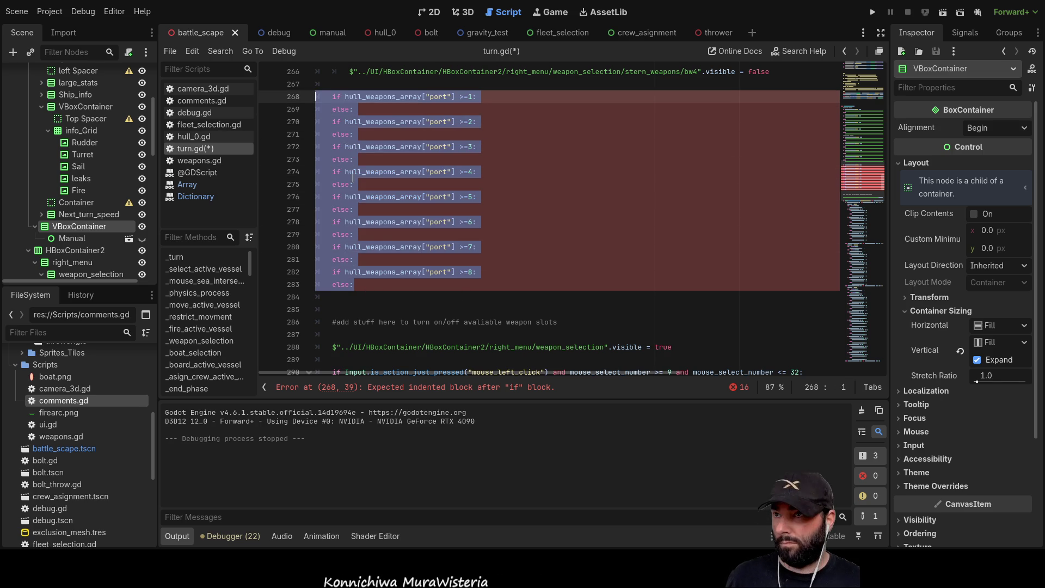
pyautogui.scroll(-3, 355, 160)
pyautogui.click(382, 184)
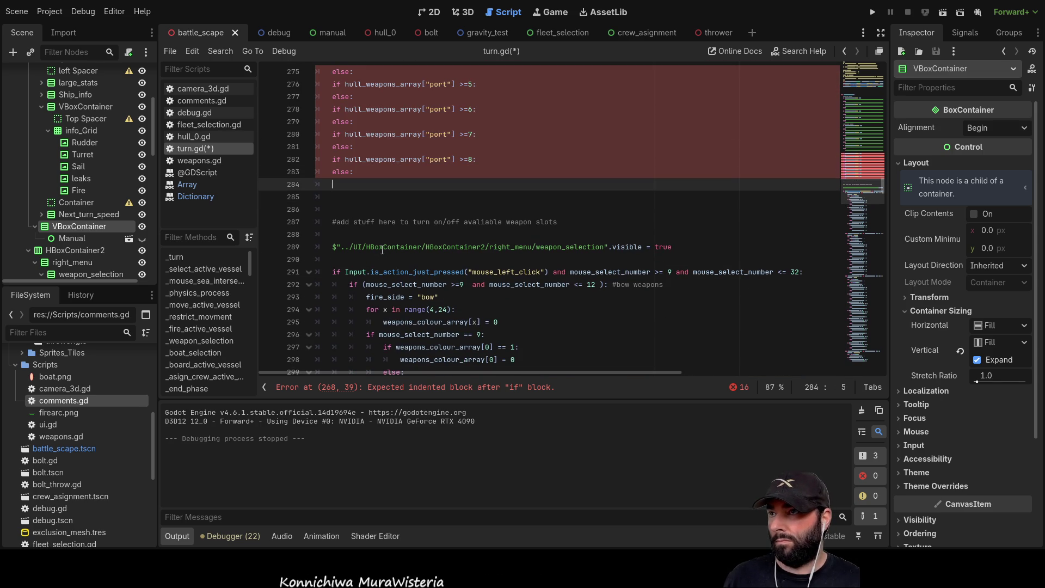
# Add the comment '#show starboard weapons' on line 284
pyautogui.write('#s')
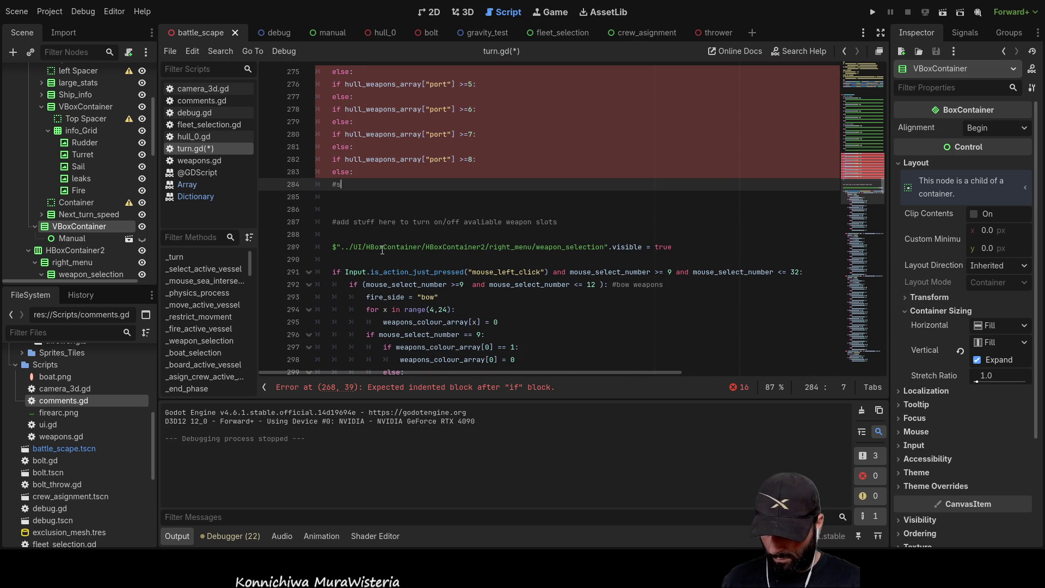
pyautogui.write('tarboard we')
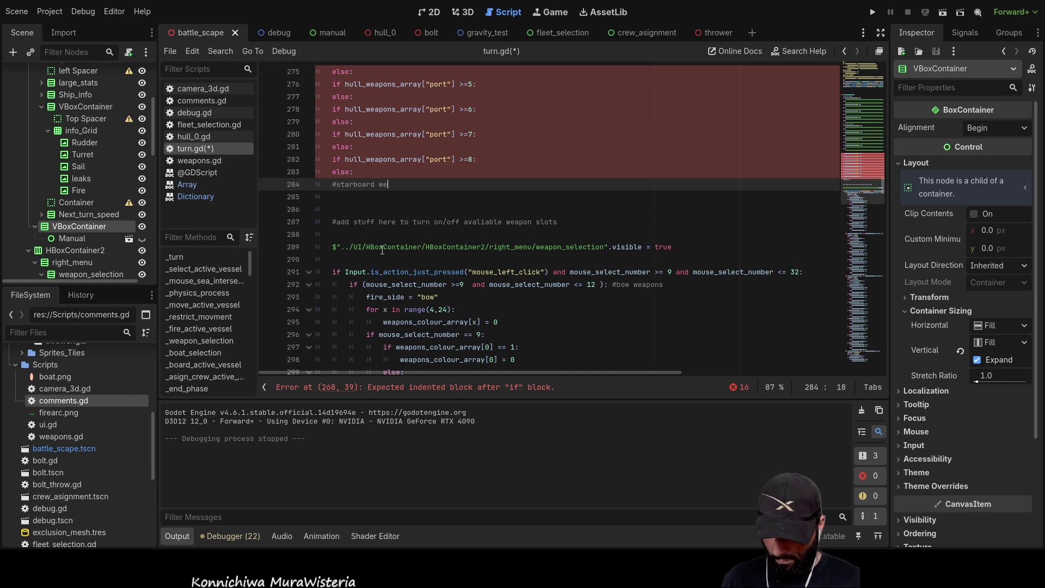
pyautogui.write('apons')
pyautogui.press('Left')
pyautogui.press('Left')
pyautogui.press('Left')
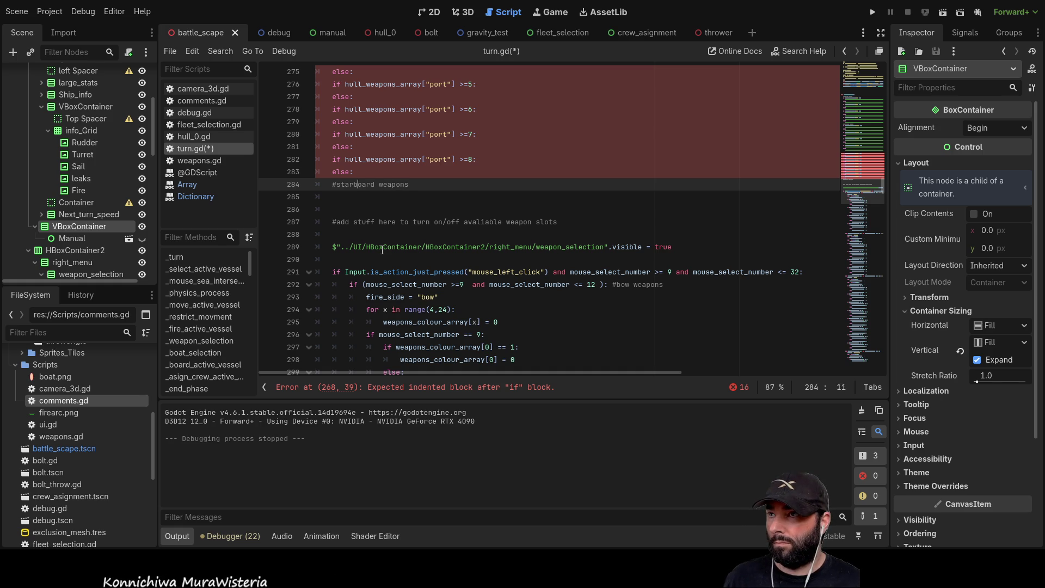
pyautogui.write('how')
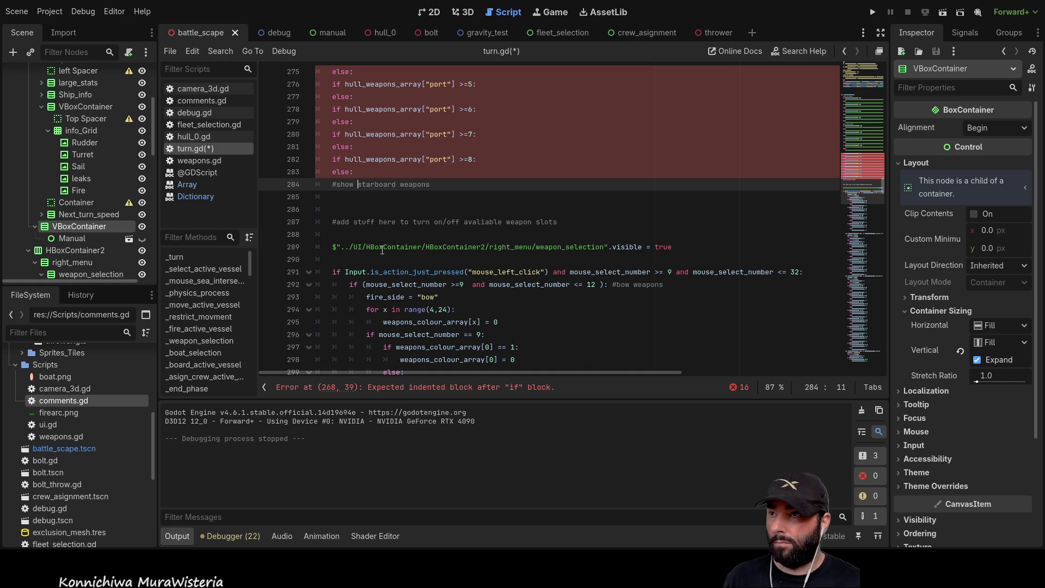
pyautogui.press('End')
pyautogui.press('Return')
# Paste the copied port checks below the comment, occupying lines 285–300
pyautogui.hotkey('ctrl', 'v')
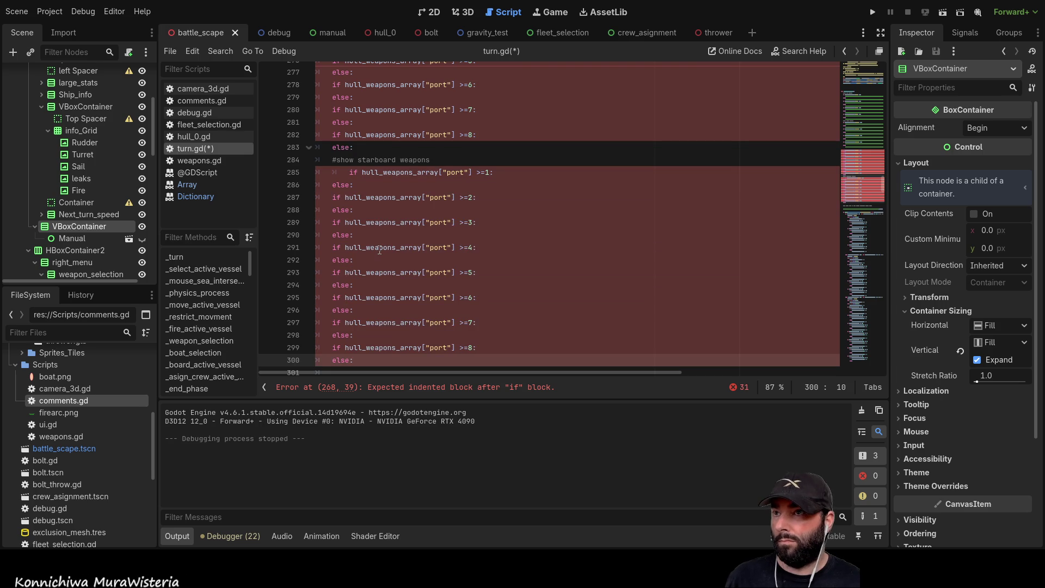
pyautogui.scroll(-3, 484, 300)
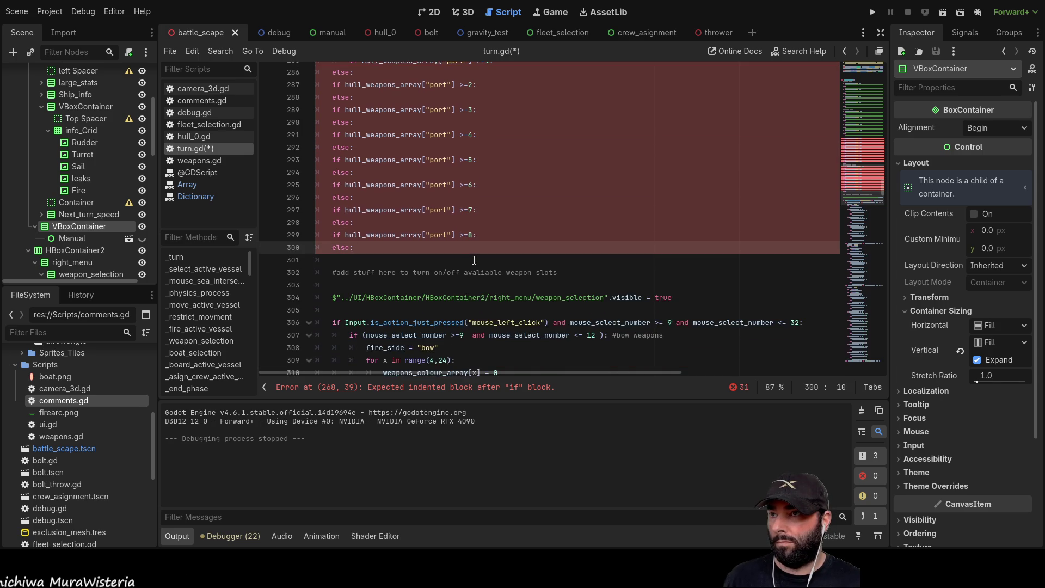
pyautogui.scroll(2, 473, 261)
pyautogui.scroll(-1, 391, 280)
pyautogui.moveTo(368, 282)
pyautogui.mouseDown()
pyautogui.moveTo(349, 147)
pyautogui.moveTo(316, 96)
pyautogui.mouseUp()
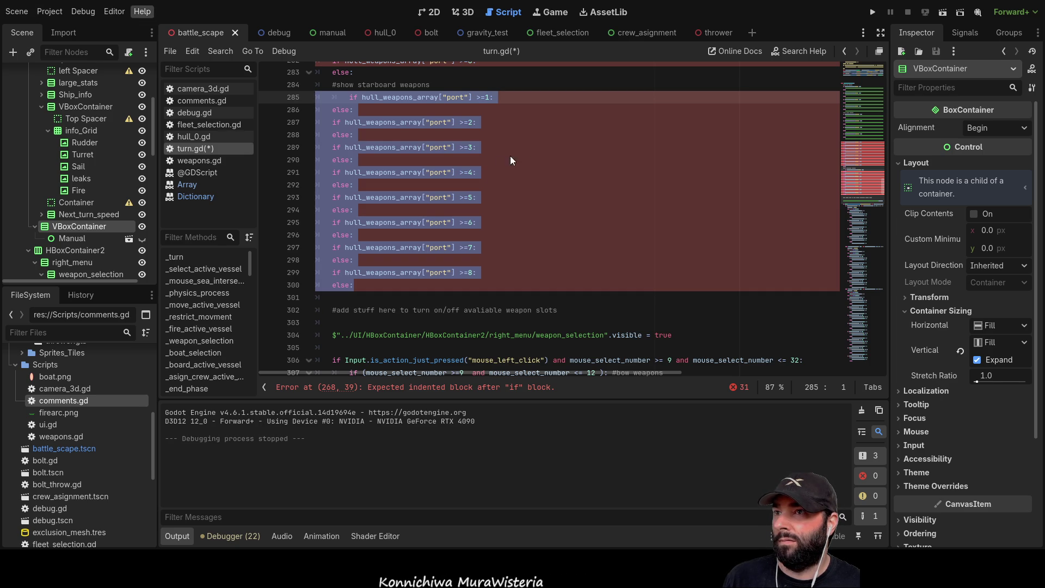
pyautogui.scroll(3, 479, 223)
# Replace 'port' with 'starboard' in all eight pasted checks, lines 285–299
pyautogui.doubleClick(455, 210)
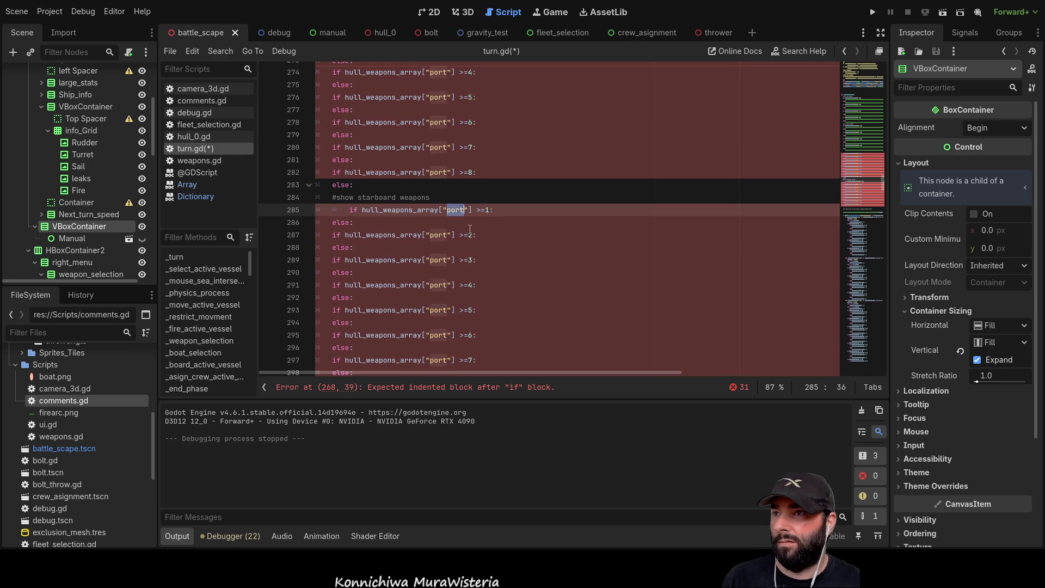
pyautogui.scroll(-1, 535, 252)
pyautogui.write('starboar')
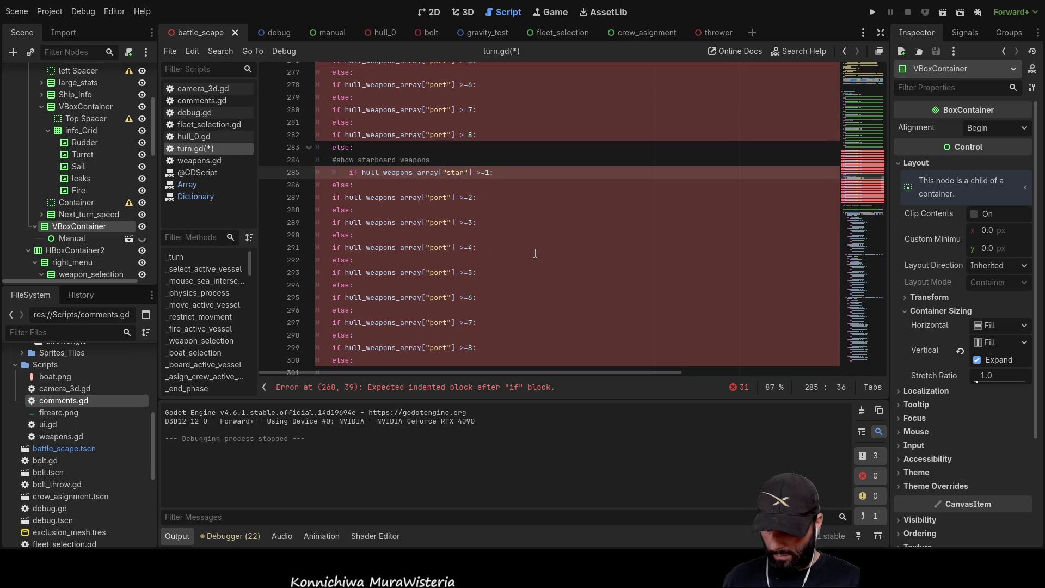
pyautogui.write('d')
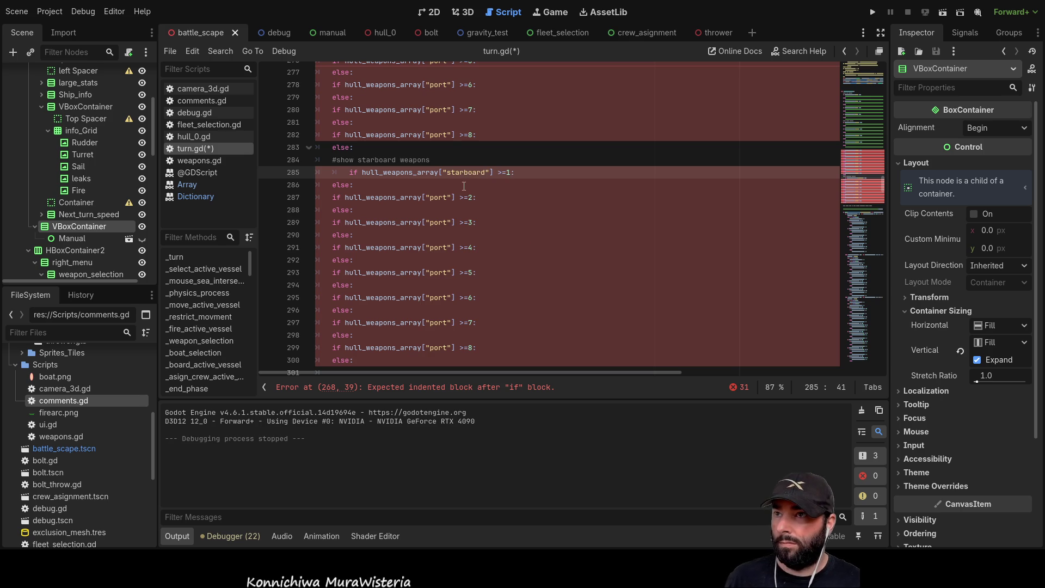
pyautogui.doubleClick(438, 197)
pyautogui.write('starboard')
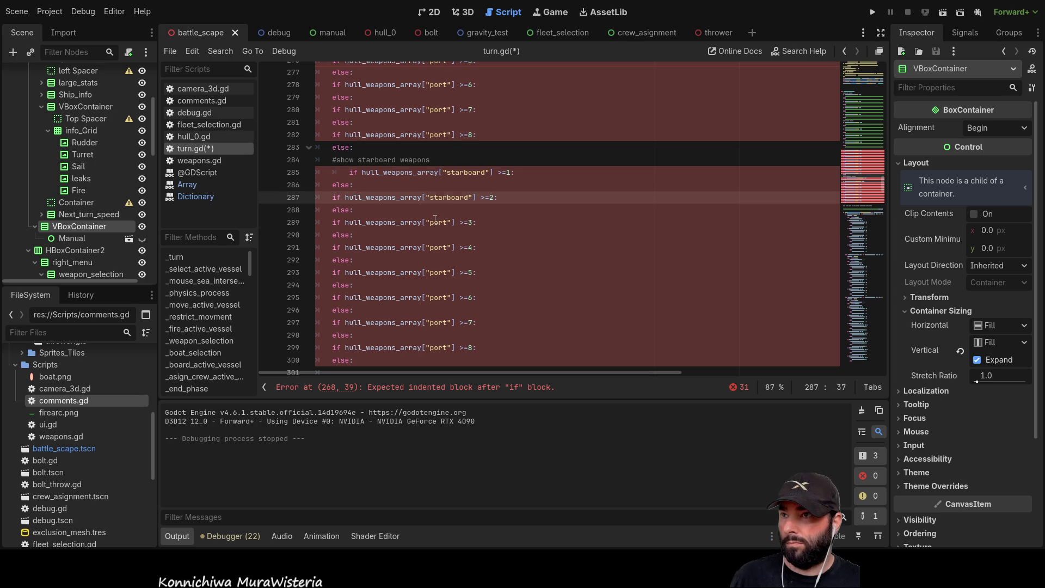
pyautogui.doubleClick(439, 222)
pyautogui.write('starboard')
pyautogui.doubleClick(439, 247)
pyautogui.write('starboard')
pyautogui.doubleClick(439, 272)
pyautogui.write('starboard')
pyautogui.doubleClick(439, 297)
pyautogui.write('starboard')
pyautogui.doubleClick(438, 322)
pyautogui.write('starboard')
pyautogui.doubleClick(437, 348)
pyautogui.write('starboard')
pyautogui.scroll(-3, 508, 244)
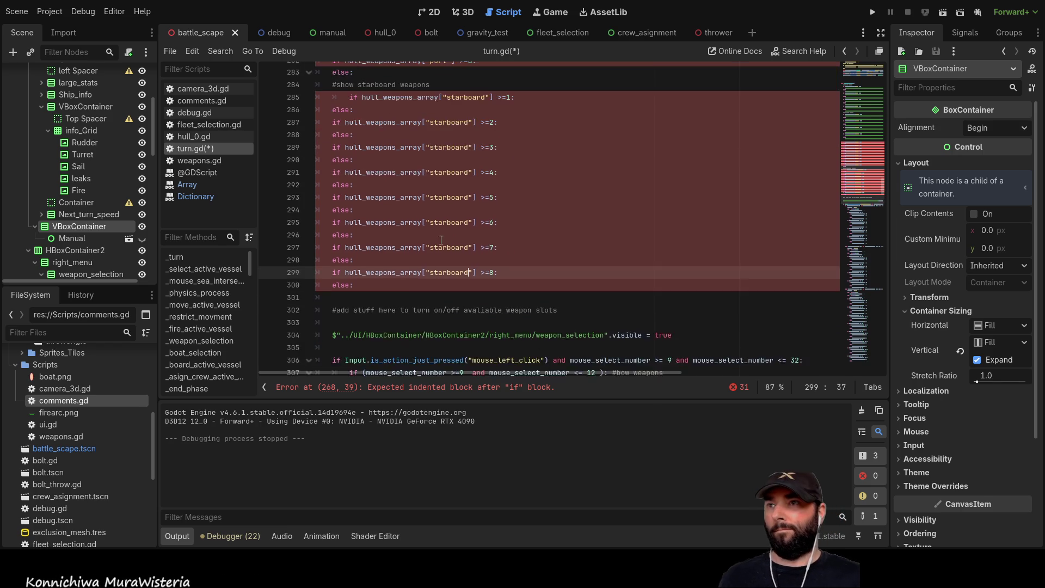
pyautogui.scroll(8, 417, 243)
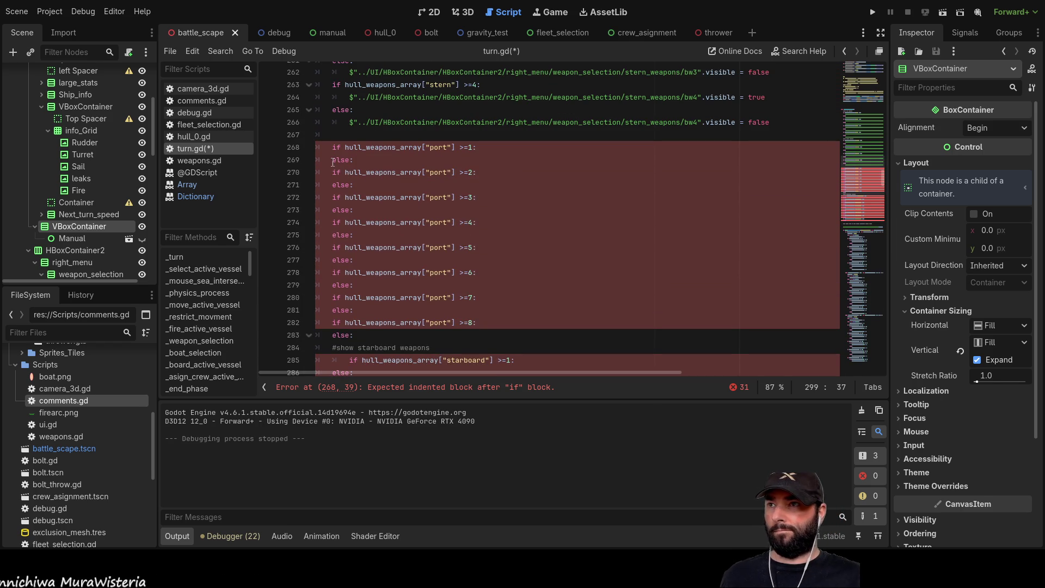
pyautogui.click(332, 170)
pyautogui.press('Up')
pyautogui.press('Return')
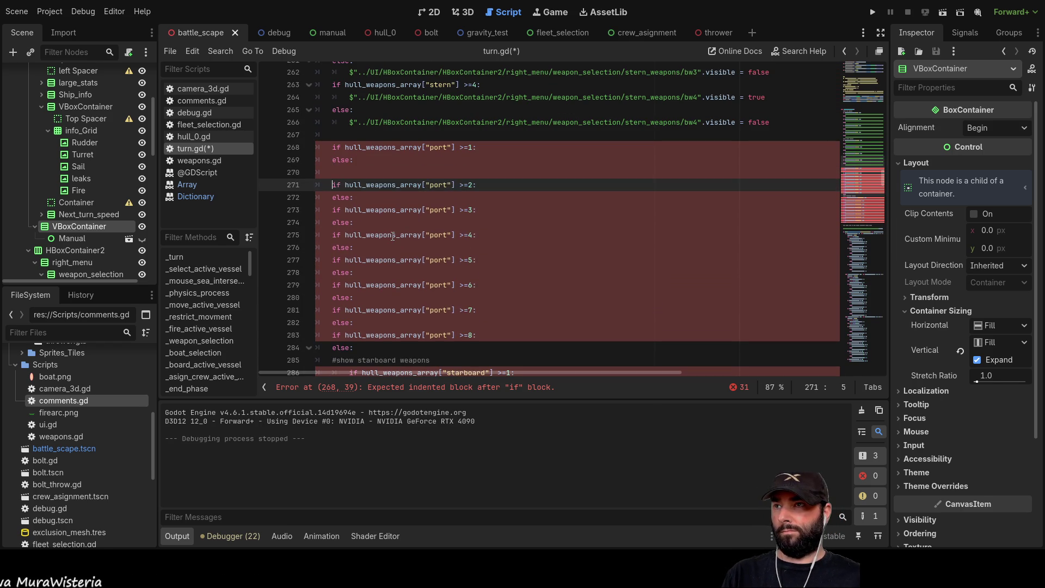
pyautogui.press('Down')
pyautogui.press('Return')
pyautogui.press('Down')
pyautogui.press('Return')
pyautogui.press('Down')
pyautogui.press('Return')
pyautogui.press('Down')
pyautogui.press('Return')
pyautogui.press('Down')
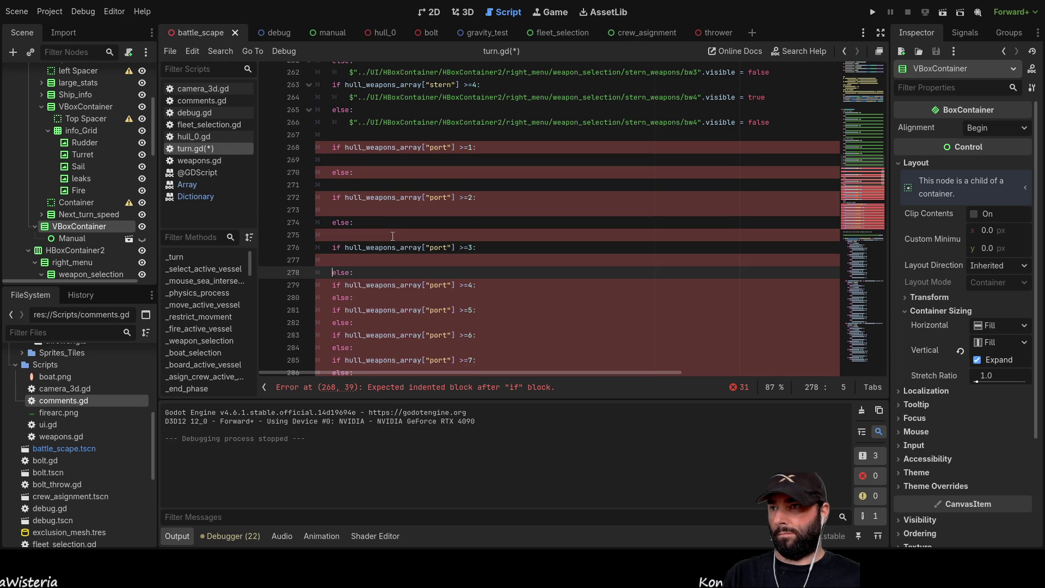
pyautogui.press('Return')
pyautogui.press('Down')
pyautogui.press('Return')
pyautogui.press('Down')
pyautogui.press('Return')
pyautogui.press('Down')
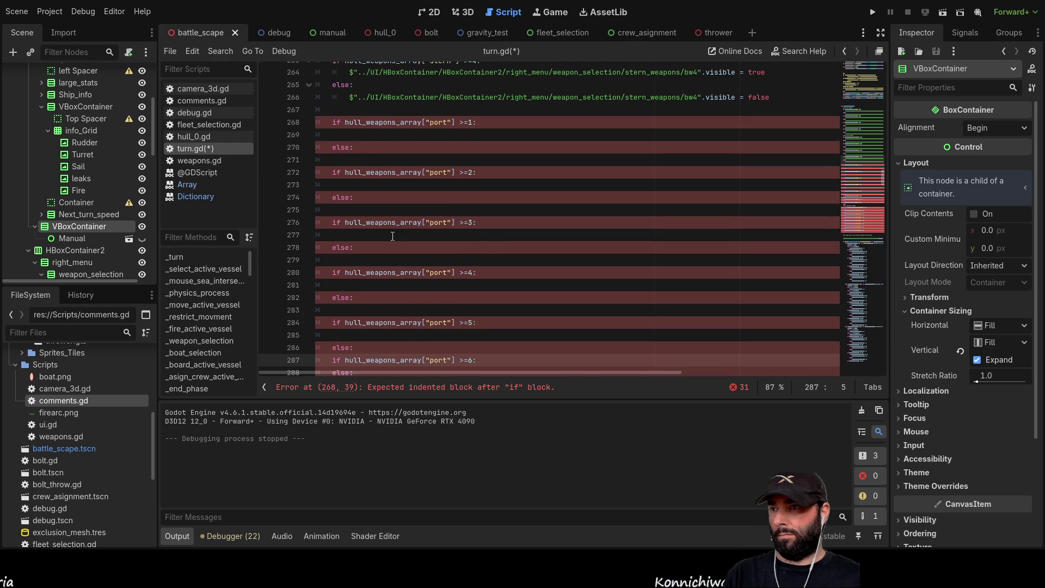
pyautogui.press('Return')
pyautogui.press('Down')
pyautogui.press('Return')
pyautogui.press('Down')
pyautogui.press('Return')
pyautogui.press('Down')
pyautogui.press('Return')
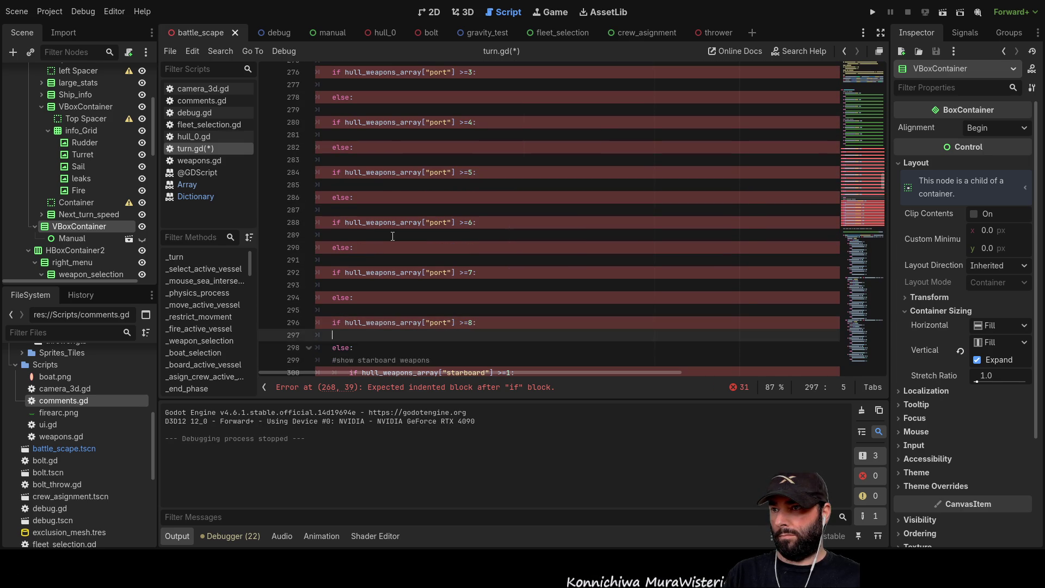
pyautogui.press('Down')
pyautogui.press('Down')
pyautogui.press('Down')
pyautogui.press('Up')
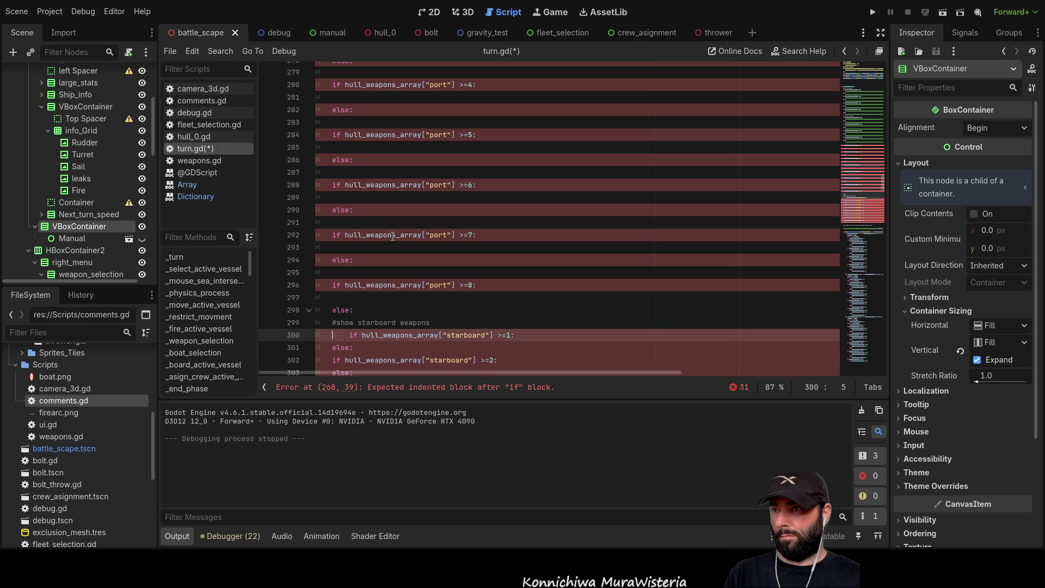
pyautogui.press('Return')
pyautogui.press('Down')
pyautogui.press('Return')
pyautogui.press('Down')
pyautogui.press('Return')
pyautogui.press('Down')
pyautogui.press('Return')
pyautogui.press('Down')
pyautogui.press('Return')
pyautogui.press('Down')
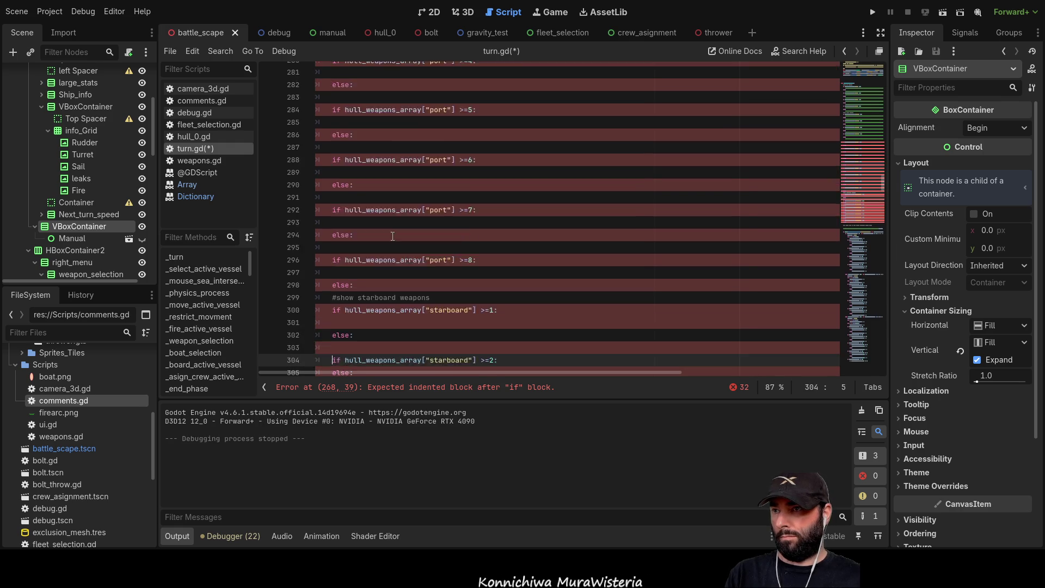
pyautogui.press('Return')
pyautogui.press('Down')
pyautogui.press('Return')
pyautogui.press('Down')
pyautogui.press('Return')
pyautogui.press('Down')
pyautogui.press('Return')
pyautogui.press('Down')
pyautogui.press('Return')
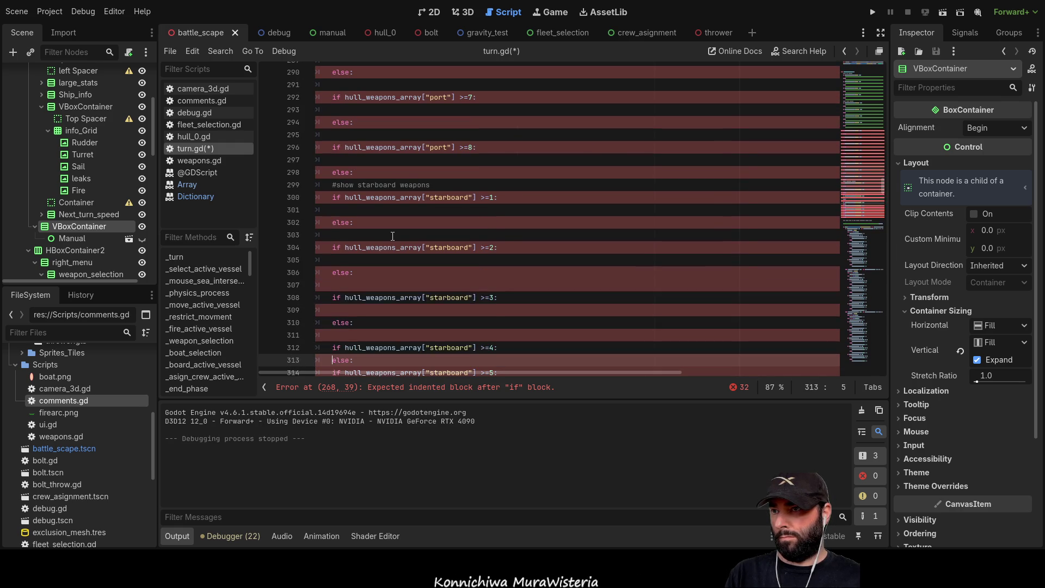
pyautogui.press('Down')
pyautogui.press('Return')
pyautogui.press('Down')
pyautogui.press('Return')
pyautogui.press('Down')
pyautogui.press('Return')
pyautogui.press('Down')
pyautogui.press('Return')
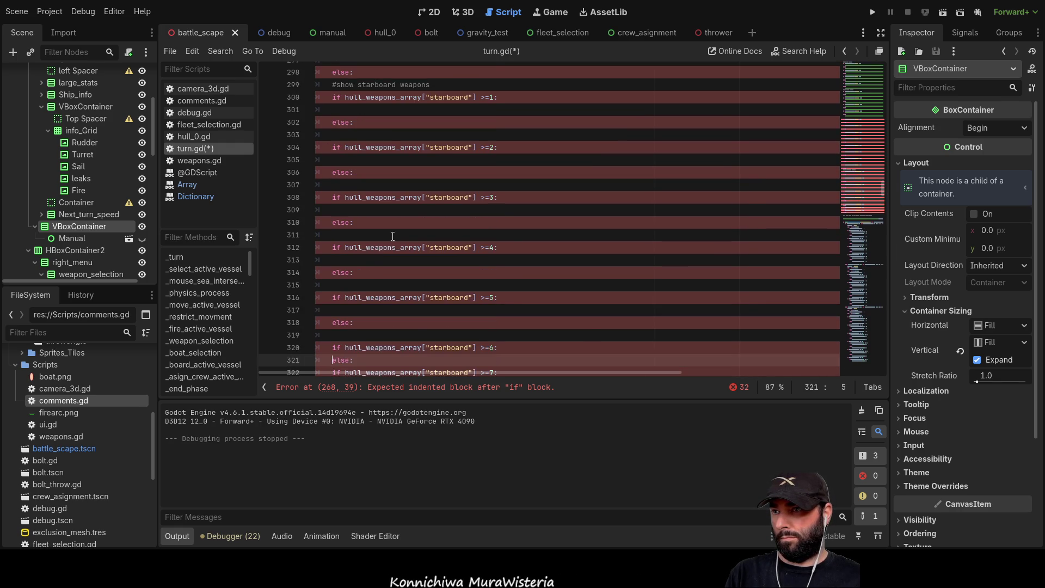
pyautogui.press('Down')
pyautogui.scroll(3, 392, 236)
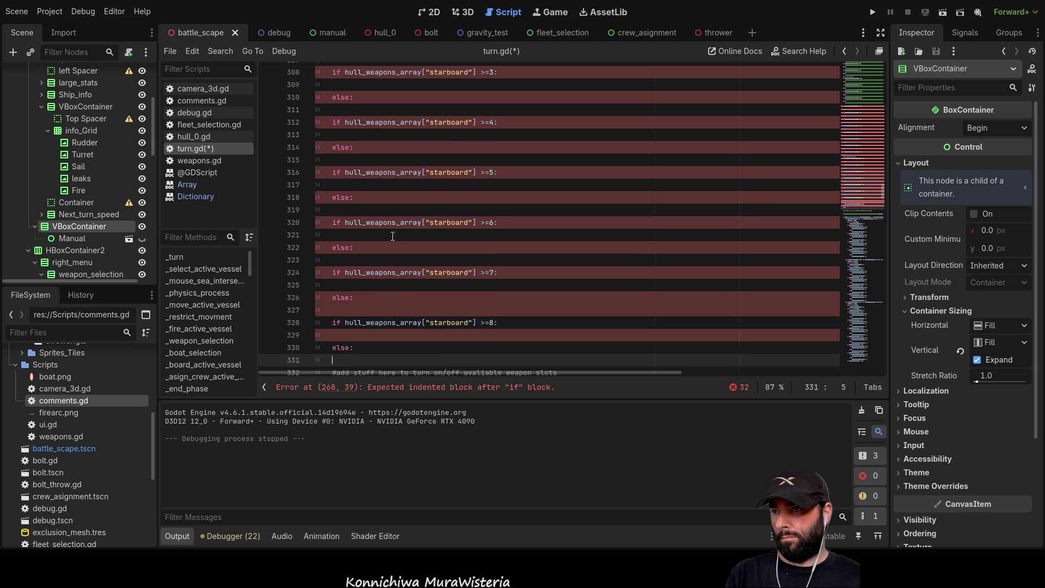
pyautogui.scroll(7, 393, 236)
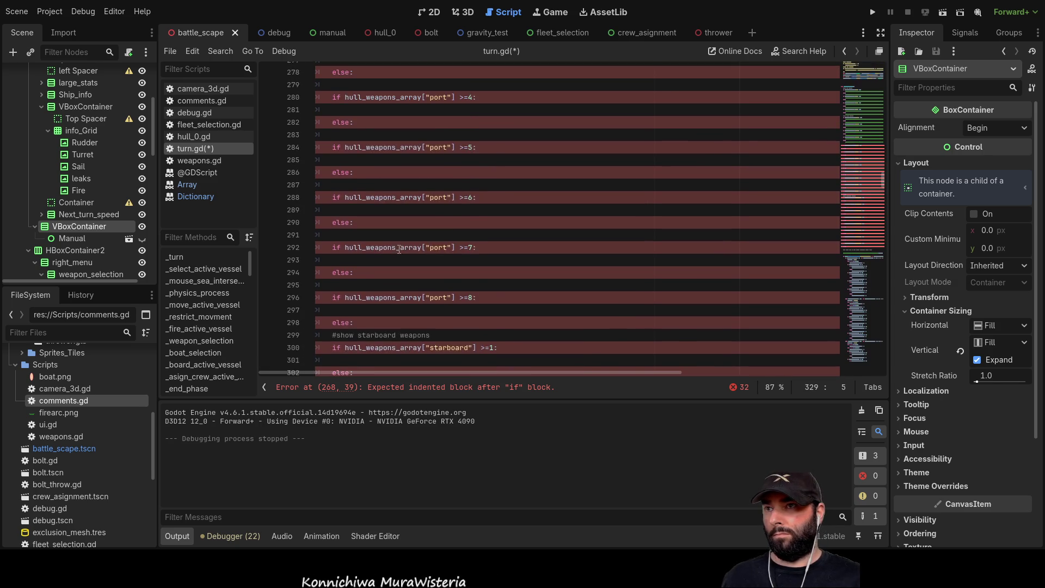
pyautogui.scroll(-1, 401, 251)
pyautogui.scroll(4, 395, 293)
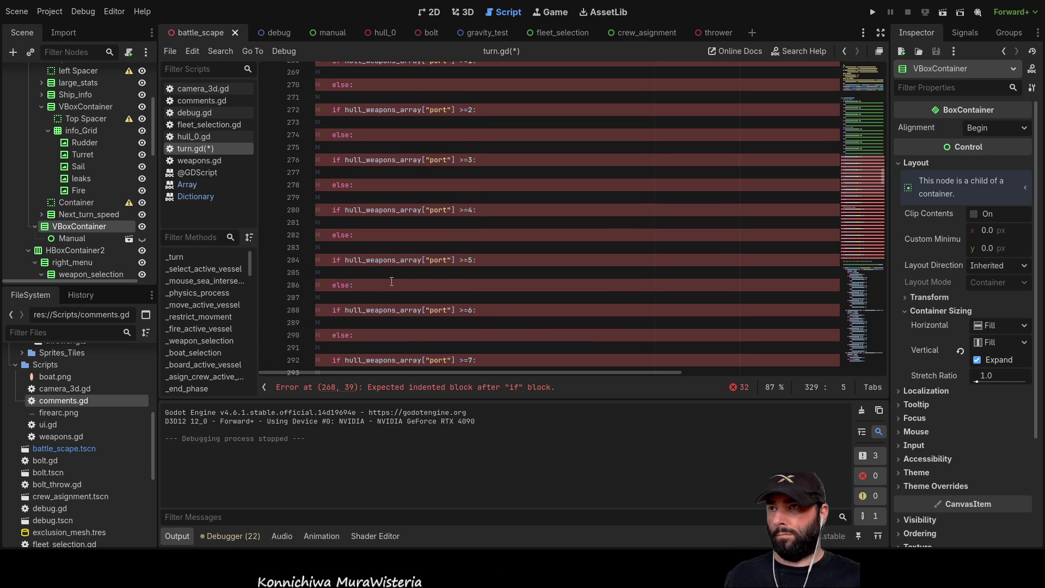
pyautogui.scroll(2, 361, 234)
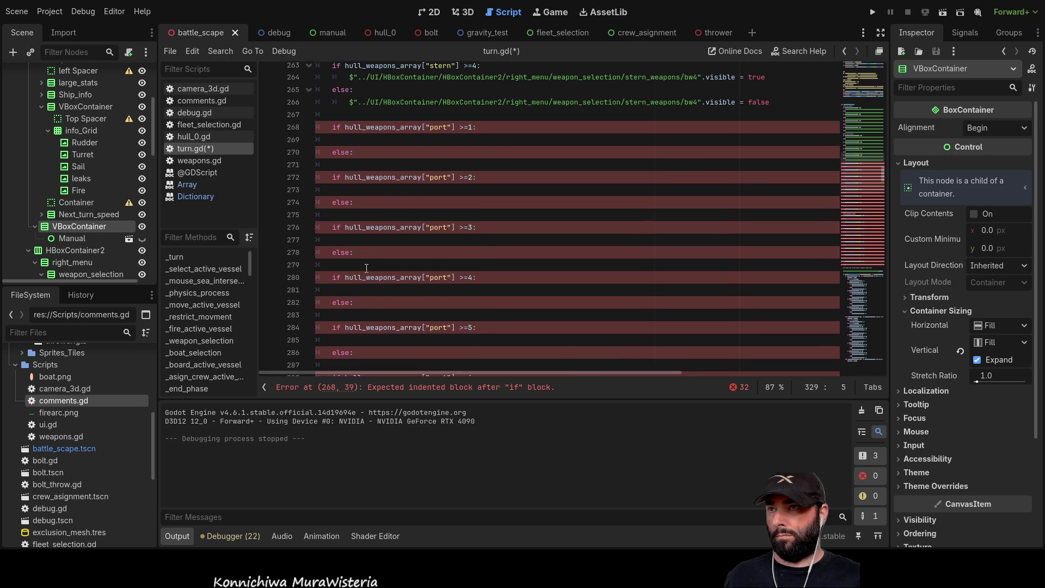
# Write the comment '#show port weapons' on line 267 above the port checks
pyautogui.click(338, 127)
pyautogui.write('#s')
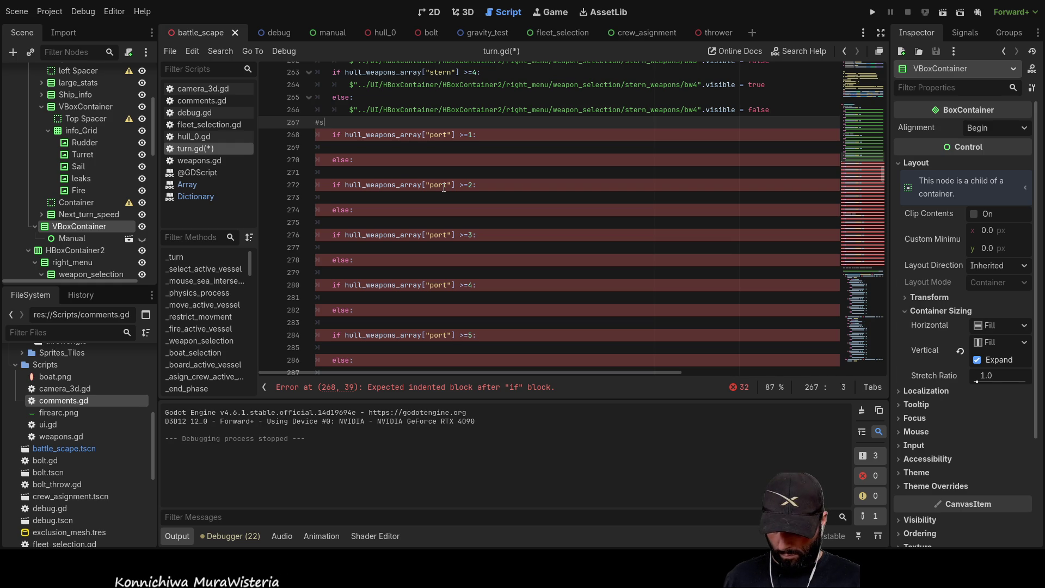
pyautogui.write('how port weapons')
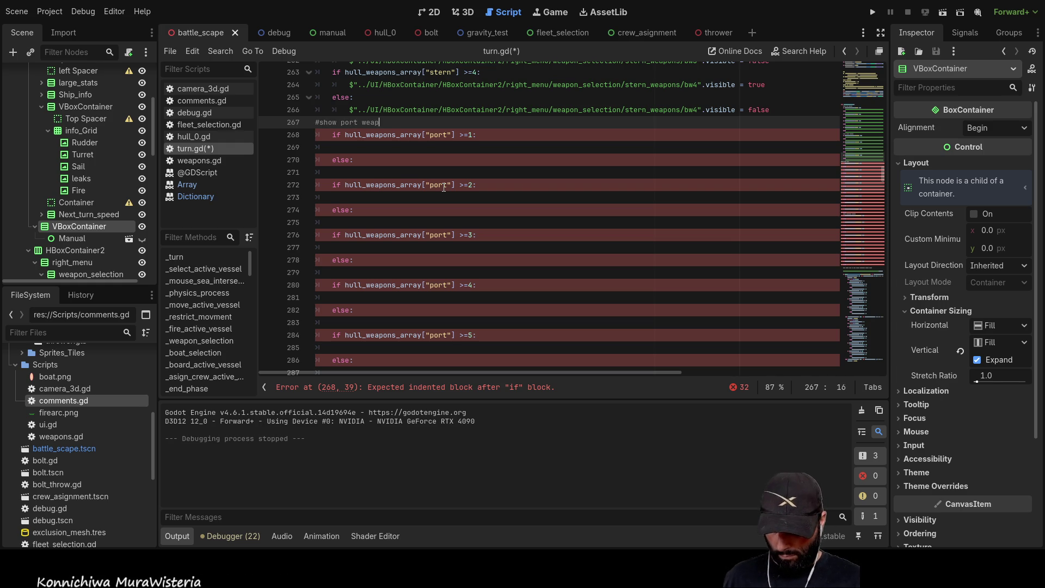
pyautogui.click(363, 143)
pyautogui.scroll(3, 69, 225)
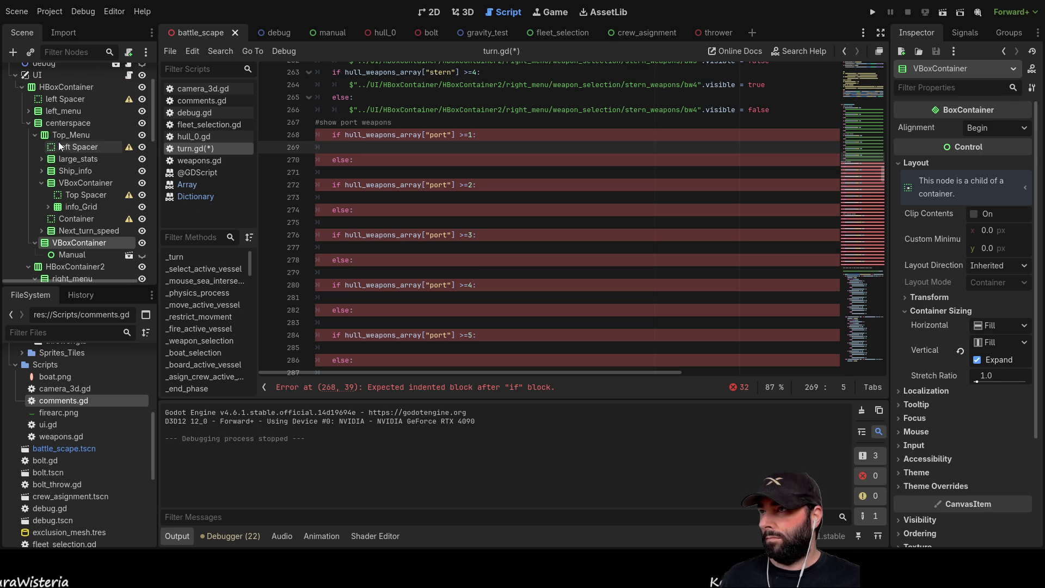
pyautogui.scroll(-5, 58, 144)
pyautogui.scroll(3, 79, 229)
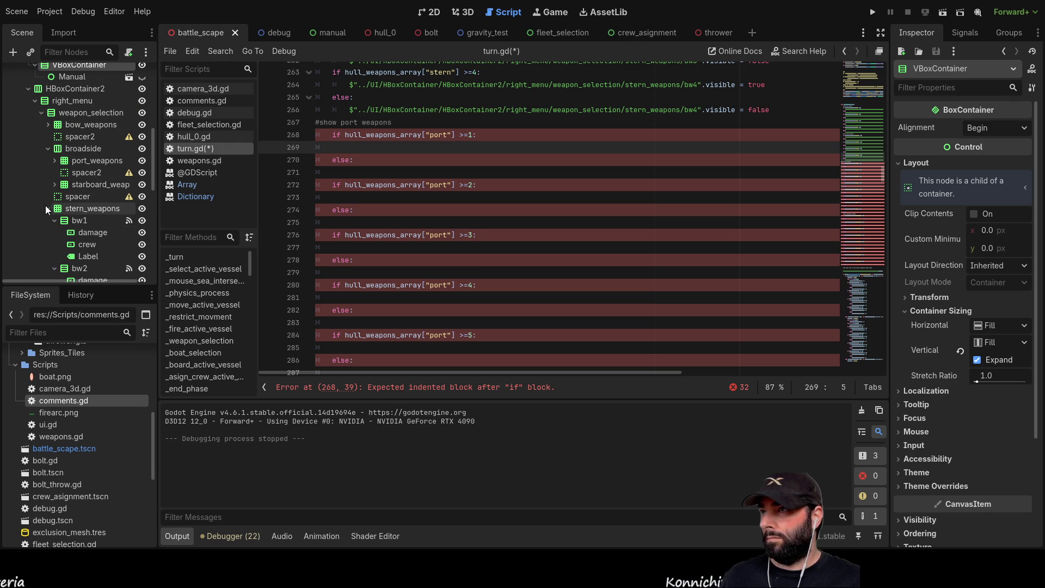
# Drag the pw1 and pw2 node paths from port_weapons into their if and else lines, indented
pyautogui.click(48, 208)
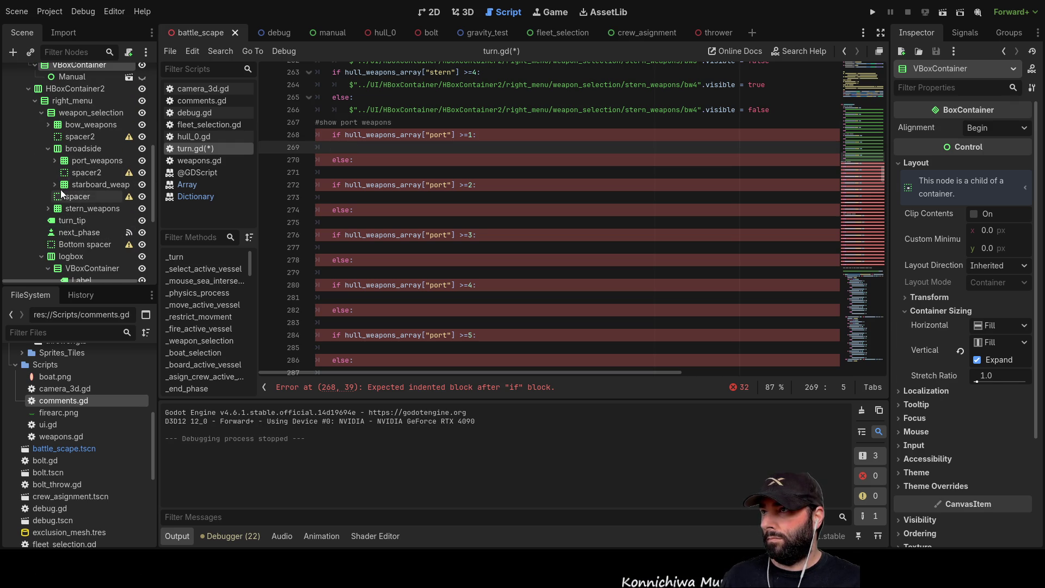
pyautogui.click(90, 160)
pyautogui.click(57, 161)
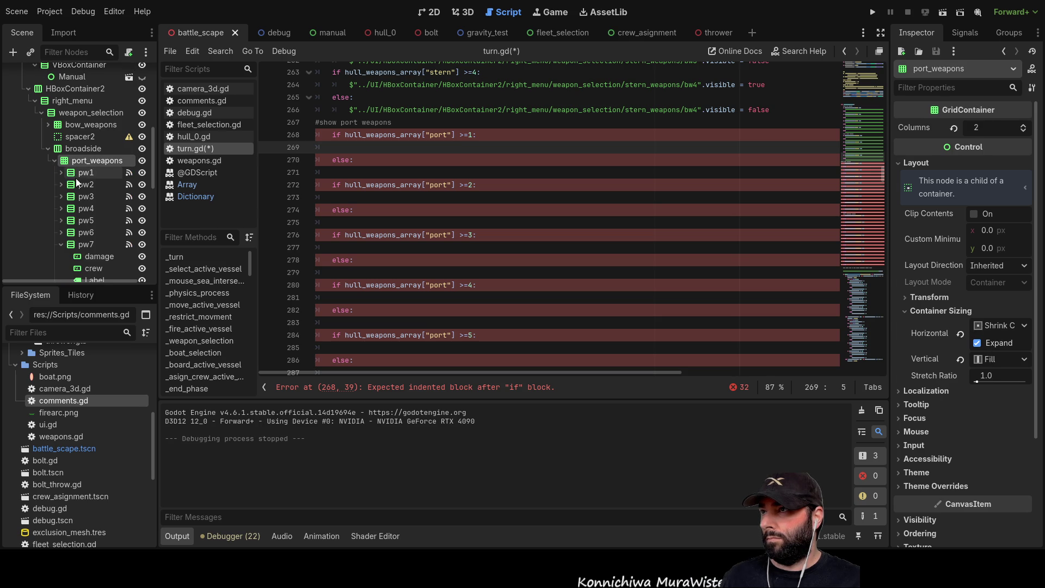
pyautogui.moveTo(85, 172)
pyautogui.mouseDown()
pyautogui.moveTo(75, 173)
pyautogui.moveTo(361, 152)
pyautogui.moveTo(345, 146)
pyautogui.mouseUp()
pyautogui.press('Tab')
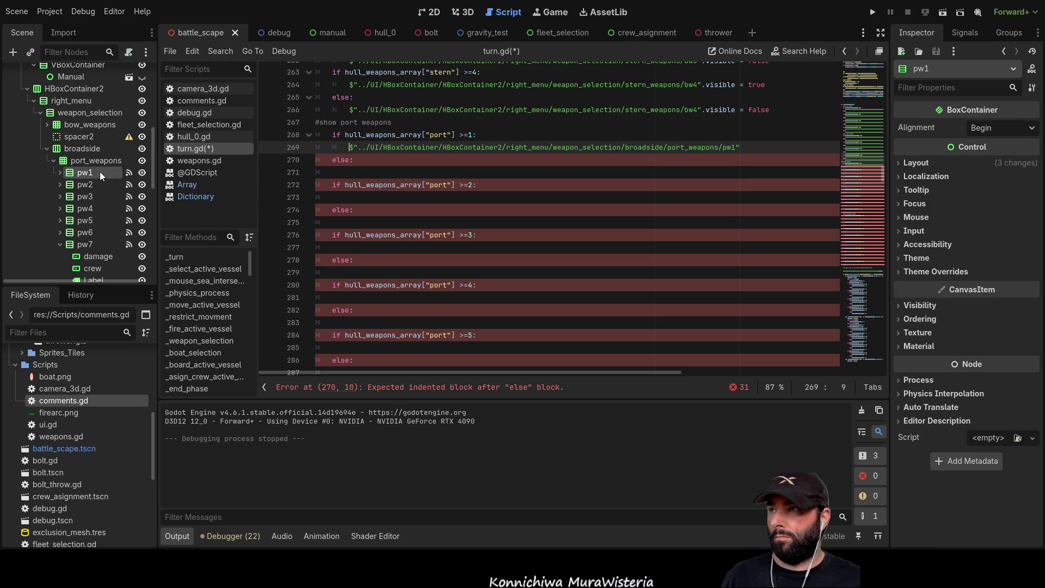
pyautogui.moveTo(85, 173); pyautogui.dragTo(366, 173)
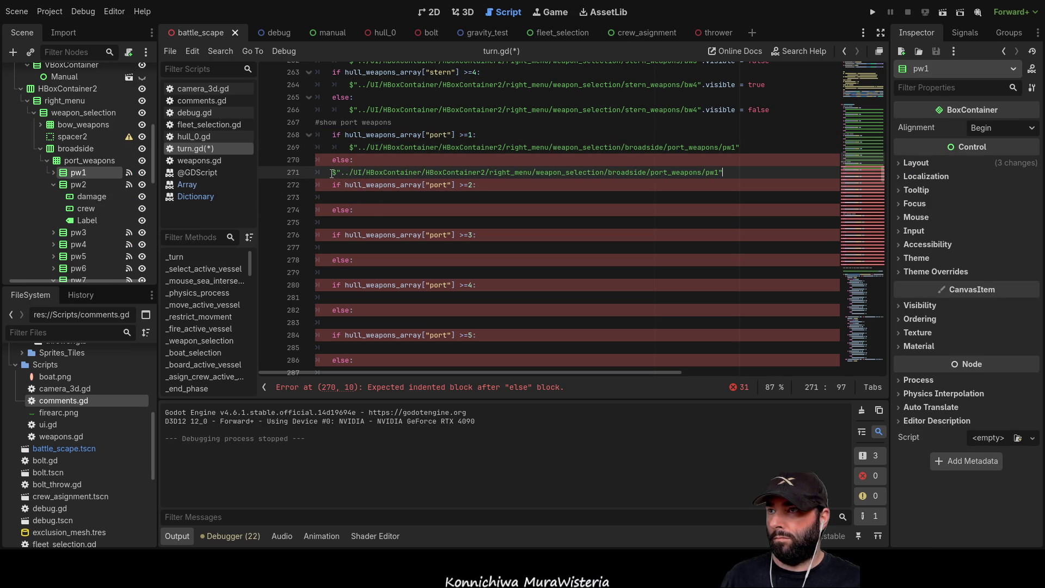
pyautogui.press('Tab')
pyautogui.moveTo(76, 185); pyautogui.dragTo(375, 199)
pyautogui.press('Tab')
pyautogui.moveTo(89, 181)
pyautogui.mouseDown()
pyautogui.moveTo(372, 237)
pyautogui.moveTo(369, 222)
pyautogui.moveTo(333, 222)
pyautogui.mouseUp()
pyautogui.press('Tab')
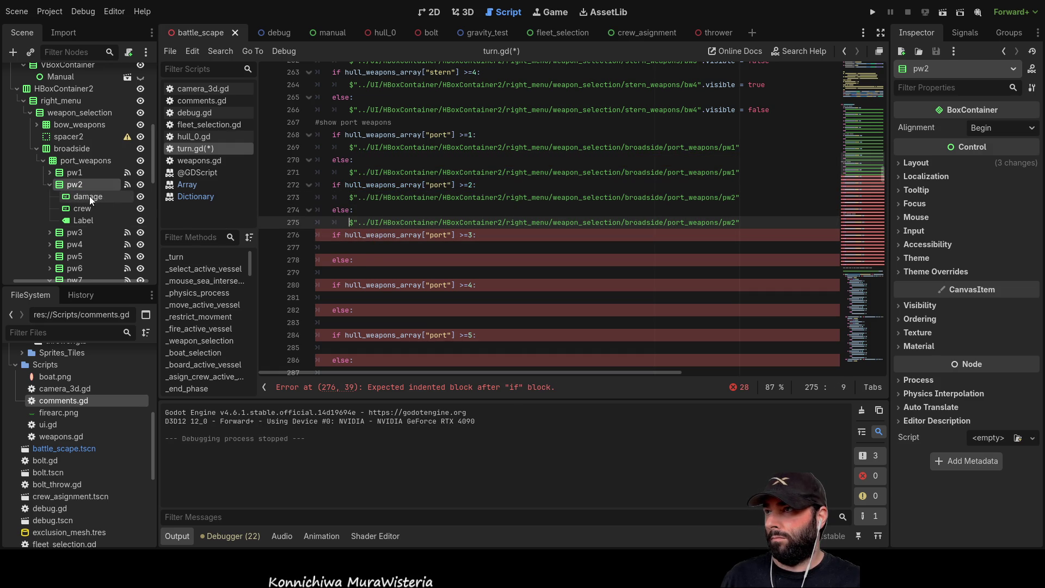
# Insert indented pw3 and pw4 node paths into both branches of the >=3 and >=4 checks
pyautogui.click(68, 231)
pyautogui.moveTo(68, 230)
pyautogui.mouseDown()
pyautogui.moveTo(368, 237)
pyautogui.moveTo(366, 252)
pyautogui.moveTo(333, 248)
pyautogui.mouseUp()
pyautogui.press('Tab')
pyautogui.moveTo(112, 235); pyautogui.dragTo(334, 272)
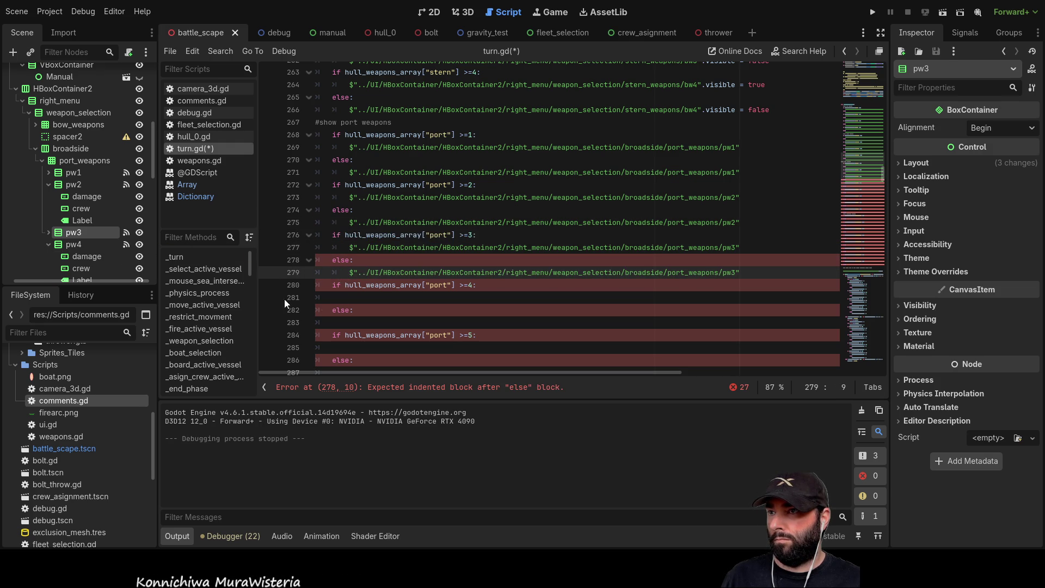
pyautogui.press('Tab')
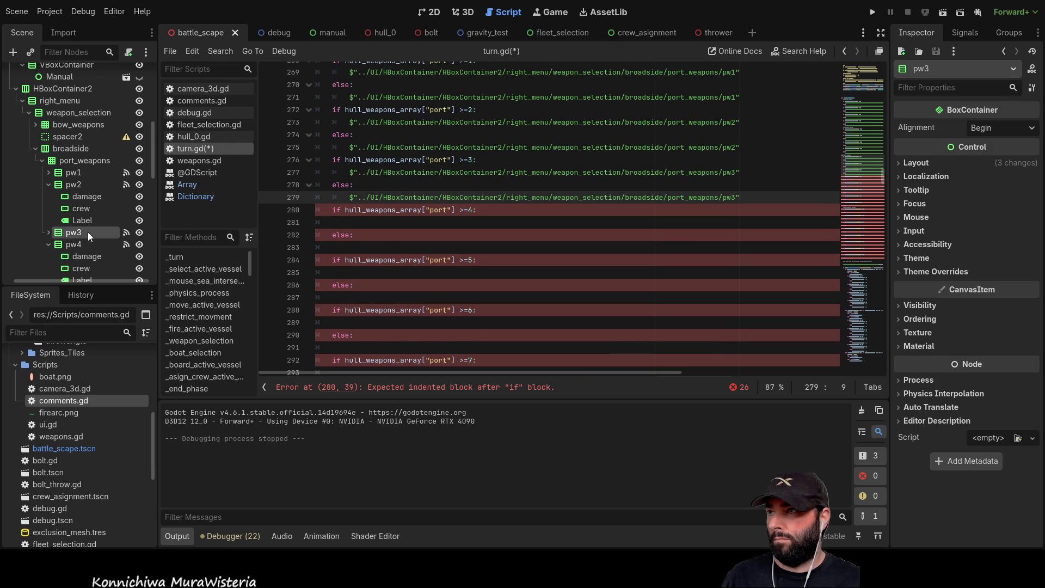
pyautogui.click(80, 244)
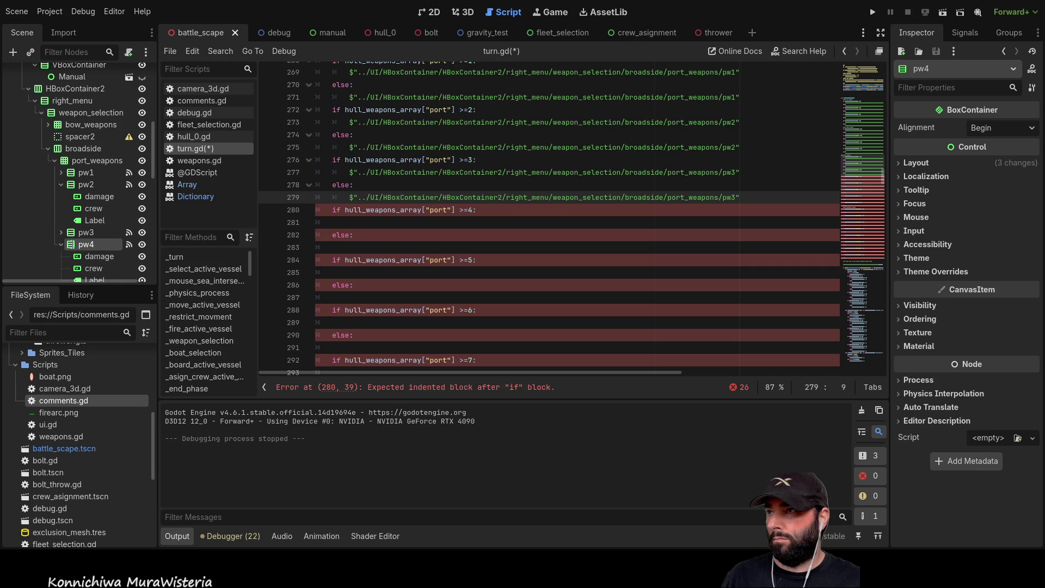
pyautogui.moveTo(77, 244)
pyautogui.mouseDown()
pyautogui.moveTo(382, 233)
pyautogui.moveTo(326, 225)
pyautogui.mouseUp()
pyautogui.click(331, 223)
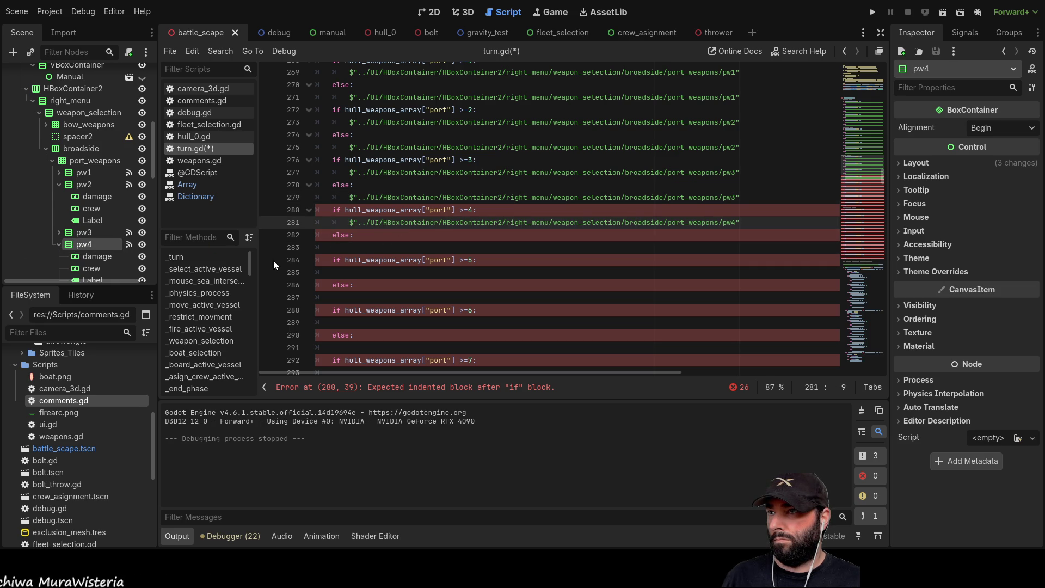
pyautogui.press('Tab')
pyautogui.moveTo(103, 244)
pyautogui.mouseDown()
pyautogui.moveTo(375, 244)
pyautogui.moveTo(327, 247)
pyautogui.mouseUp()
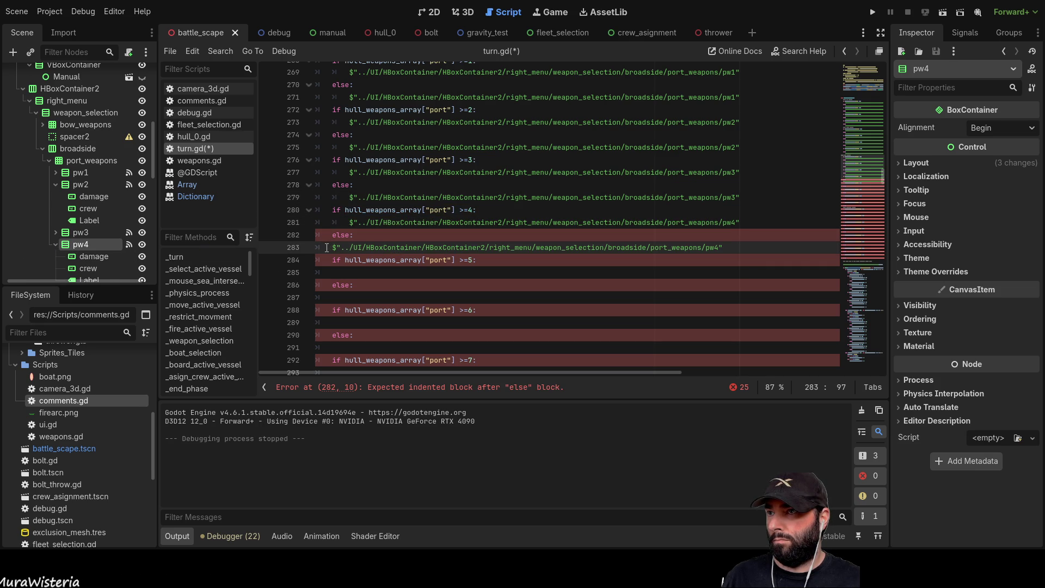
pyautogui.press('Tab')
# Insert indented pw5 and pw6 node paths into both branches of the >=5 and >=6 checks
pyautogui.scroll(-4, 71, 228)
pyautogui.moveTo(77, 189)
pyautogui.mouseDown()
pyautogui.moveTo(180, 229)
pyautogui.moveTo(367, 270)
pyautogui.moveTo(317, 271)
pyautogui.mouseUp()
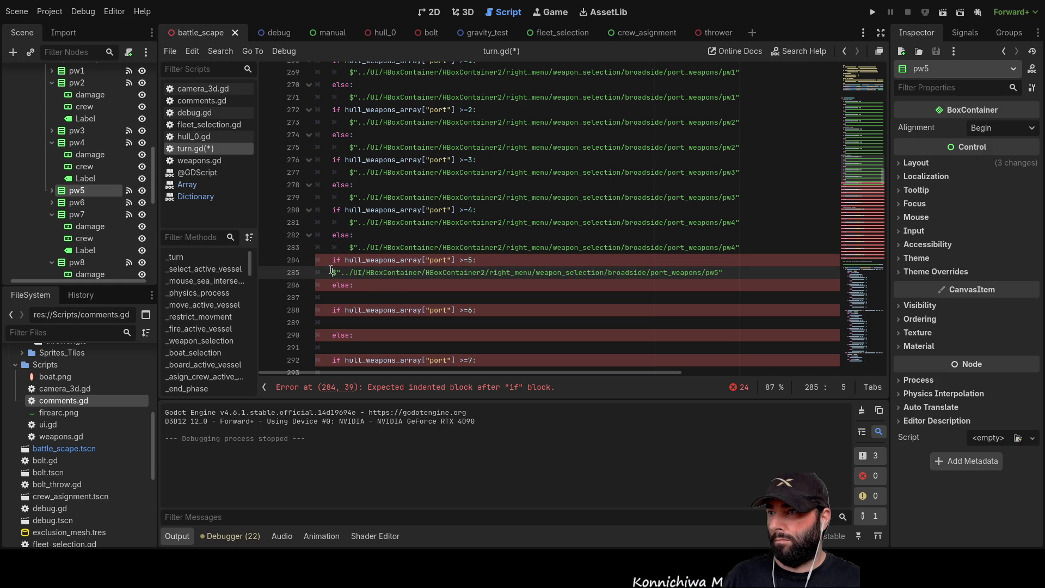
pyautogui.press('Tab')
pyautogui.moveTo(77, 190); pyautogui.dragTo(362, 299)
pyautogui.press('Tab')
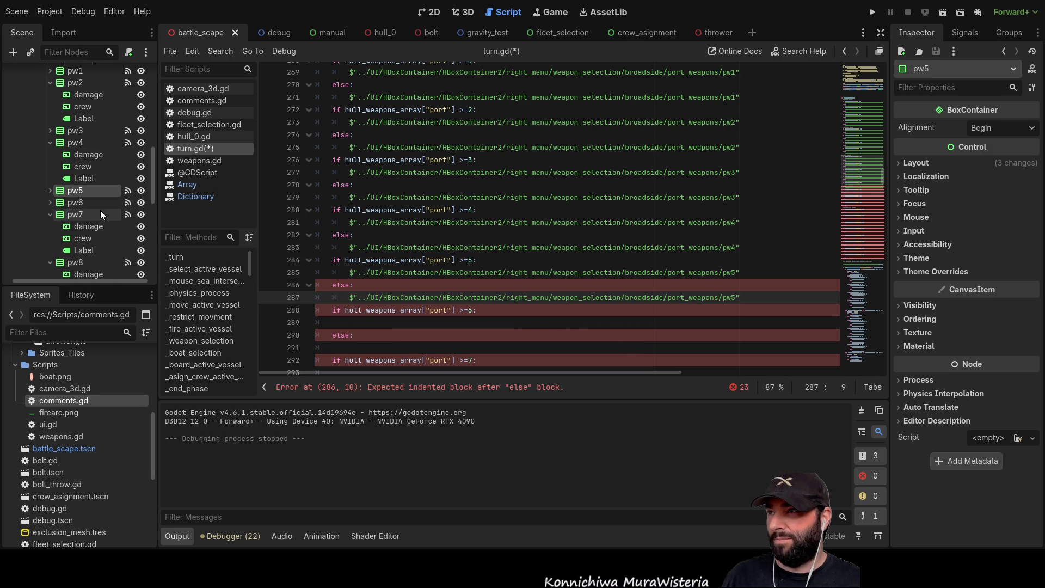
pyautogui.click(82, 205)
pyautogui.moveTo(81, 205)
pyautogui.mouseDown()
pyautogui.moveTo(407, 313)
pyautogui.moveTo(393, 327)
pyautogui.moveTo(341, 327)
pyautogui.mouseUp()
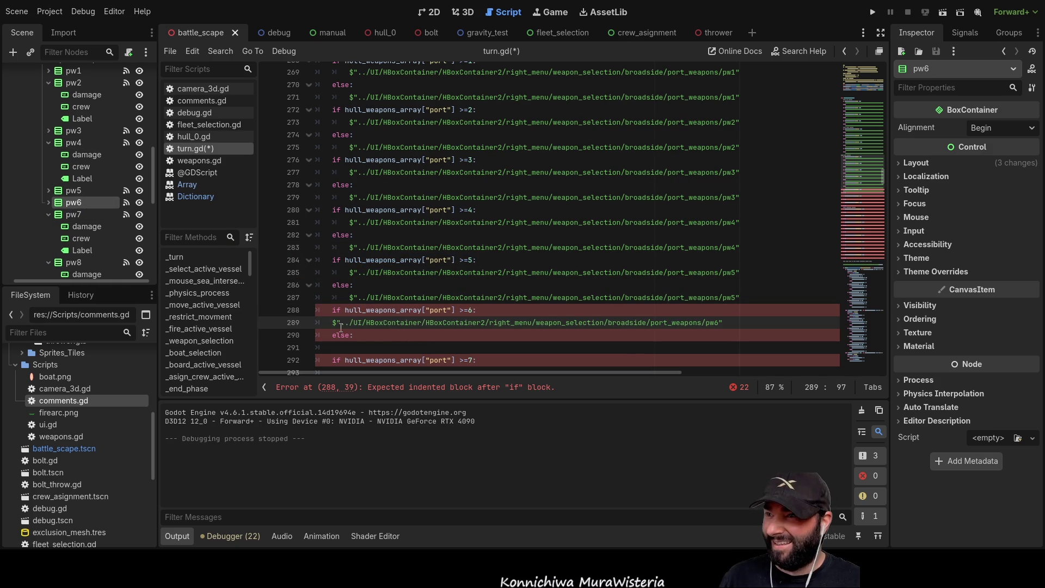
pyautogui.press('Tab')
pyautogui.click(70, 214)
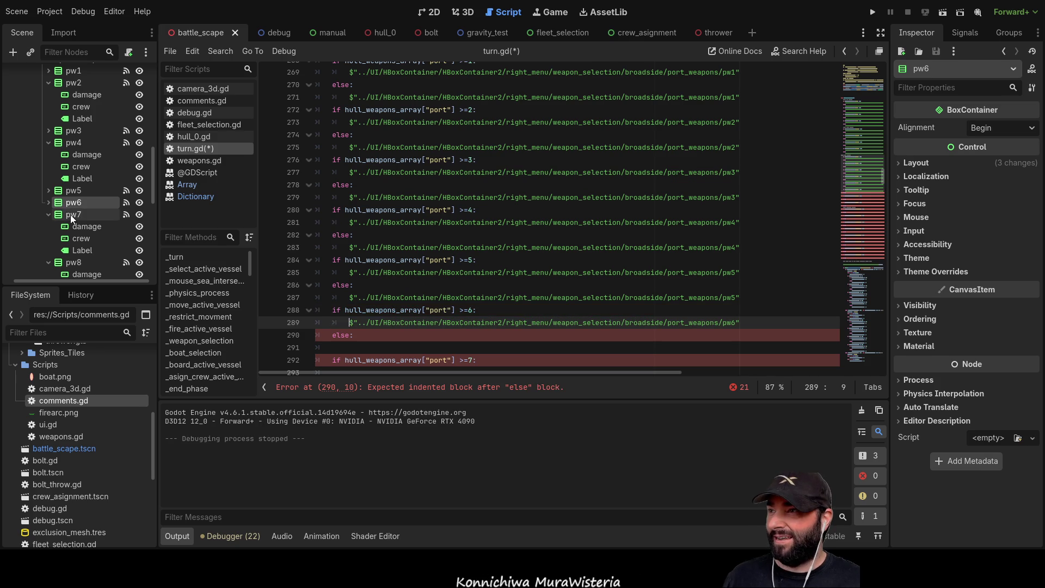
pyautogui.moveTo(74, 204)
pyautogui.mouseDown()
pyautogui.moveTo(371, 368)
pyautogui.moveTo(358, 310)
pyautogui.mouseUp()
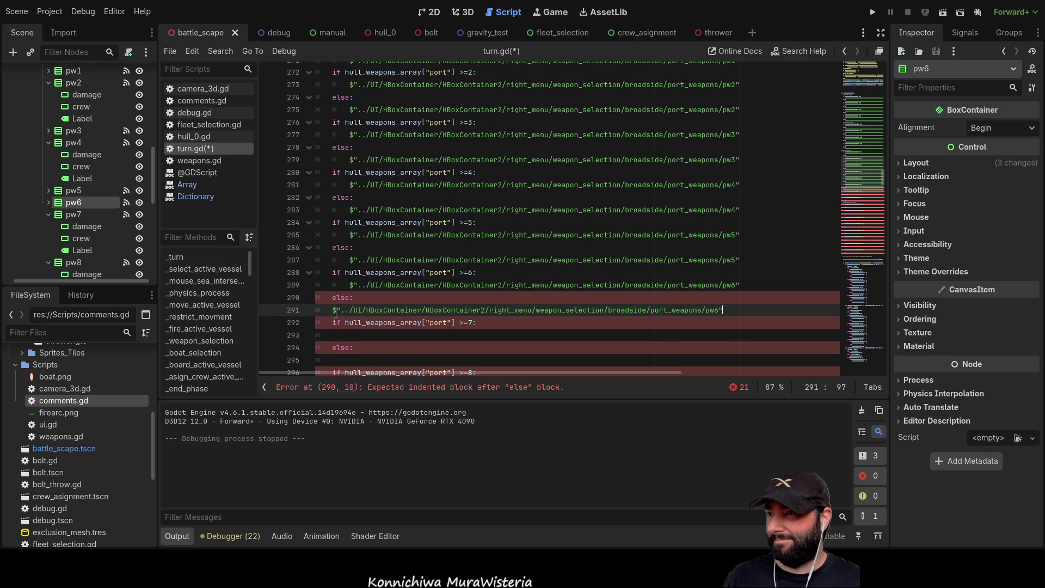
pyautogui.press('Tab')
# Insert the indented pw7 node path into both branches of the >=7 check
pyautogui.click(68, 215)
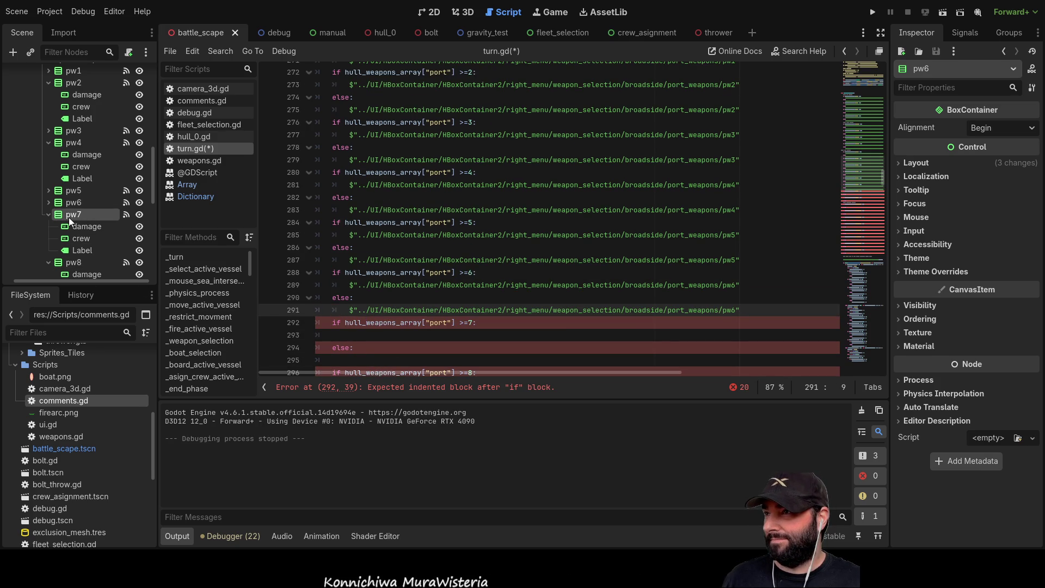
pyautogui.moveTo(114, 244)
pyautogui.mouseDown()
pyautogui.moveTo(351, 335)
pyautogui.moveTo(339, 333)
pyautogui.mouseUp()
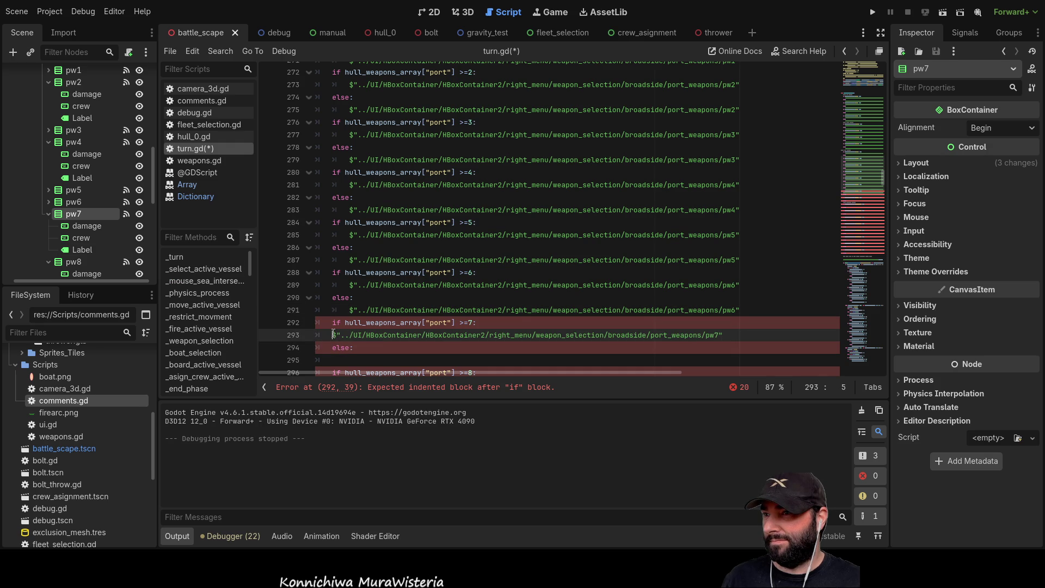
pyautogui.press('Tab')
pyautogui.scroll(-2, 490, 334)
pyautogui.moveTo(116, 221)
pyautogui.mouseDown()
pyautogui.moveTo(365, 285)
pyautogui.moveTo(346, 286)
pyautogui.mouseUp()
pyautogui.click(332, 285)
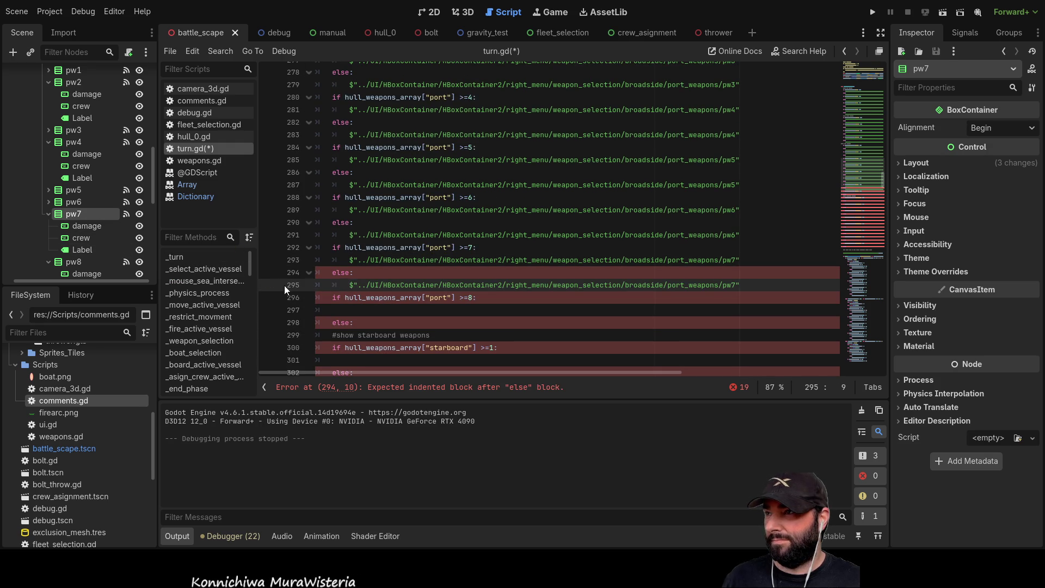
pyautogui.press('Tab')
# Add pw8's node path under the >=8 if and on a new else-branch line, indented
pyautogui.click(76, 264)
pyautogui.moveTo(74, 263)
pyautogui.mouseDown()
pyautogui.moveTo(364, 318)
pyautogui.moveTo(360, 310)
pyautogui.mouseUp()
pyautogui.click(332, 310)
pyautogui.press('Tab')
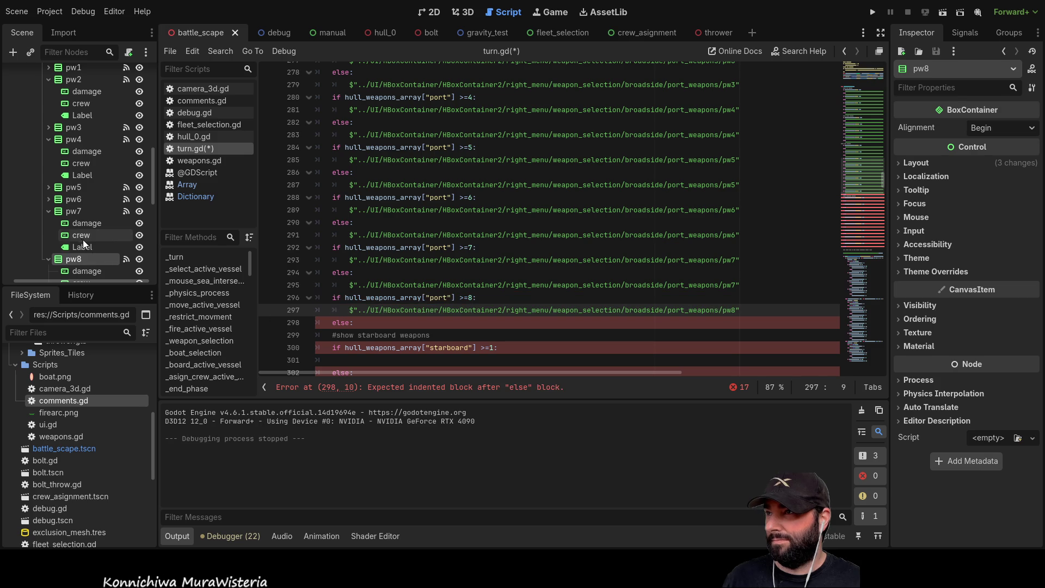
pyautogui.scroll(-1, 341, 282)
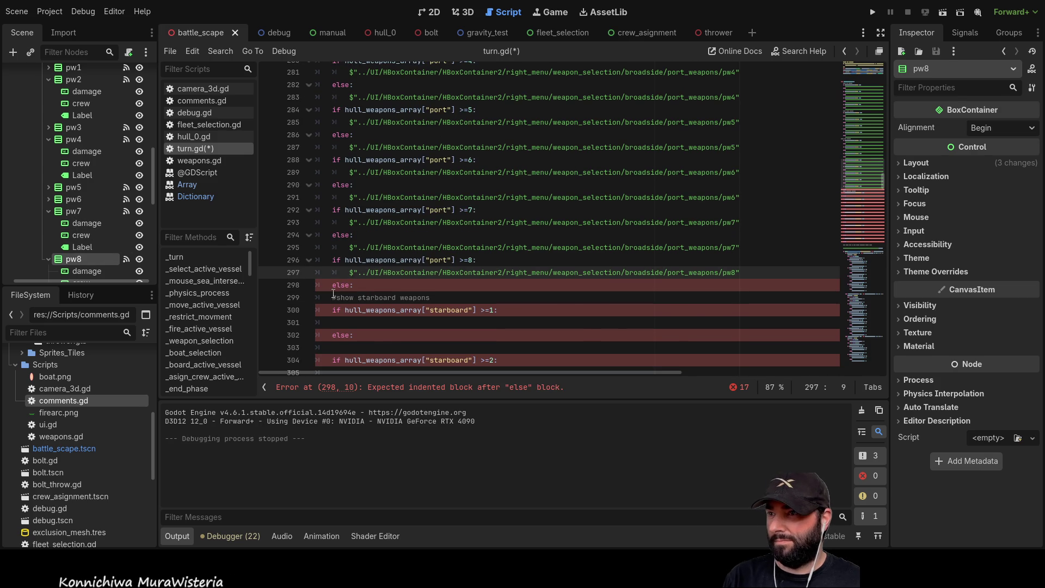
pyautogui.click(334, 297)
pyautogui.press('Return')
pyautogui.moveTo(77, 252)
pyautogui.mouseDown()
pyautogui.moveTo(349, 272)
pyautogui.moveTo(353, 296)
pyautogui.mouseUp()
pyautogui.press('Tab')
pyautogui.scroll(10, 581, 323)
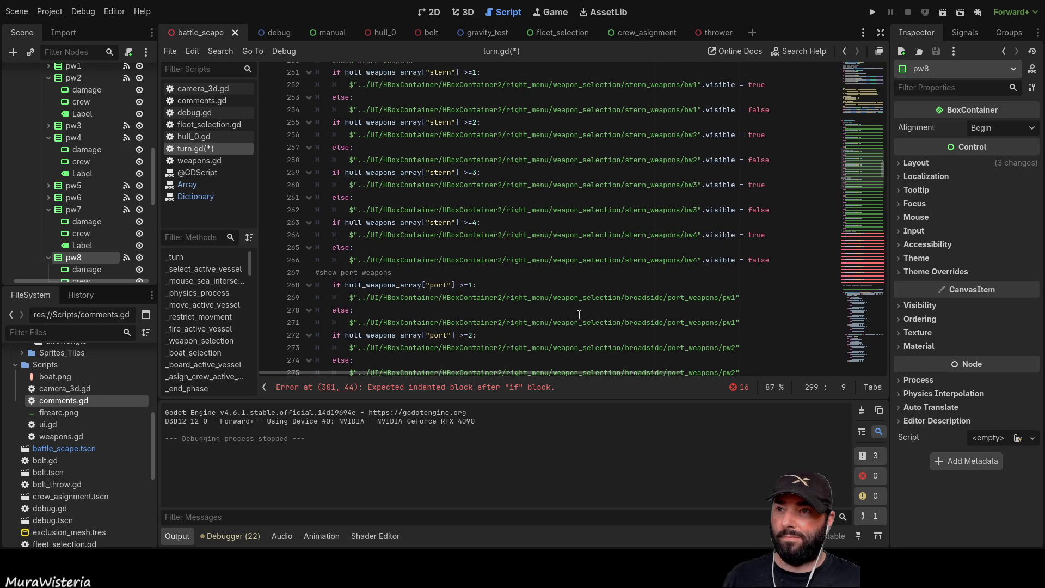
# Append .visible = false to the pw1–pw4 else-branch lines 271, 275, 279 and 283
pyautogui.scroll(-2, 580, 323)
pyautogui.moveTo(701, 249); pyautogui.dragTo(640, 246)
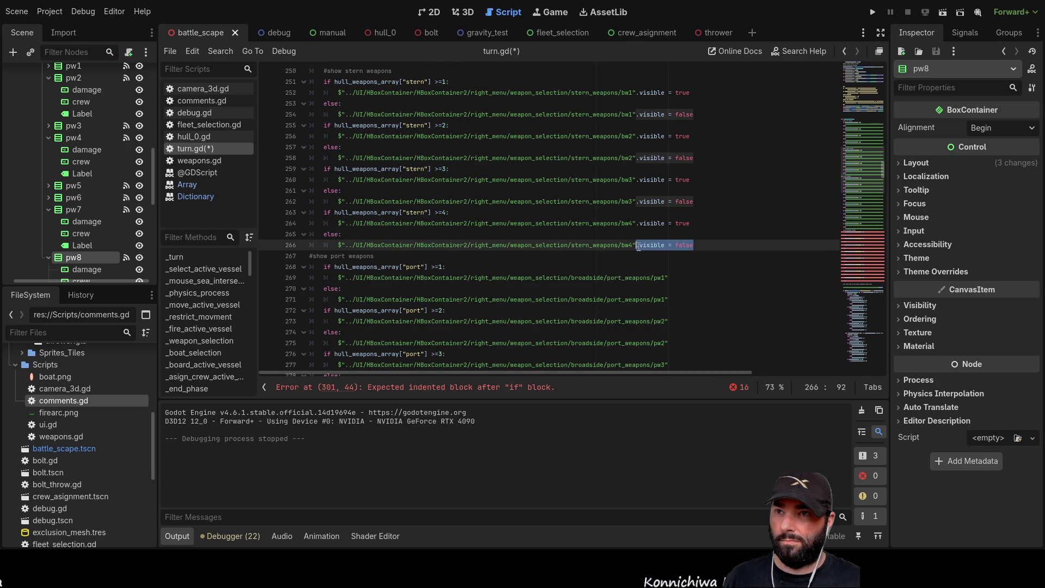
pyautogui.scroll(-1, 683, 262)
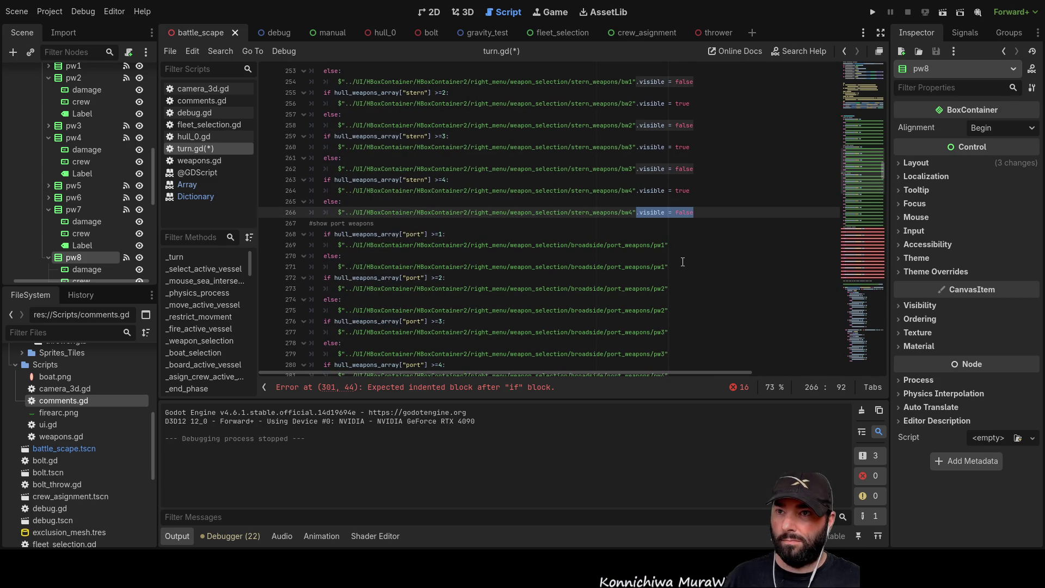
pyautogui.click(673, 268)
pyautogui.write('.visible = false')
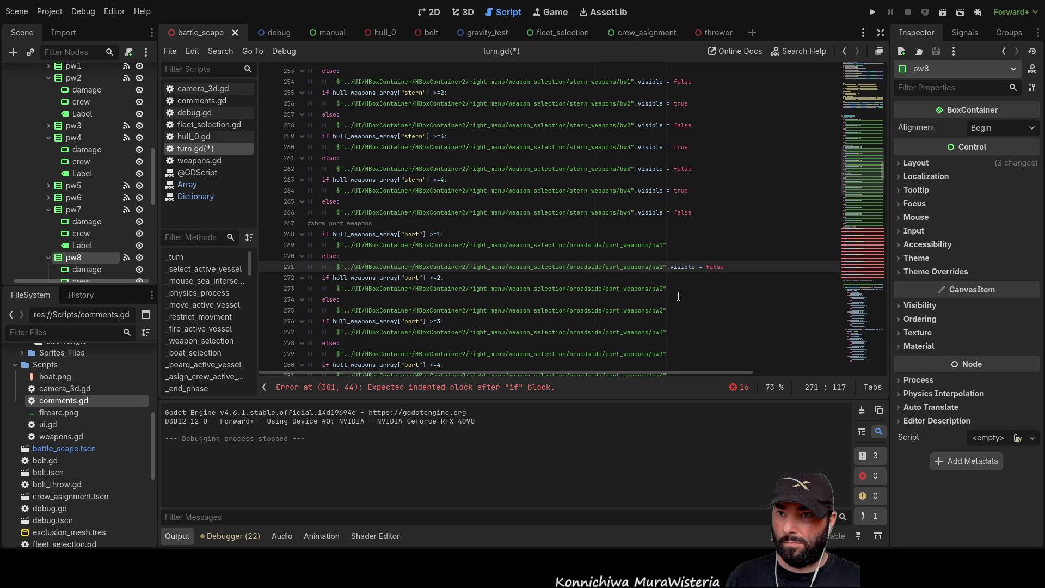
pyautogui.click(677, 308)
pyautogui.write('.visible = false')
pyautogui.scroll(-1, 677, 308)
pyautogui.click(683, 321)
pyautogui.write('.visible = false')
pyautogui.scroll(-1, 688, 331)
pyautogui.click(684, 332)
pyautogui.write('.visible = false')
# Append .visible = false to the pw5–pw8 else-branch lines 287, 291, 295 and 299
pyautogui.scroll(-2, 684, 321)
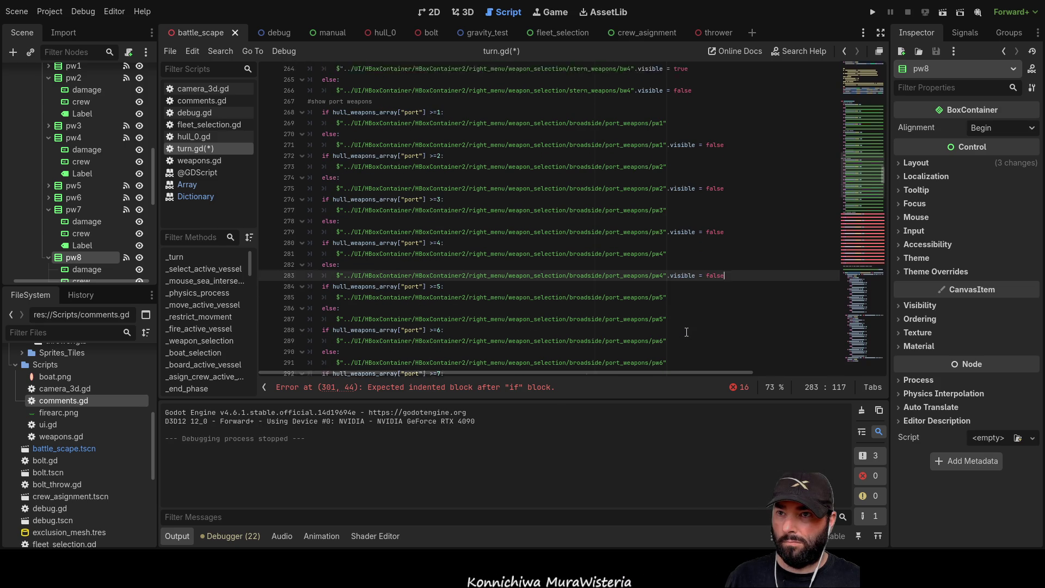
pyautogui.click(684, 313)
pyautogui.write('.visible = false')
pyautogui.scroll(-2, 681, 311)
pyautogui.click(676, 288)
pyautogui.write('.visible = false')
pyautogui.scroll(-2, 677, 292)
pyautogui.click(682, 267)
pyautogui.write('.visible = false')
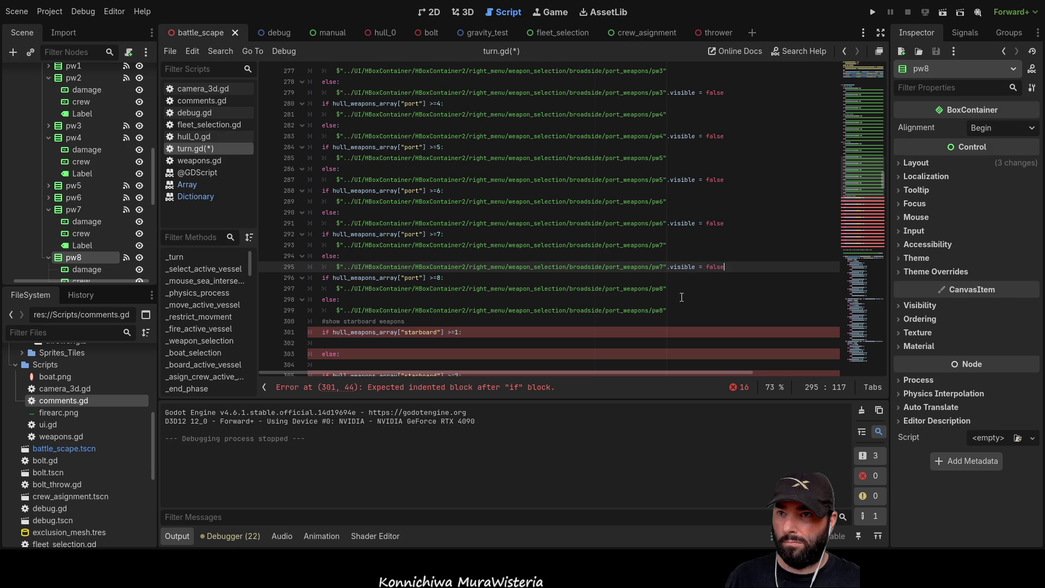
pyautogui.click(680, 310)
pyautogui.write('.visible = false')
pyautogui.scroll(8, 691, 228)
# Copy .visible = true and append it to the pw1–pw5 if-branch lines 269 through 285
pyautogui.moveTo(689, 191); pyautogui.dragTo(635, 191)
pyautogui.hotkey('ctrl', 'c')
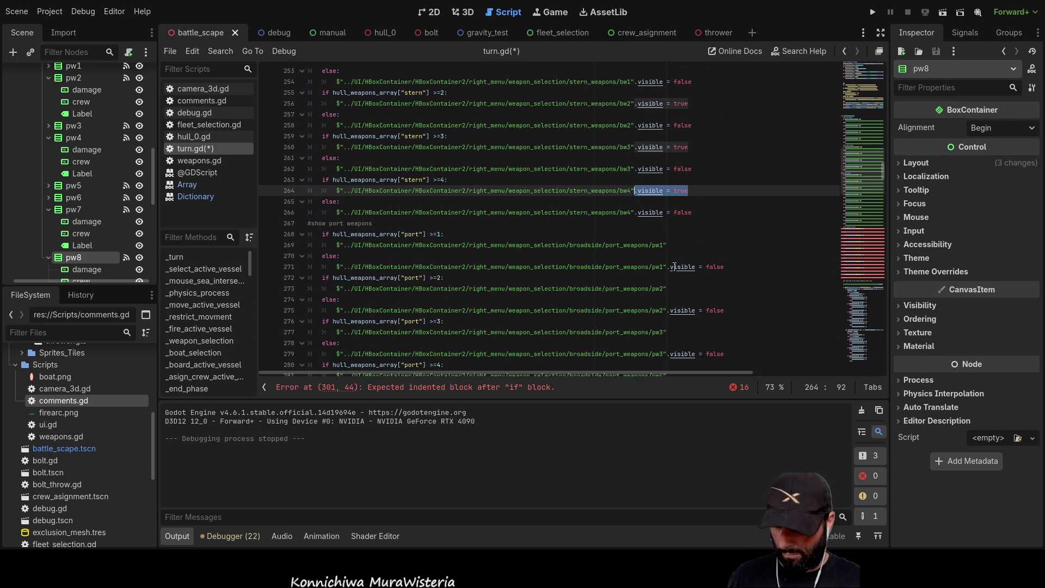
pyautogui.click(683, 245)
pyautogui.hotkey('ctrl', 'v')
pyautogui.click(691, 289)
pyautogui.hotkey('ctrl', 'v')
pyautogui.scroll(-3, 690, 283)
pyautogui.click(686, 235)
pyautogui.hotkey('ctrl', 'v')
pyautogui.click(687, 277)
pyautogui.hotkey('ctrl', 'v')
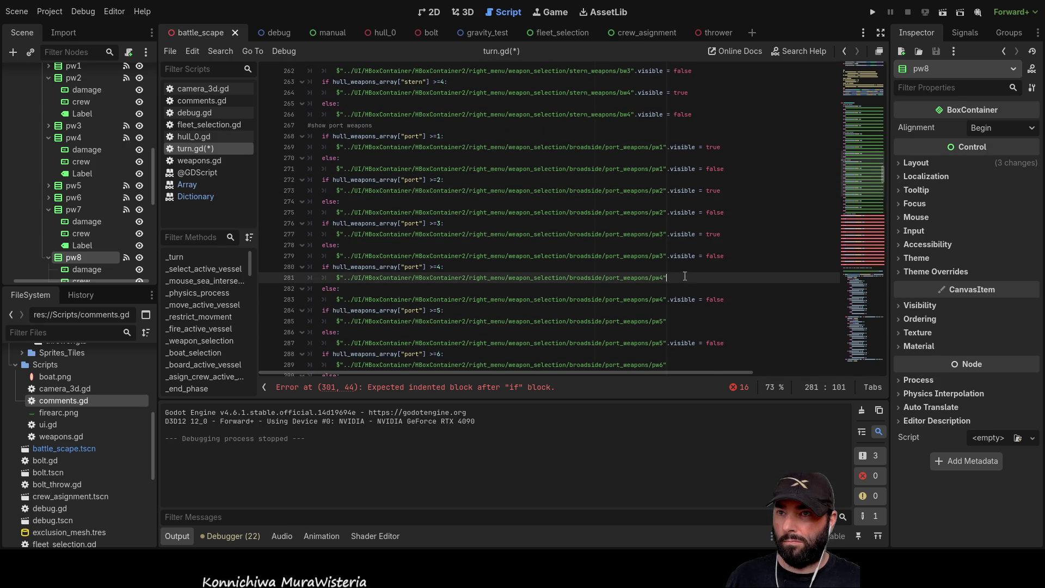
pyautogui.click(689, 321)
pyautogui.hotkey('ctrl', 'v')
# Append .visible = true to the pw6–pw8 if-branch lines 289, 293 and 297
pyautogui.scroll(-2, 690, 310)
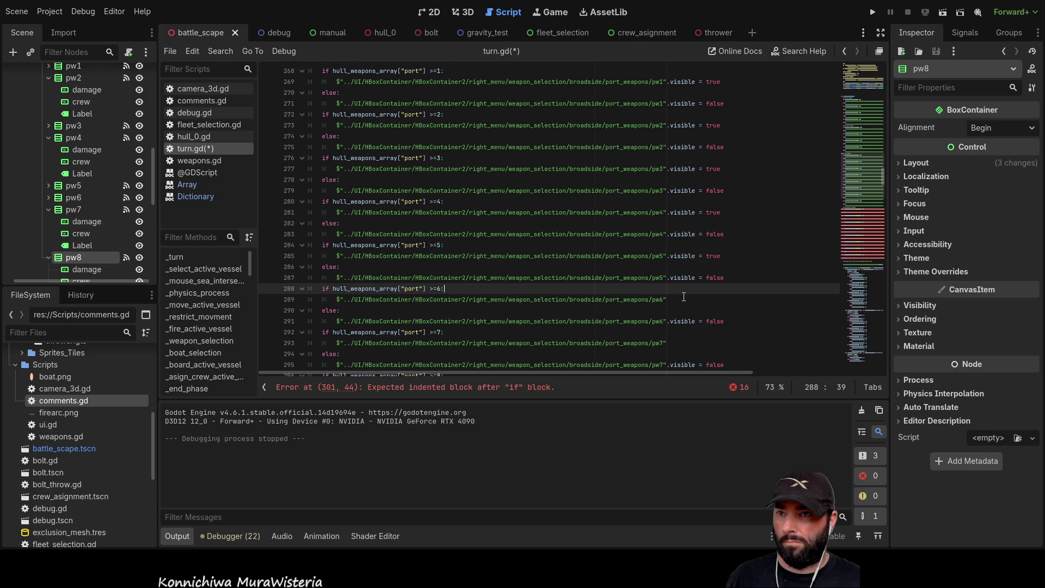
pyautogui.click(684, 289)
pyautogui.click(684, 300)
pyautogui.hotkey('ctrl', 'v')
pyautogui.scroll(-2, 685, 296)
pyautogui.click(684, 278)
pyautogui.hotkey('ctrl', 'v')
pyautogui.click(685, 321)
pyautogui.hotkey('ctrl', 'v')
pyautogui.scroll(-2, 677, 305)
pyautogui.scroll(-3, 675, 287)
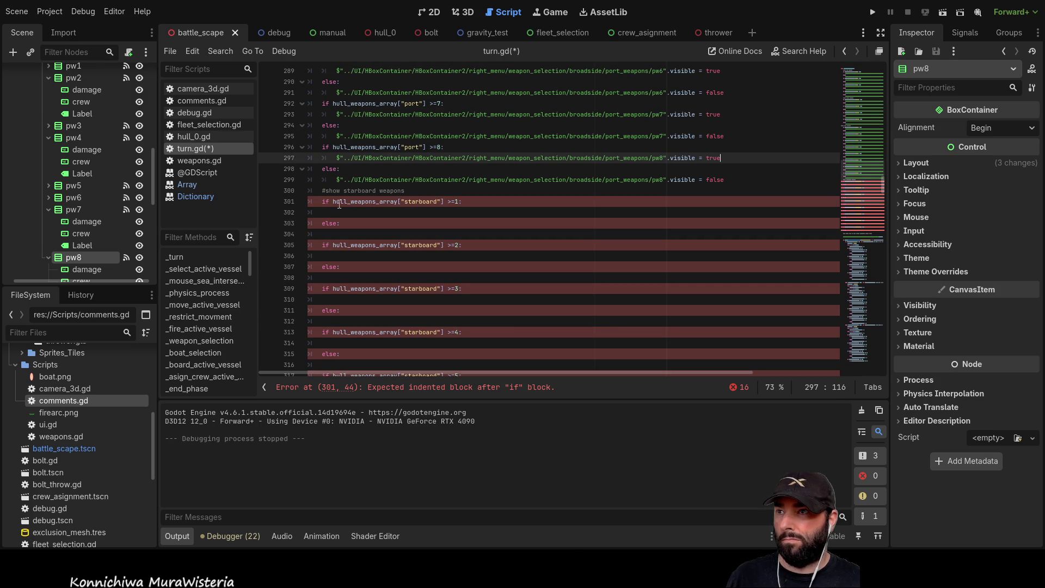
# Expand starboard_weapons and insert indented sw1 node paths on lines 302 and 304
pyautogui.scroll(3, 55, 185)
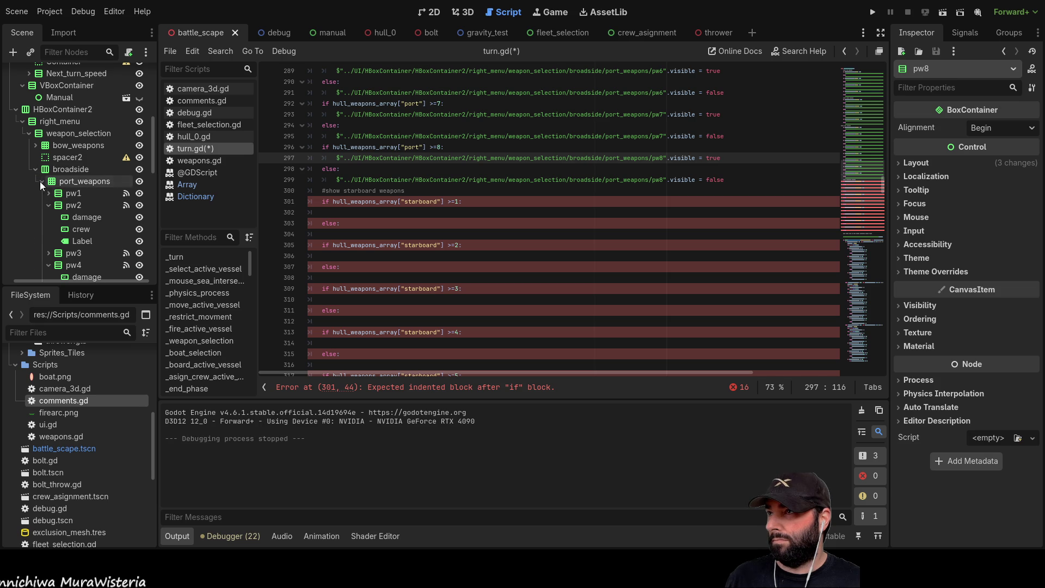
pyautogui.click(41, 181)
pyautogui.click(43, 206)
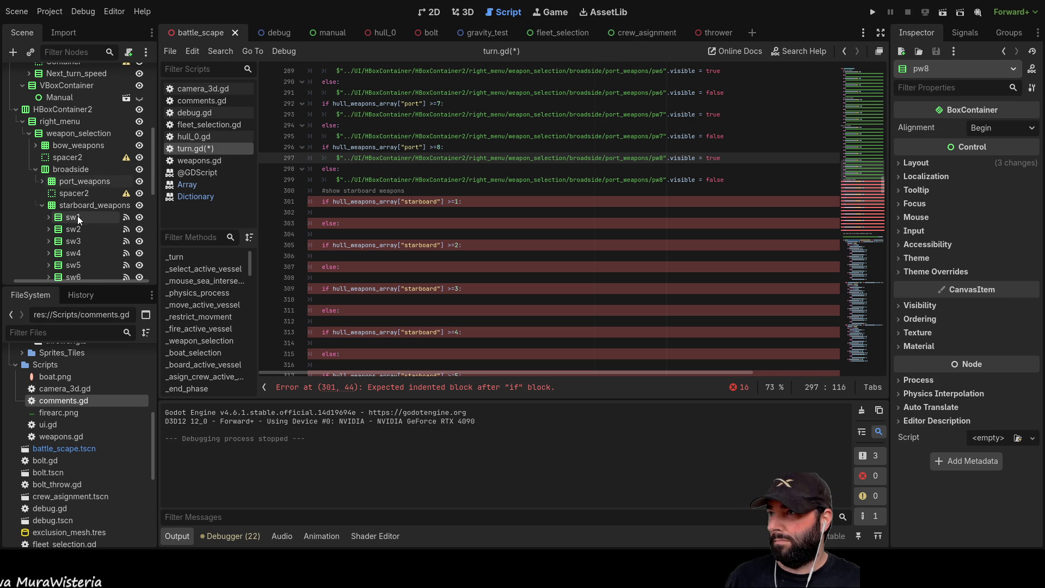
pyautogui.moveTo(70, 221); pyautogui.dragTo(322, 212)
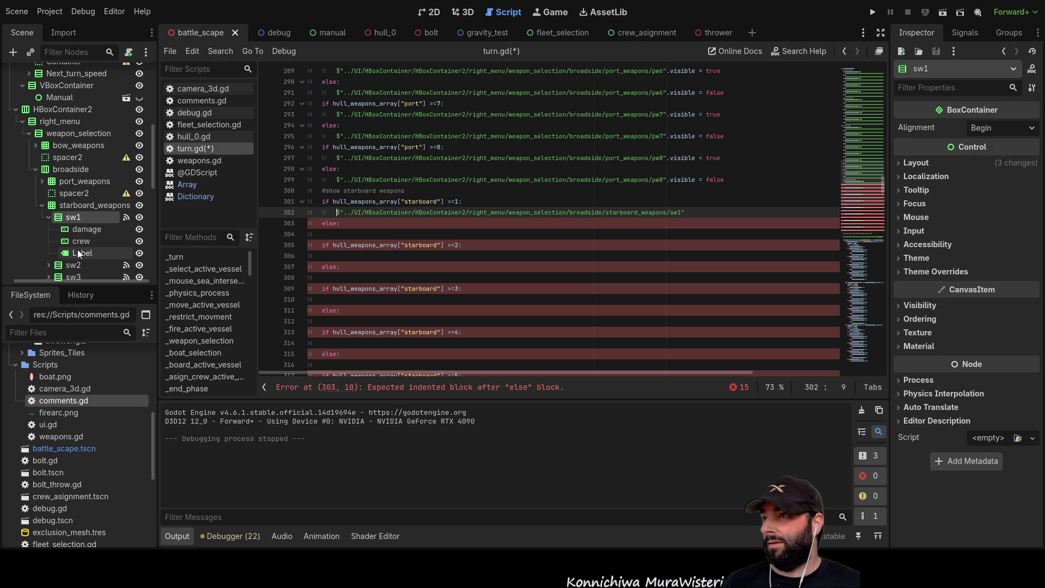
pyautogui.click(50, 216)
pyautogui.moveTo(67, 228)
pyautogui.mouseDown()
pyautogui.moveTo(413, 266)
pyautogui.moveTo(359, 240)
pyautogui.moveTo(70, 224)
pyautogui.moveTo(379, 272)
pyautogui.moveTo(352, 236)
pyautogui.moveTo(313, 234)
pyautogui.mouseUp()
pyautogui.click(70, 217)
pyautogui.click(321, 235)
pyautogui.press('Tab')
pyautogui.click(329, 256)
pyautogui.press('Tab')
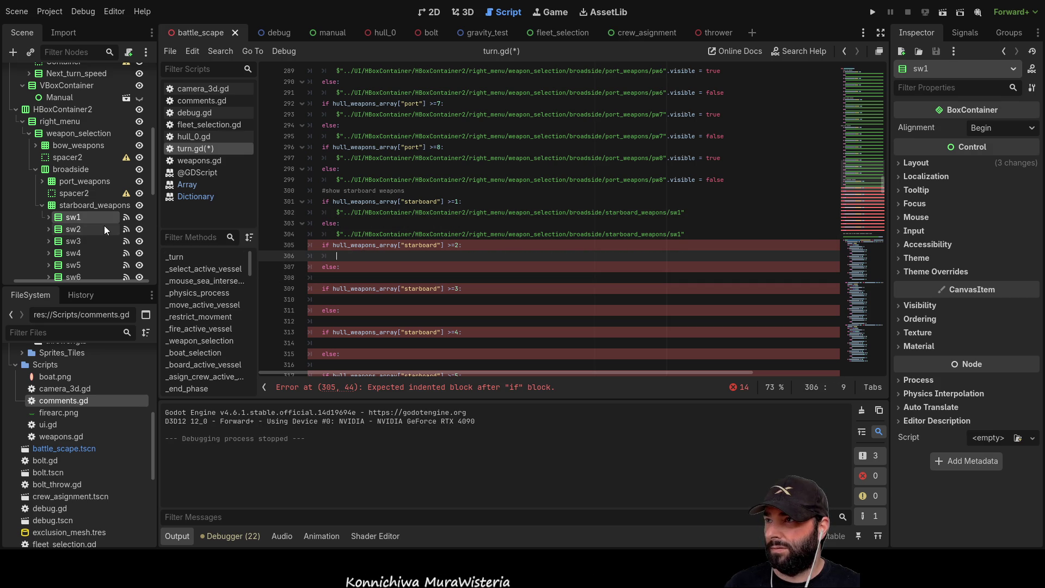
# Insert indented sw2 and sw3 node paths on lines 306 through 312
pyautogui.moveTo(70, 228)
pyautogui.mouseDown()
pyautogui.moveTo(368, 270)
pyautogui.moveTo(354, 263)
pyautogui.mouseUp()
pyautogui.click(337, 278)
pyautogui.press('Tab')
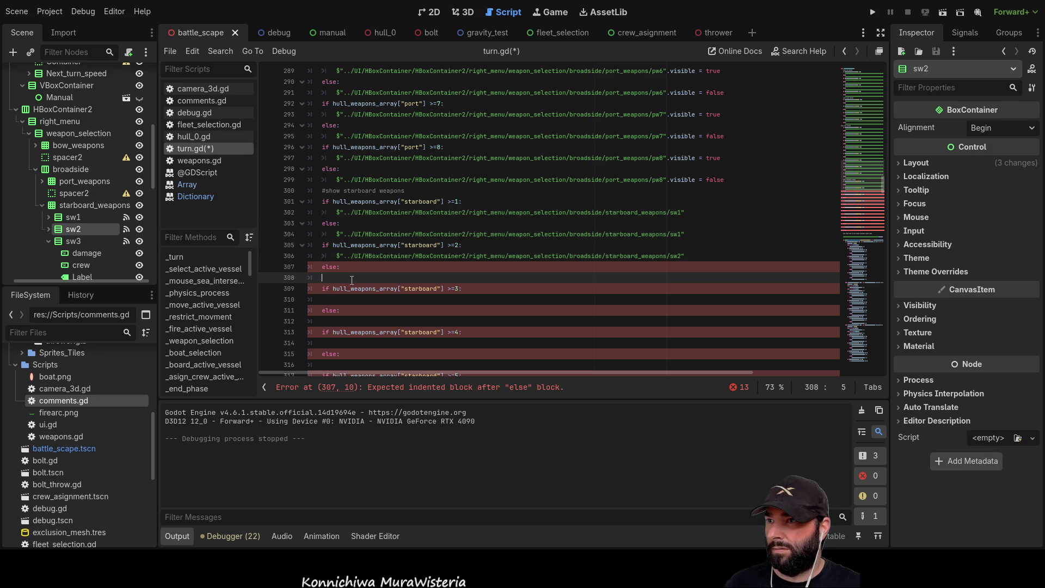
pyautogui.moveTo(74, 229)
pyautogui.mouseDown()
pyautogui.moveTo(316, 292)
pyautogui.moveTo(354, 278)
pyautogui.mouseUp()
pyautogui.click(341, 298)
pyautogui.press('Tab')
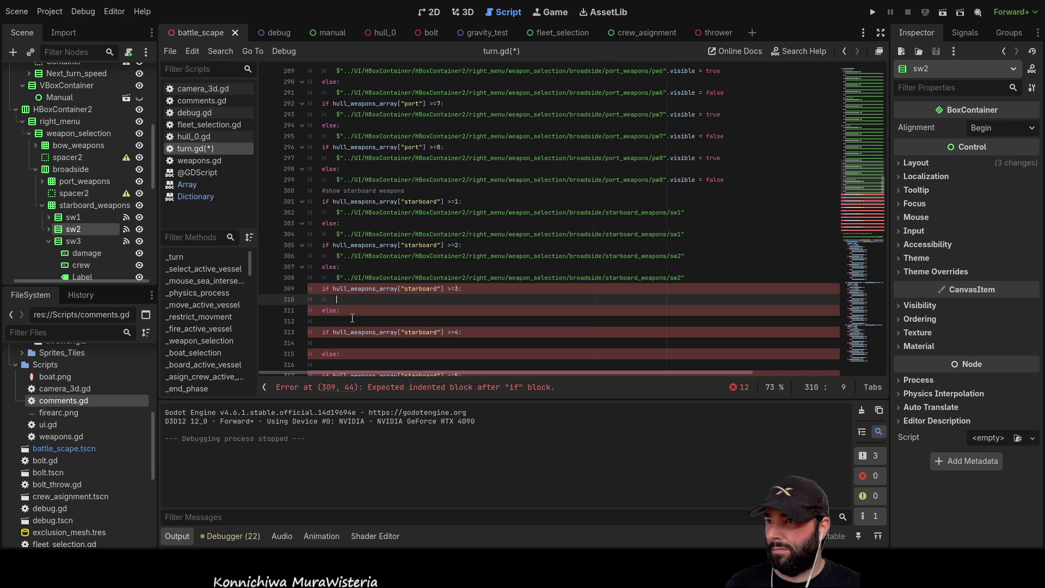
pyautogui.moveTo(72, 240)
pyautogui.mouseDown()
pyautogui.moveTo(358, 313)
pyautogui.moveTo(340, 299)
pyautogui.mouseUp()
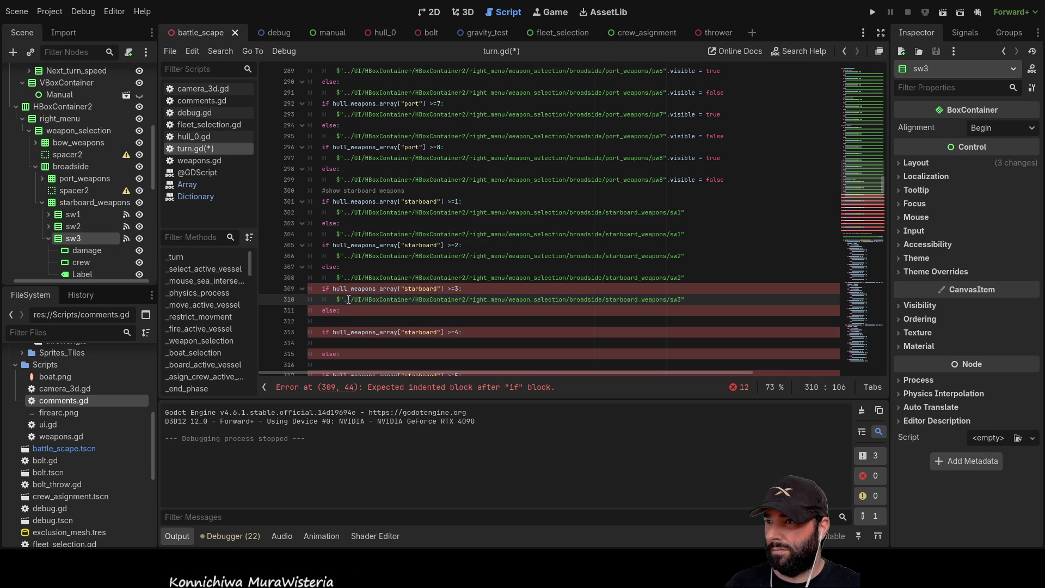
pyautogui.click(327, 321)
pyautogui.press('Tab')
pyautogui.moveTo(77, 240); pyautogui.dragTo(340, 319)
# Insert indented sw4 and sw5 node paths on lines 314 through 320
pyautogui.scroll(-3, 334, 264)
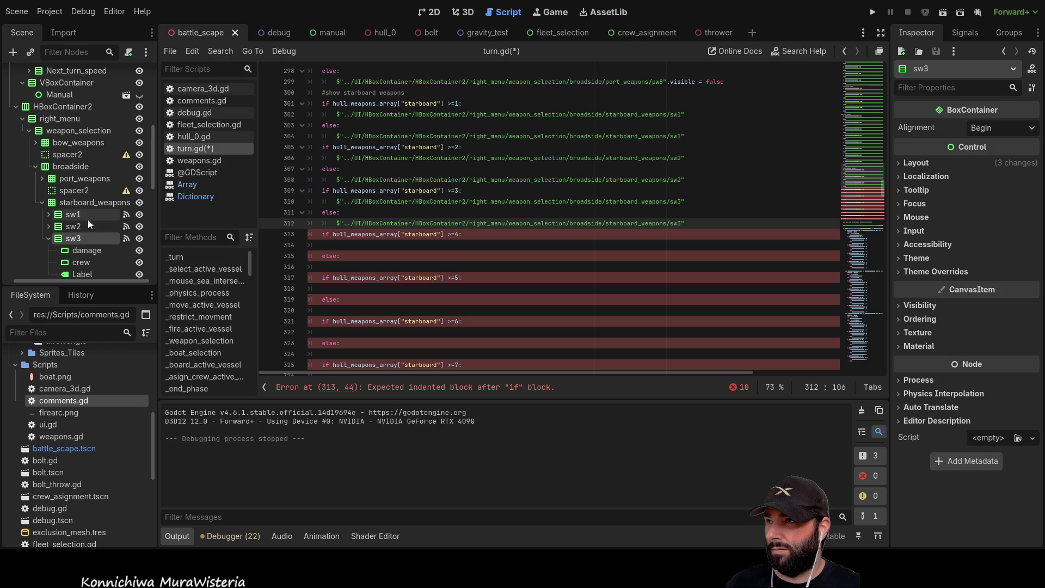
pyautogui.scroll(-2, 83, 222)
pyautogui.click(74, 236)
pyautogui.click(339, 246)
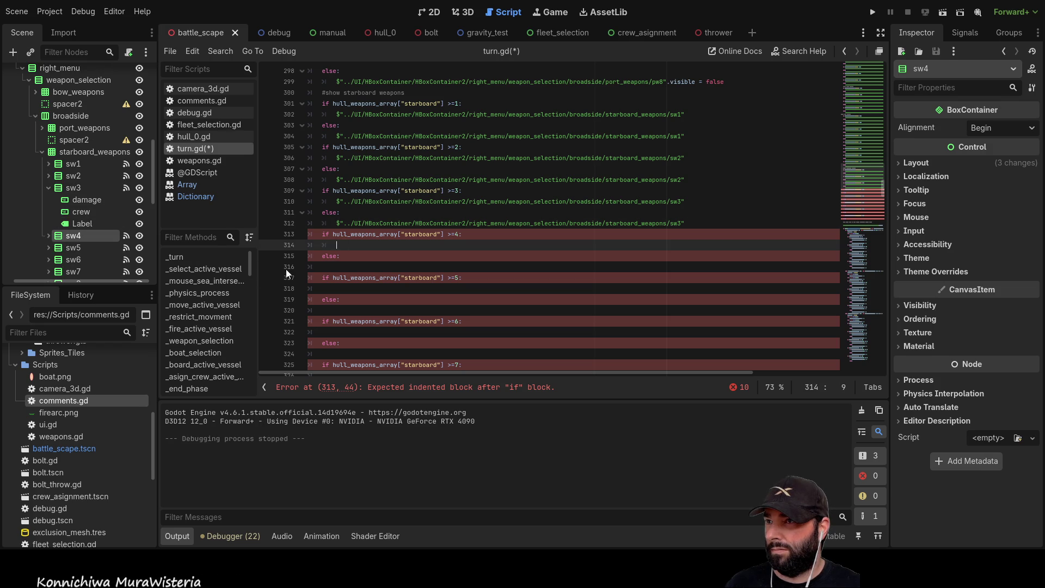
pyautogui.moveTo(86, 246); pyautogui.dragTo(344, 244)
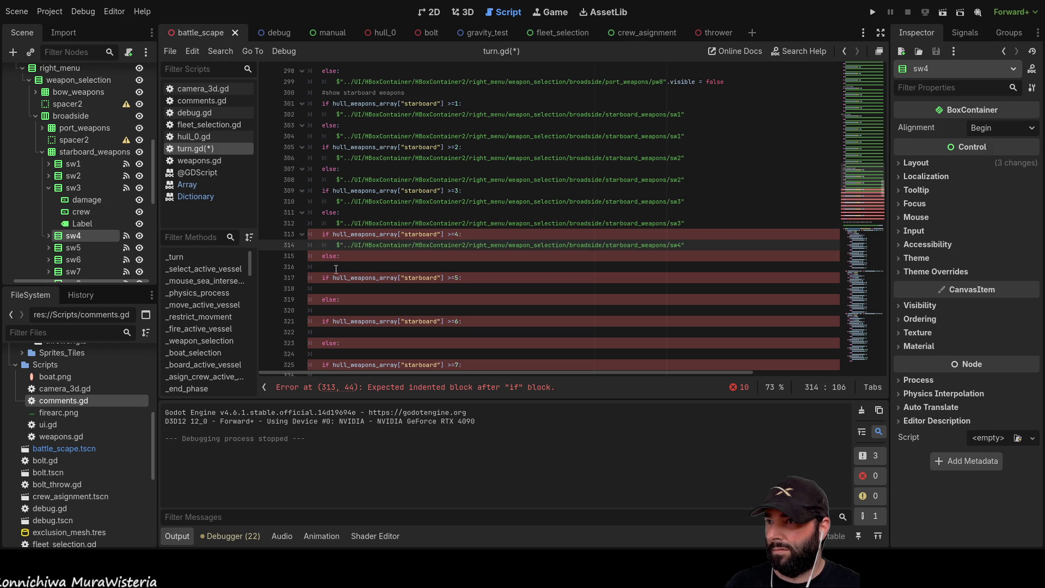
pyautogui.click(332, 278)
pyautogui.press('Tab')
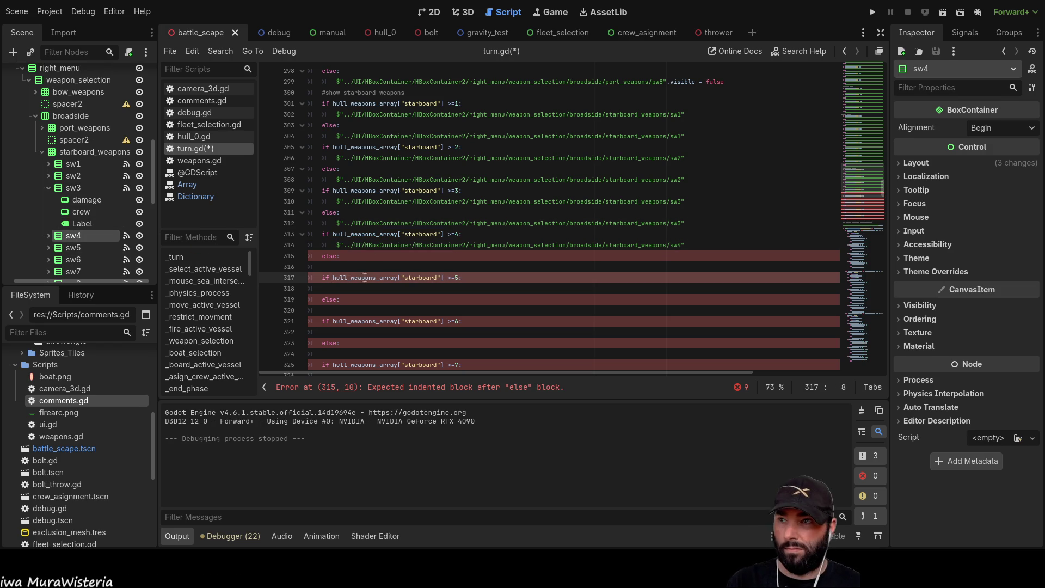
pyautogui.click(349, 271)
pyautogui.moveTo(78, 238)
pyautogui.mouseDown()
pyautogui.moveTo(341, 279)
pyautogui.moveTo(339, 268)
pyautogui.mouseUp()
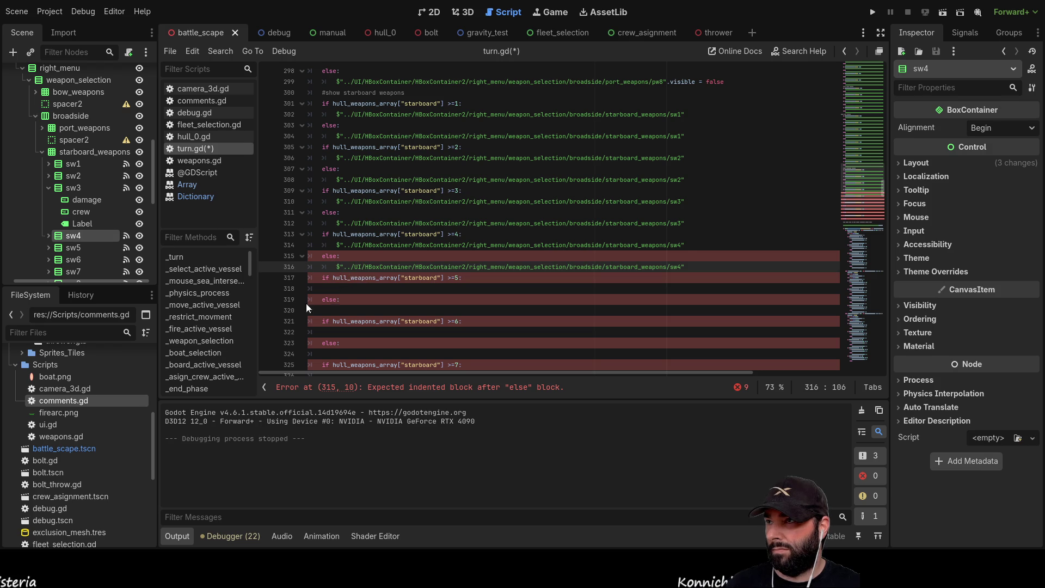
pyautogui.click(343, 293)
pyautogui.click(76, 247)
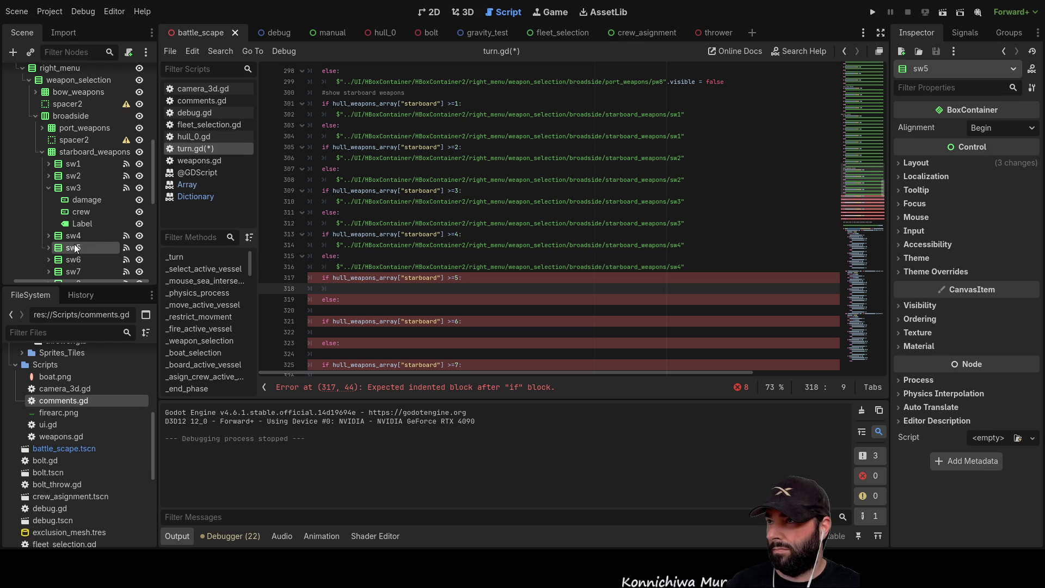
pyautogui.moveTo(350, 291); pyautogui.dragTo(349, 292)
pyautogui.click(339, 310)
pyautogui.press('Tab')
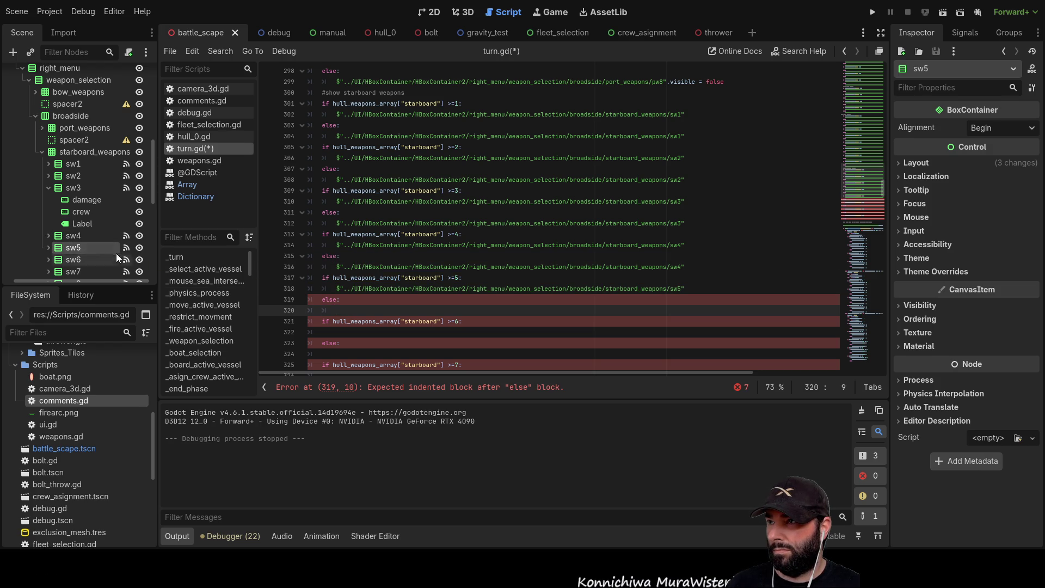
pyautogui.moveTo(76, 248)
pyautogui.mouseDown()
pyautogui.moveTo(347, 300)
pyautogui.moveTo(345, 309)
pyautogui.mouseUp()
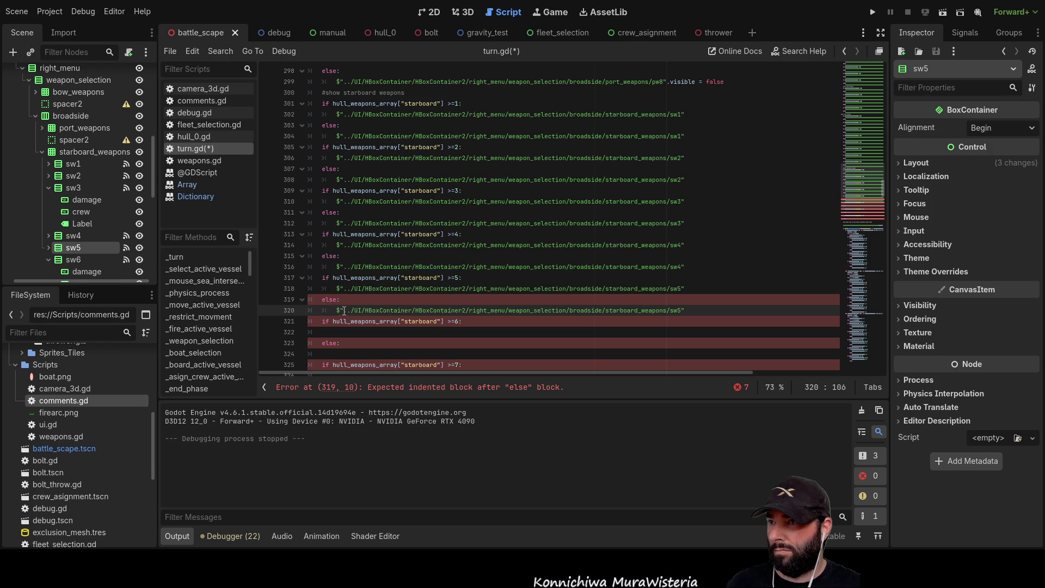
# Insert indented sw6 node paths on lines 322 and 324
pyautogui.scroll(-2, 367, 264)
pyautogui.click(346, 267)
pyautogui.press('Tab')
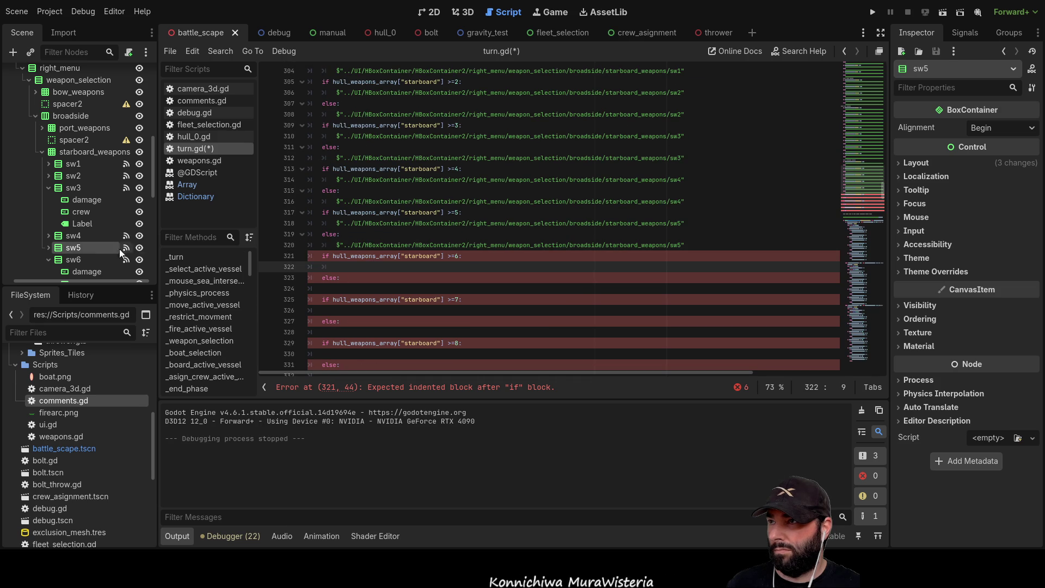
pyautogui.moveTo(77, 258)
pyautogui.mouseDown()
pyautogui.moveTo(358, 279)
pyautogui.moveTo(349, 268)
pyautogui.mouseUp()
pyautogui.click(338, 288)
pyautogui.press('Tab')
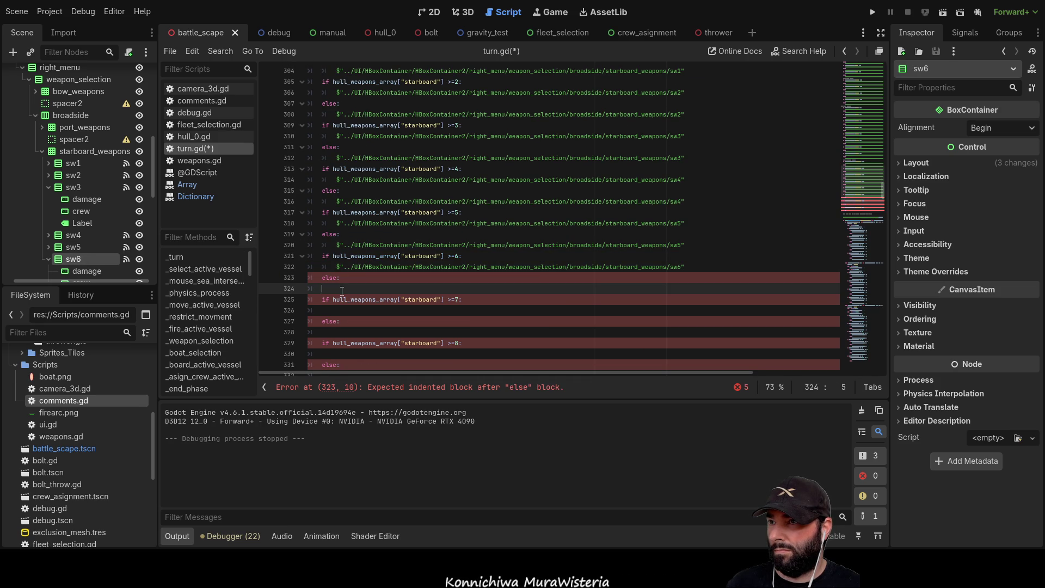
pyautogui.moveTo(70, 257)
pyautogui.mouseDown()
pyautogui.moveTo(338, 303)
pyautogui.moveTo(345, 289)
pyautogui.mouseUp()
# Insert indented sw7 and sw8 node paths on lines 326 through 332
pyautogui.scroll(-1, 360, 258)
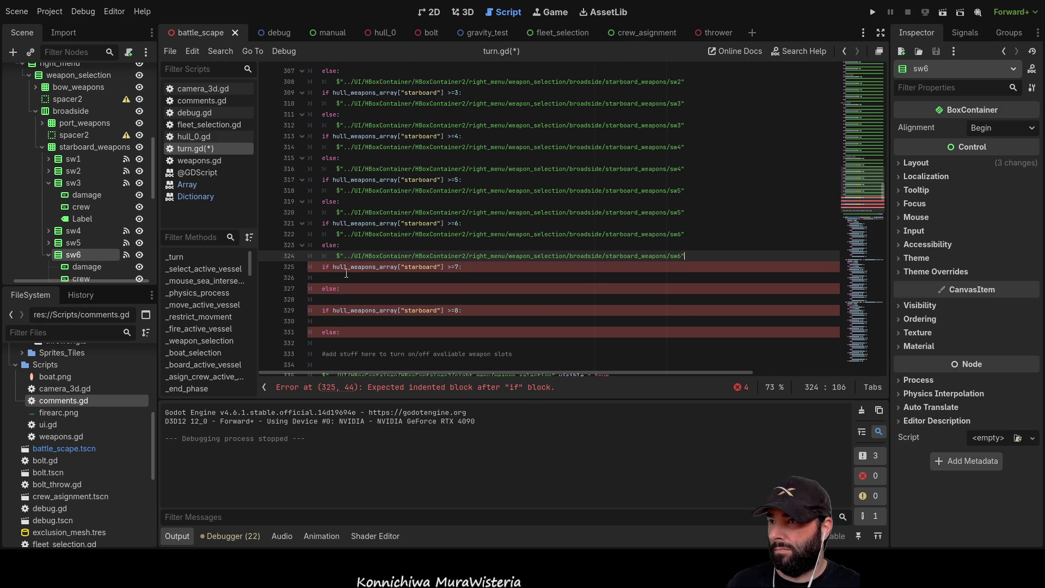
pyautogui.click(346, 278)
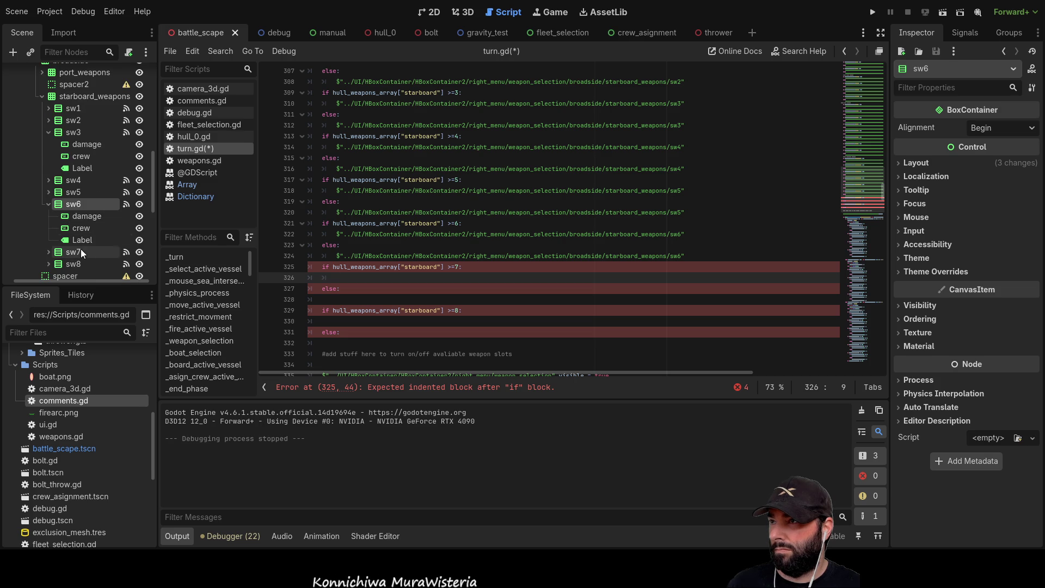
pyautogui.moveTo(81, 252); pyautogui.dragTo(183, 265)
pyautogui.moveTo(344, 275); pyautogui.dragTo(344, 276)
pyautogui.click(342, 299)
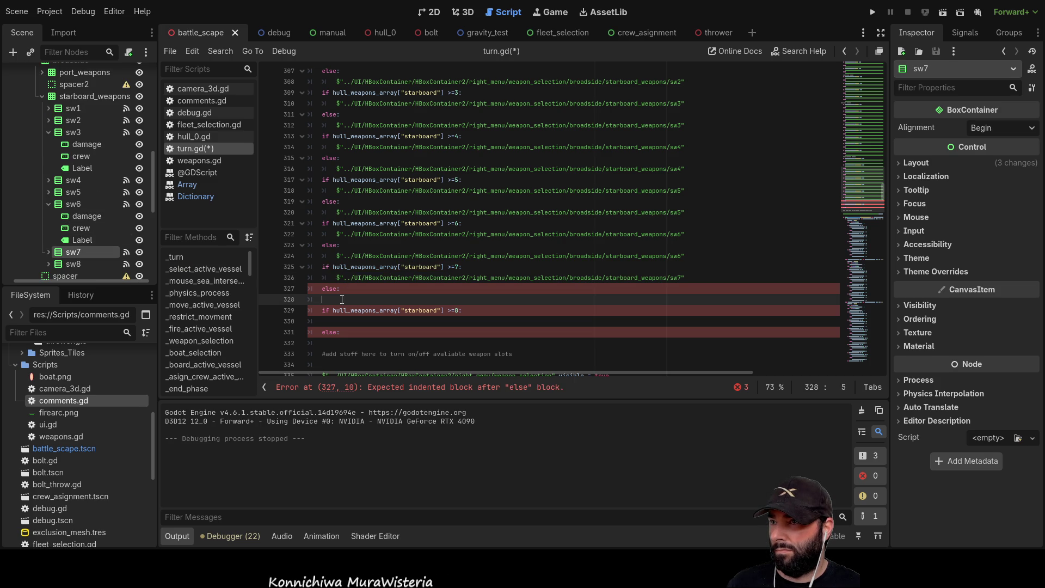
pyautogui.moveTo(80, 252); pyautogui.dragTo(341, 299)
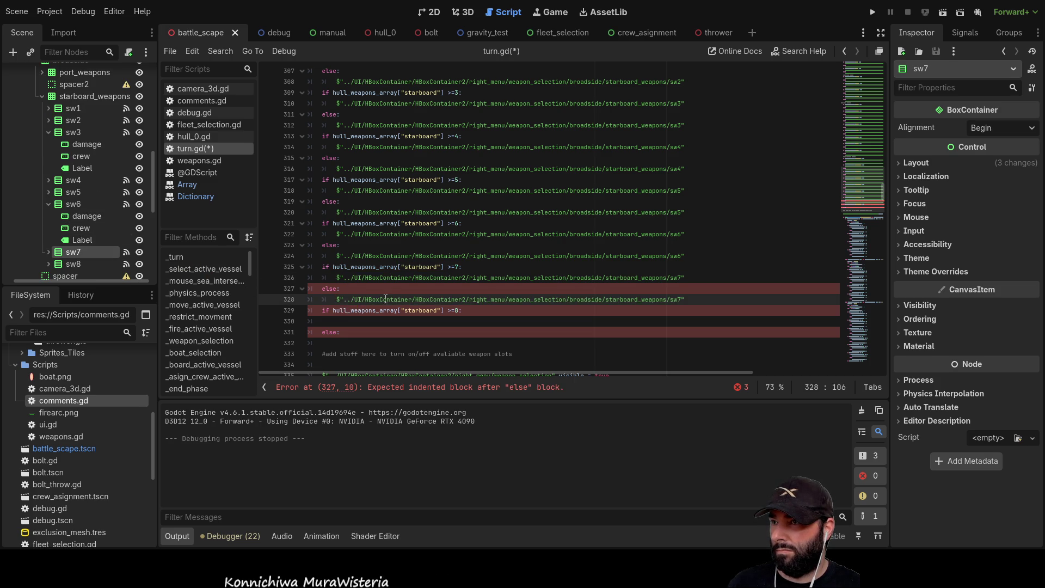
pyautogui.scroll(-2, 337, 294)
pyautogui.moveTo(84, 264)
pyautogui.mouseDown()
pyautogui.moveTo(362, 248)
pyautogui.moveTo(320, 257)
pyautogui.mouseUp()
pyautogui.click(320, 257)
pyautogui.press('Tab')
pyautogui.click(343, 278)
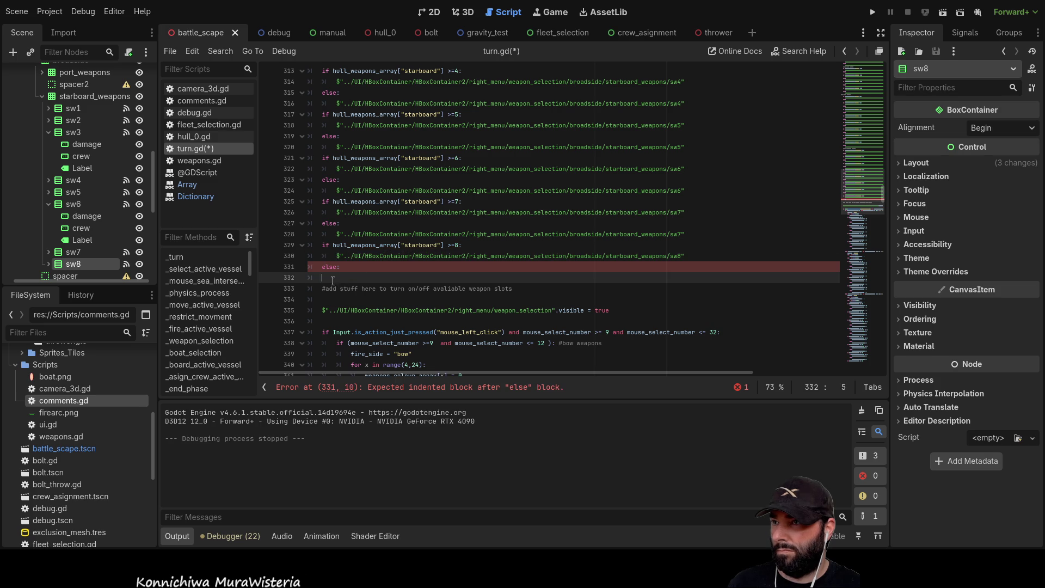
pyautogui.moveTo(84, 261)
pyautogui.mouseDown()
pyautogui.moveTo(180, 280)
pyautogui.moveTo(349, 281)
pyautogui.moveTo(327, 282)
pyautogui.mouseUp()
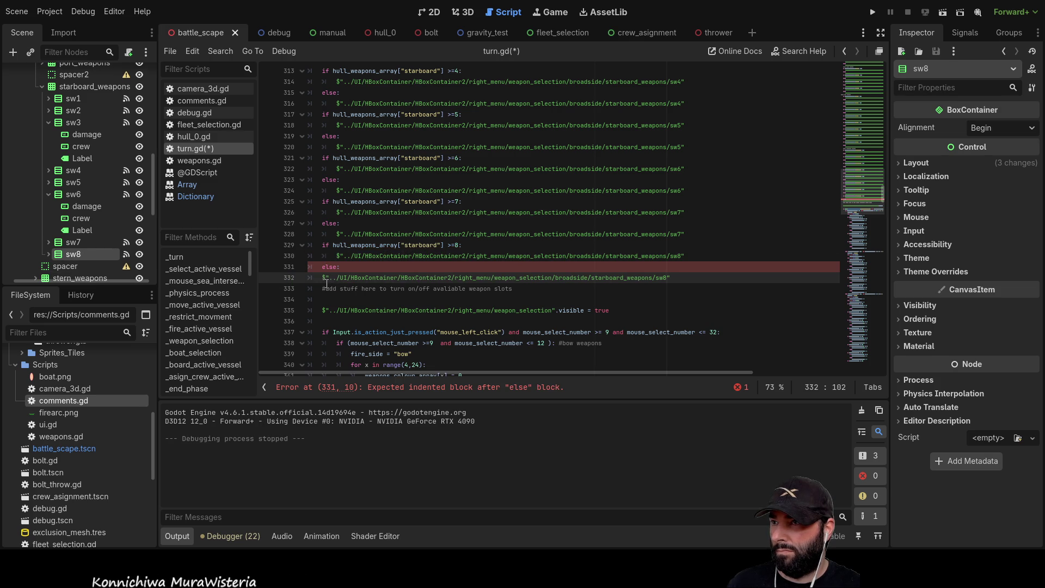
pyautogui.press('Tab')
pyautogui.scroll(9, 724, 255)
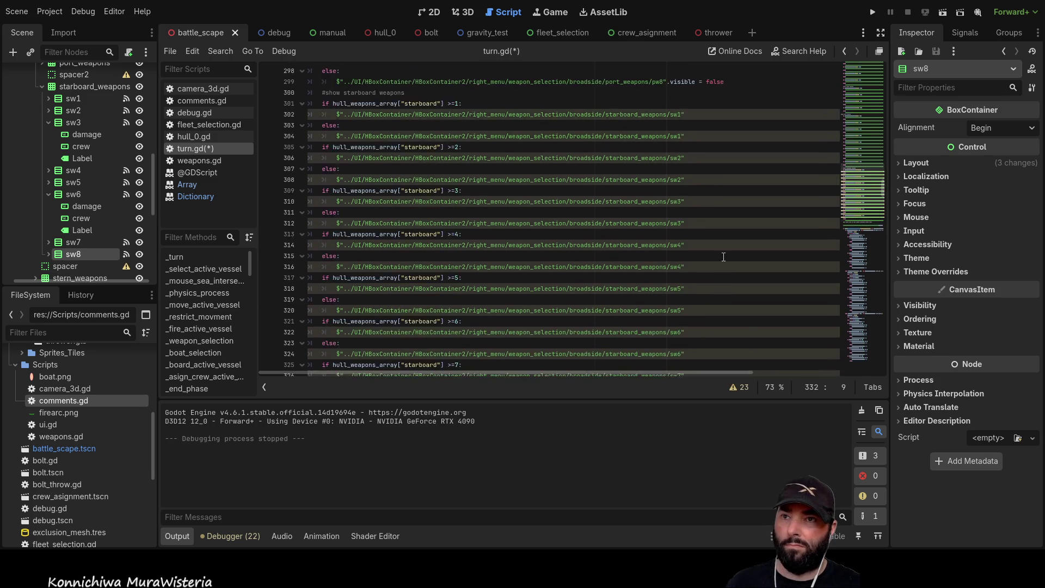
# Append .visible = false to every starboard else-branch line, lines 304 through 332
pyautogui.moveTo(725, 214); pyautogui.dragTo(670, 217)
pyautogui.hotkey('ctrl', 'c')
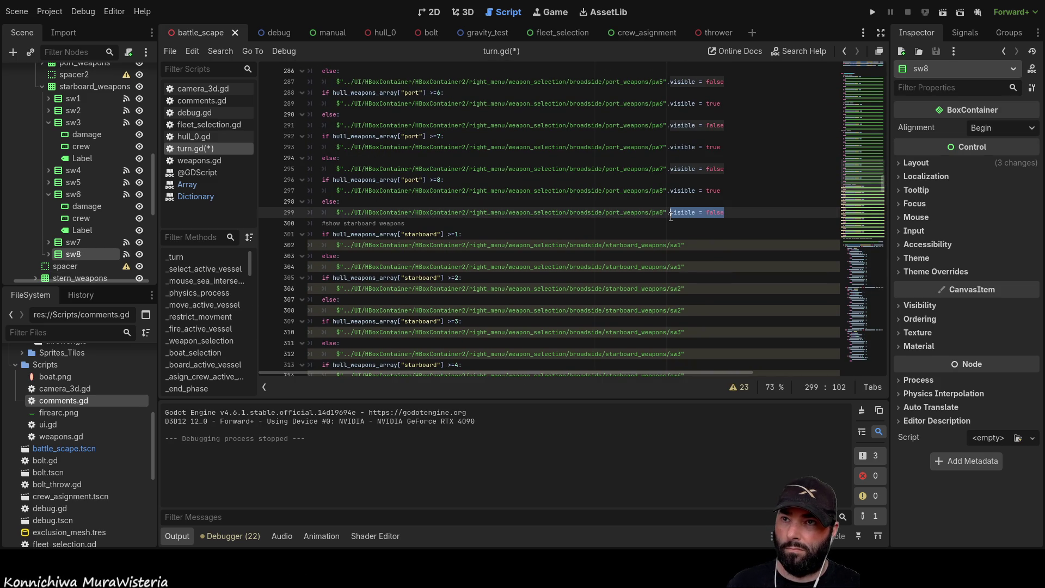
pyautogui.click(704, 271)
pyautogui.click(695, 309)
pyautogui.hotkey('ctrl', 'v')
pyautogui.click(702, 354)
pyautogui.hotkey('ctrl', 'v')
pyautogui.scroll(-1, 708, 291)
pyautogui.scroll(-2, 709, 291)
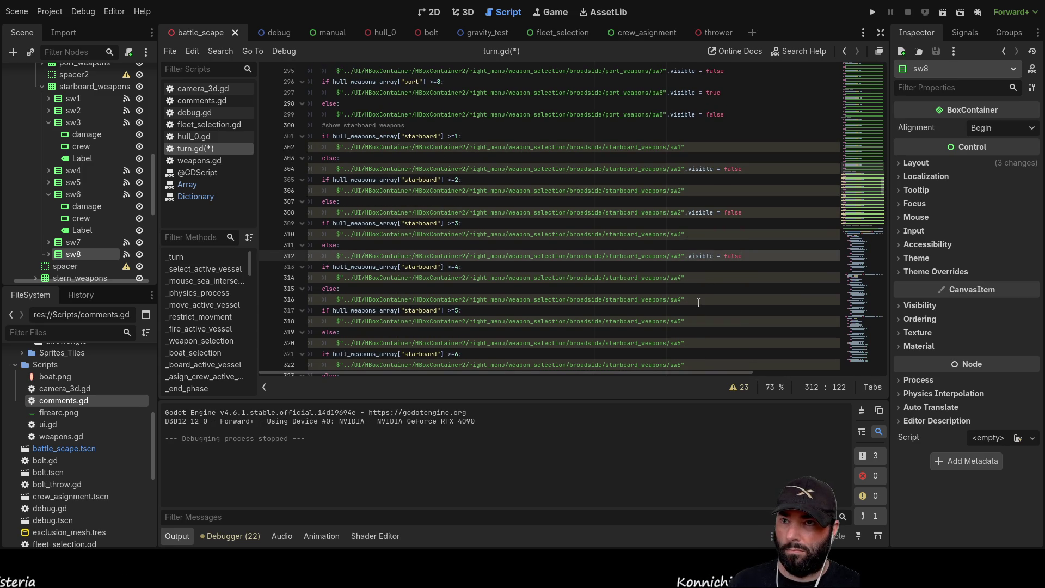
pyautogui.click(699, 302)
pyautogui.hotkey('ctrl', 'v')
pyautogui.click(697, 346)
pyautogui.hotkey('ctrl', 'v')
pyautogui.scroll(-3, 720, 312)
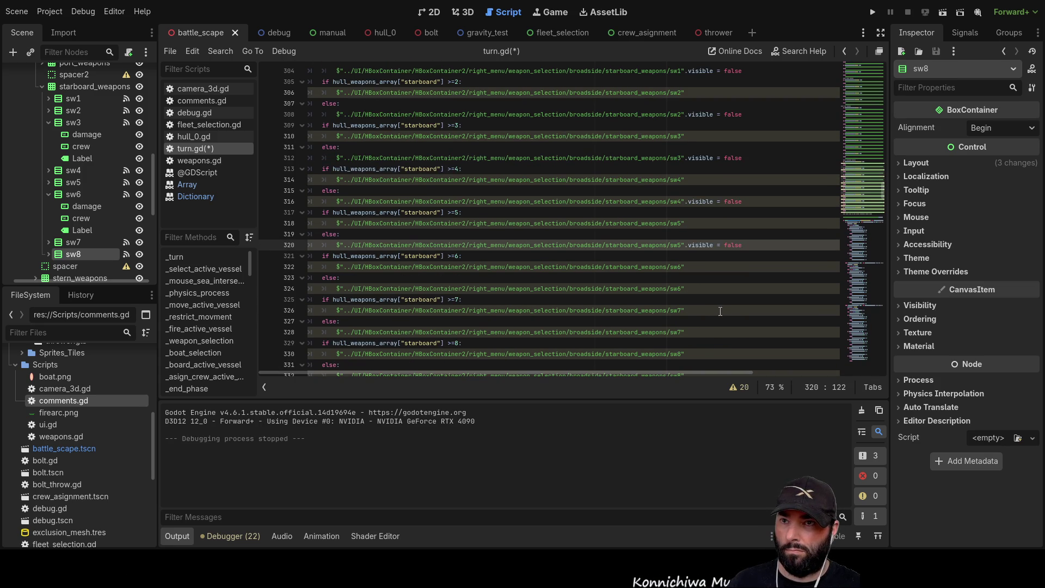
pyautogui.click(699, 288)
pyautogui.hotkey('ctrl', 'v')
pyautogui.click(700, 332)
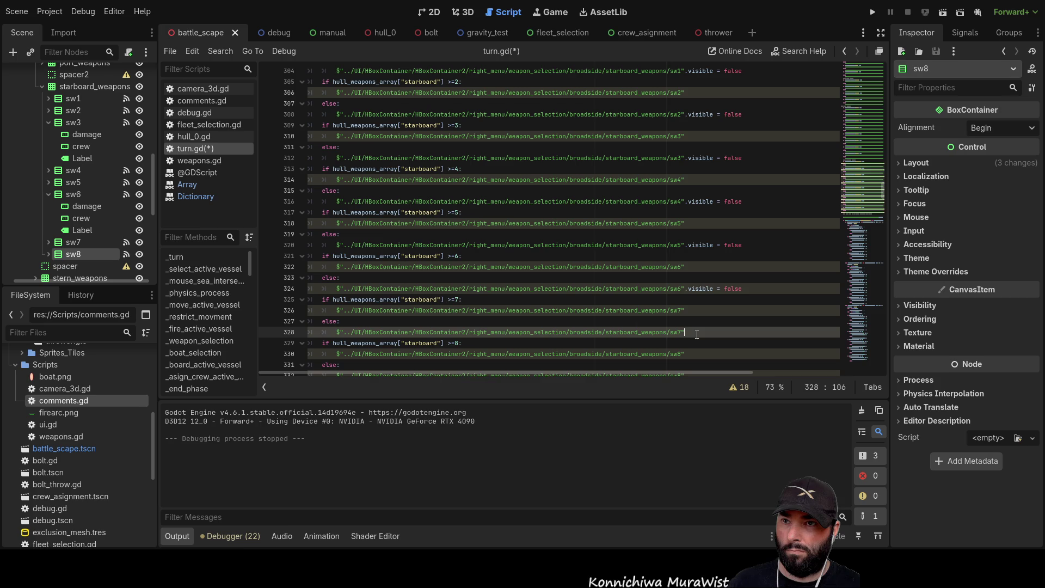
pyautogui.hotkey('ctrl', 'v')
pyautogui.scroll(-2, 701, 317)
pyautogui.click(703, 310)
pyautogui.hotkey('ctrl', 'v')
pyautogui.scroll(9, 719, 261)
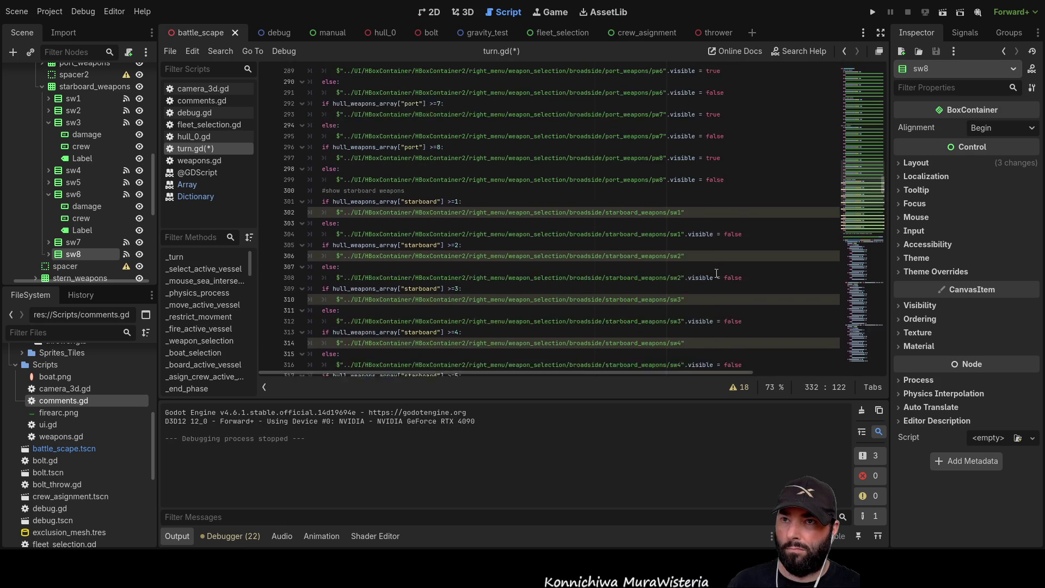
# Append .visible = true to starboard if-branch lines 302 through 330, then run the game
pyautogui.moveTo(728, 223); pyautogui.dragTo(667, 224)
pyautogui.hotkey('ctrl', 'c')
pyautogui.scroll(-2, 727, 277)
pyautogui.click(711, 212)
pyautogui.hotkey('ctrl', 'v')
pyautogui.click(702, 257)
pyautogui.hotkey('ctrl', 'v')
pyautogui.click(701, 301)
pyautogui.hotkey('ctrl', 'v')
pyautogui.scroll(-3, 708, 287)
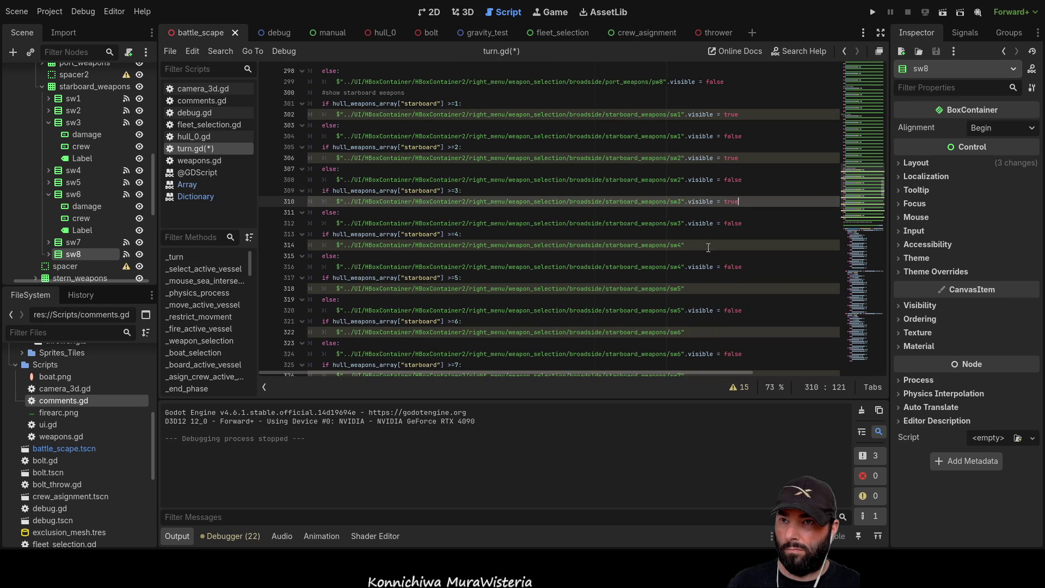
pyautogui.click(708, 248)
pyautogui.hotkey('ctrl', 'v')
pyautogui.click(702, 289)
pyautogui.hotkey('ctrl', 'v')
pyautogui.scroll(-3, 706, 234)
pyautogui.click(706, 234)
pyautogui.hotkey('ctrl', 'v')
pyautogui.click(702, 278)
pyautogui.hotkey('ctrl', 'v')
pyautogui.scroll(-2, 713, 278)
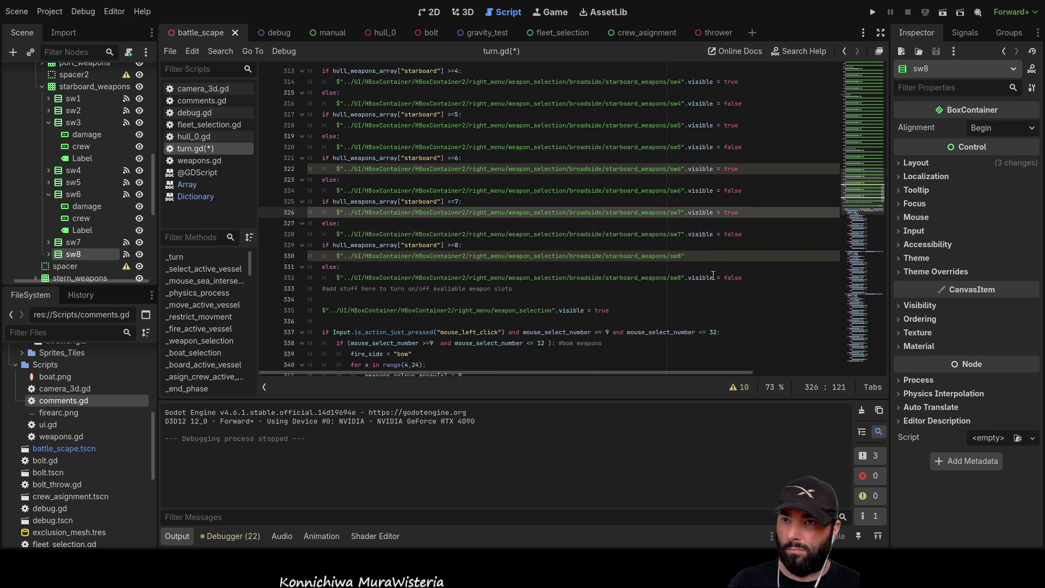
pyautogui.click(713, 267)
pyautogui.click(711, 256)
pyautogui.hotkey('ctrl', 'v')
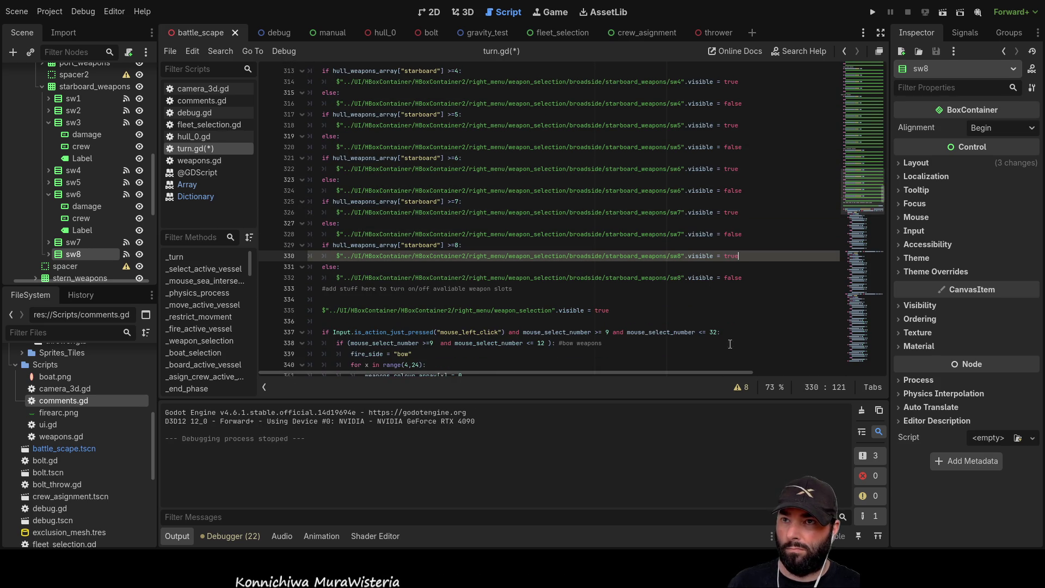
pyautogui.scroll(6, 736, 344)
pyautogui.click(869, 16)
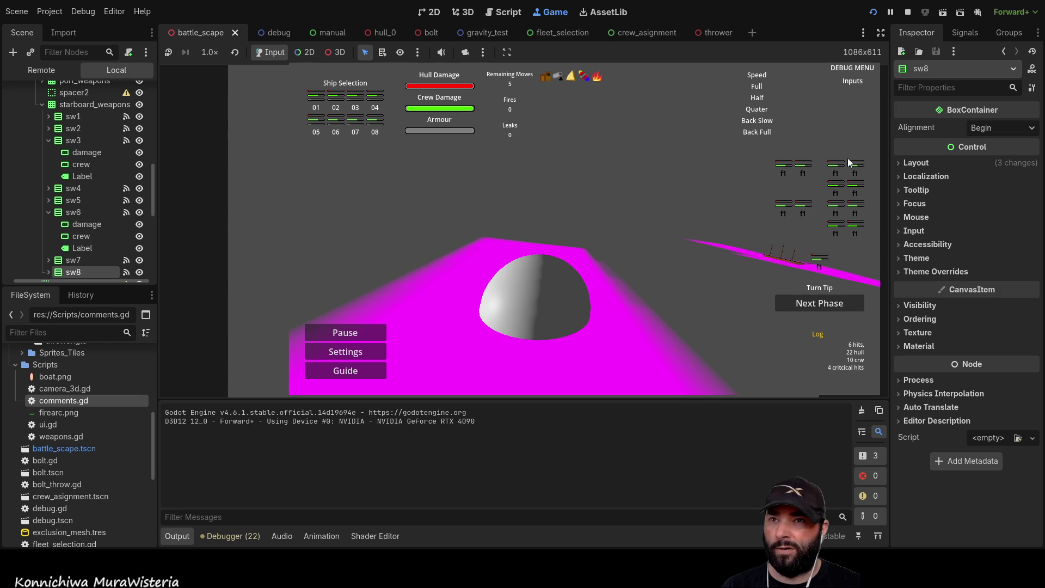
# Stop the running game and return to turn.gd in the script editor
pyautogui.click(908, 11)
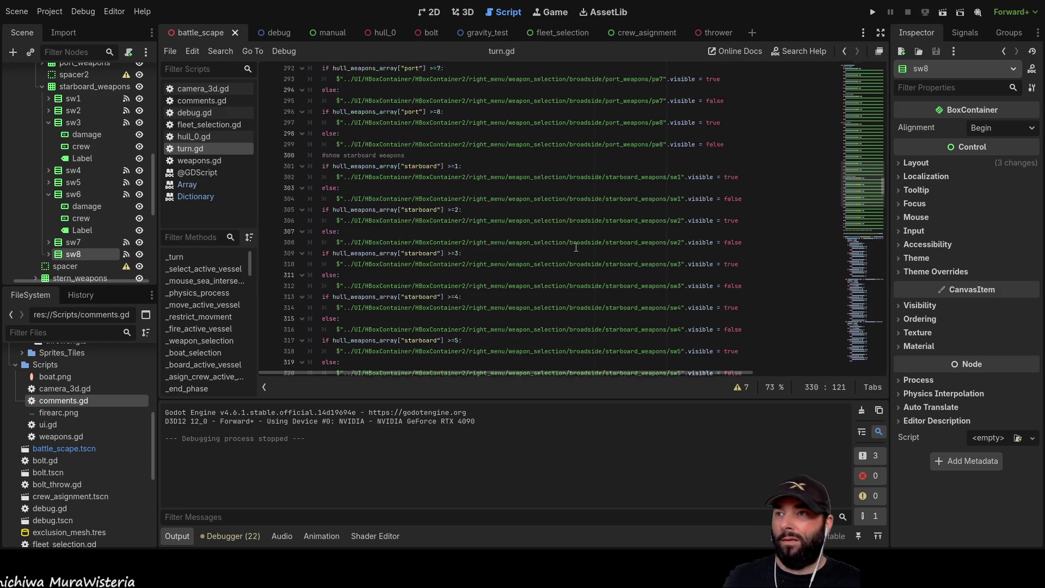
# Change hull_weapons_array on line 46 to bow 2, stern 3, port 6, starboard 6, and run
pyautogui.scroll(20, 585, 248)
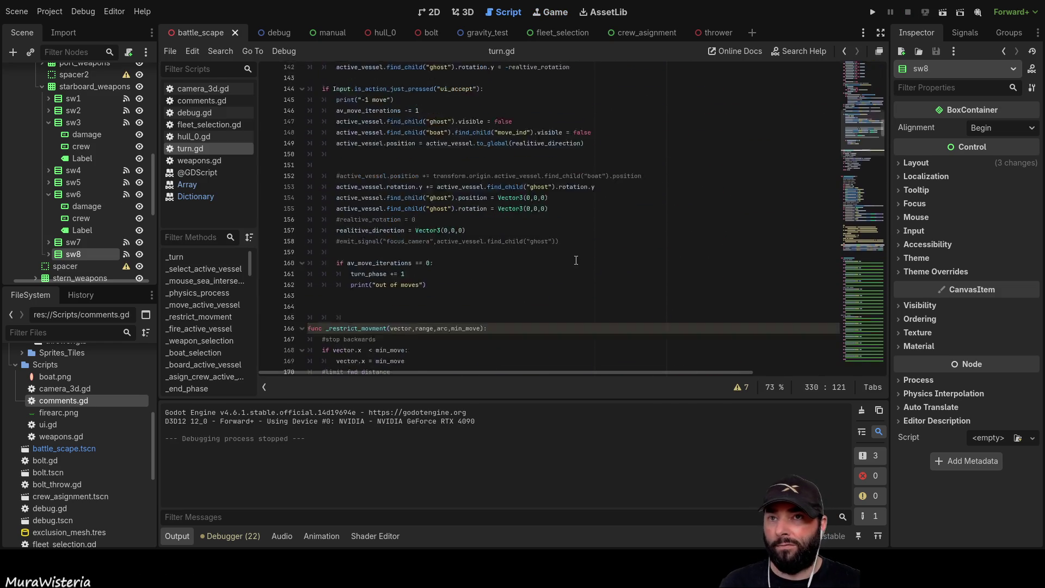
pyautogui.scroll(11, 575, 263)
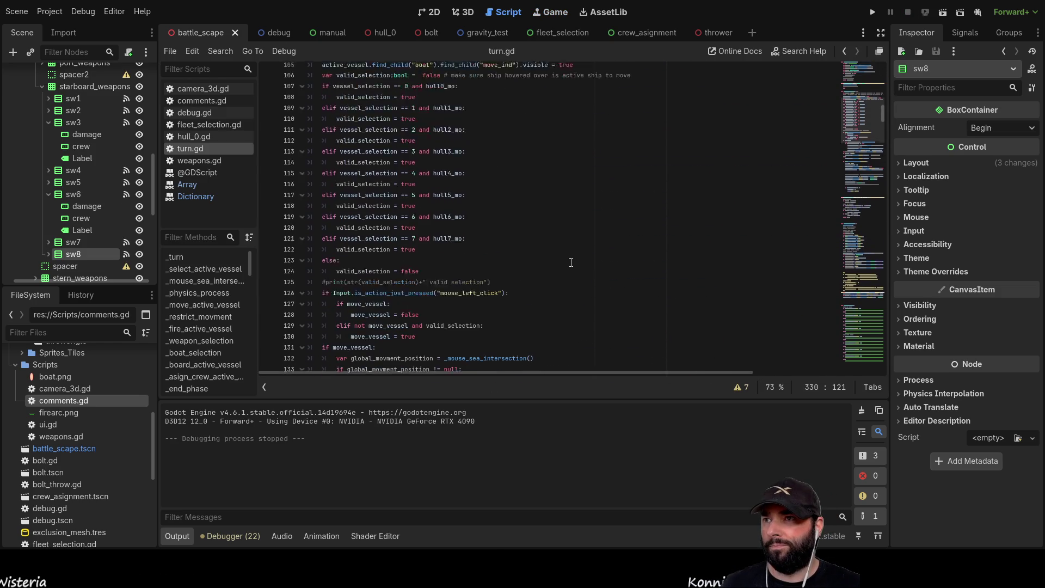
pyautogui.scroll(10, 435, 261)
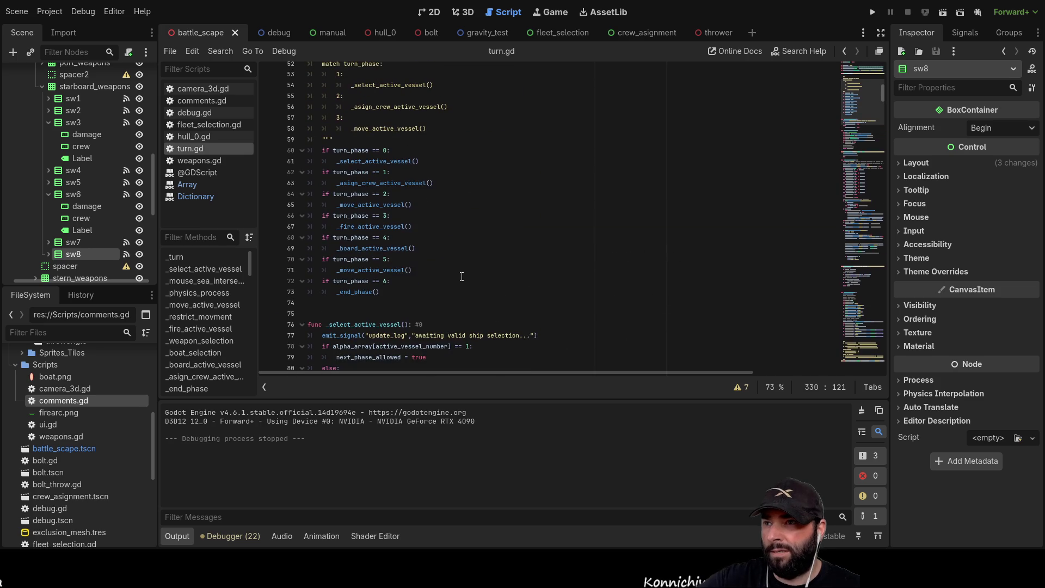
pyautogui.scroll(6, 461, 277)
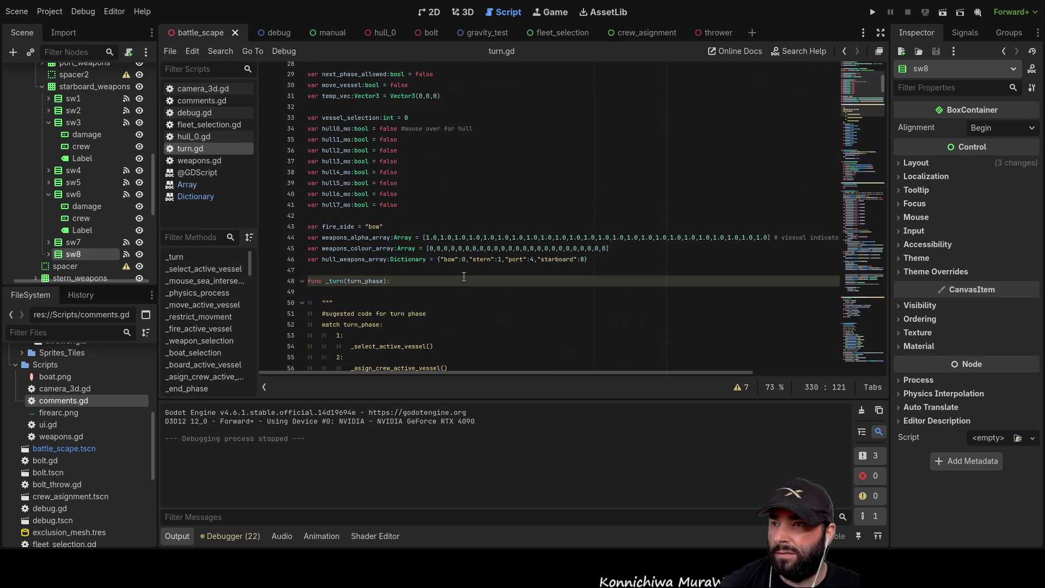
pyautogui.click(465, 259)
pyautogui.scroll(-2, 491, 286)
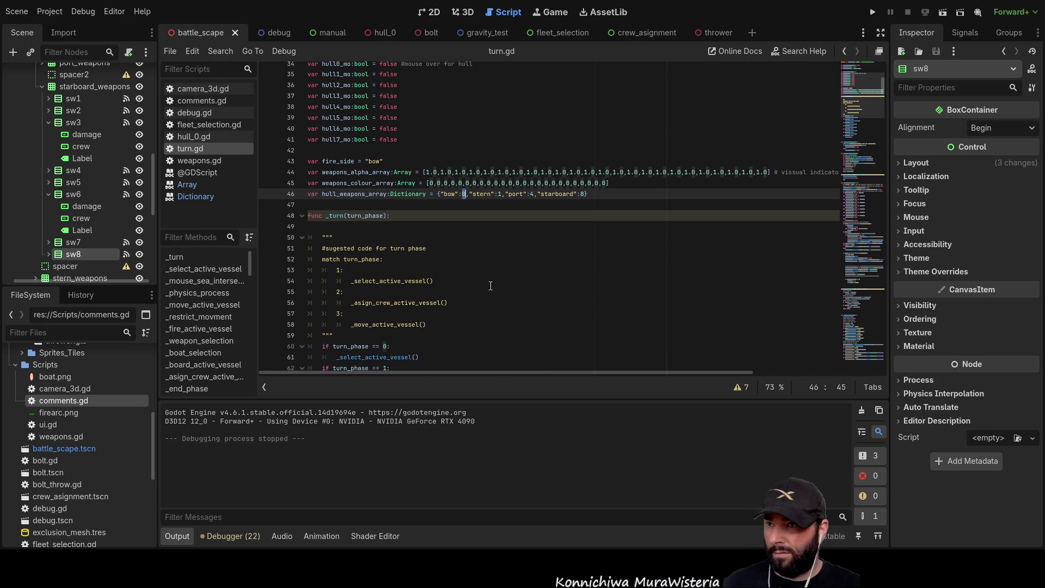
pyautogui.scroll(1, 482, 237)
pyautogui.scroll(5, 494, 257)
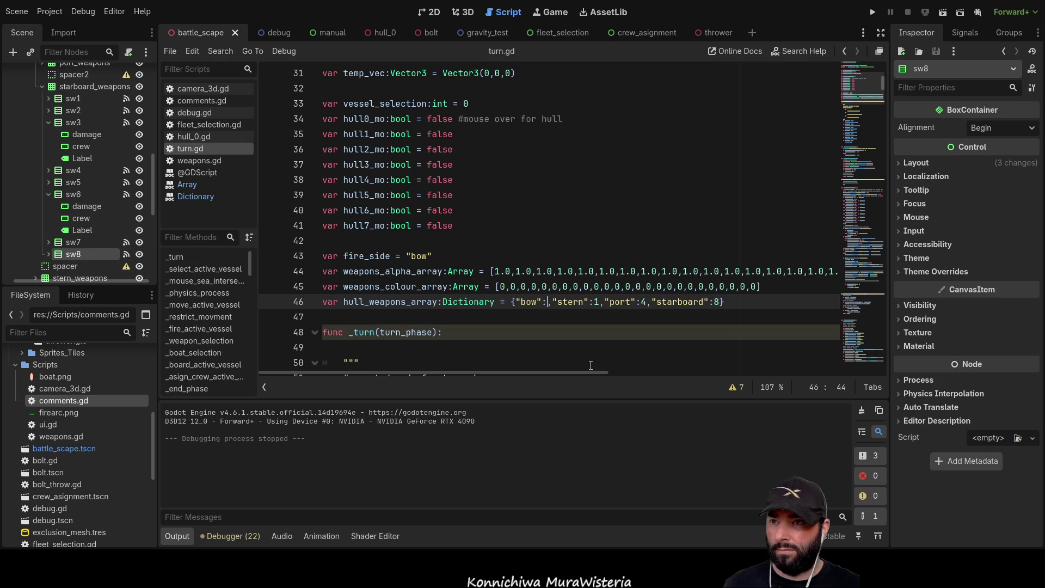
pyautogui.write('2')
pyautogui.press('Right')
pyautogui.press('Right')
pyautogui.press('Right')
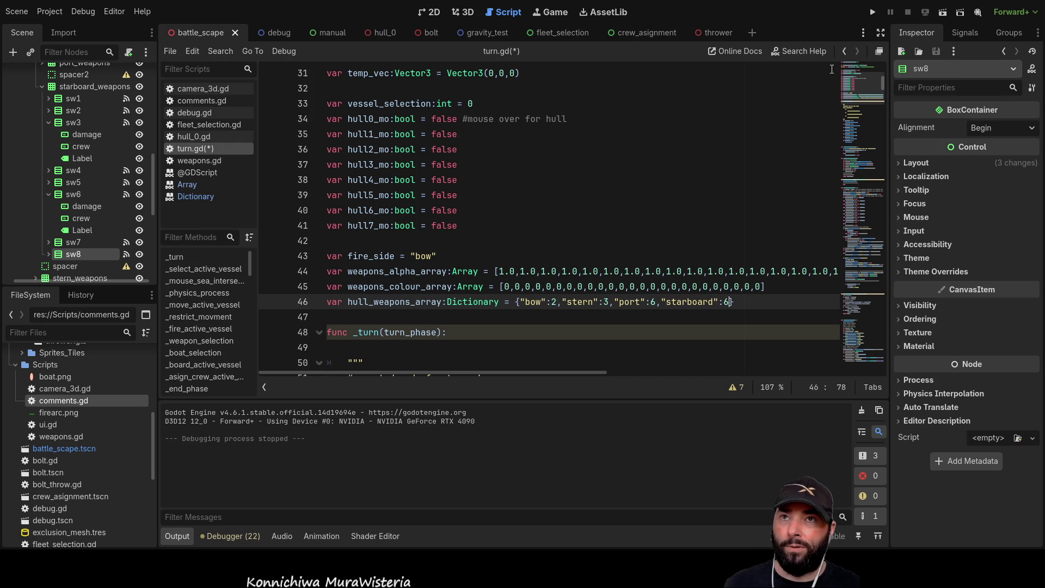
pyautogui.click(871, 16)
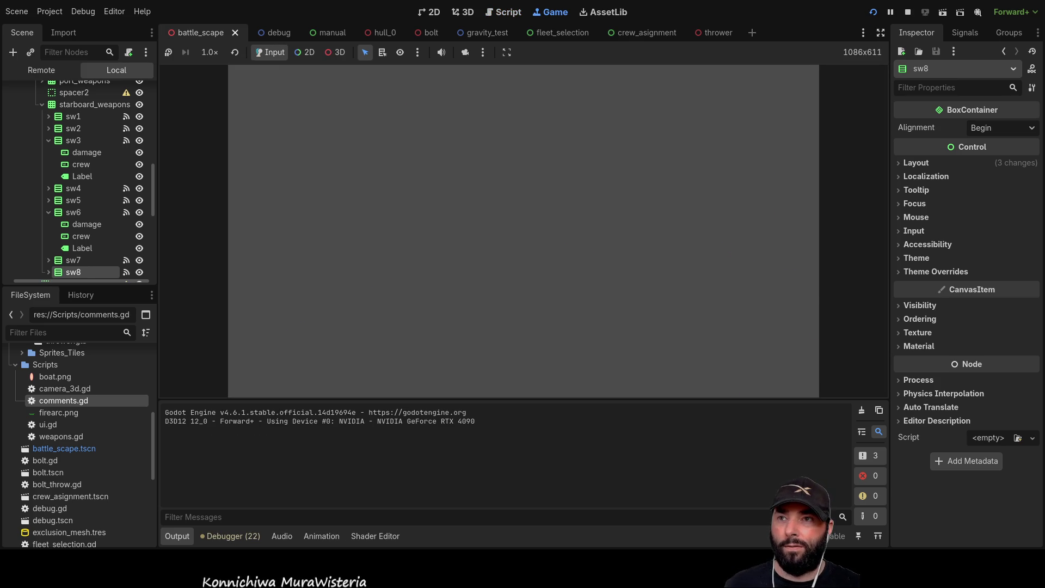
# Toggle several weapon slots in the running game, switching one upper slot on and back off
pyautogui.click(814, 129)
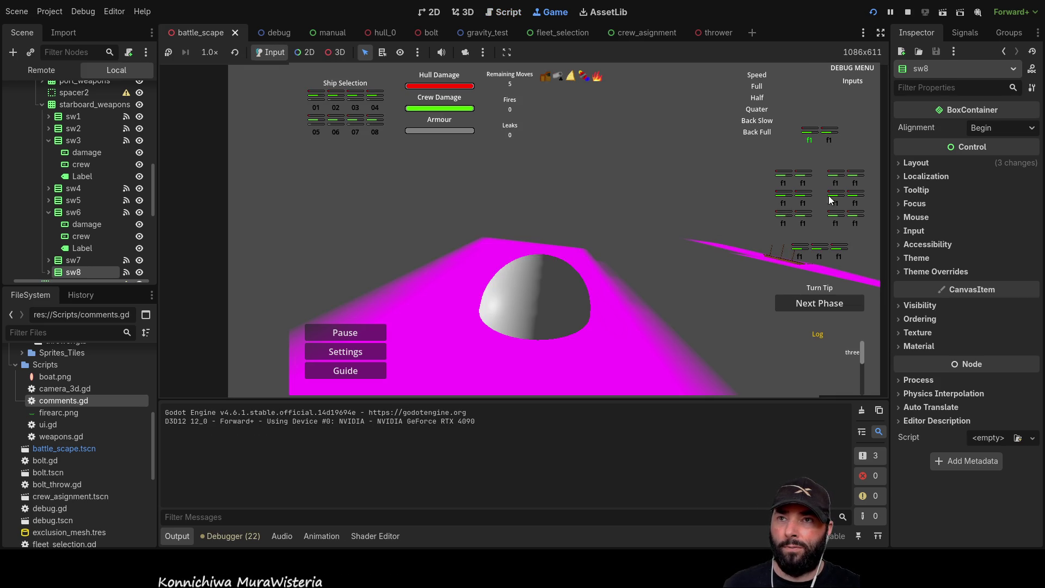
pyautogui.click(829, 129)
pyautogui.click(800, 252)
pyautogui.click(819, 254)
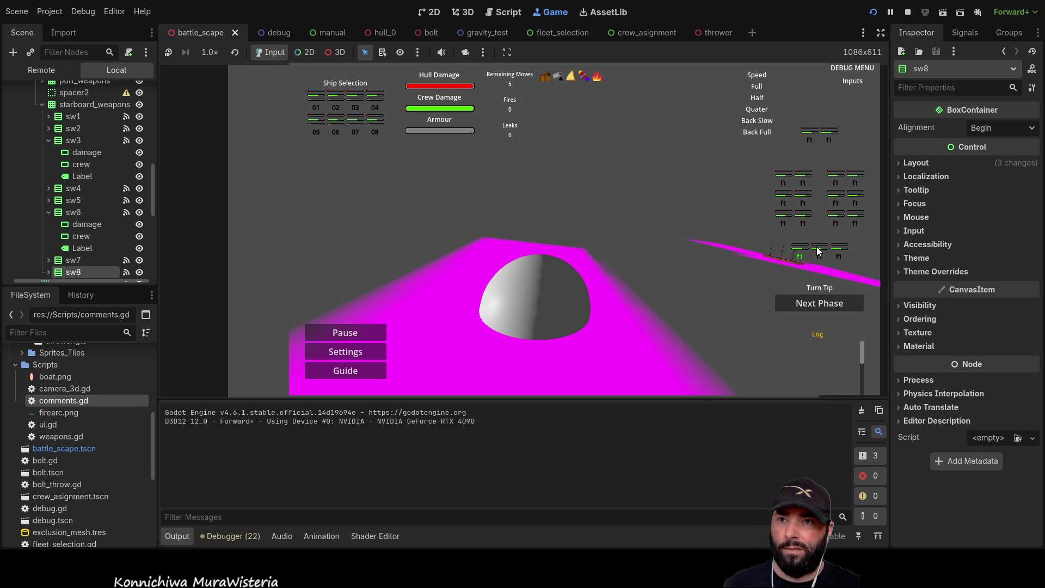
pyautogui.click(839, 253)
pyautogui.click(841, 179)
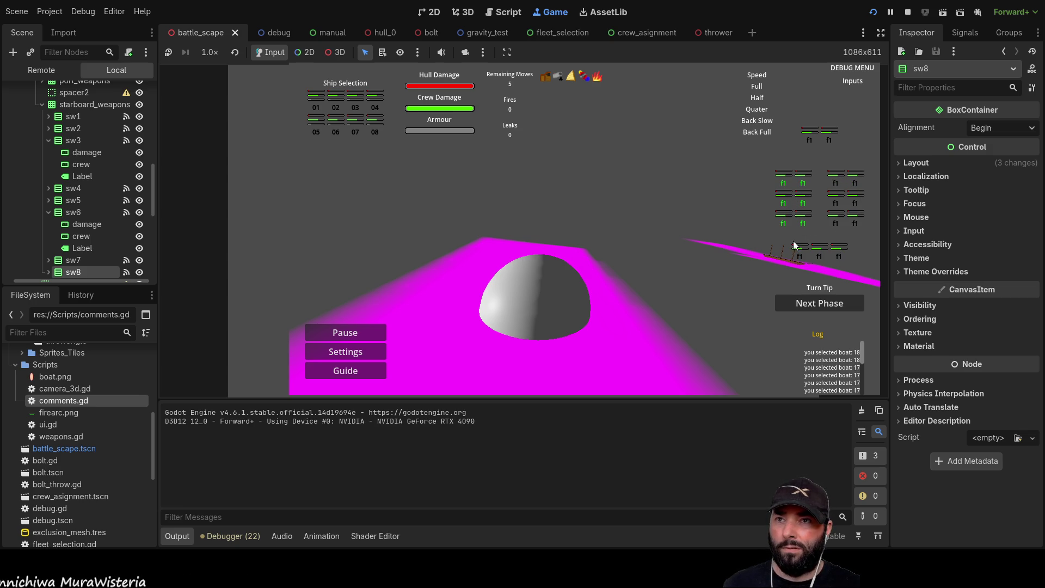
pyautogui.click(804, 216)
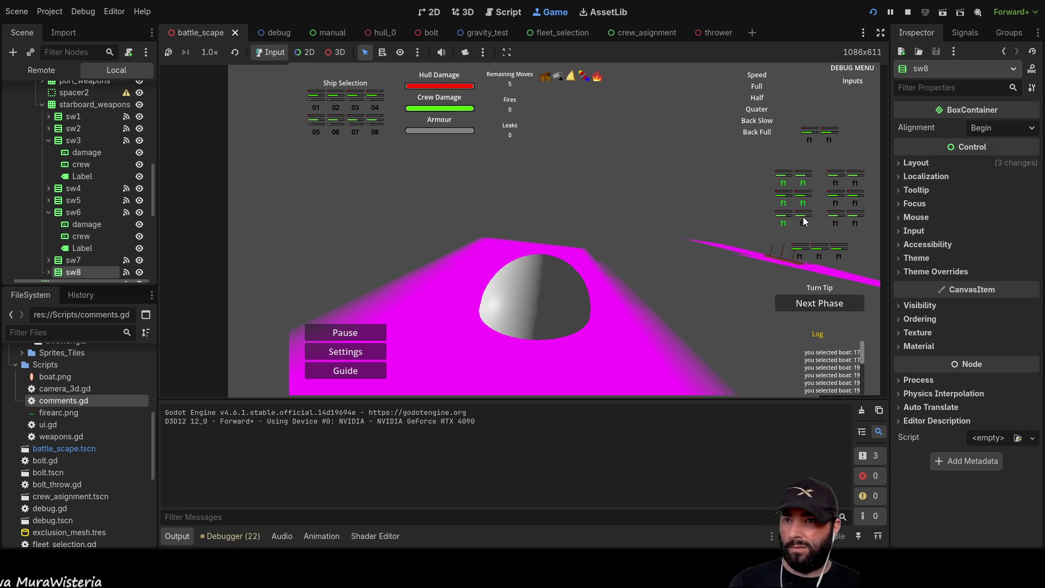
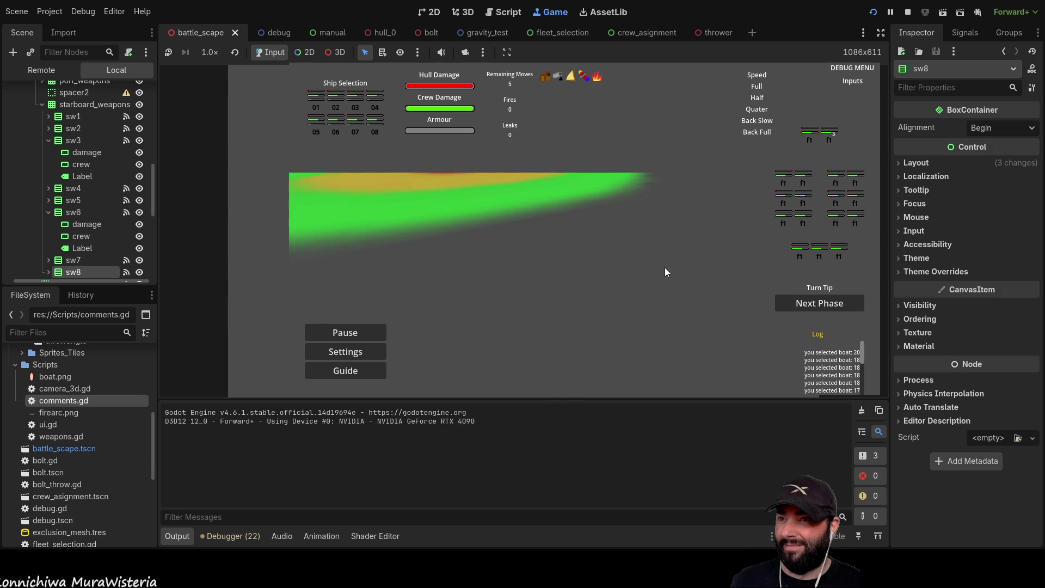
# Fire a test shot with the d, Up and Down keys, watch it land, then stop the game
pyautogui.press('d')
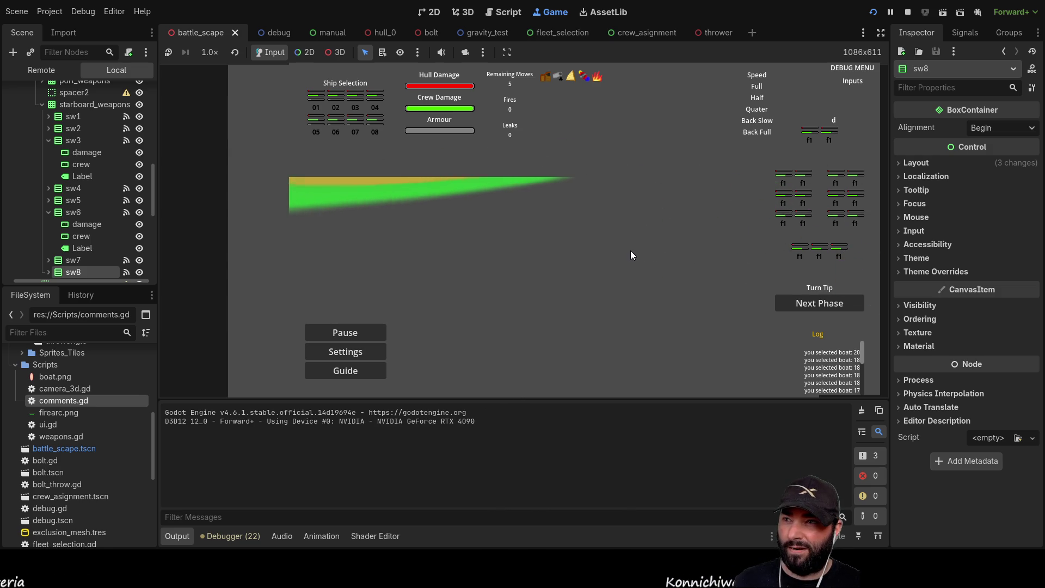
pyautogui.press('Up')
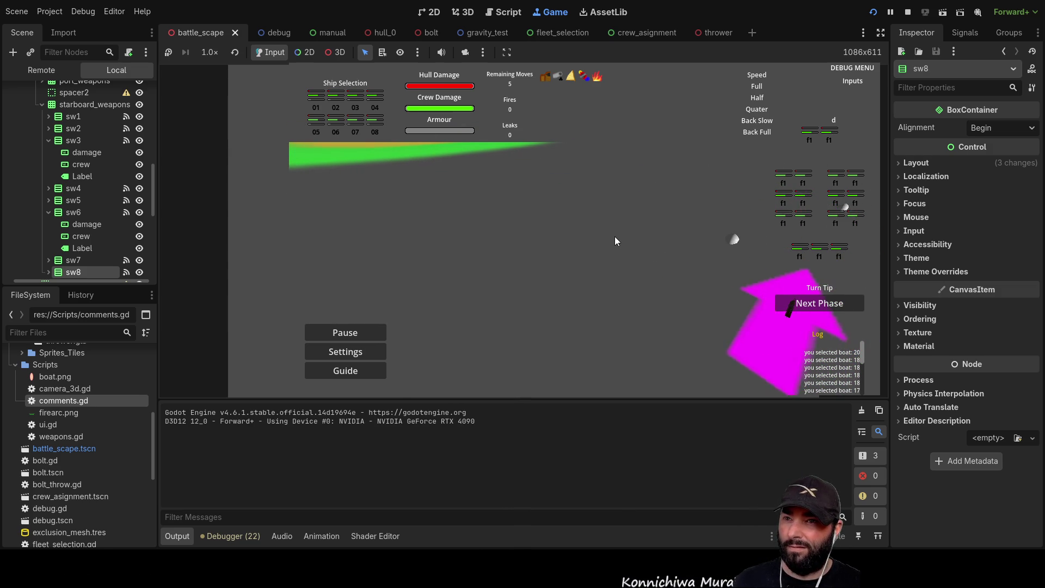
pyautogui.press('Down')
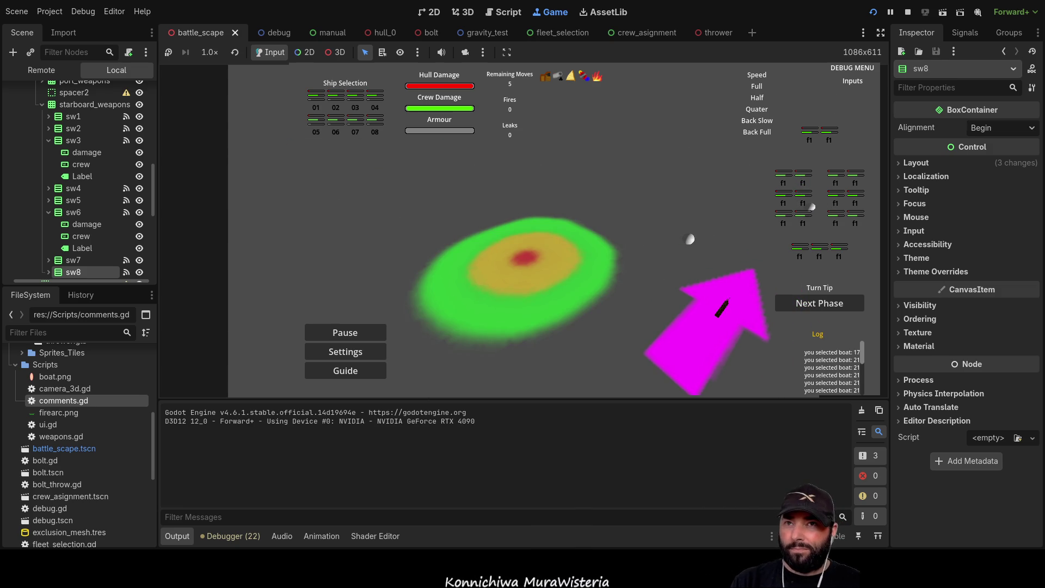
pyautogui.click(908, 12)
# Jump to the _weapon_selection function in turn.gd
pyautogui.scroll(-2, 492, 225)
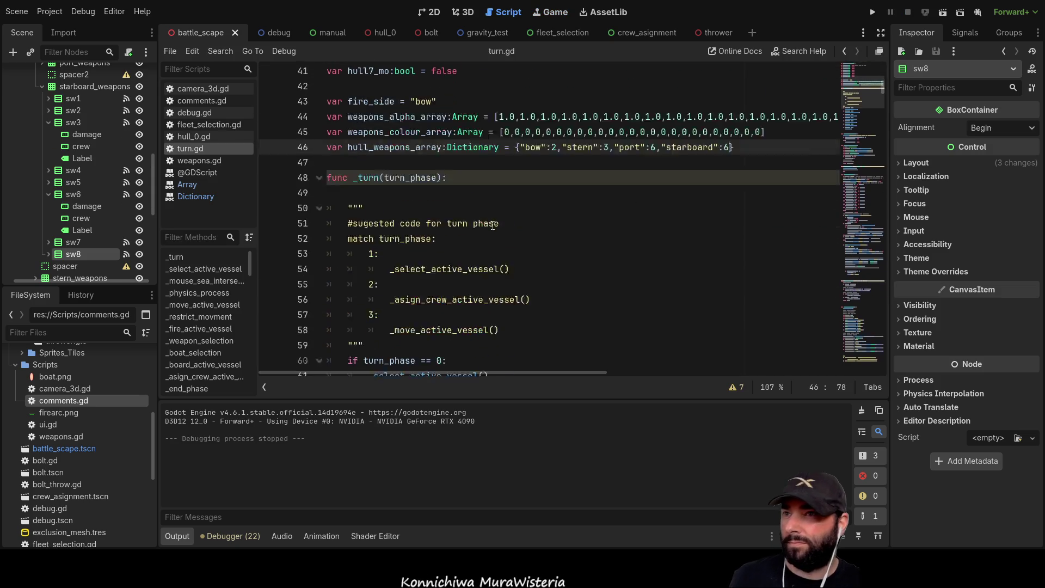
pyautogui.scroll(3, 493, 225)
pyautogui.scroll(-10, 507, 253)
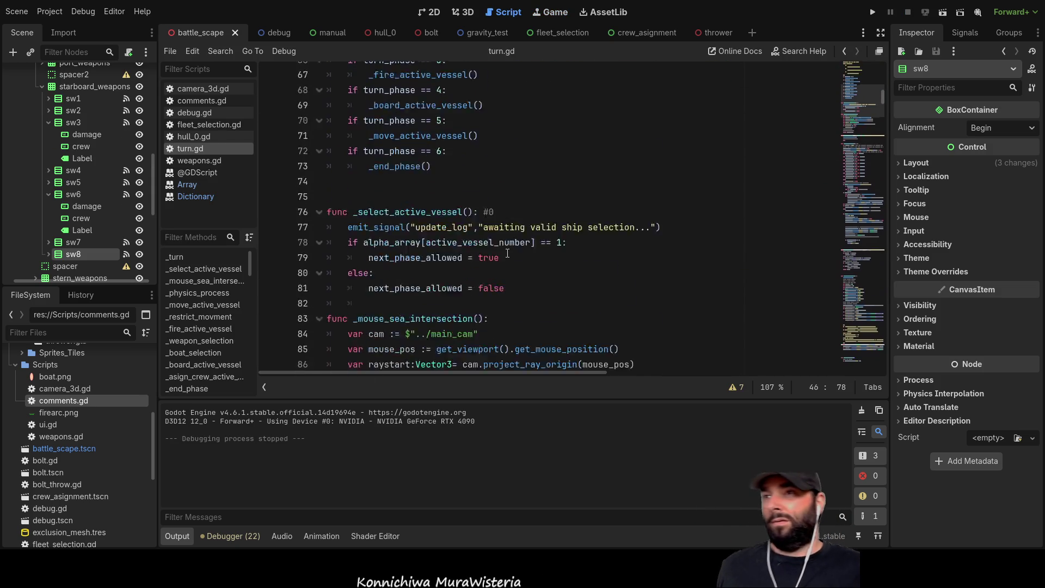
pyautogui.scroll(-5, 507, 253)
pyautogui.scroll(-2, 408, 231)
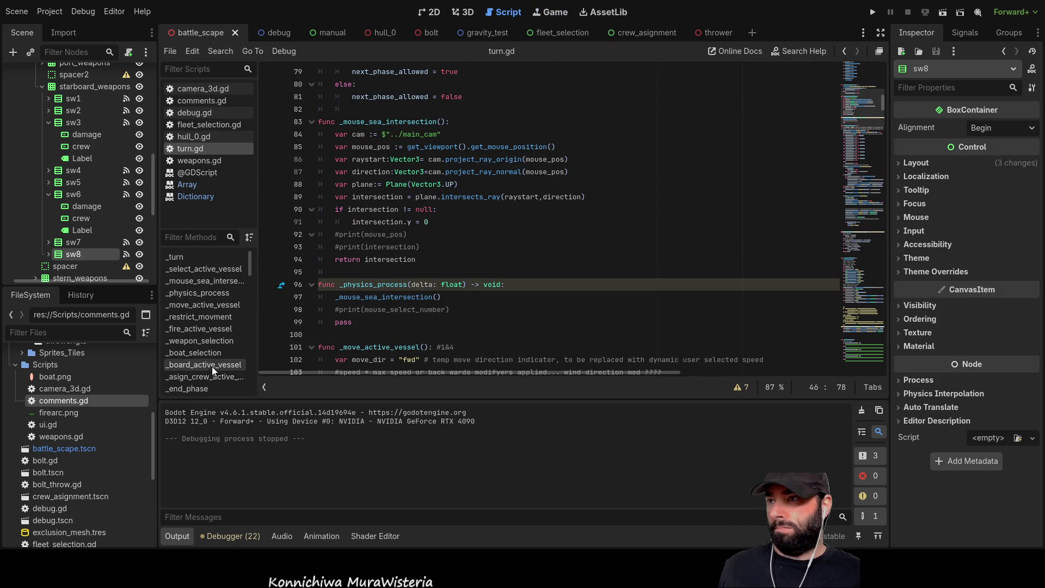
pyautogui.click(210, 338)
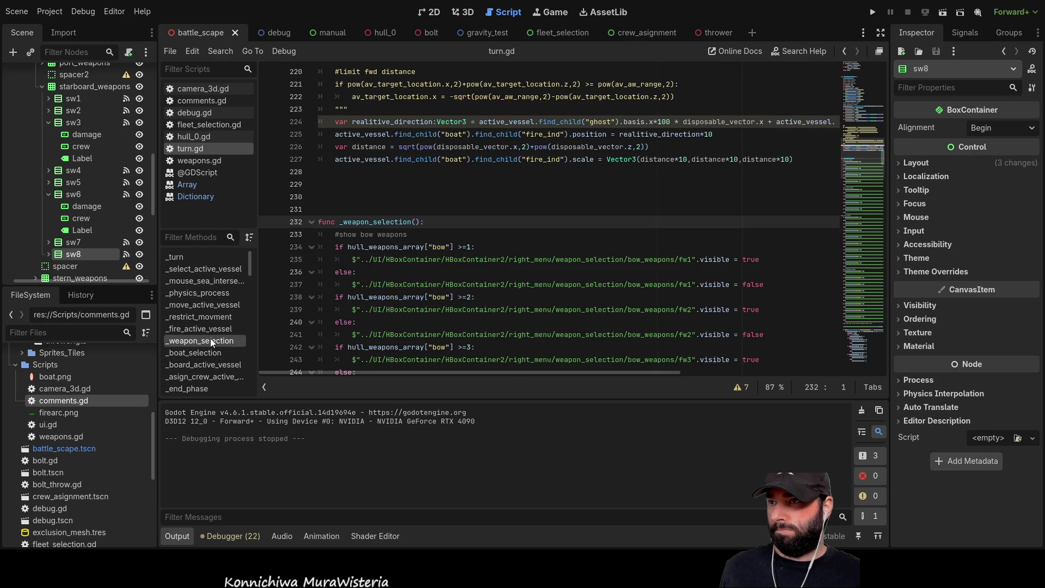
# Delete the '#add stuff here' placeholder comment and its blank line
pyautogui.scroll(-15, 434, 263)
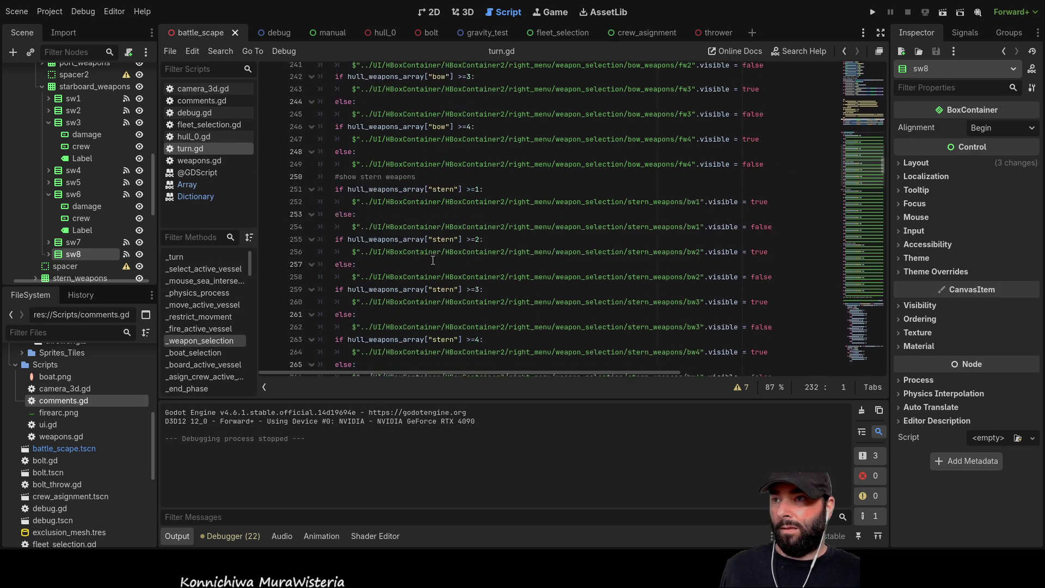
pyautogui.scroll(-20, 433, 256)
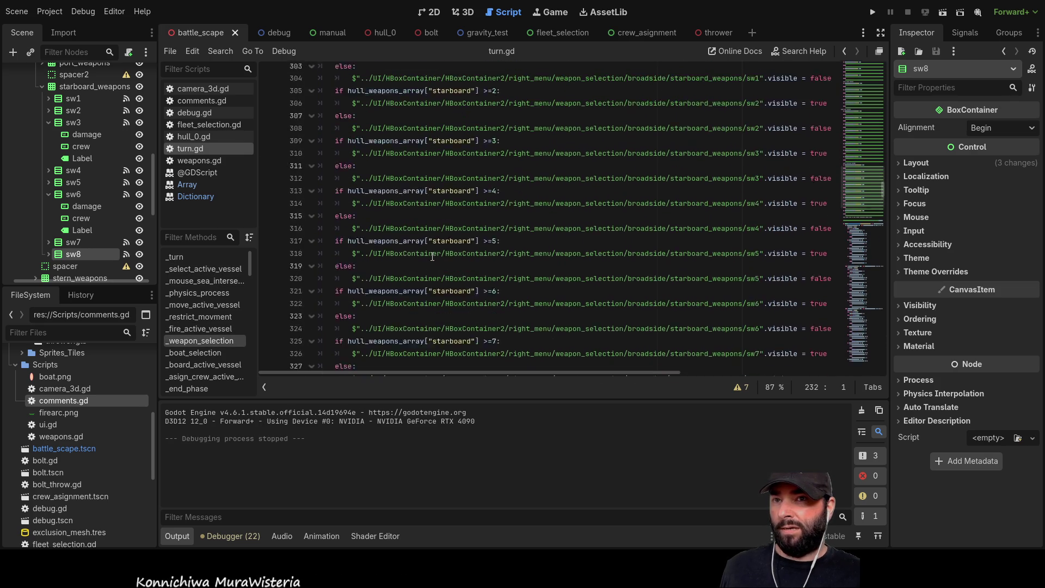
pyautogui.scroll(2, 432, 256)
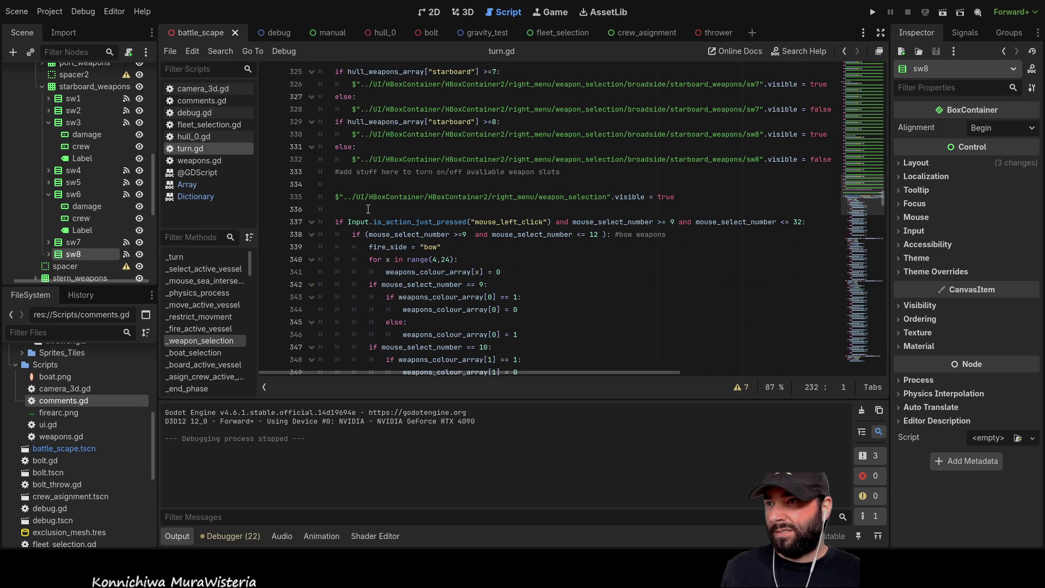
pyautogui.moveTo(563, 179)
pyautogui.mouseDown()
pyautogui.moveTo(327, 182)
pyautogui.moveTo(284, 173)
pyautogui.mouseUp()
pyautogui.press('Delete')
pyautogui.press('Delete')
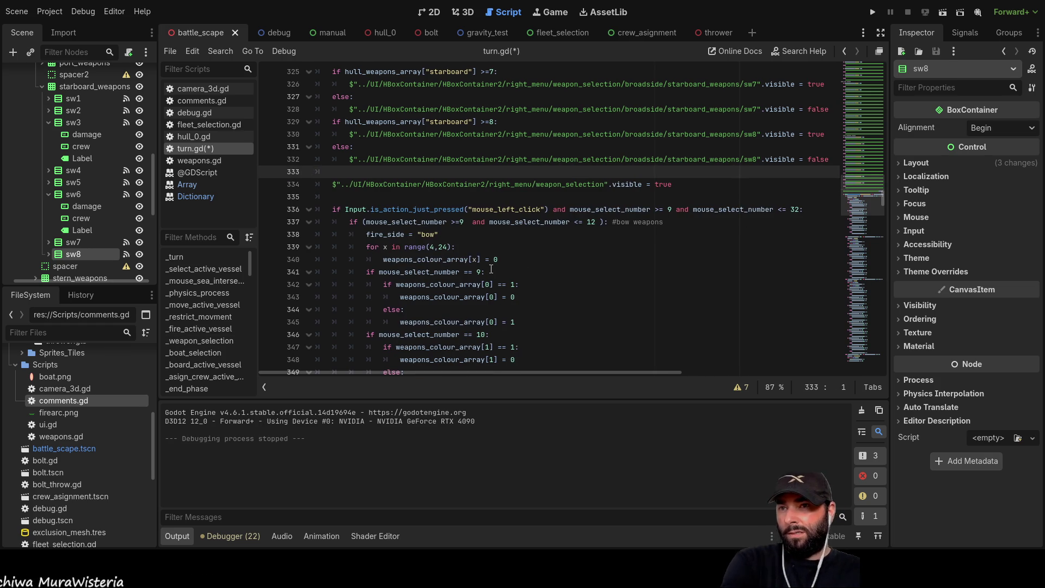
pyautogui.moveTo(702, 188)
pyautogui.mouseDown()
pyautogui.moveTo(321, 185)
pyautogui.moveTo(293, 196)
pyautogui.moveTo(298, 184)
pyautogui.mouseUp()
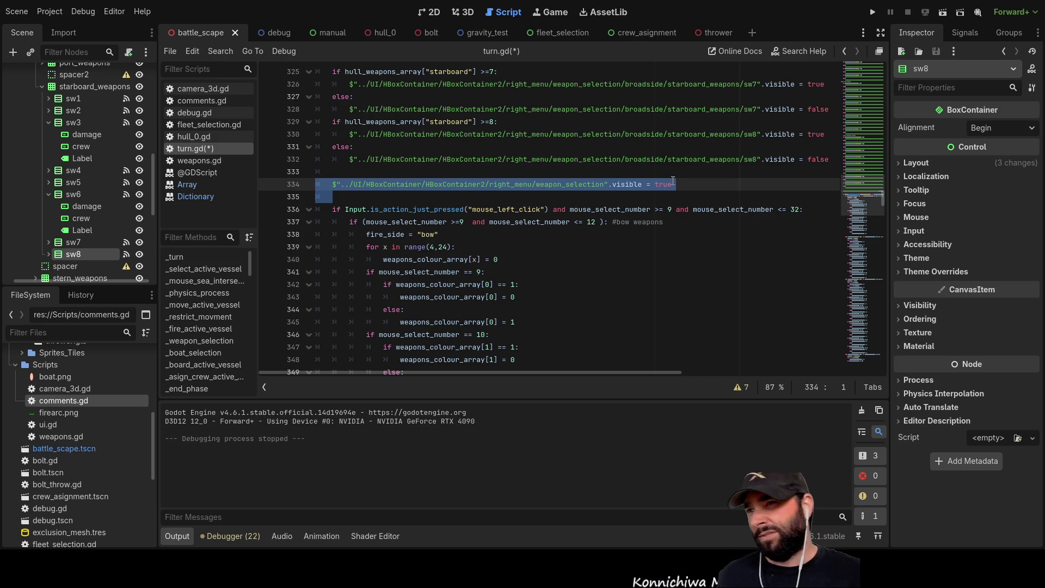
pyautogui.scroll(-4, 652, 280)
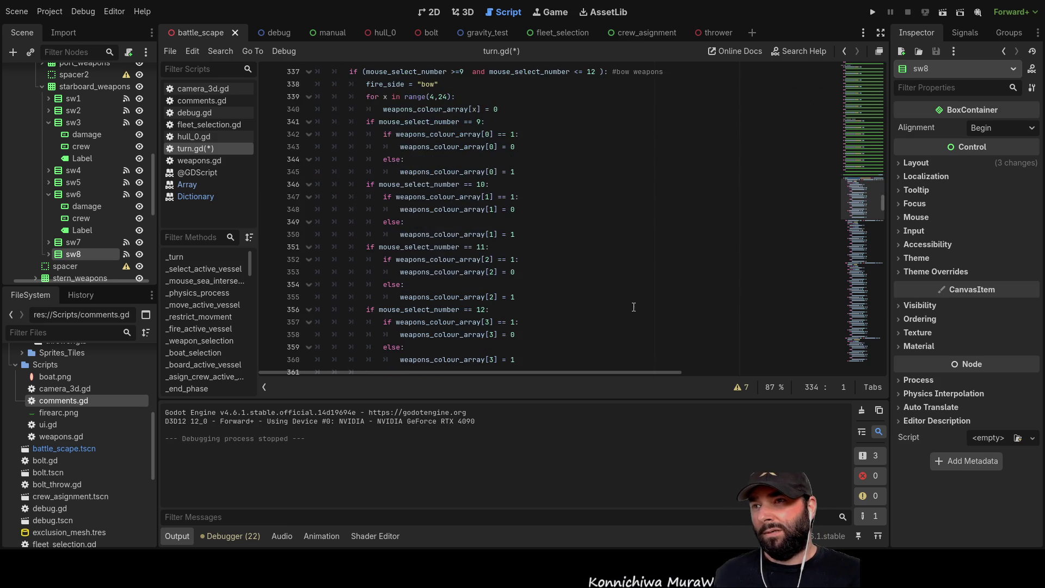
# Remove the extra blank line after the weapons_colour_array checks
pyautogui.scroll(-4, 552, 194)
pyautogui.click(378, 250)
pyautogui.scroll(-14, 544, 255)
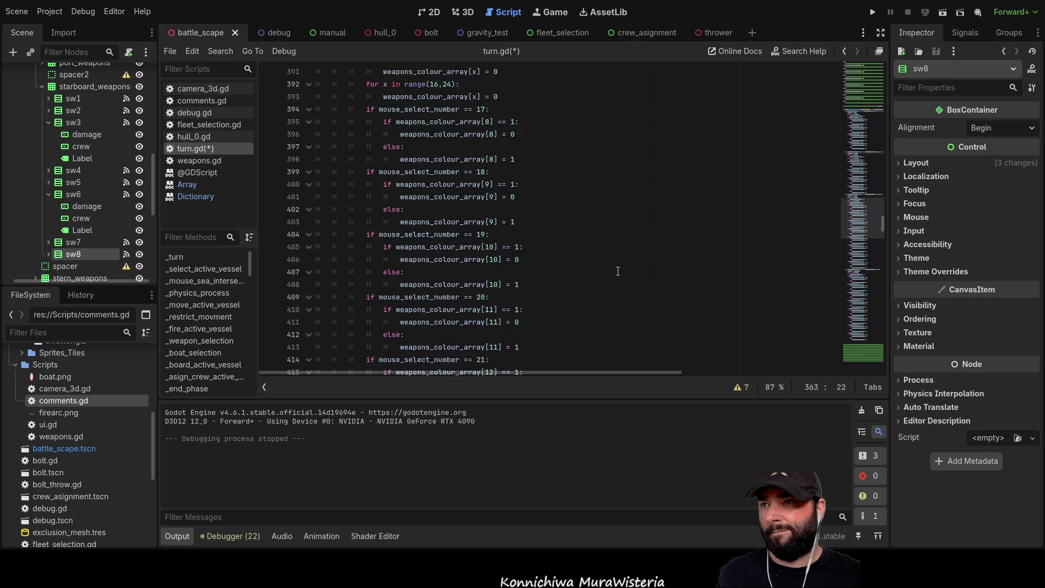
pyautogui.scroll(-18, 618, 271)
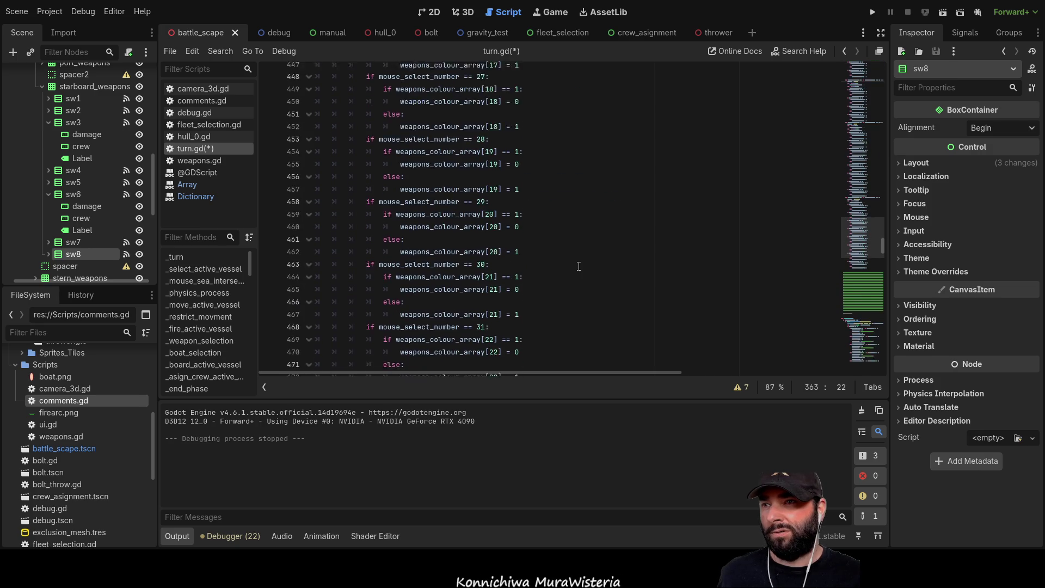
pyautogui.scroll(-7, 578, 266)
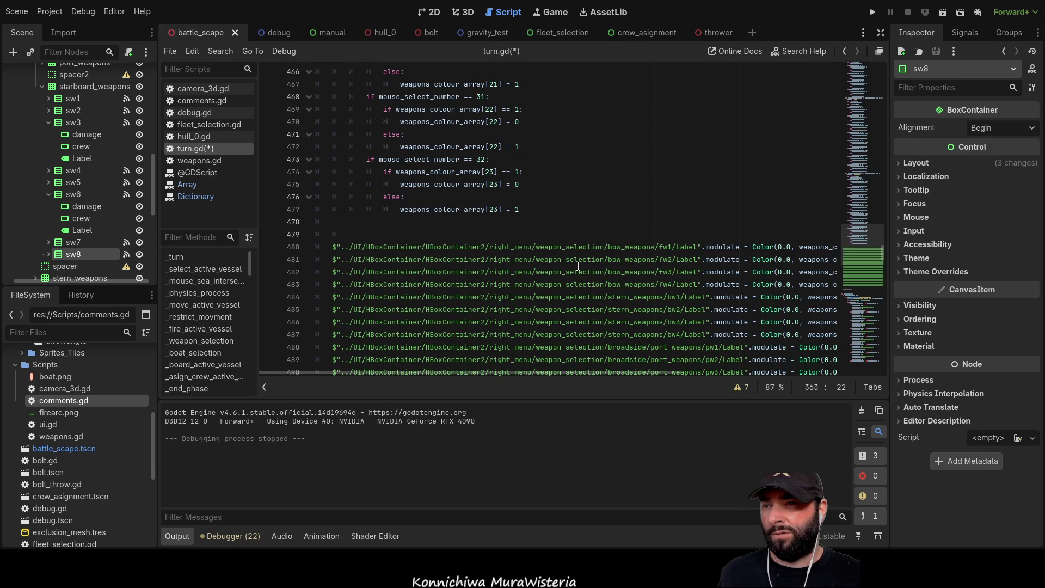
pyautogui.scroll(-1, 578, 267)
pyautogui.click(390, 185)
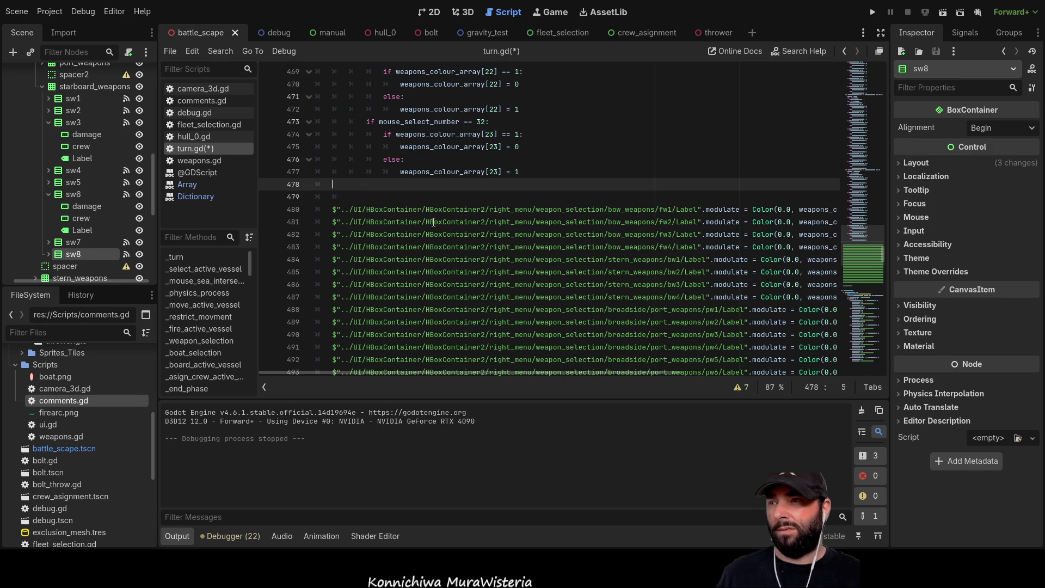
pyautogui.press('Delete')
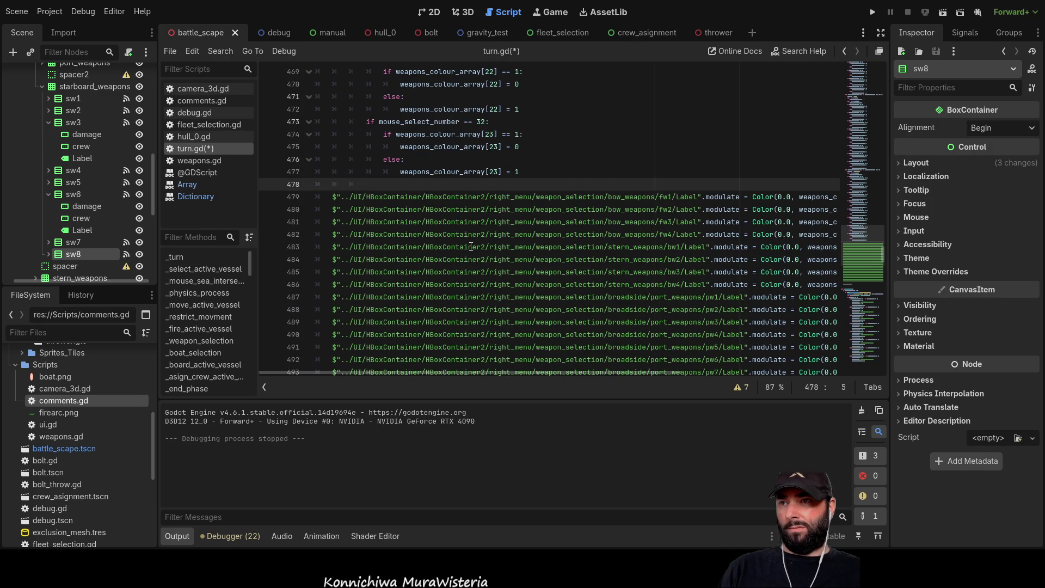
# Review _weapon_selection's bow, stern, port and starboard slot toggles from the function header
pyautogui.scroll(-8, 471, 246)
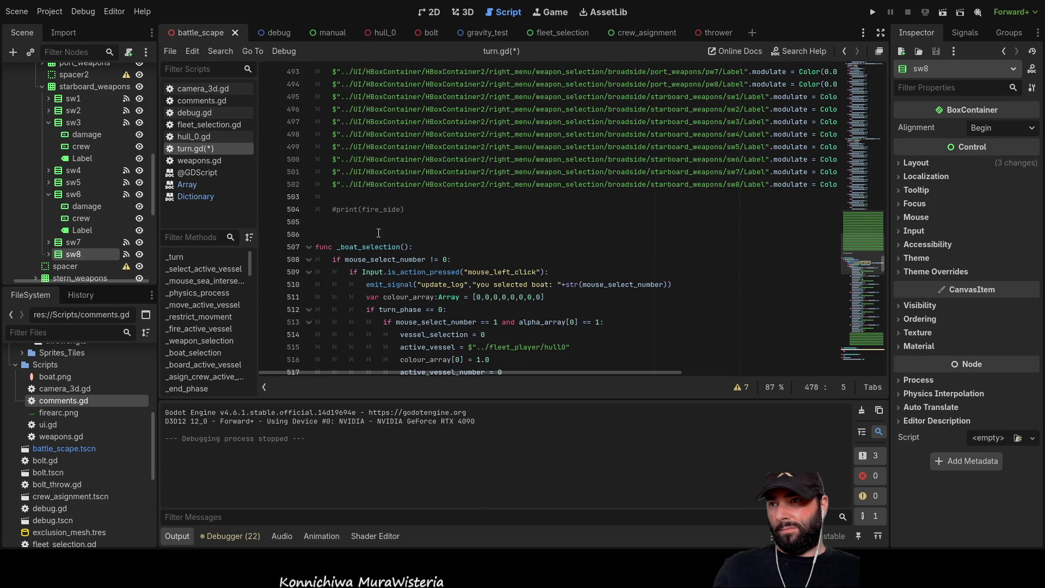
pyautogui.scroll(9, 422, 242)
pyautogui.scroll(20, 423, 242)
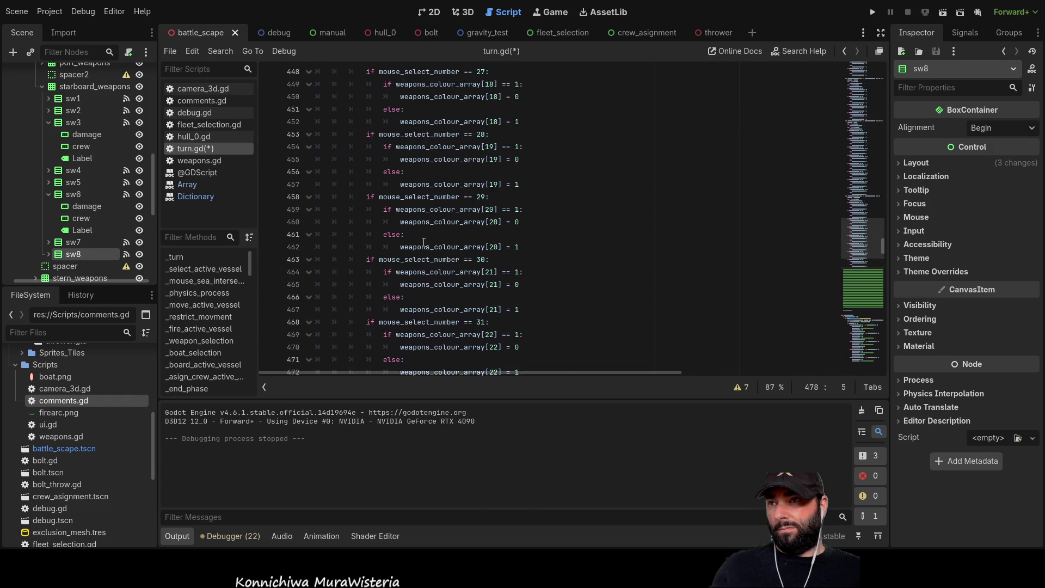
pyautogui.scroll(19, 406, 246)
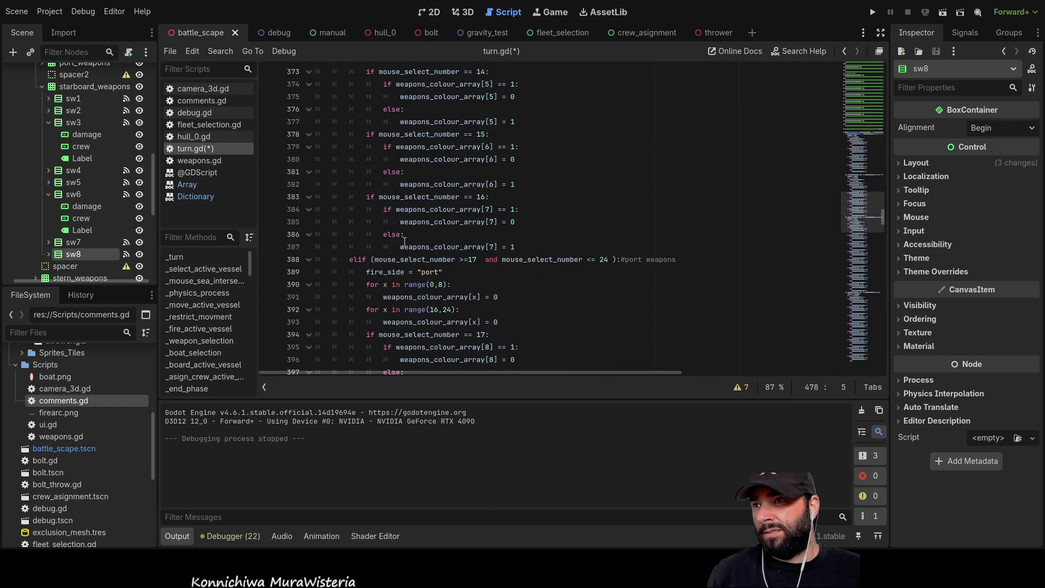
pyautogui.scroll(13, 403, 242)
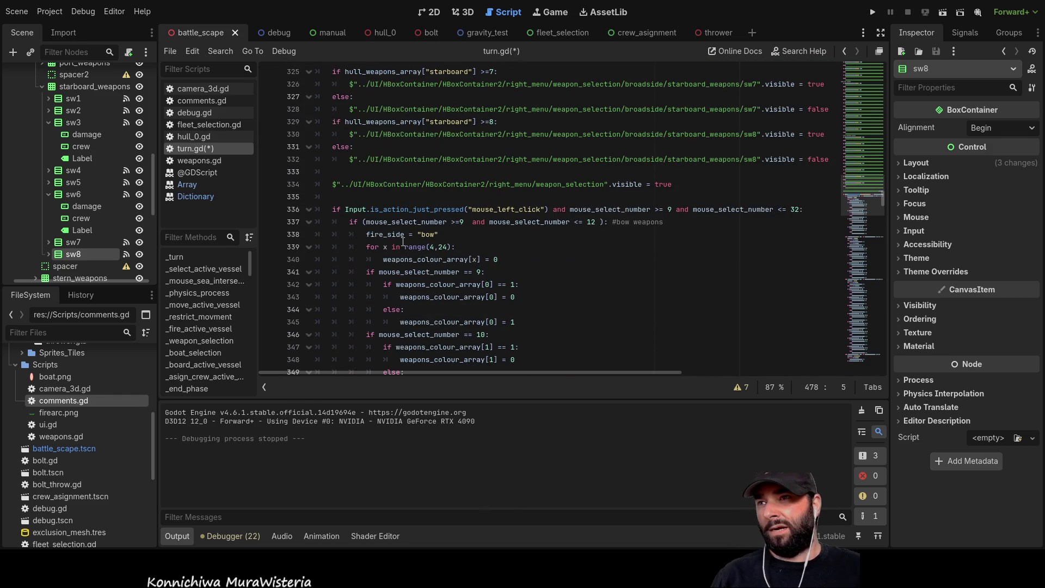
pyautogui.scroll(17, 402, 242)
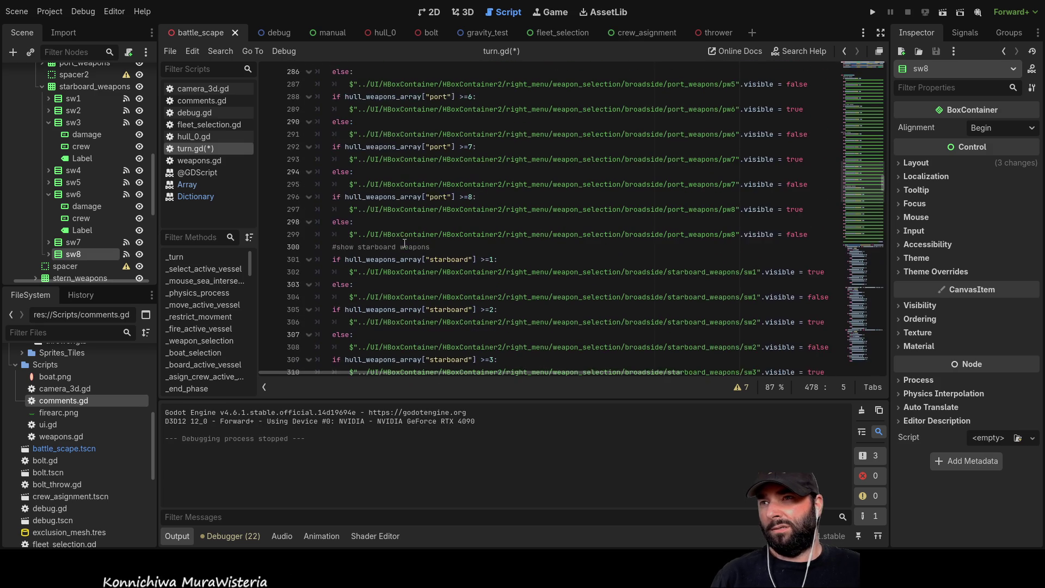
pyautogui.scroll(10, 406, 241)
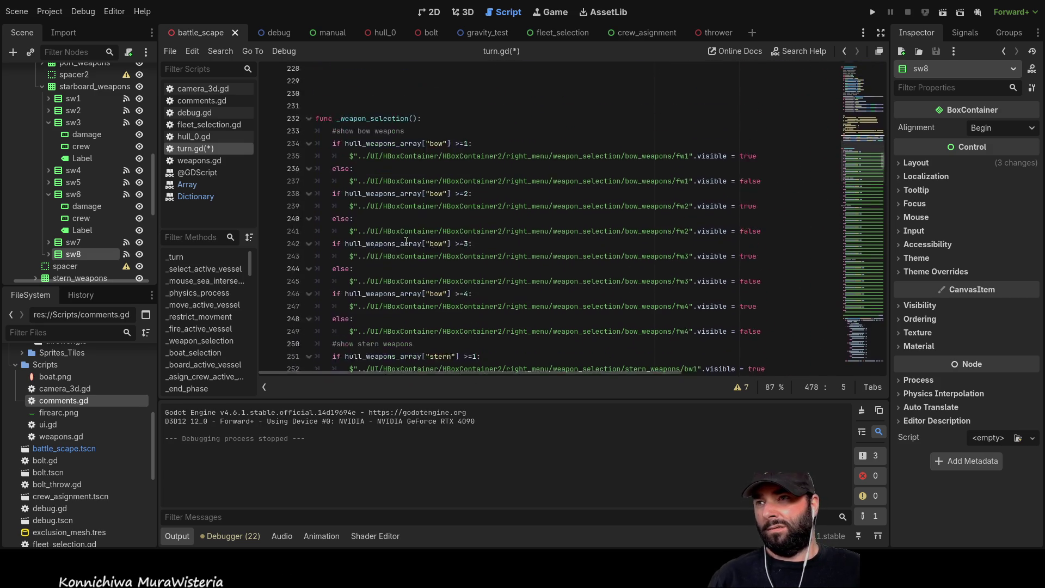
pyautogui.click(413, 259)
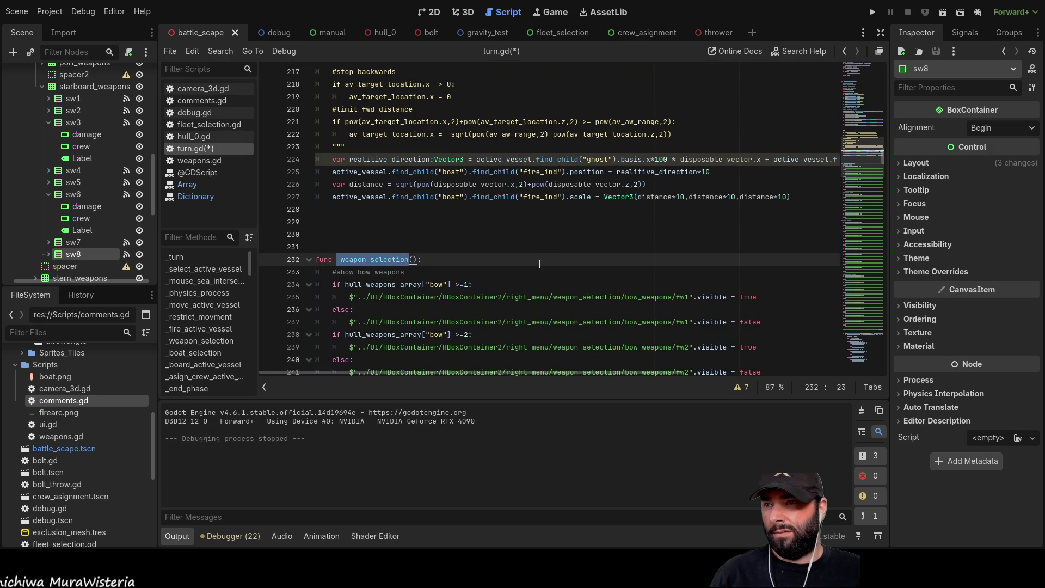
pyautogui.scroll(-5, 539, 264)
pyautogui.scroll(-9, 542, 262)
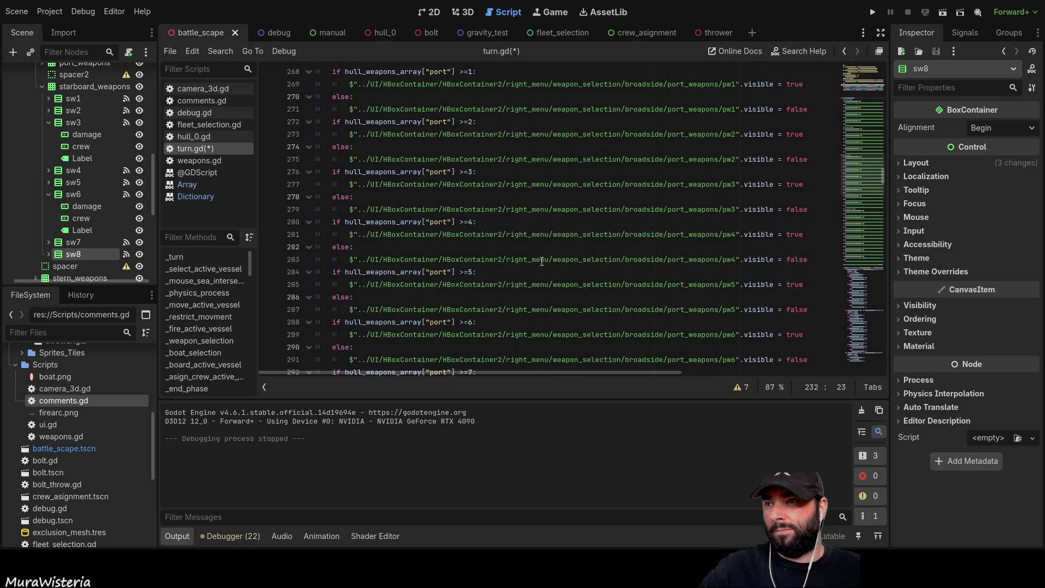
pyautogui.scroll(-17, 529, 260)
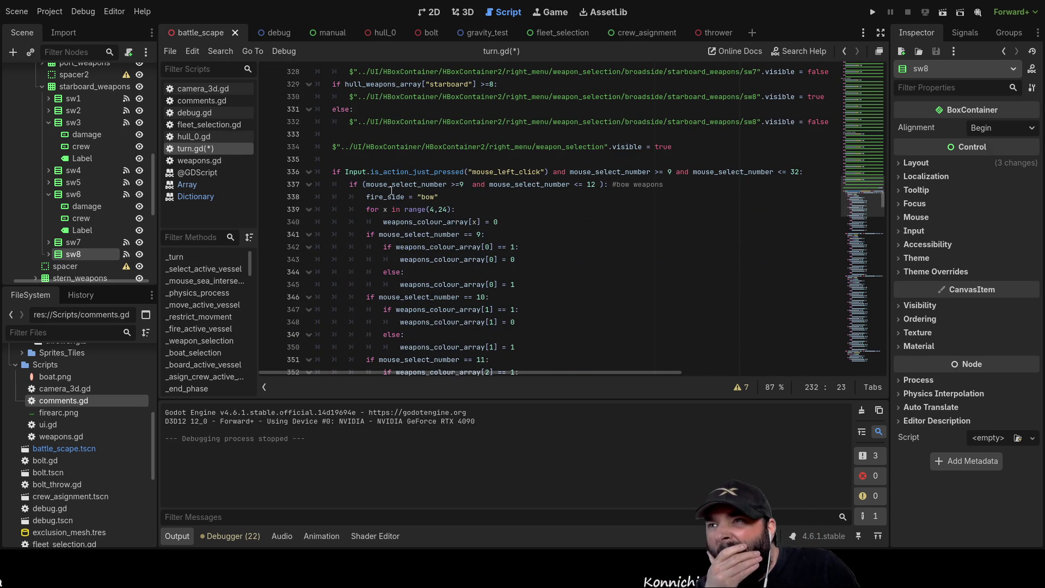
# Select fire_side on line 338 and find its 'bow' declaration at the top of turn.gd
pyautogui.doubleClick(389, 196)
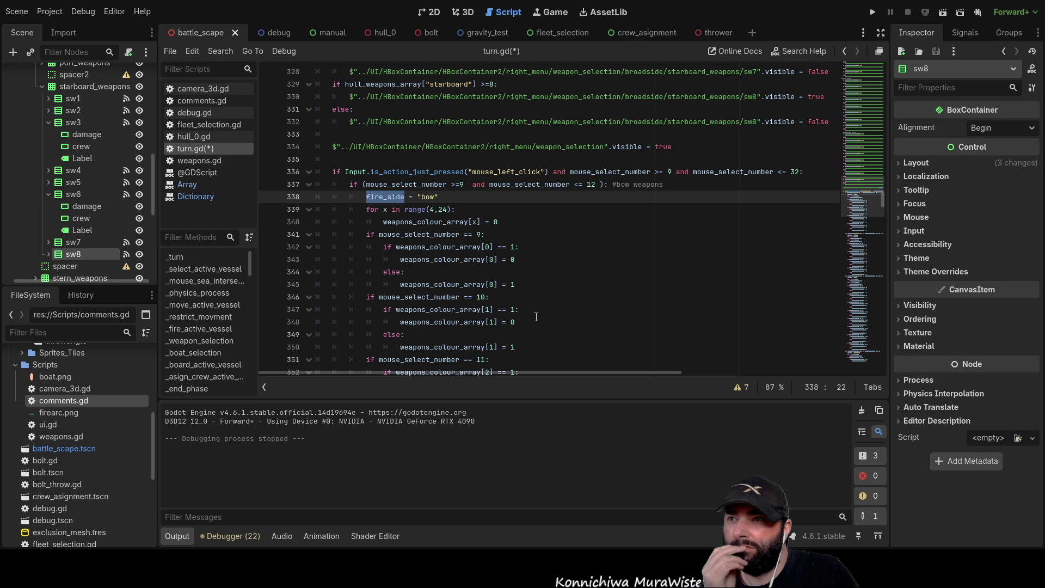
pyautogui.scroll(-4, 536, 316)
pyautogui.scroll(-3, 540, 317)
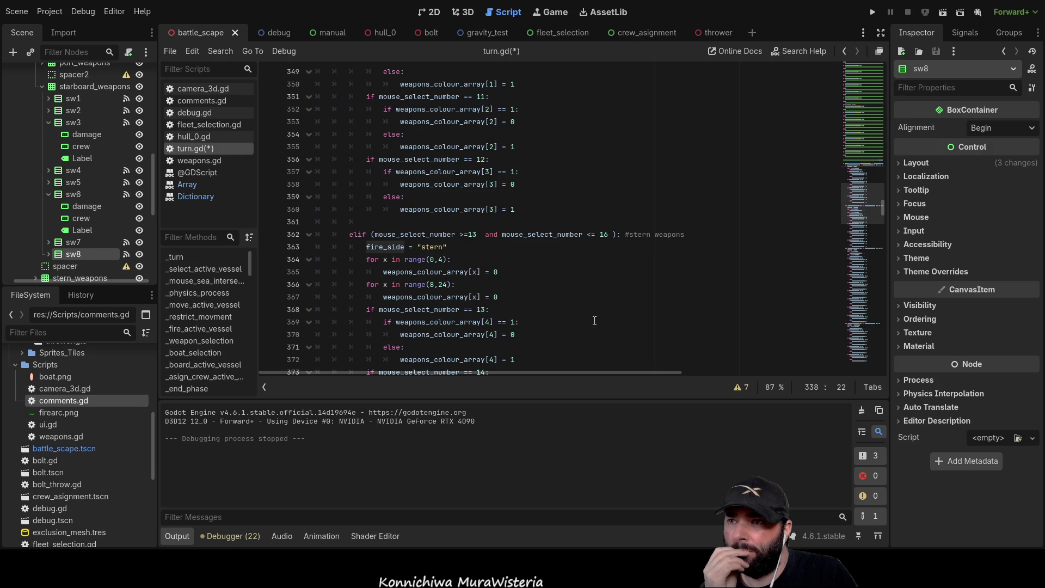
pyautogui.scroll(10, 594, 321)
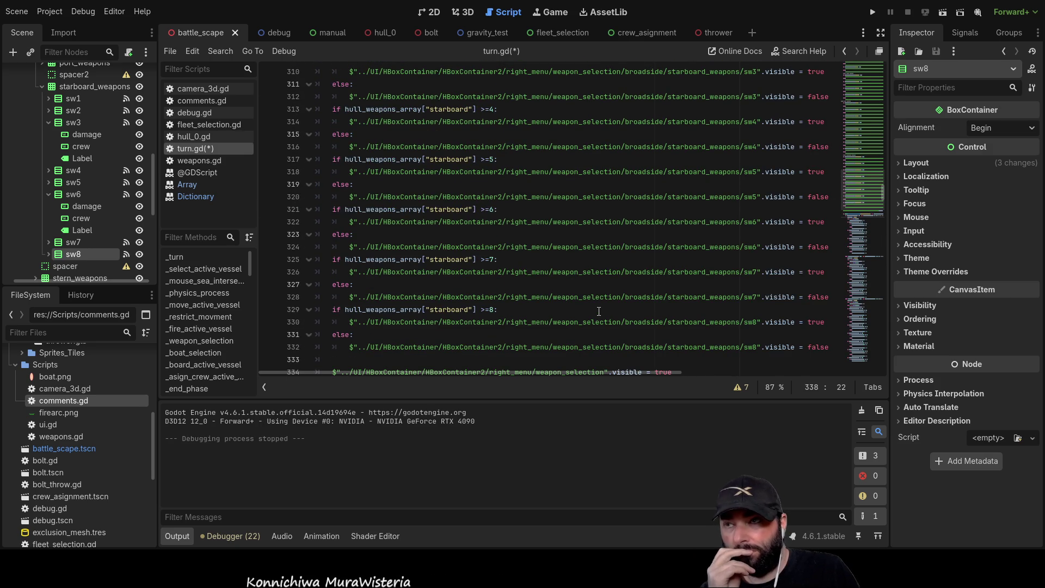
pyautogui.scroll(-5, 599, 311)
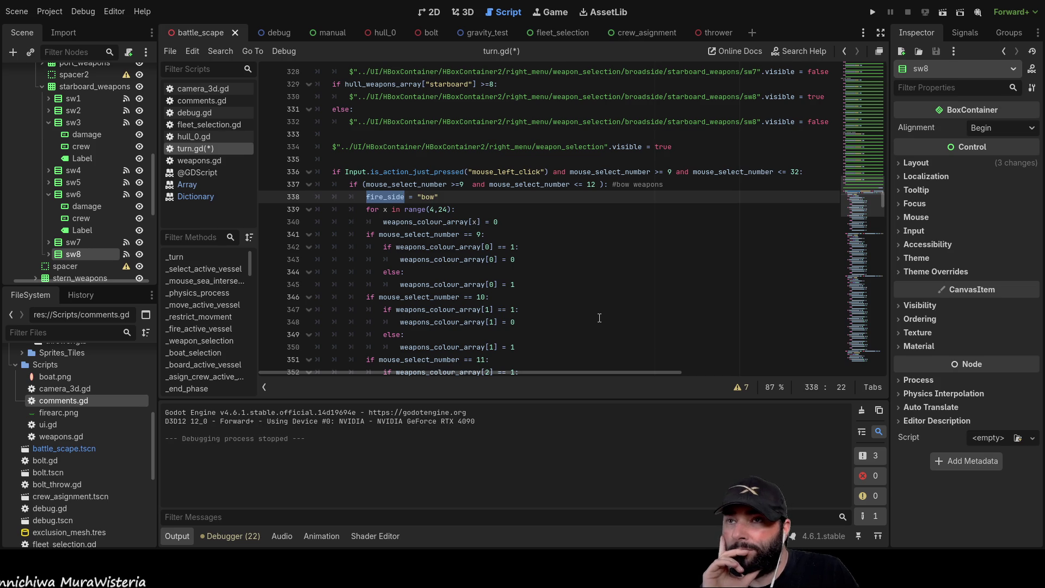
pyautogui.scroll(3, 599, 318)
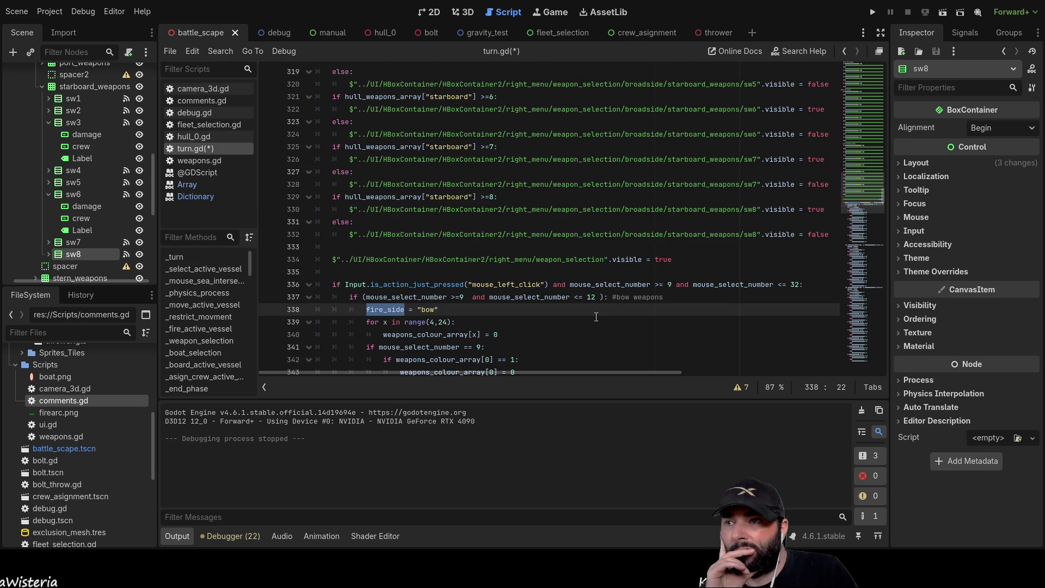
pyautogui.scroll(-3, 596, 317)
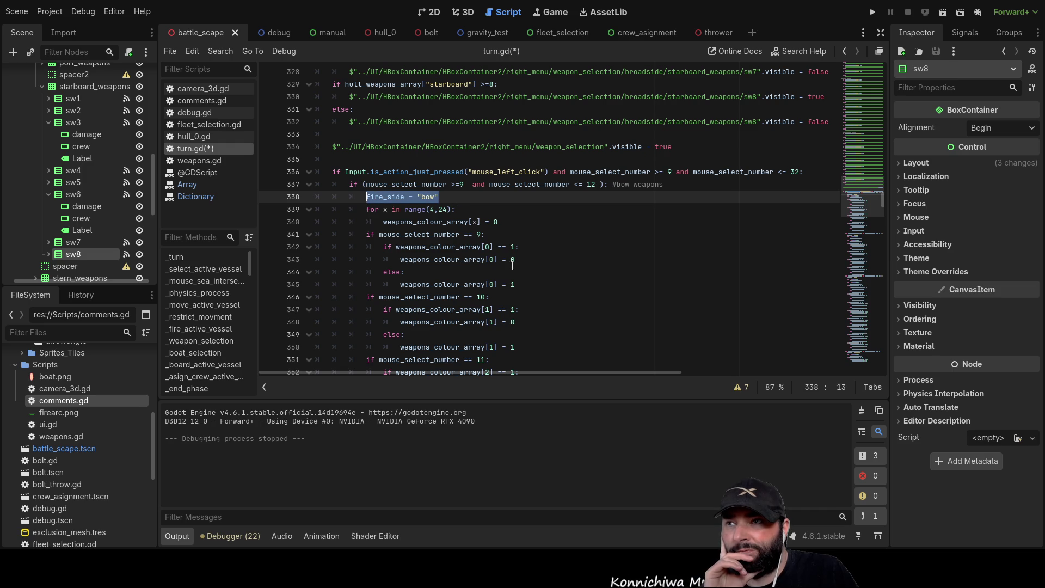
pyautogui.doubleClick(387, 197)
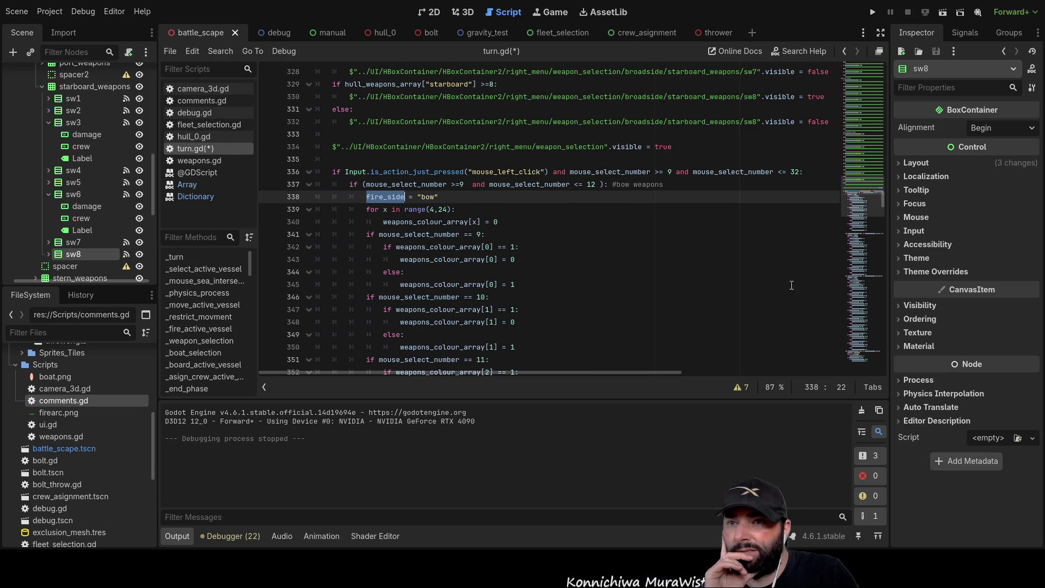
pyautogui.moveTo(884, 201)
pyautogui.mouseDown()
pyautogui.moveTo(890, 70)
pyautogui.moveTo(890, 104)
pyautogui.moveTo(892, 88)
pyautogui.mouseUp()
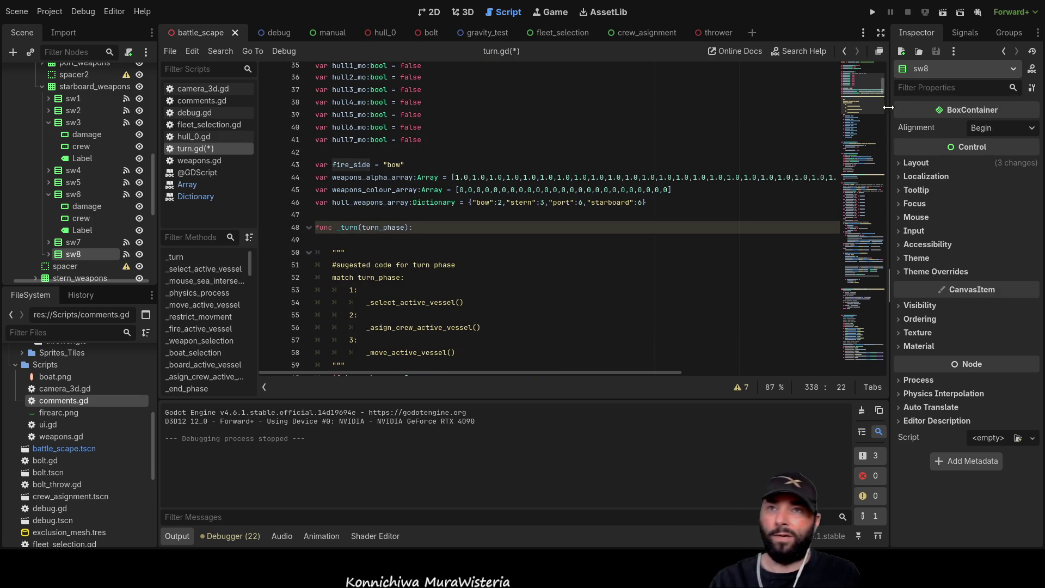
# In _fire_active_vessel, select the arrow-key input checks on lines 190–197
pyautogui.moveTo(883, 85); pyautogui.dragTo(883, 113)
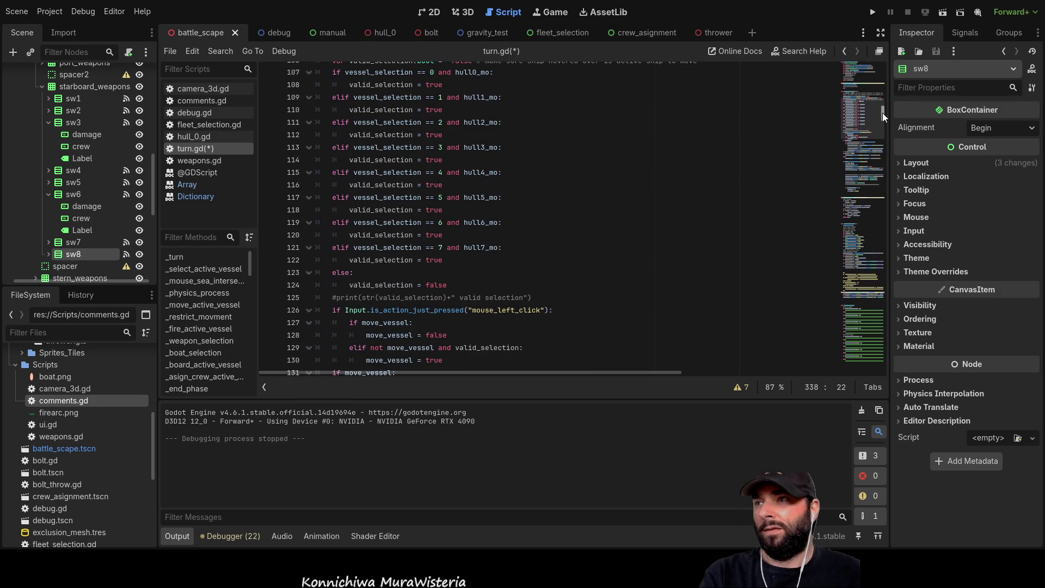
pyautogui.click(225, 328)
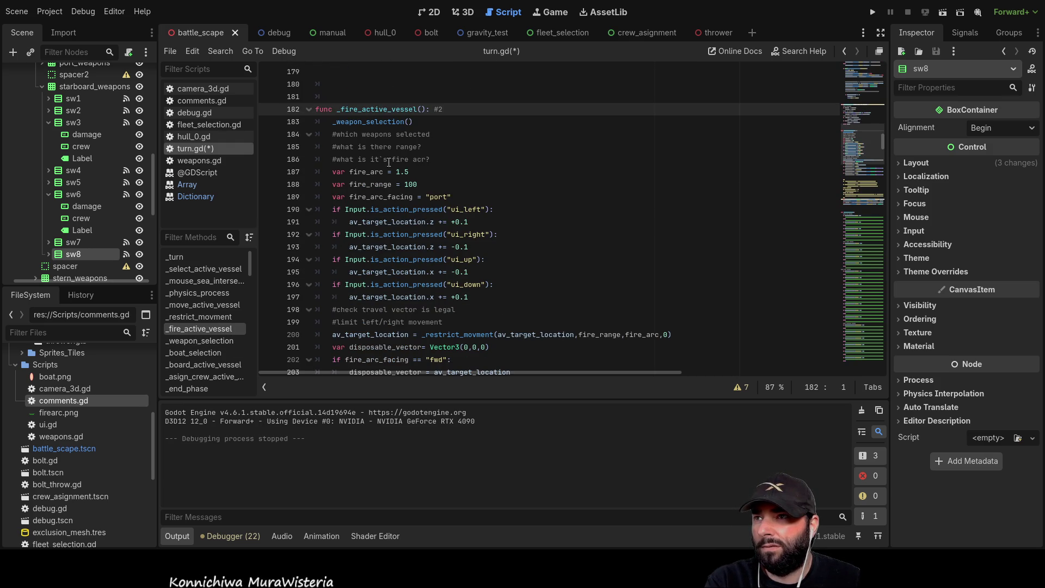
pyautogui.scroll(-2, 432, 217)
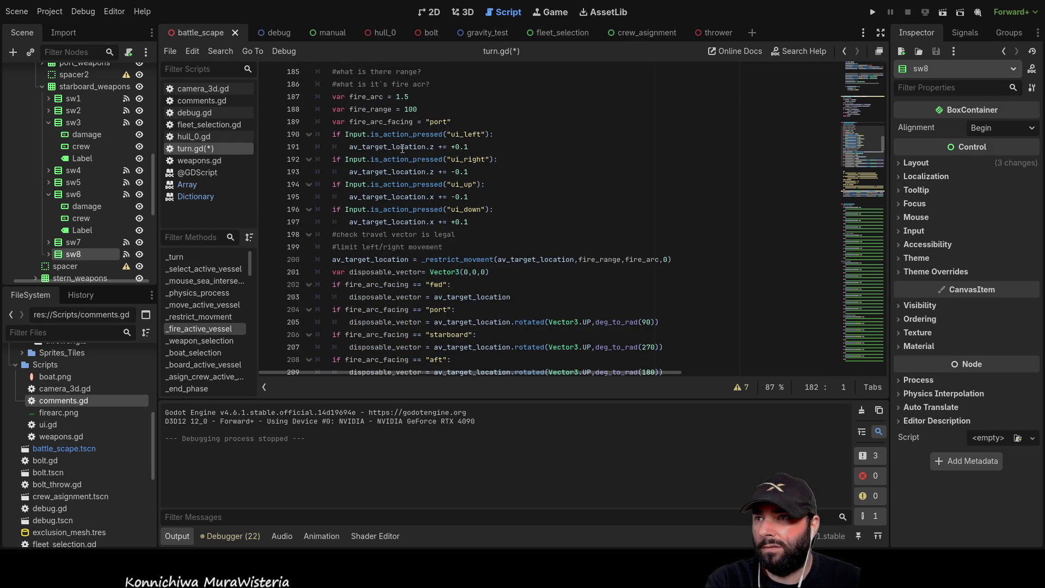
pyautogui.scroll(1, 397, 163)
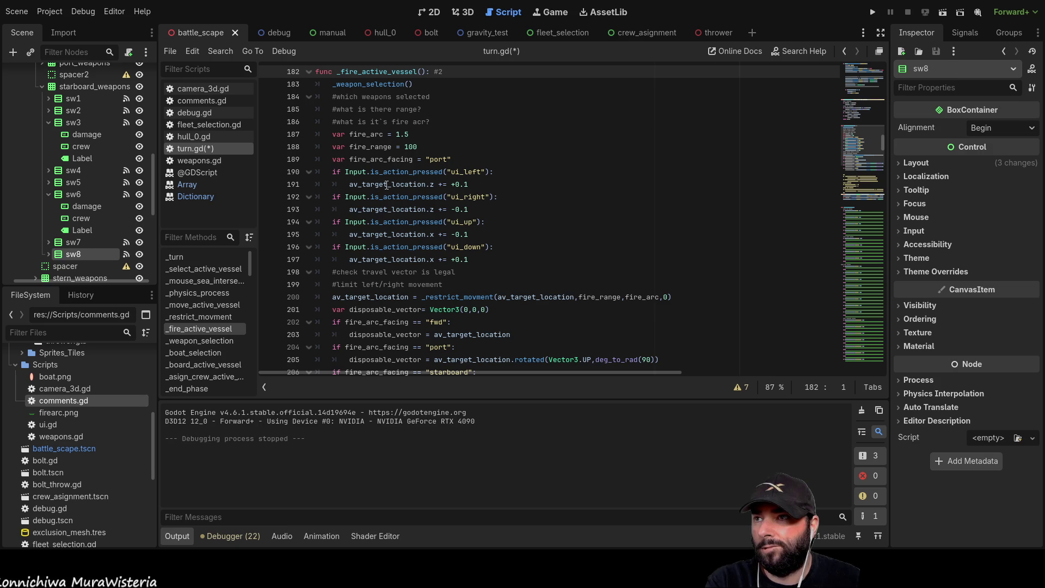
pyautogui.click(479, 185)
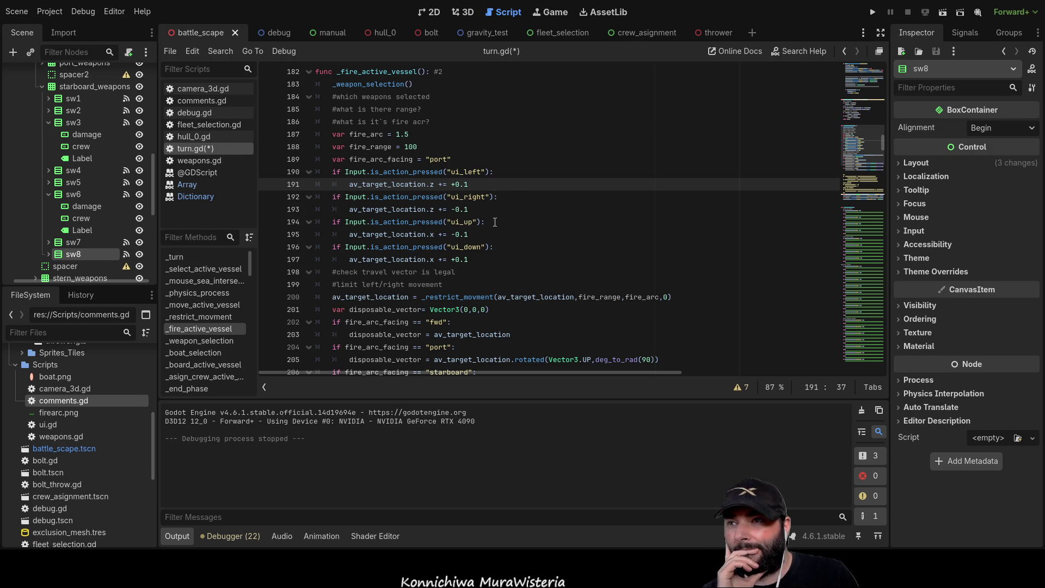
pyautogui.moveTo(480, 258)
pyautogui.mouseDown()
pyautogui.moveTo(381, 247)
pyautogui.moveTo(318, 172)
pyautogui.mouseUp()
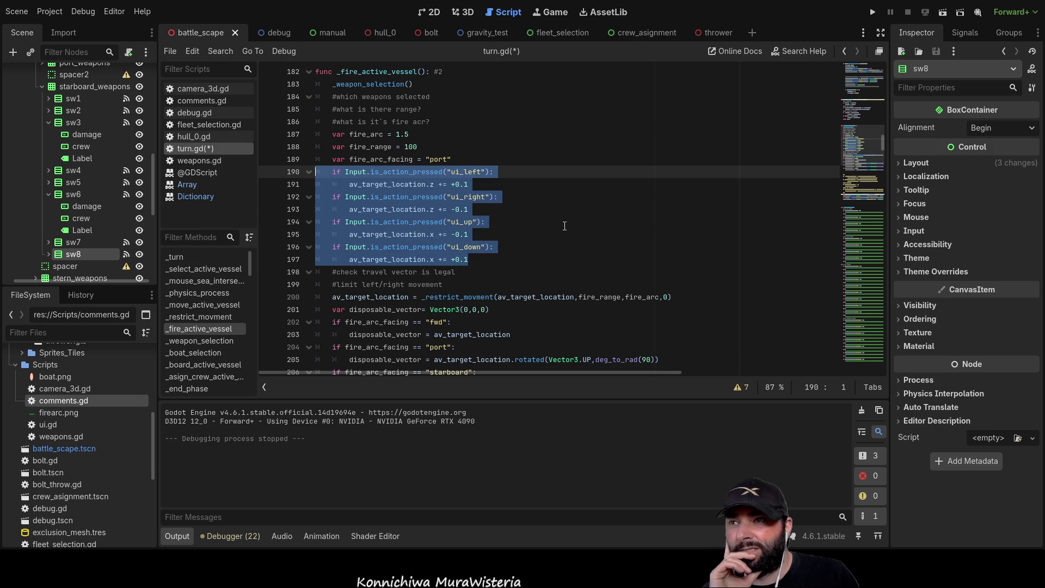
# Review the _move_active_vessel function, then switch to the 3D scene view
pyautogui.click(210, 305)
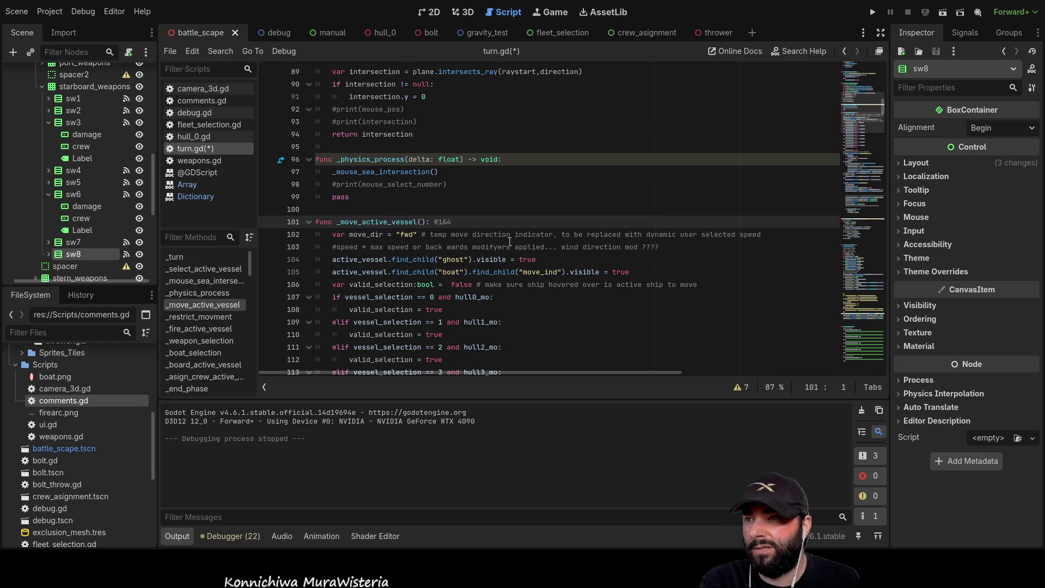
pyautogui.scroll(-2, 507, 243)
pyautogui.scroll(-2, 598, 234)
pyautogui.scroll(2, 671, 225)
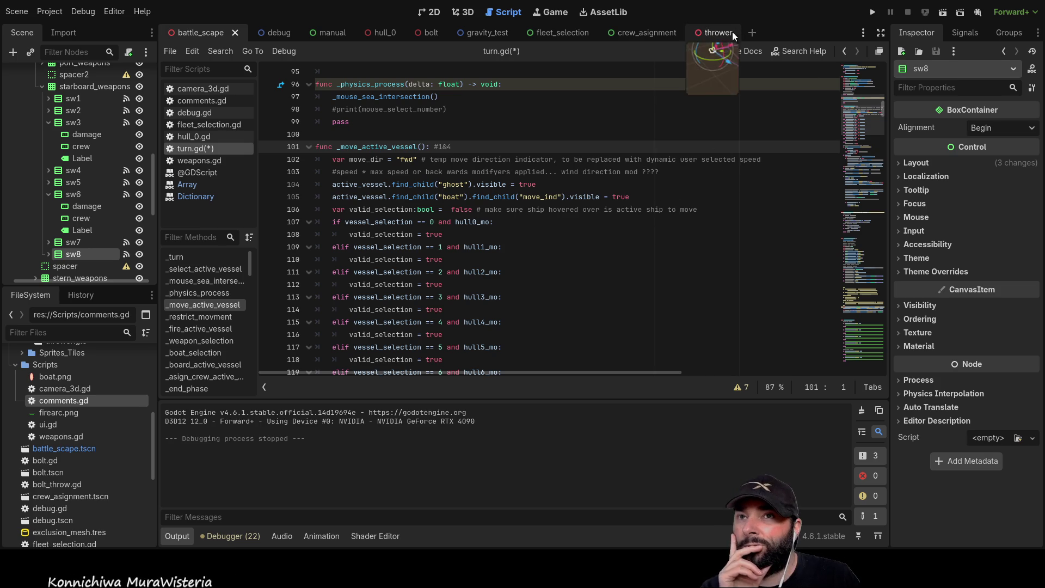
pyautogui.click(459, 12)
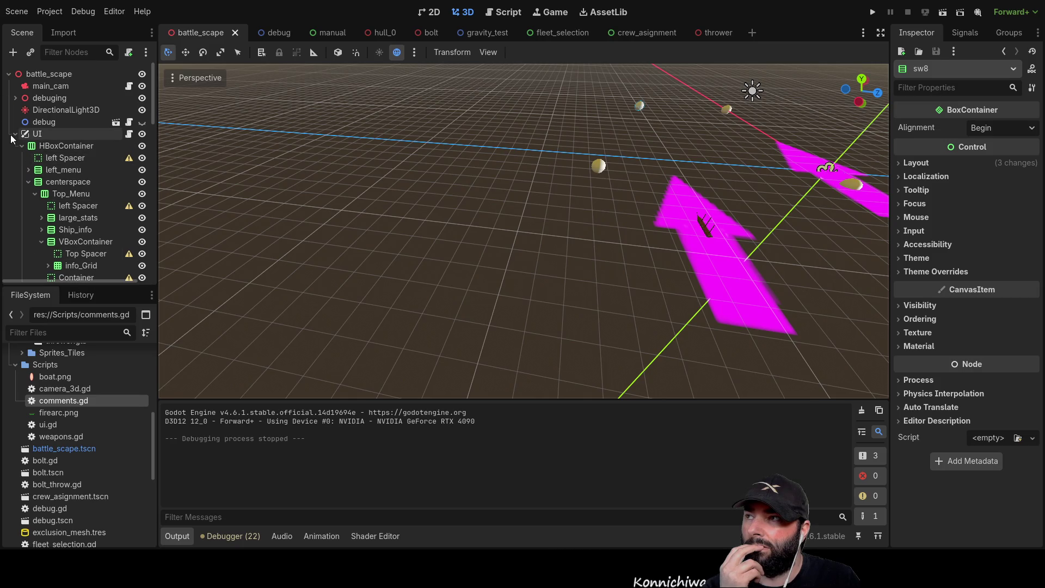
# In the hull_0 scene, make the Fire Arc visible and toggle move_ind on and off
pyautogui.click(11, 134)
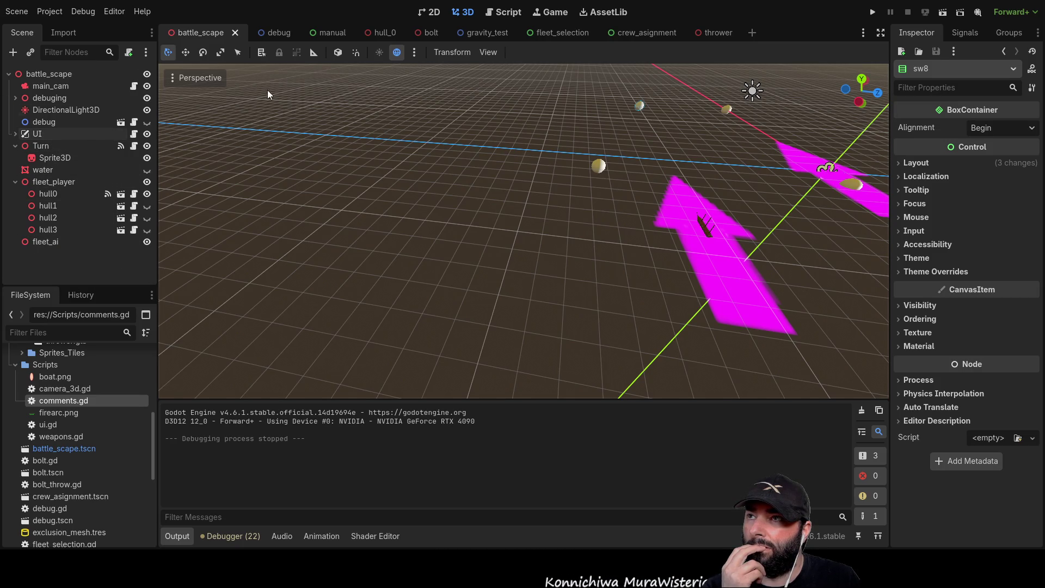
pyautogui.click(386, 32)
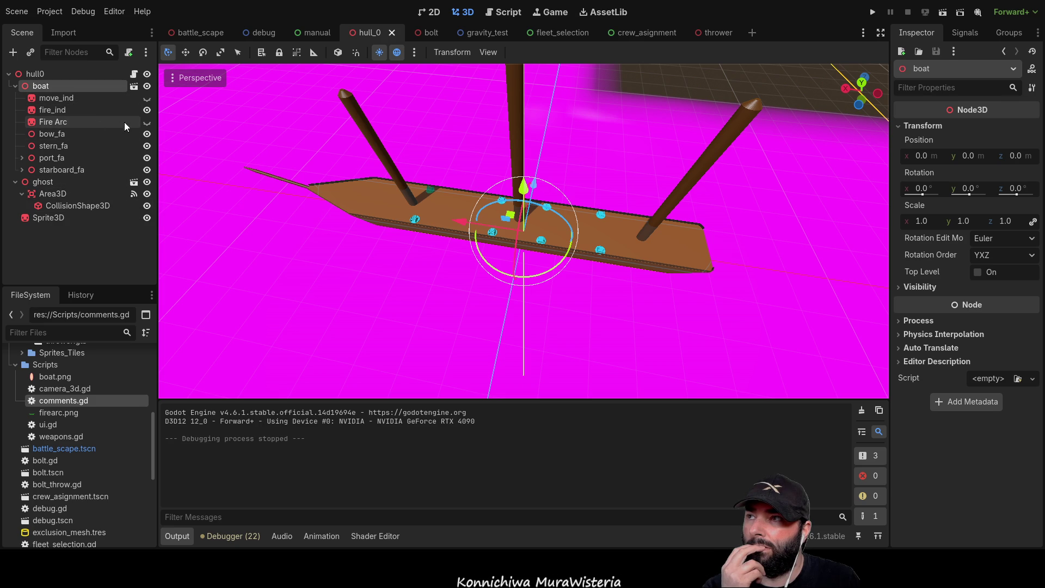
pyautogui.click(146, 123)
pyautogui.scroll(-10, 494, 273)
pyautogui.scroll(6, 497, 282)
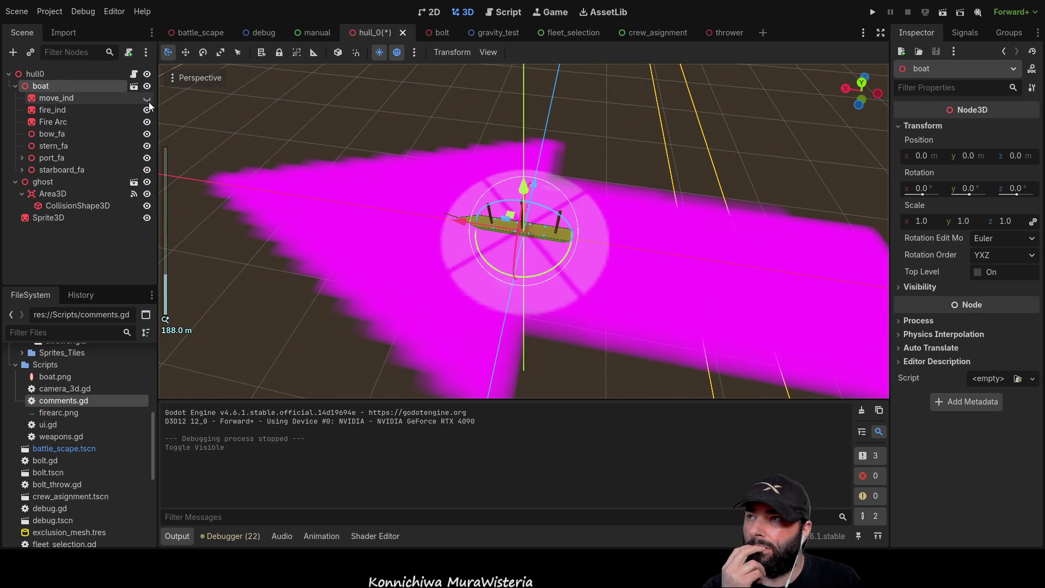
pyautogui.click(146, 100)
pyautogui.click(146, 99)
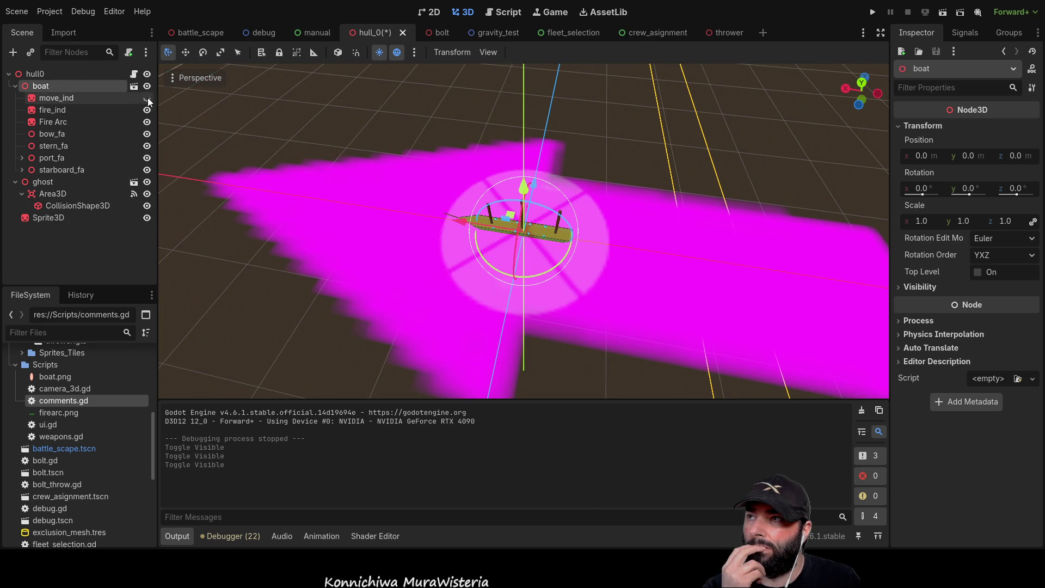
# In battle_scape's 3D view, select hull0 and frame it
pyautogui.click(198, 33)
pyautogui.click(463, 12)
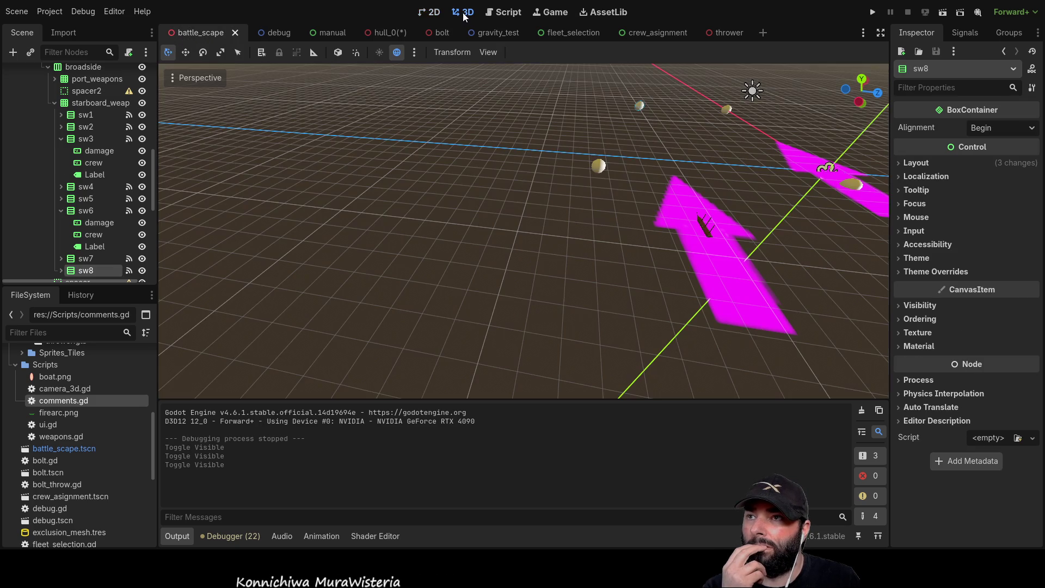
pyautogui.moveTo(595, 224)
pyautogui.mouseDown()
pyautogui.moveTo(532, 208)
pyautogui.moveTo(638, 223)
pyautogui.moveTo(584, 230)
pyautogui.mouseUp()
pyautogui.scroll(15, 80, 167)
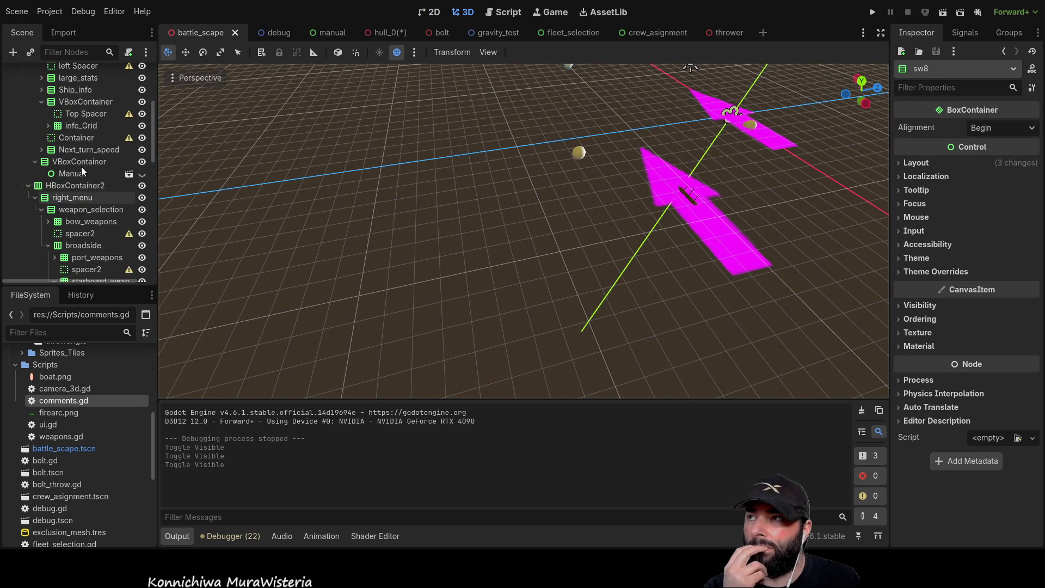
pyautogui.click(15, 134)
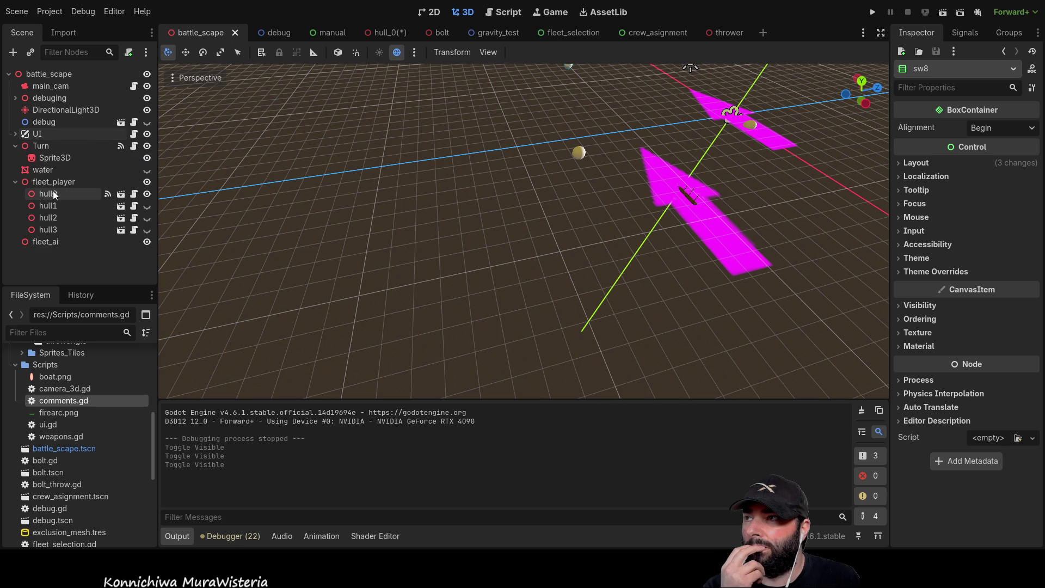
pyautogui.doubleClick(28, 194)
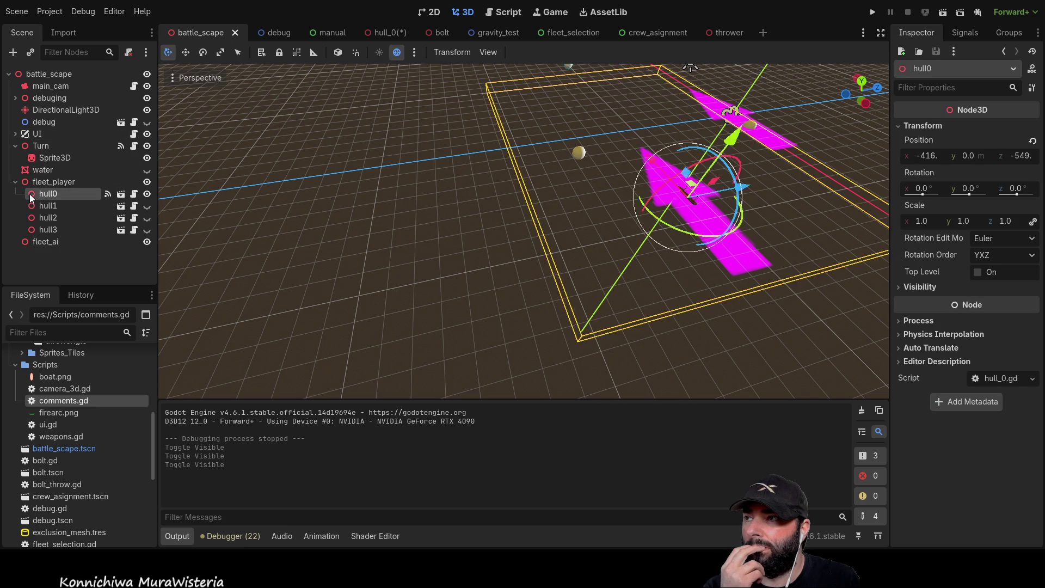
pyautogui.scroll(5, 357, 216)
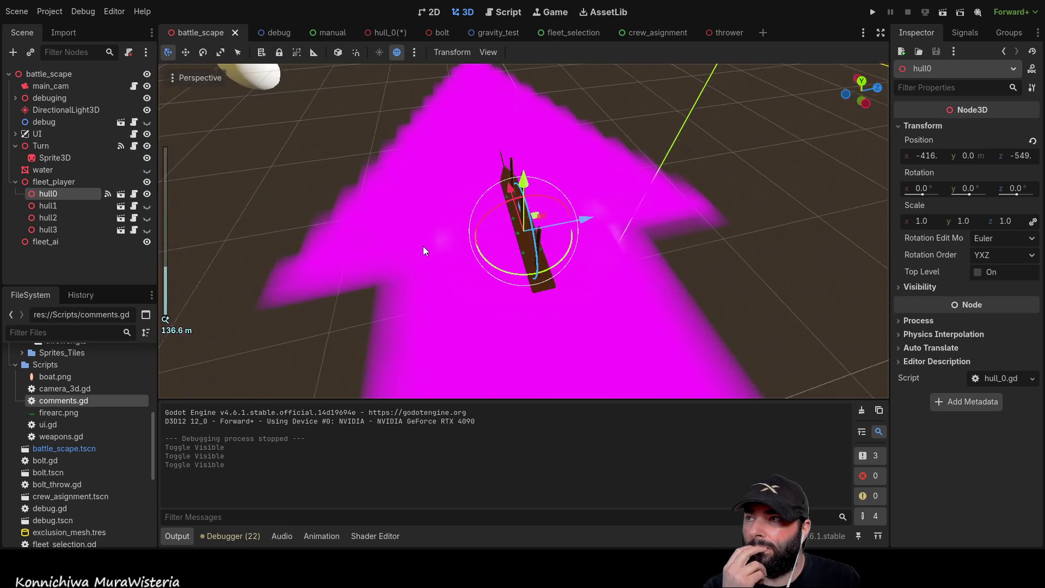
# Hide the magenta Sprite3D in hull_0, save, and inspect hull0 in battle_scape
pyautogui.click(382, 31)
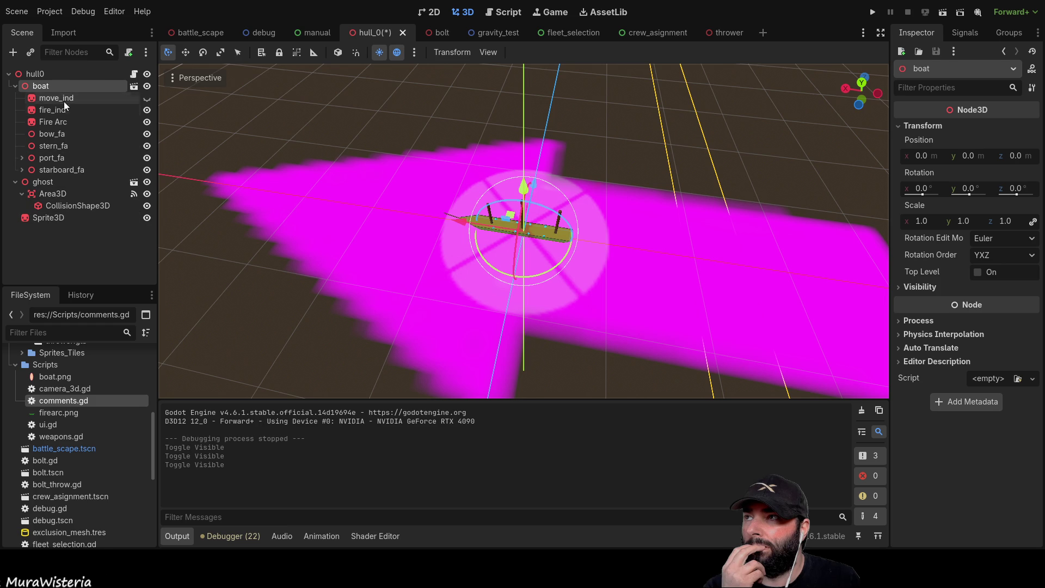
pyautogui.click(147, 218)
pyautogui.hotkey('ctrl', 's')
pyautogui.click(203, 33)
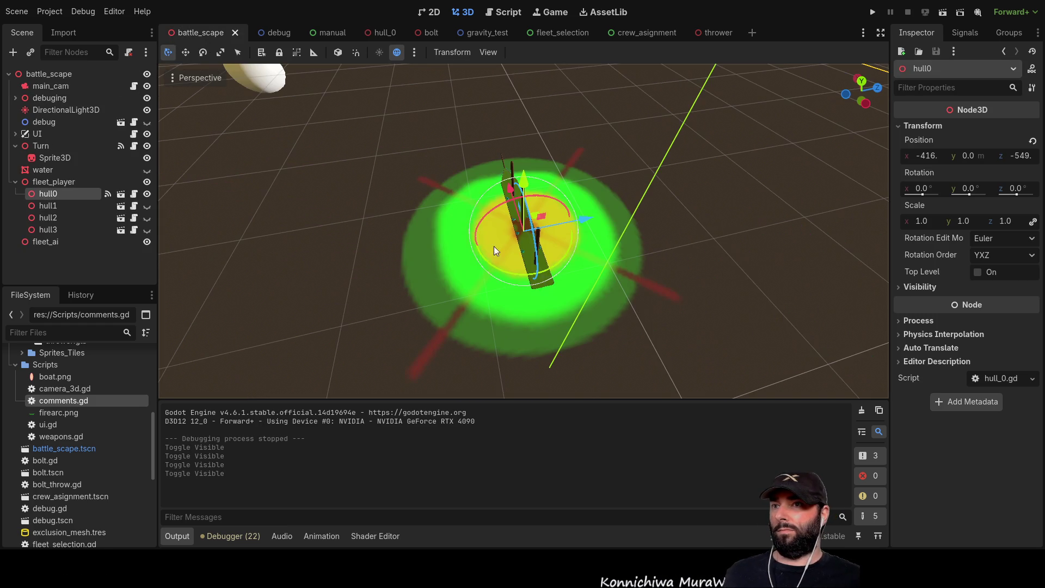
pyautogui.moveTo(431, 260)
pyautogui.mouseDown()
pyautogui.moveTo(553, 228)
pyautogui.moveTo(531, 283)
pyautogui.mouseUp()
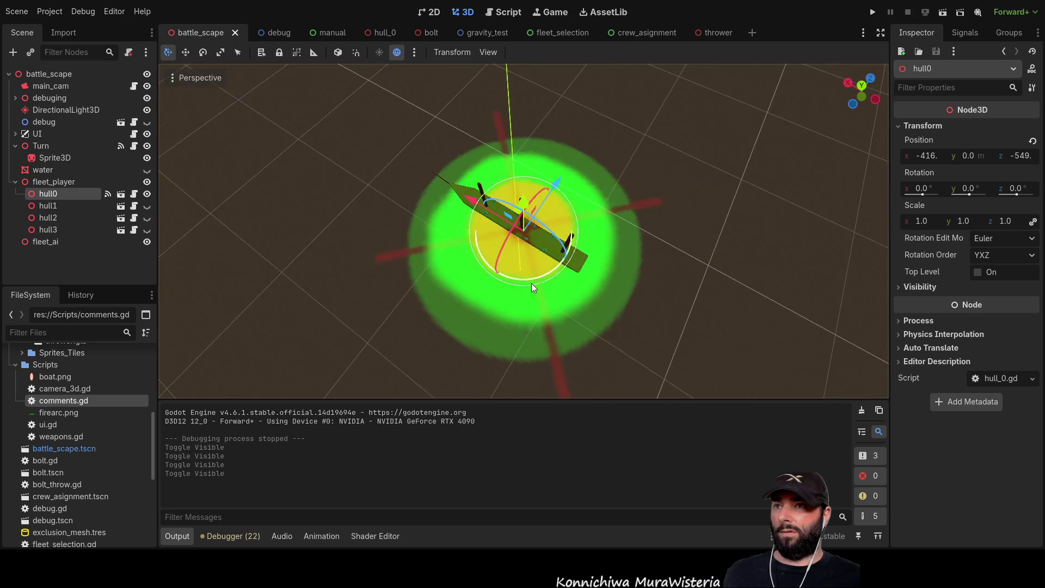
pyautogui.scroll(5, 534, 280)
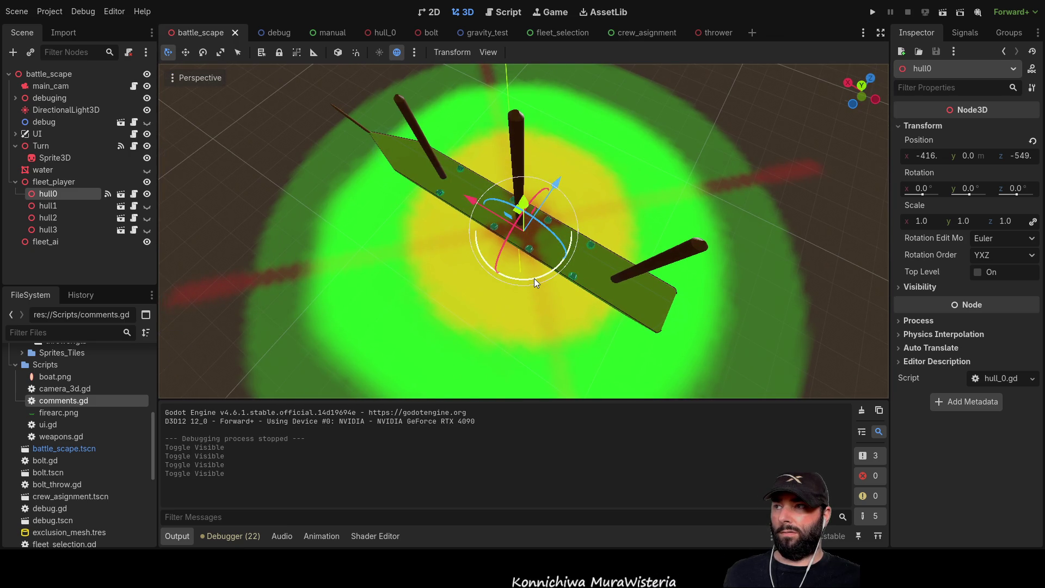
pyautogui.scroll(-2, 533, 279)
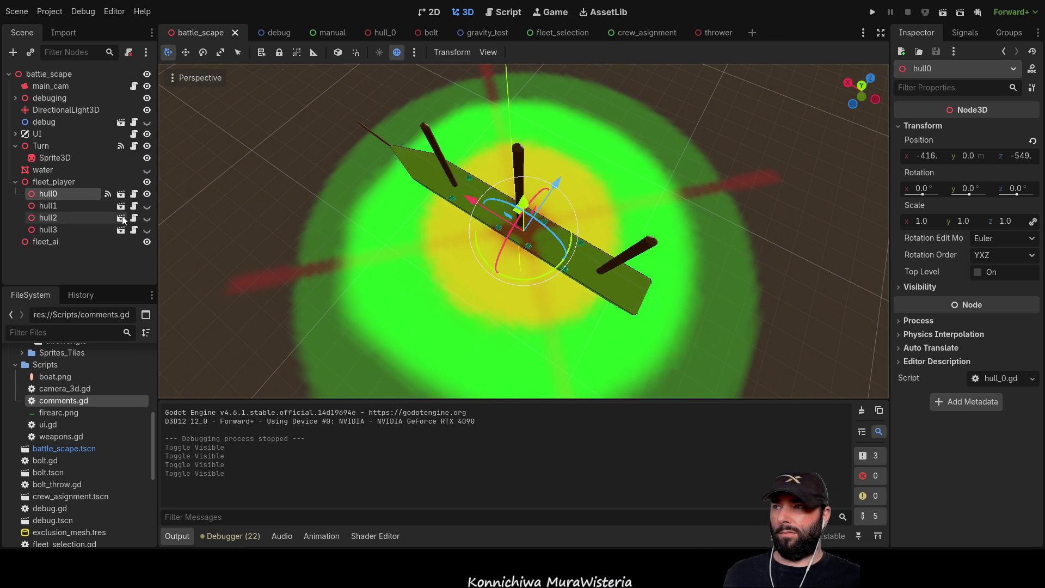
# Reopen hull_0, hide the fire_ind indicator and select it
pyautogui.click(398, 31)
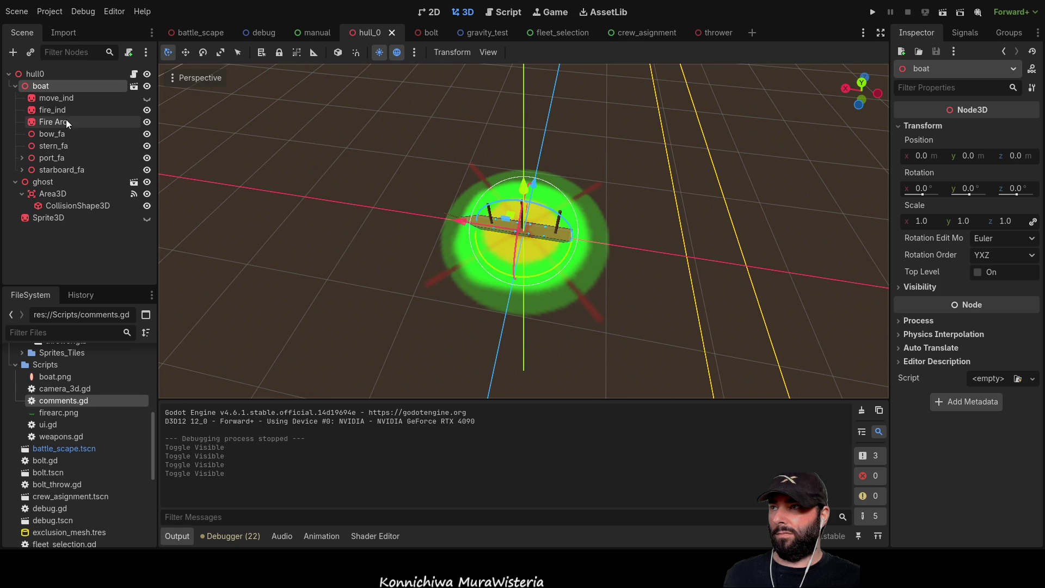
pyautogui.click(147, 111)
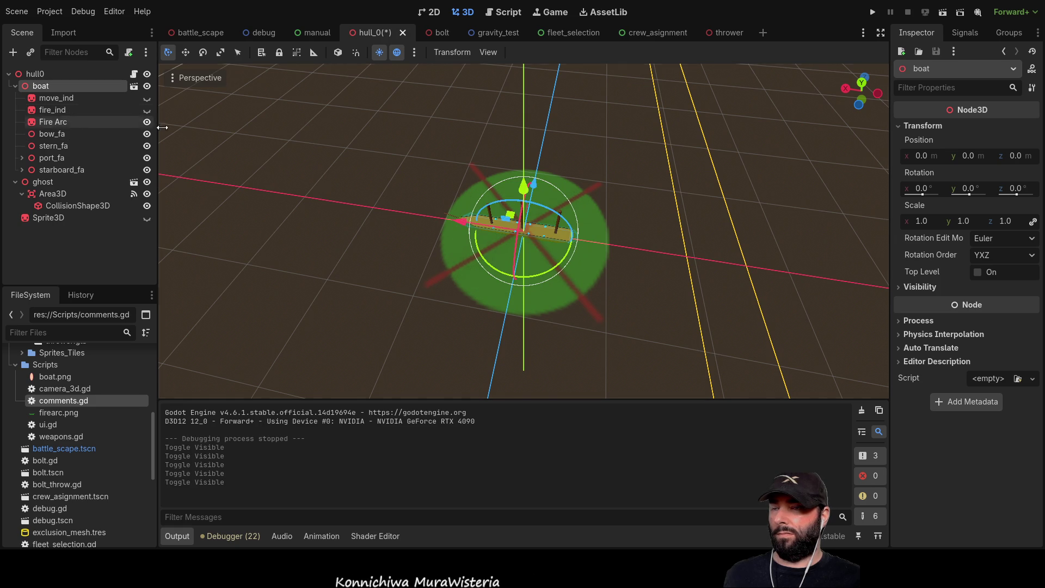
pyautogui.scroll(5, 541, 280)
pyautogui.scroll(-2, 449, 268)
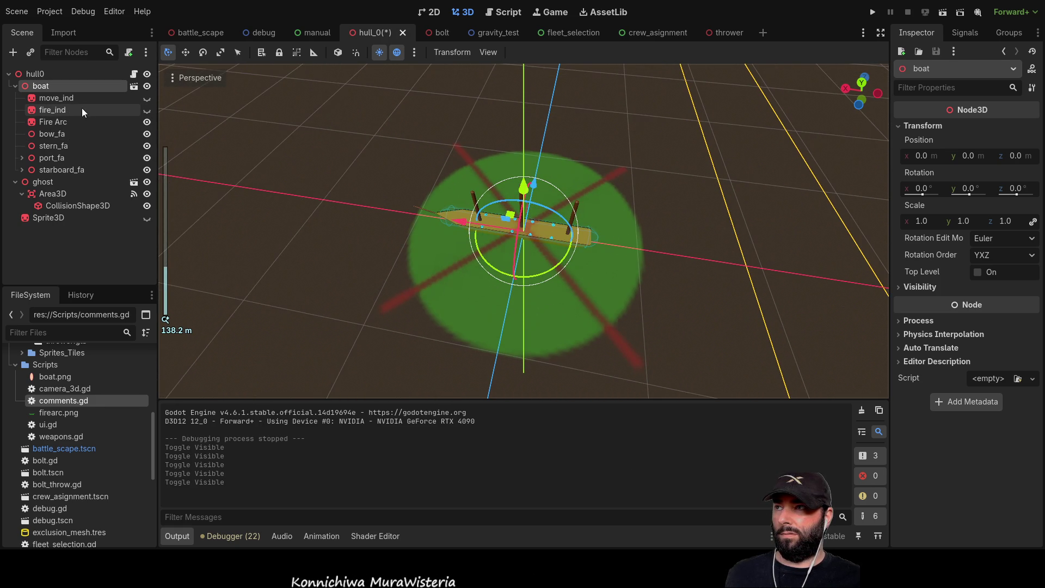
pyautogui.click(60, 109)
# Orbit to a top-down view of the boat and reselect the fire_ind sprite
pyautogui.scroll(-3, 561, 278)
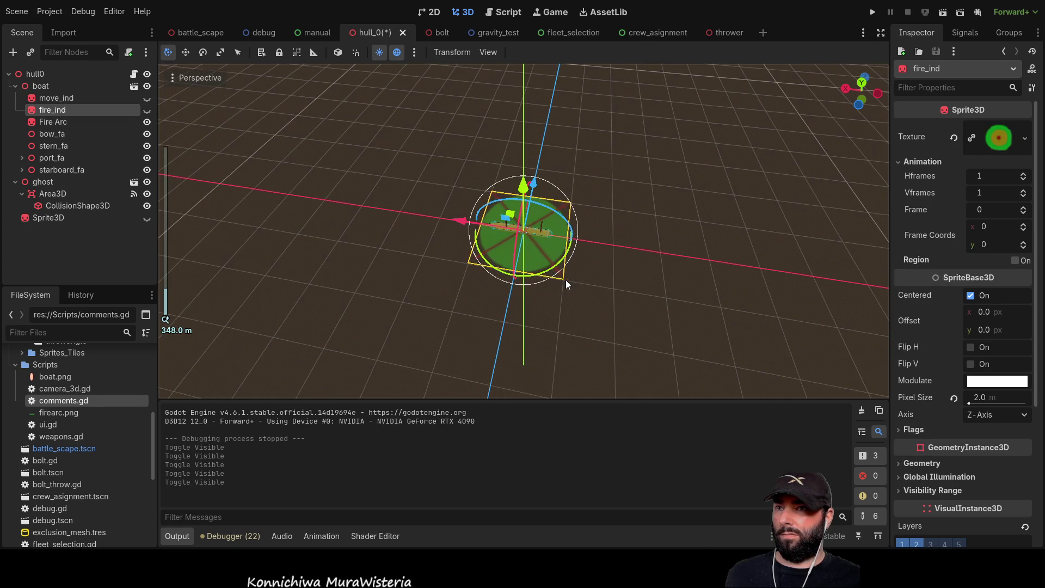
pyautogui.scroll(3, 609, 280)
pyautogui.moveTo(654, 265)
pyautogui.mouseDown()
pyautogui.moveTo(373, 247)
pyautogui.moveTo(556, 243)
pyautogui.moveTo(611, 308)
pyautogui.mouseUp()
pyautogui.scroll(-4, 607, 307)
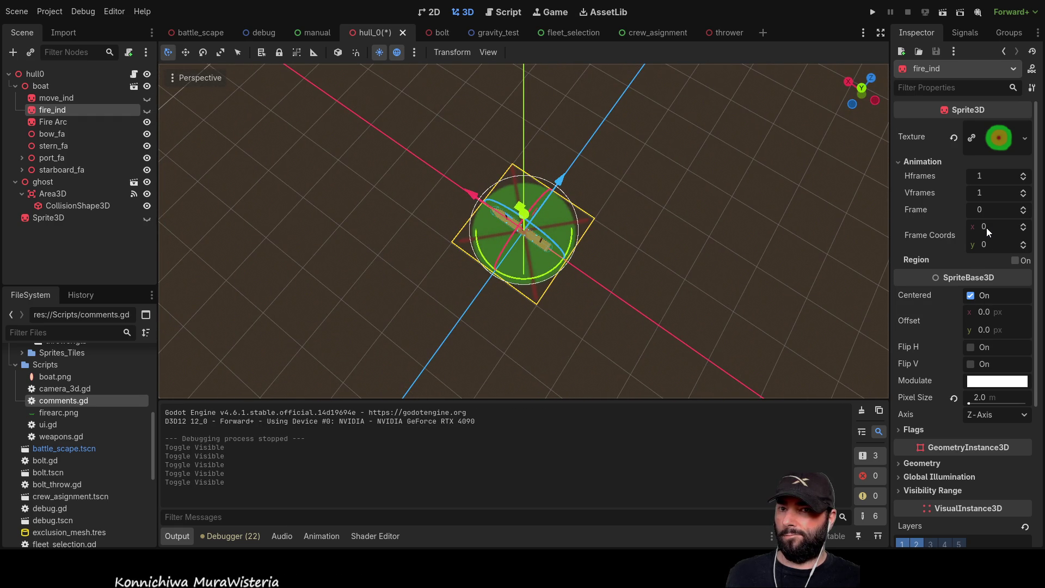
pyautogui.click(54, 120)
pyautogui.click(54, 109)
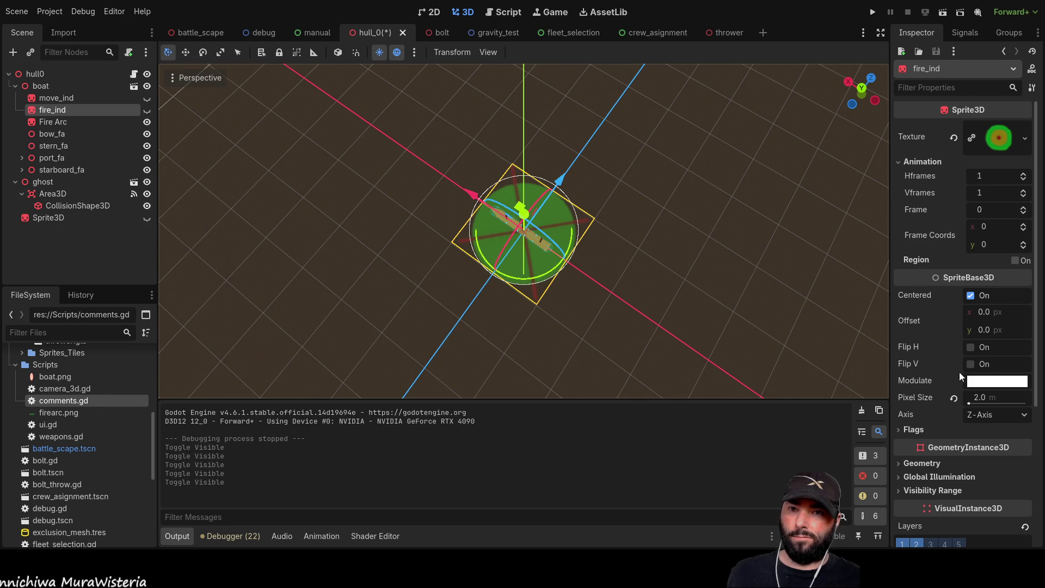
# Set fire_ind's Transform Position to 0, 0, 0
pyautogui.scroll(-5, 961, 357)
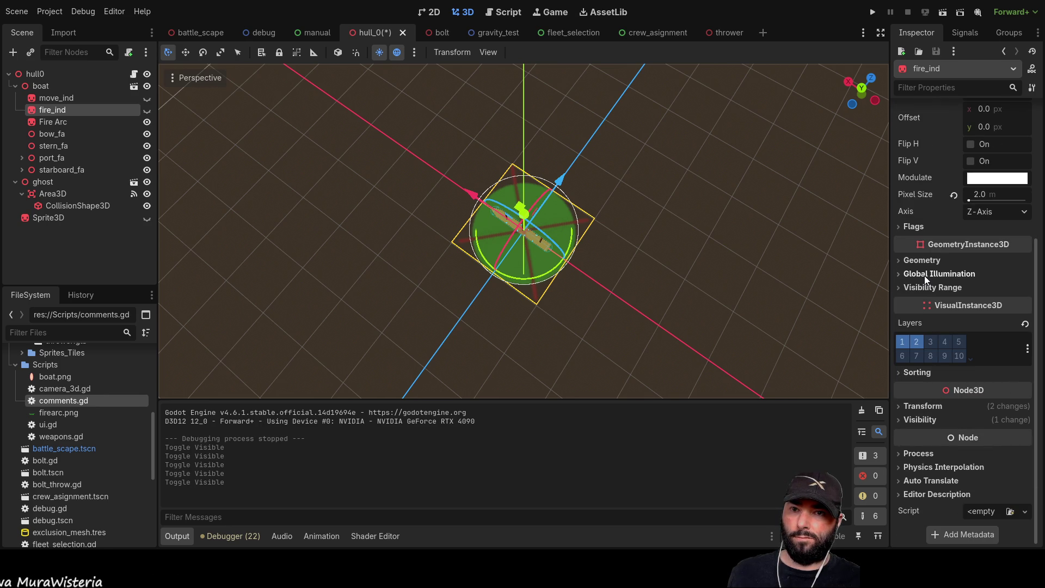
pyautogui.click(899, 402)
pyautogui.scroll(-3, 945, 415)
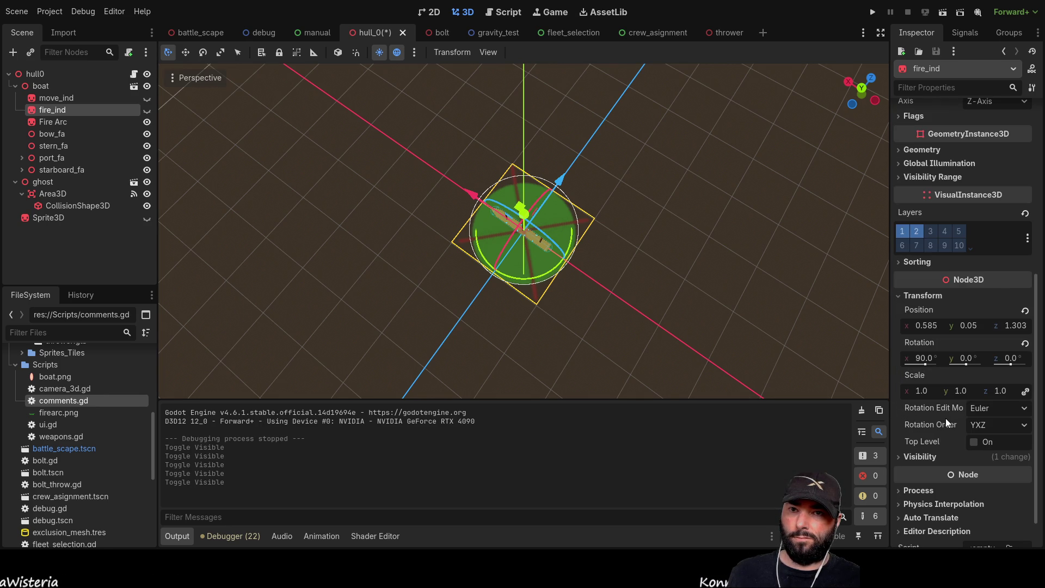
pyautogui.click(926, 328)
pyautogui.click(968, 324)
pyautogui.write('0')
pyautogui.press('Tab')
pyautogui.write('0')
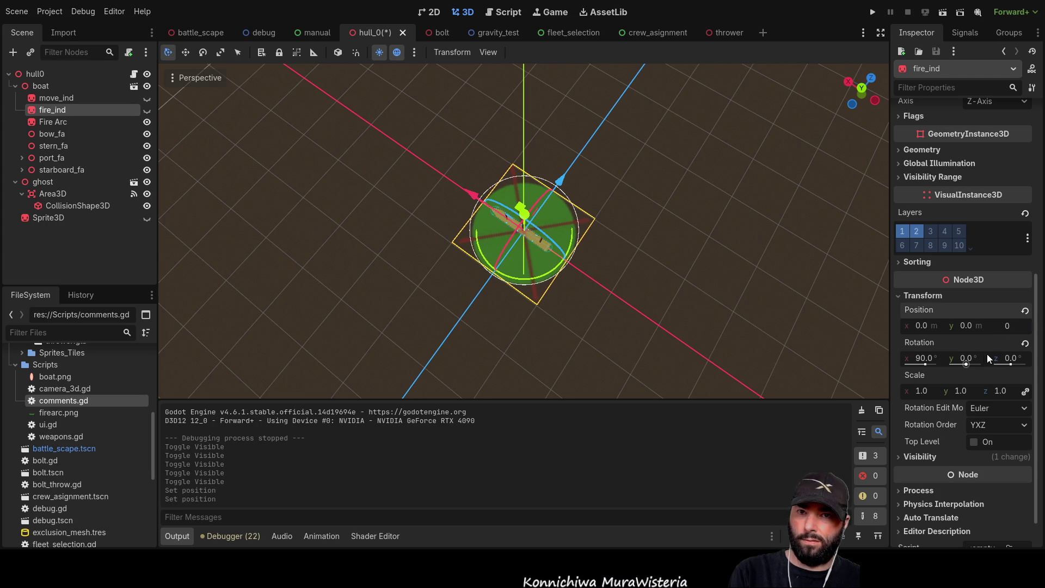
pyautogui.press('Return')
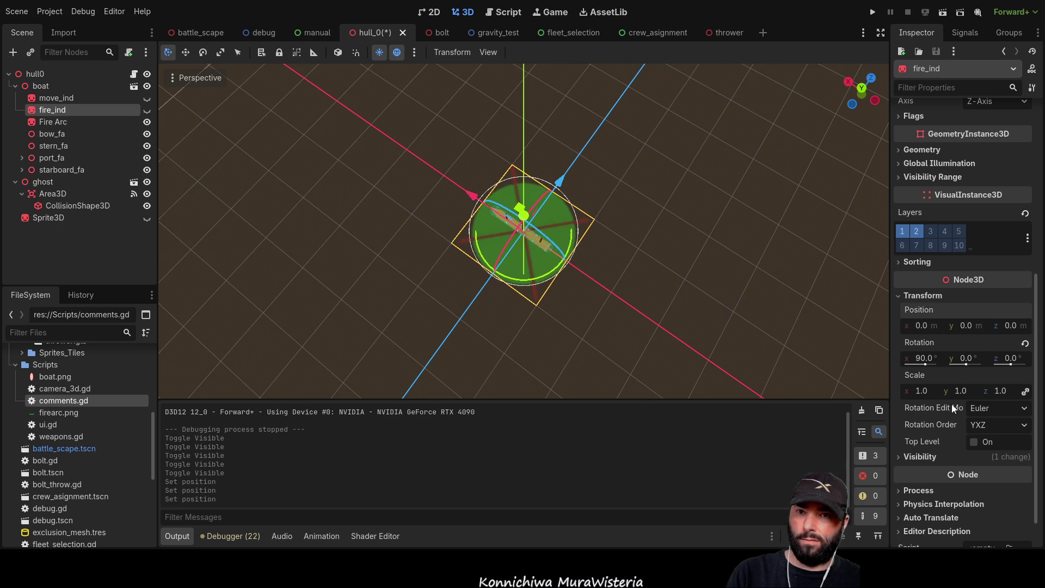
pyautogui.write('10')
# Try fire_ind scales of 10 and 100, then reset the scale to 1.0
pyautogui.press('Return')
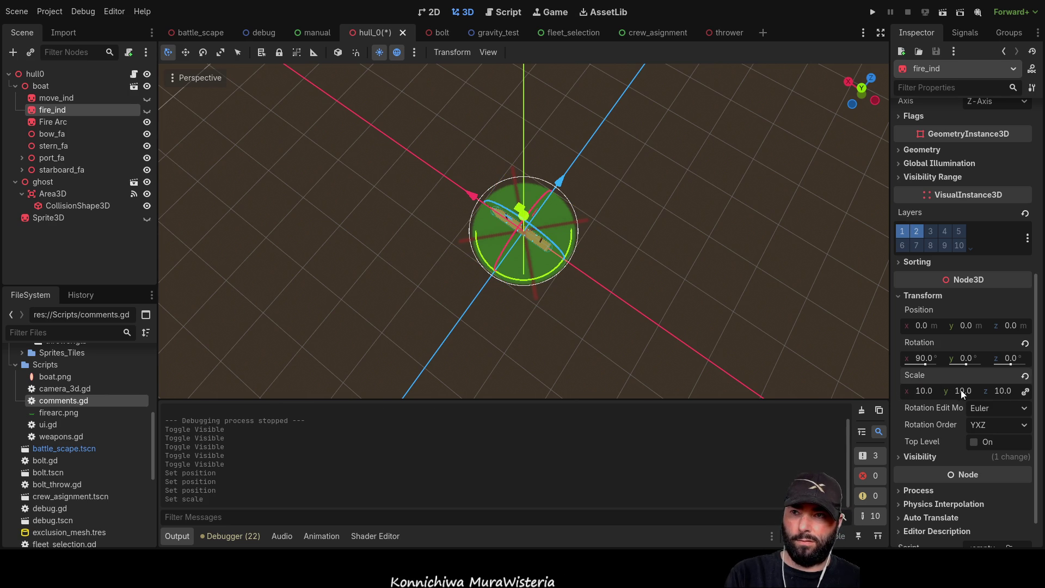
pyautogui.moveTo(674, 284); pyautogui.dragTo(659, 217)
pyautogui.scroll(10, 661, 215)
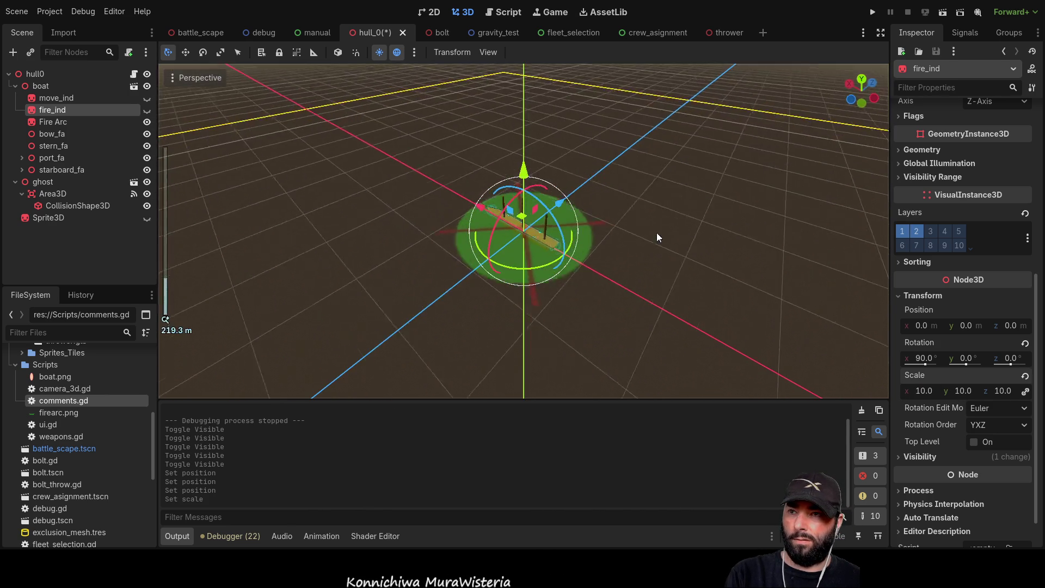
pyautogui.click(915, 390)
pyautogui.write('000')
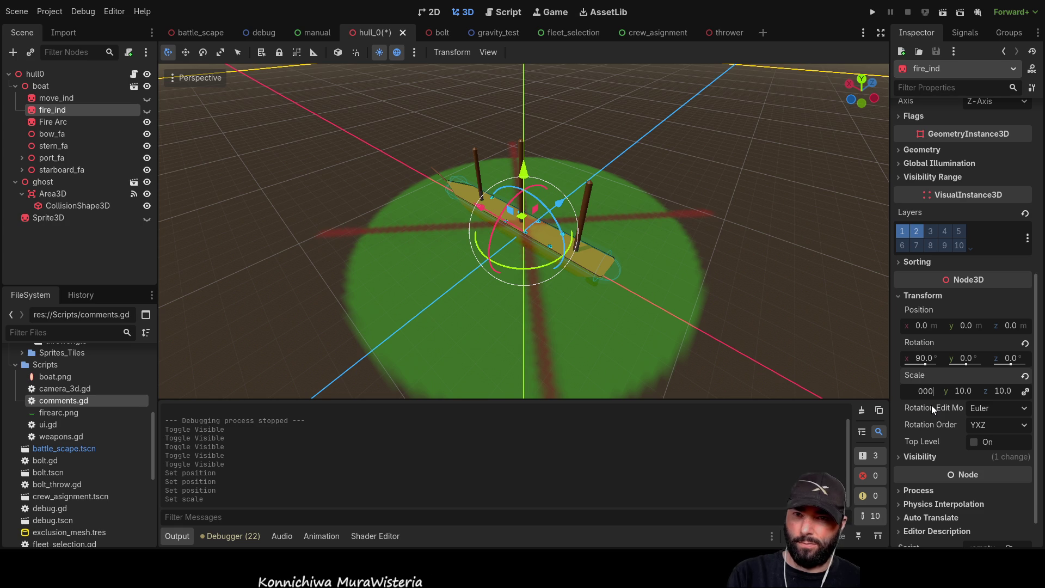
pyautogui.press('Return')
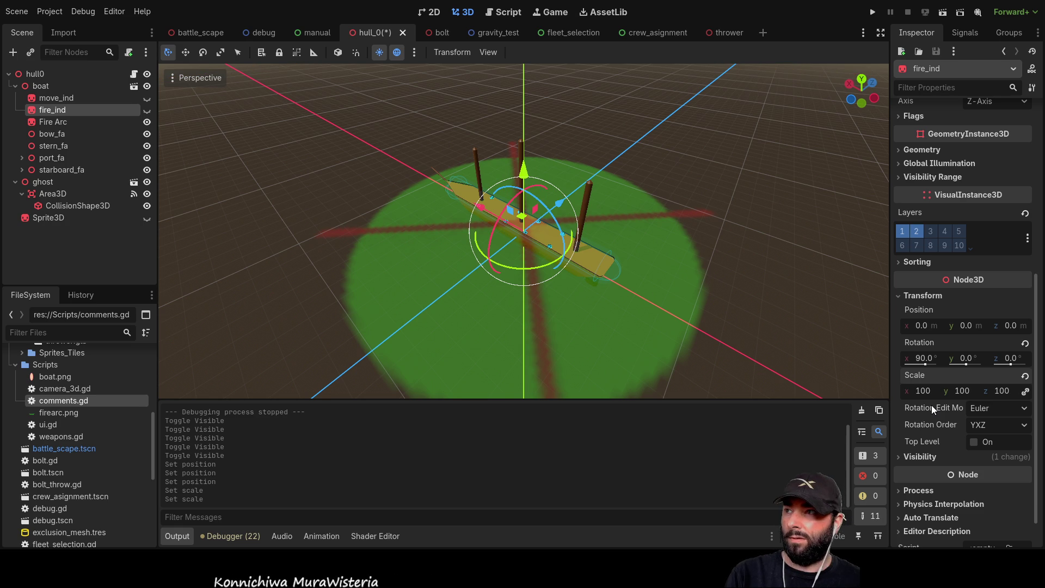
pyautogui.scroll(-5, 684, 305)
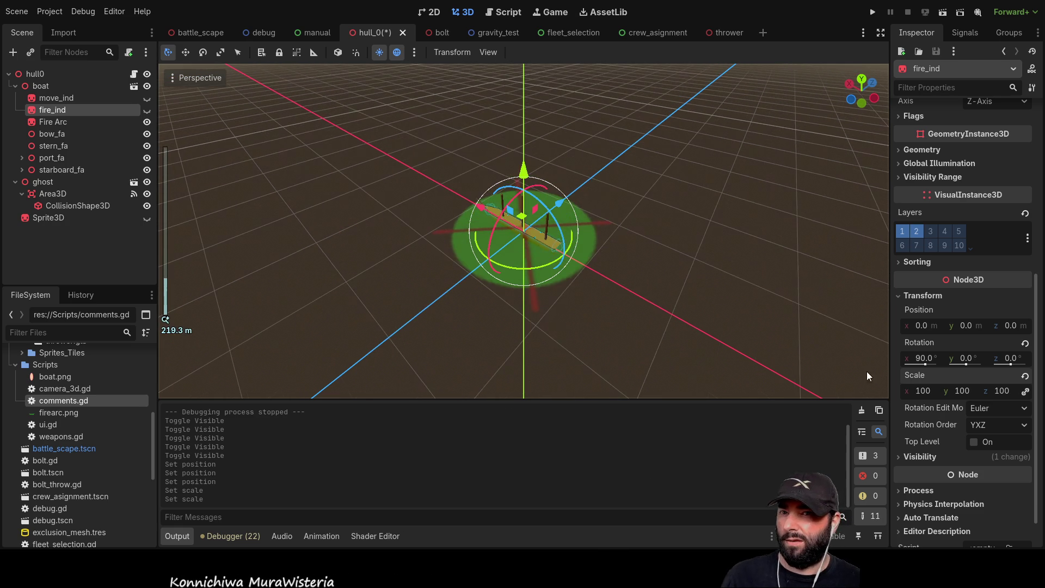
pyautogui.write('1')
pyautogui.press('Return')
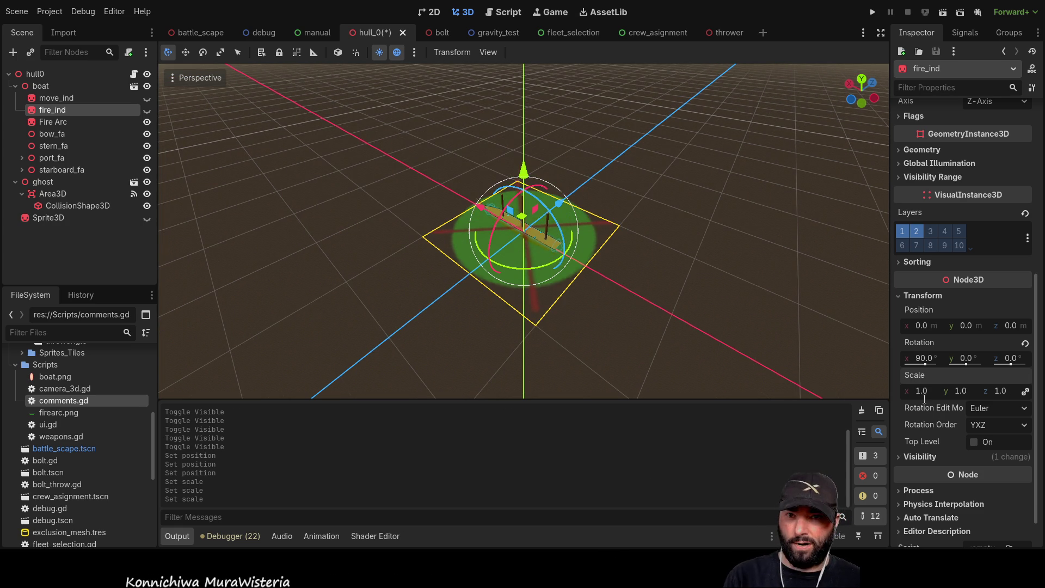
pyautogui.click(93, 97)
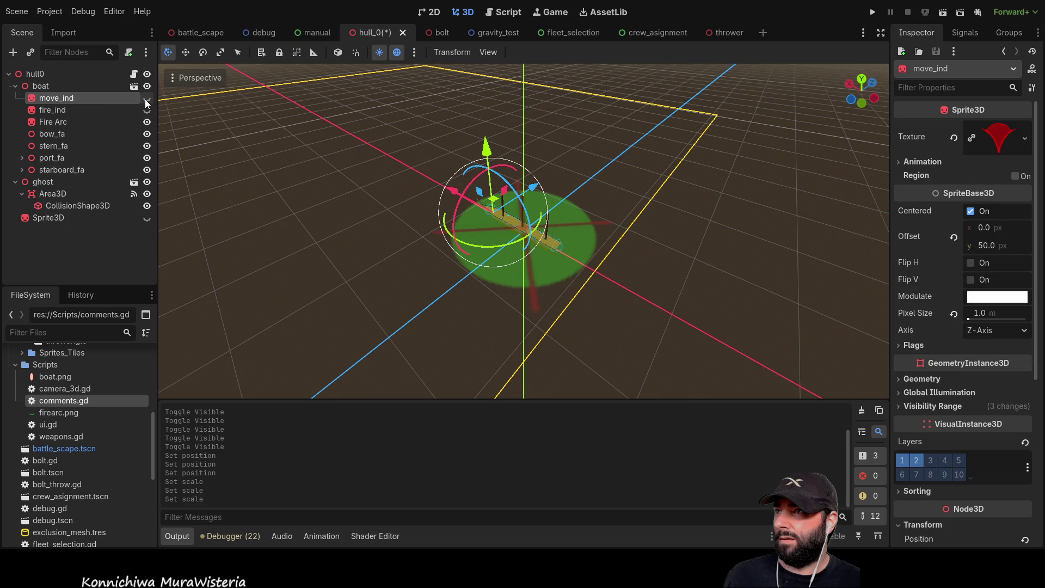
# Toggle move_ind and fire_ind visibility on and off, leaving both hidden
pyautogui.click(146, 99)
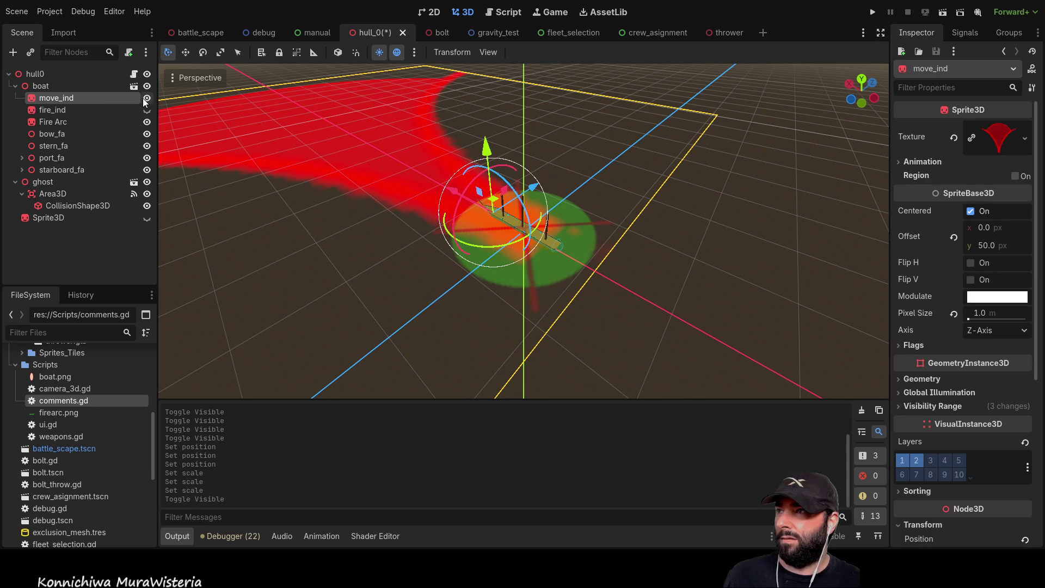
pyautogui.click(145, 98)
pyautogui.click(137, 111)
pyautogui.click(148, 110)
pyautogui.click(149, 111)
# Set the Fire Arc sprite's scale to 100.0 and orbit to inspect the disc
pyautogui.click(87, 122)
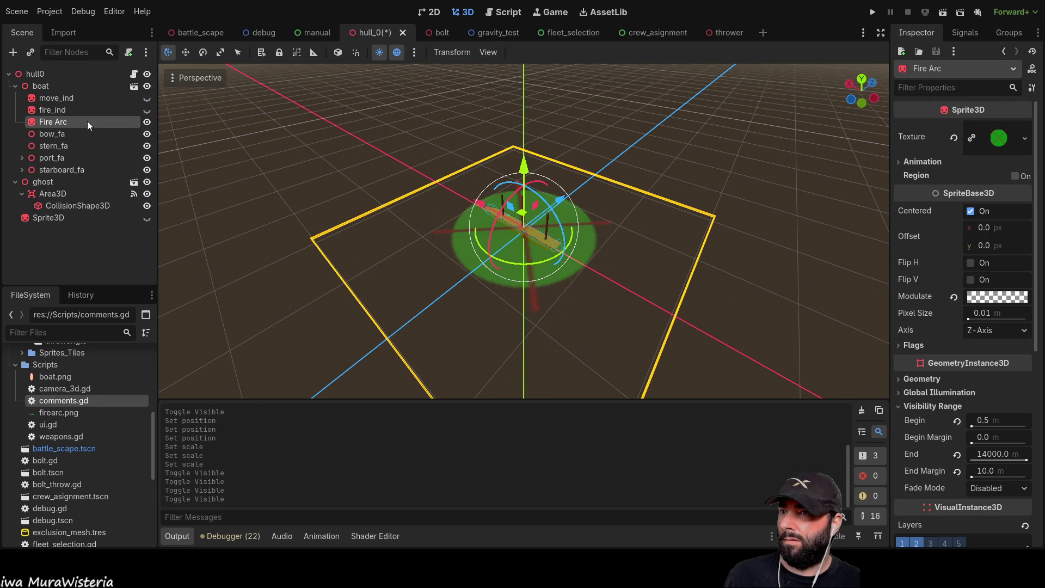
pyautogui.scroll(-6, 941, 377)
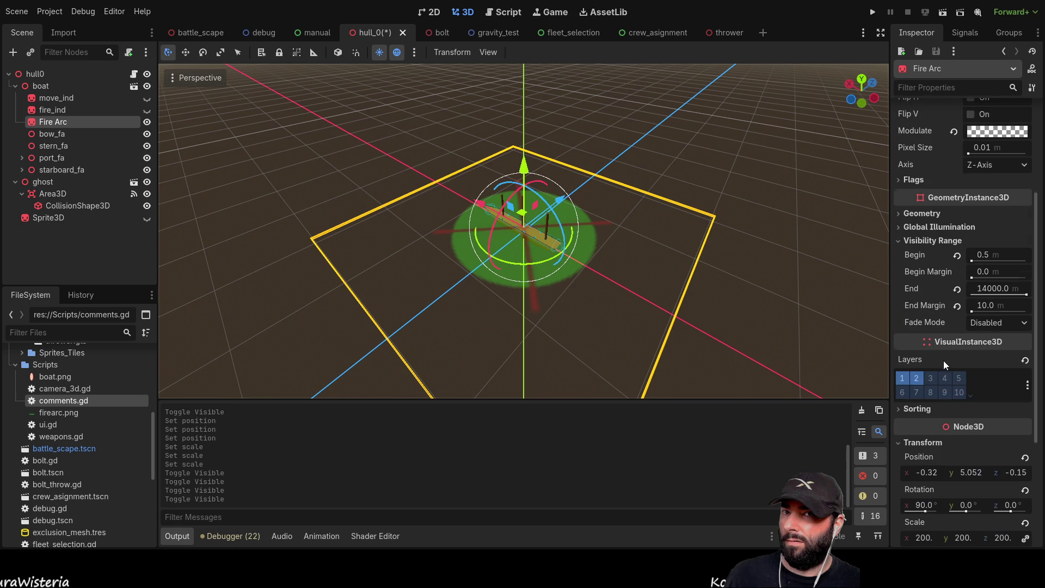
pyautogui.click(928, 354)
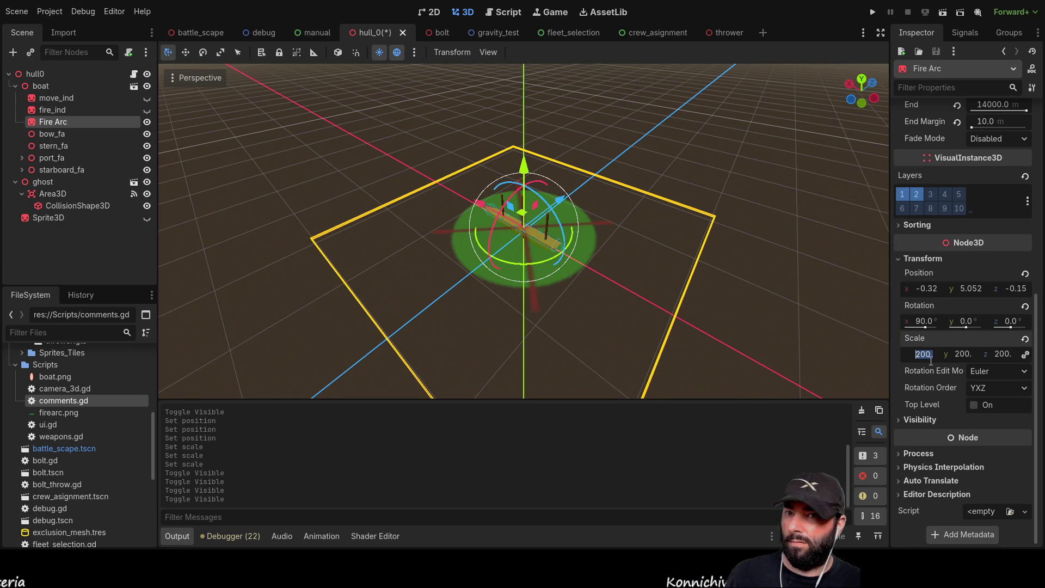
pyautogui.write('100.0')
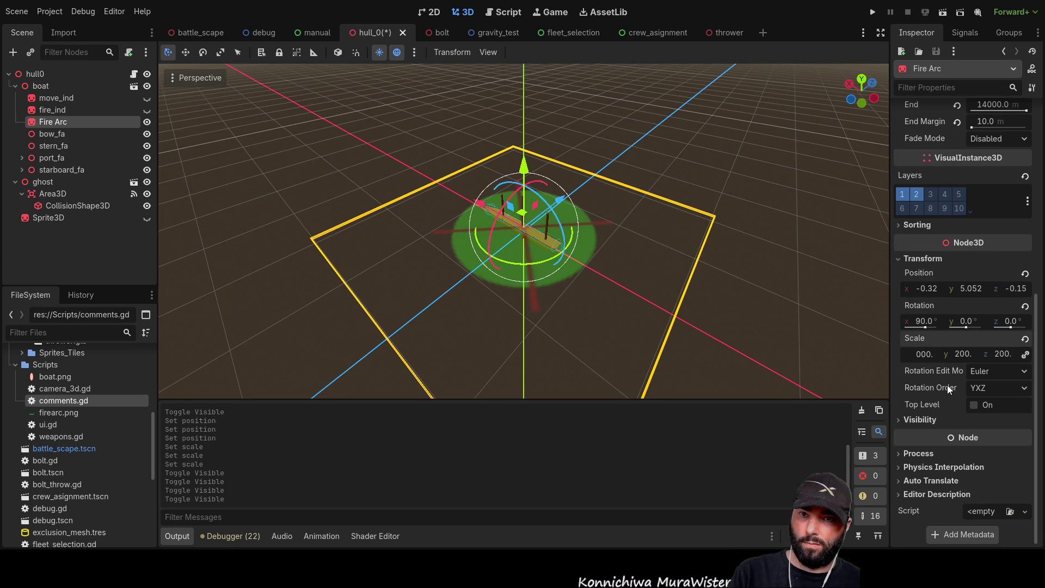
pyautogui.press('Return')
pyautogui.scroll(-2, 572, 208)
pyautogui.scroll(-3, 569, 206)
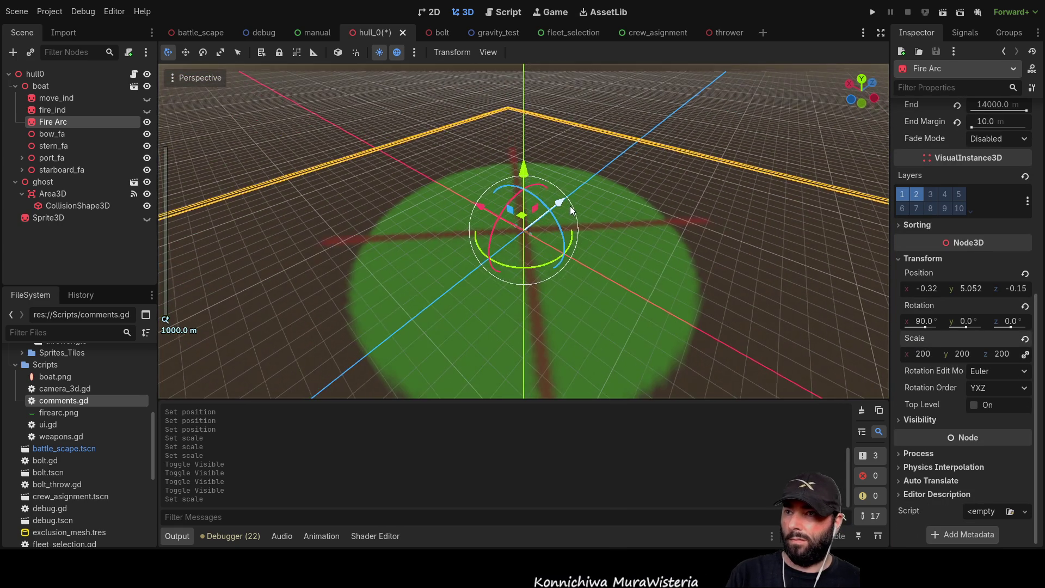
pyautogui.moveTo(638, 232)
pyautogui.mouseDown()
pyautogui.moveTo(685, 249)
pyautogui.moveTo(499, 225)
pyautogui.moveTo(688, 213)
pyautogui.mouseUp()
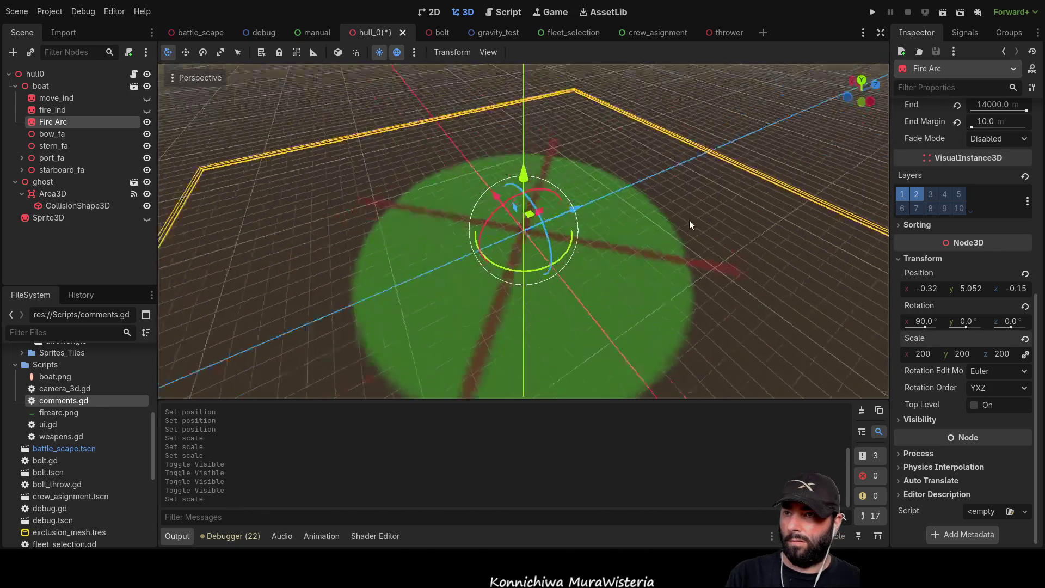
pyautogui.scroll(5, 527, 290)
pyautogui.moveTo(526, 289)
pyautogui.mouseDown()
pyautogui.moveTo(640, 276)
pyautogui.moveTo(622, 266)
pyautogui.moveTo(604, 230)
pyautogui.moveTo(678, 198)
pyautogui.moveTo(649, 279)
pyautogui.moveTo(659, 182)
pyautogui.moveTo(681, 154)
pyautogui.moveTo(729, 155)
pyautogui.moveTo(714, 239)
pyautogui.moveTo(700, 161)
pyautogui.mouseUp()
pyautogui.scroll(-2, 641, 271)
pyautogui.scroll(-3, 641, 271)
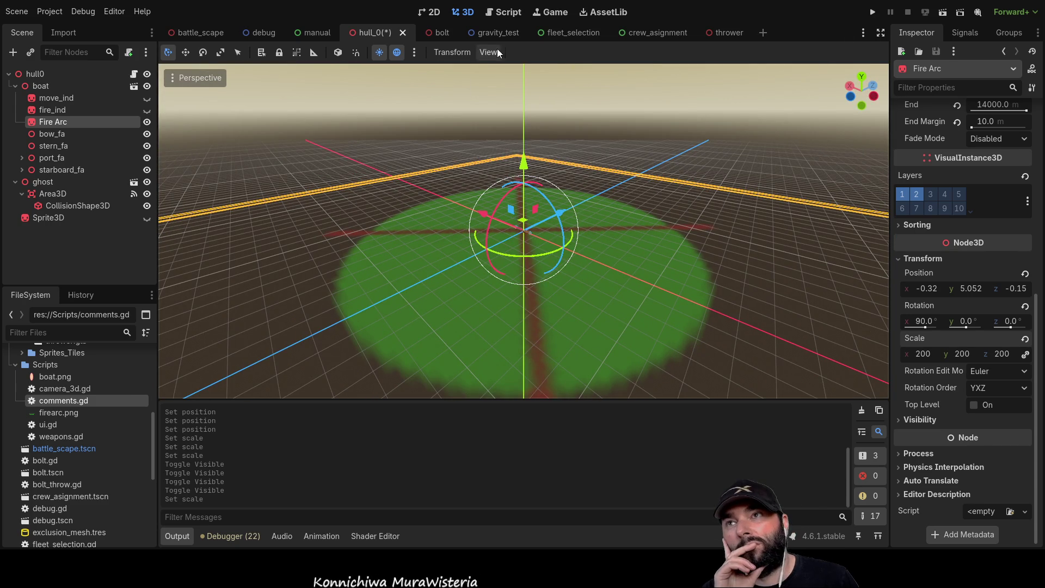
# Save hull_0 and run the project from the battle_scape scene
pyautogui.click(196, 32)
pyautogui.scroll(-6, 591, 243)
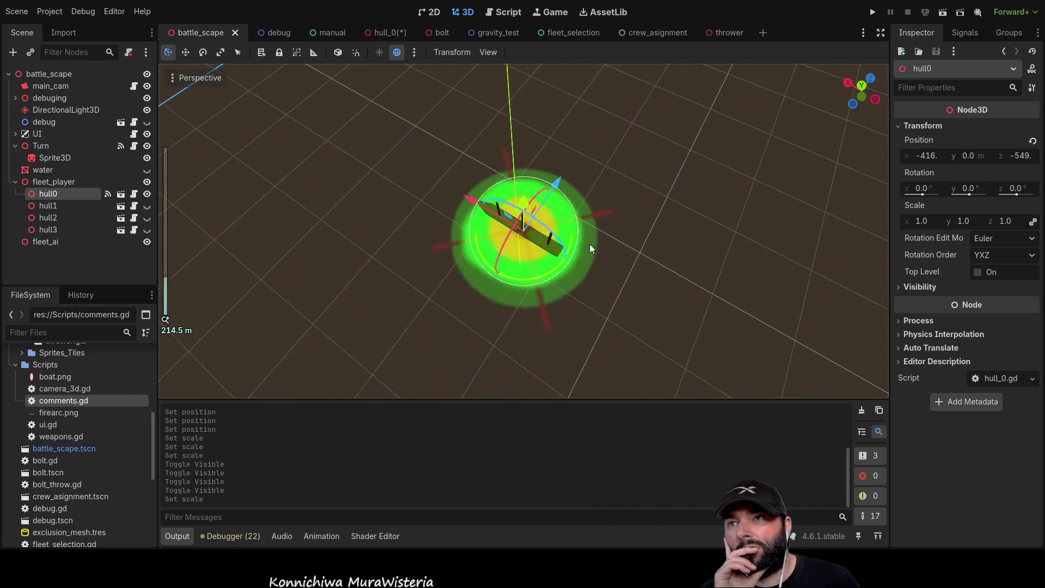
pyautogui.scroll(5, 596, 245)
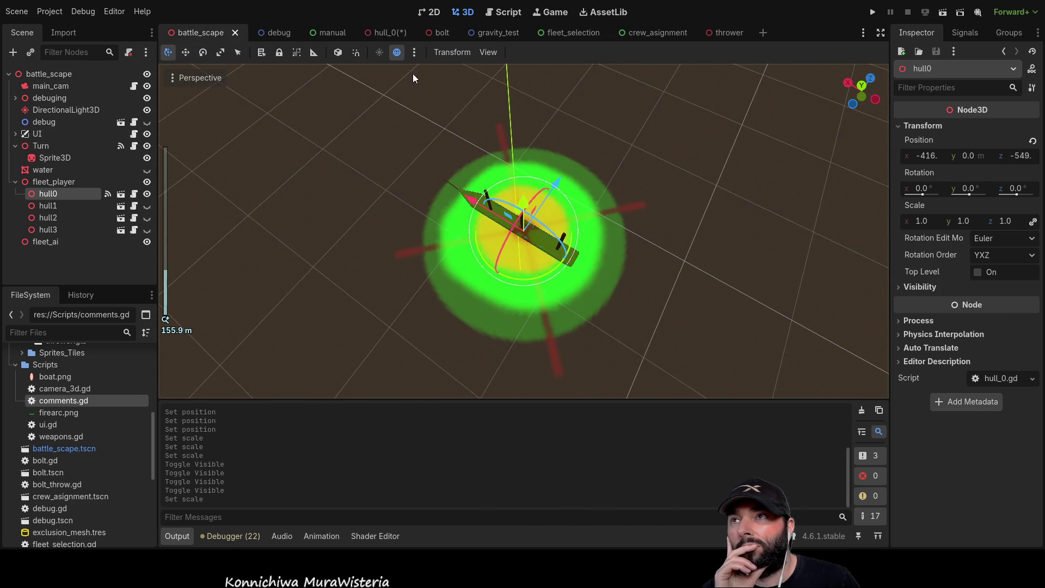
pyautogui.click(379, 32)
pyautogui.hotkey('ctrl', 's')
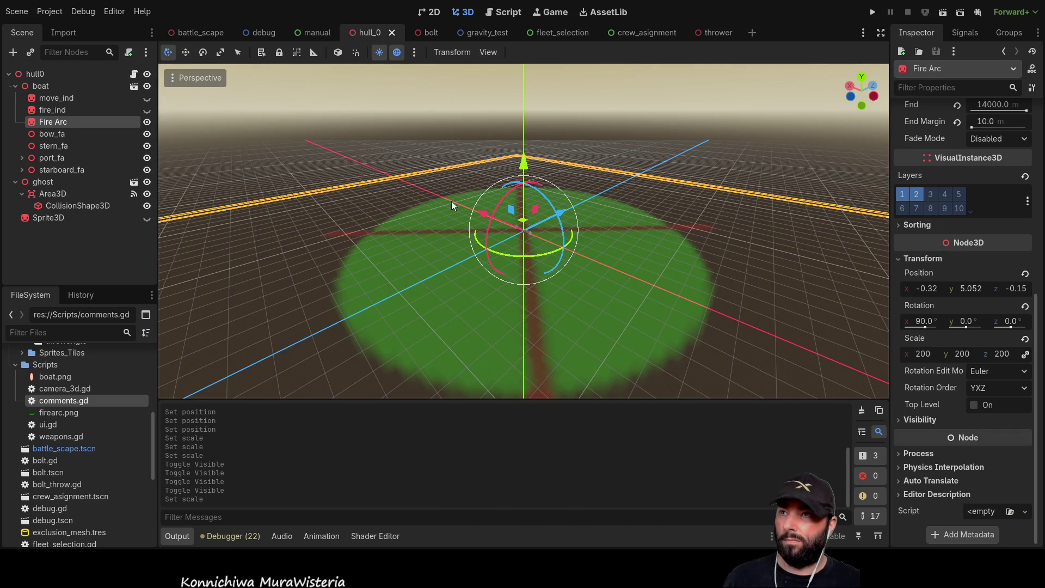
pyautogui.click(218, 36)
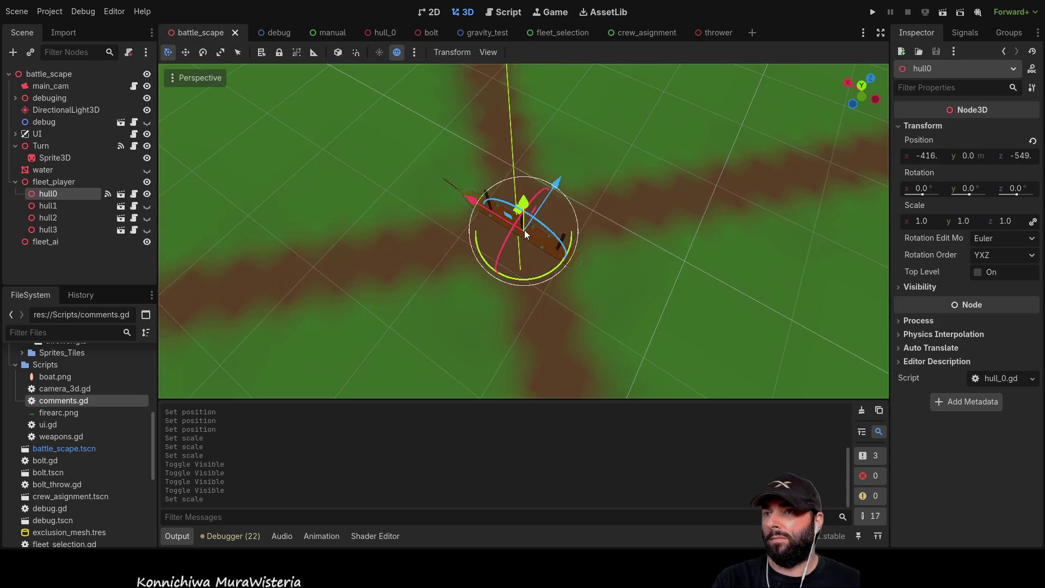
pyautogui.scroll(-3, 567, 265)
pyautogui.scroll(3, 487, 219)
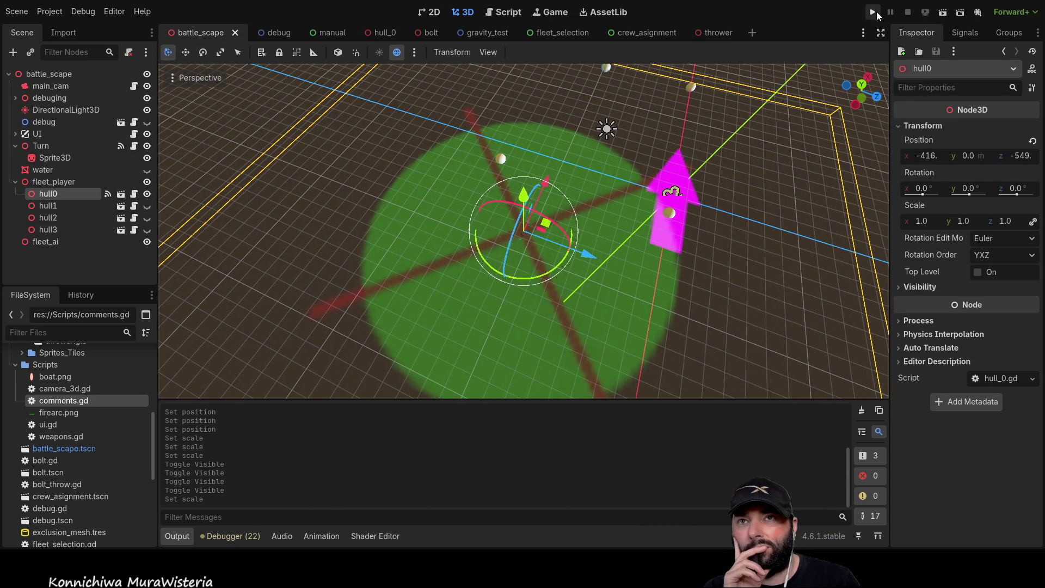
pyautogui.click(876, 11)
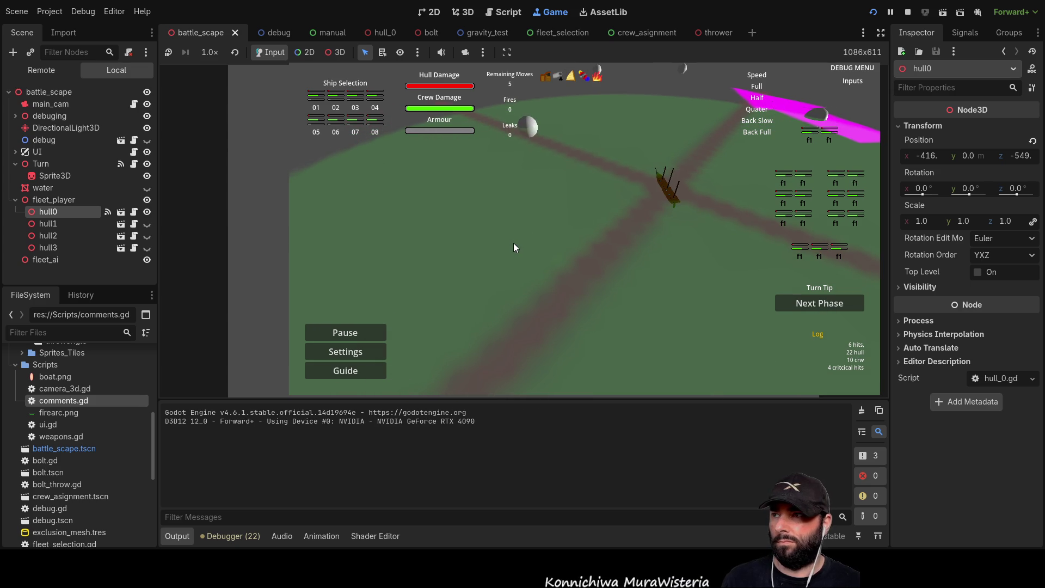
# Make fire_ind visible in the hull_0 scene, then restart the game from battle_scape
pyautogui.click(383, 32)
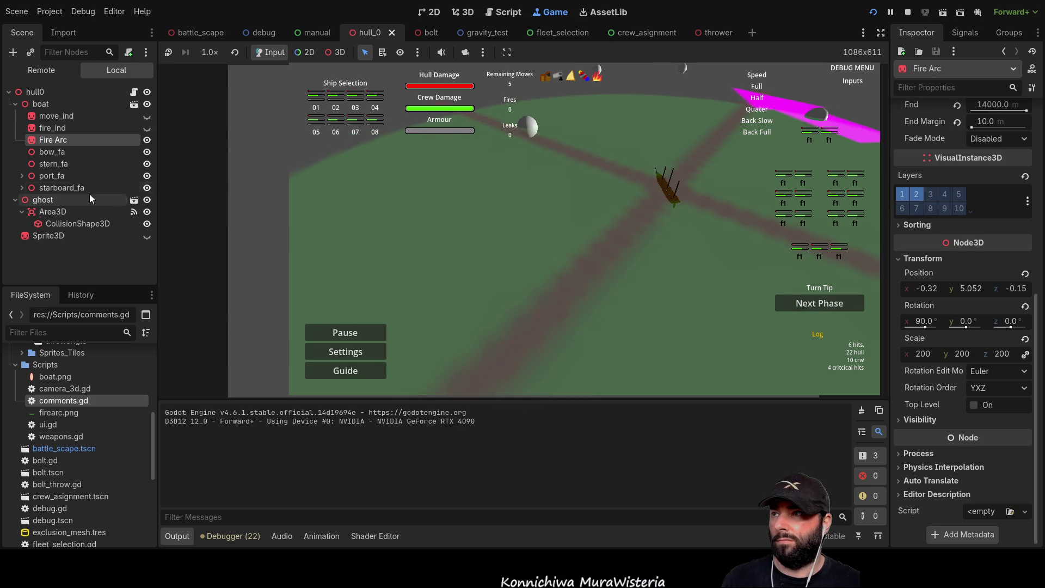
pyautogui.click(147, 128)
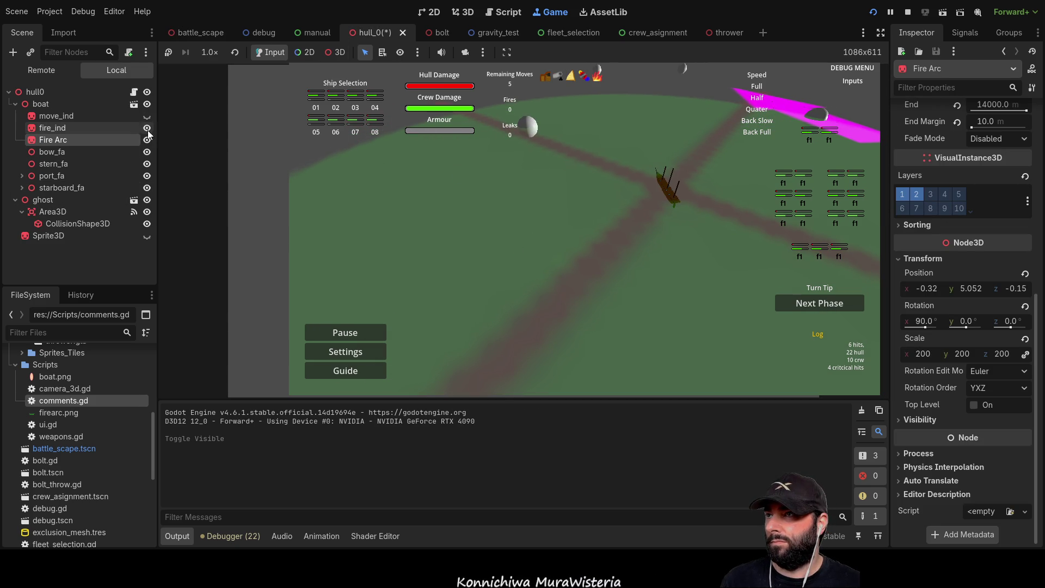
pyautogui.click(196, 32)
pyautogui.click(873, 11)
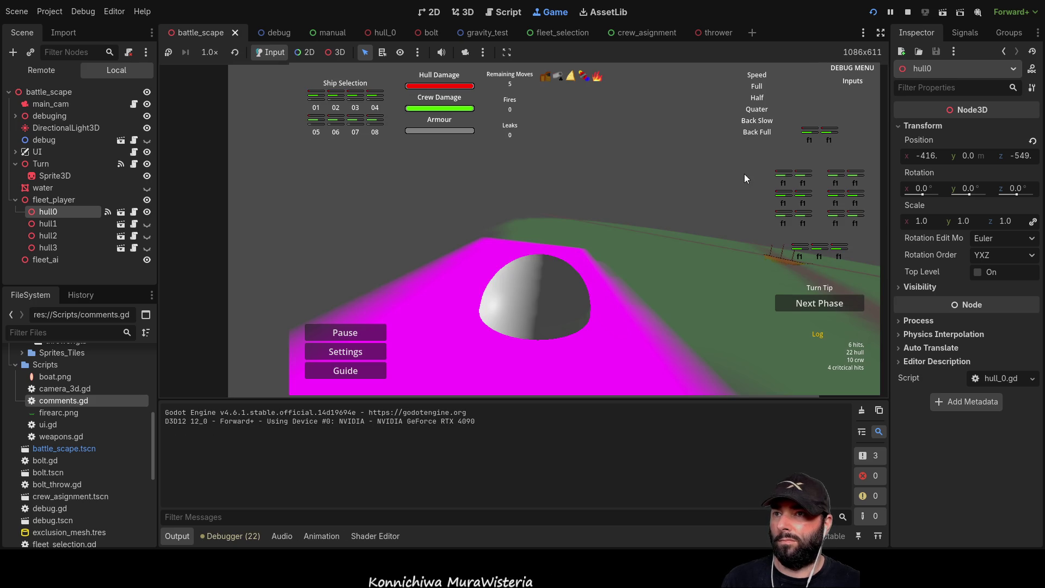
# Move the game camera and bring the green-red target circle up beside the ship
pyautogui.press('a')
pyautogui.press('w')
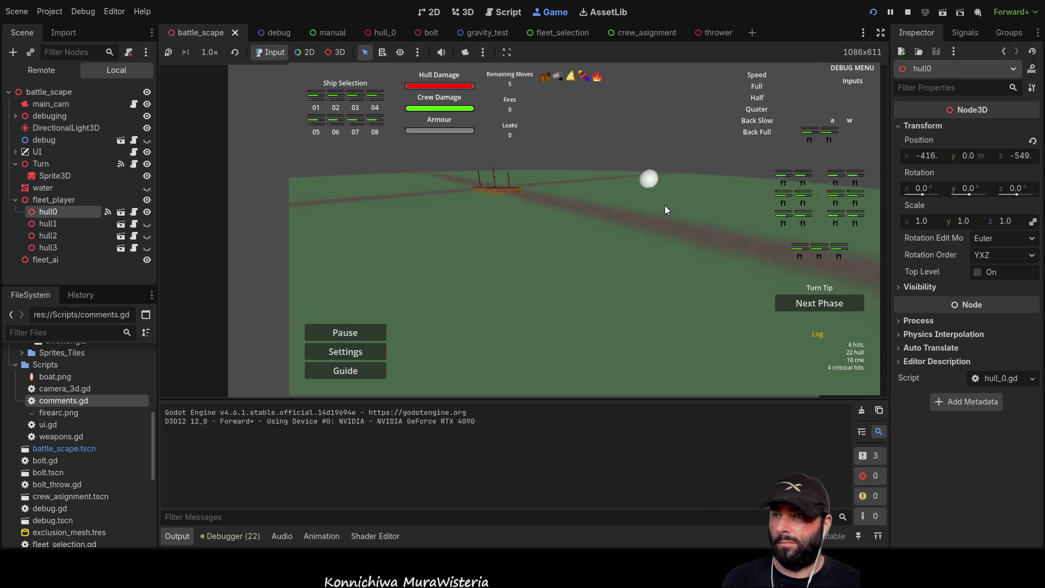
pyautogui.press('s')
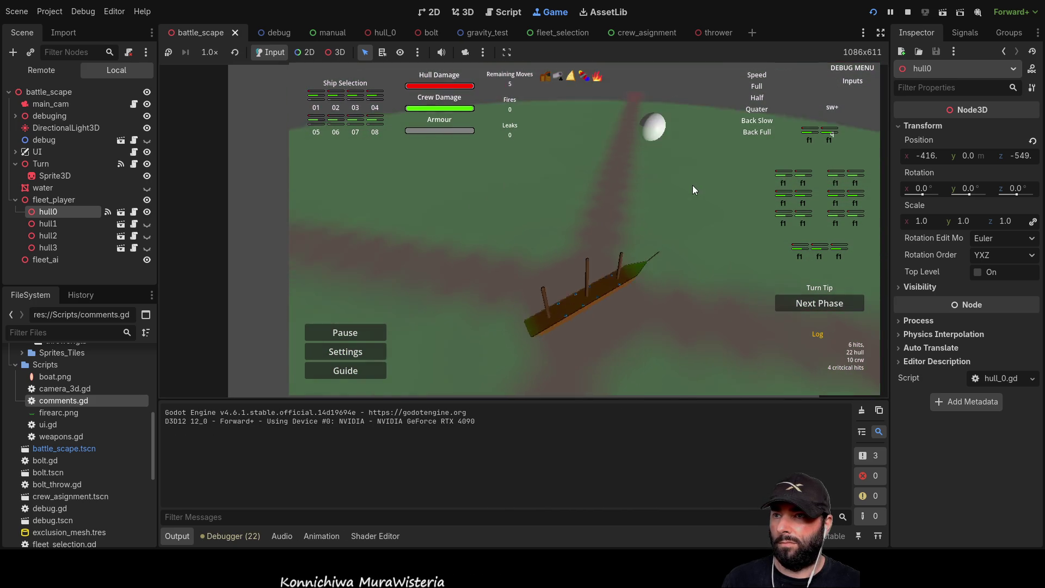
pyautogui.press('d')
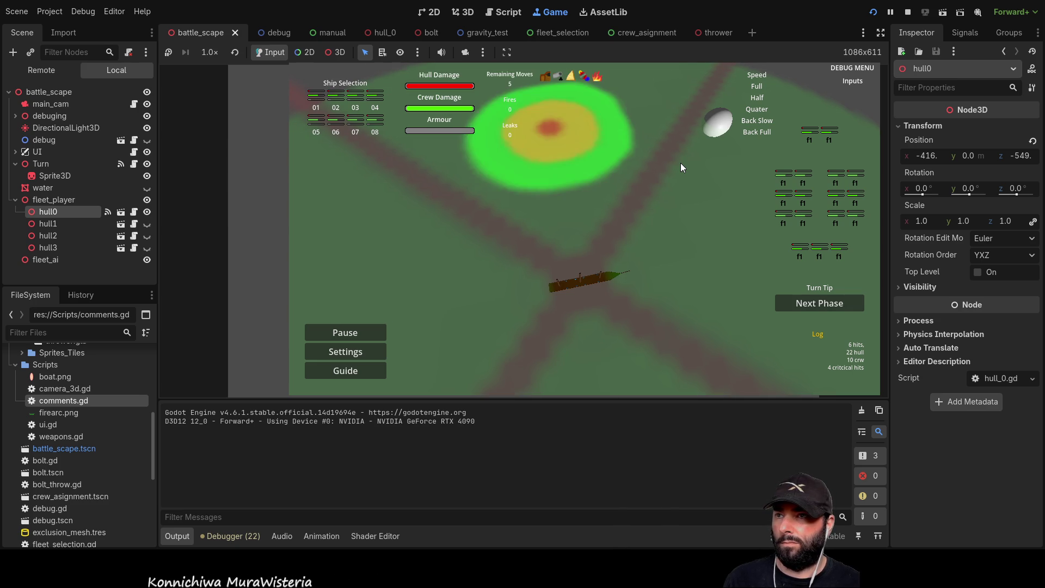
pyautogui.press('Right')
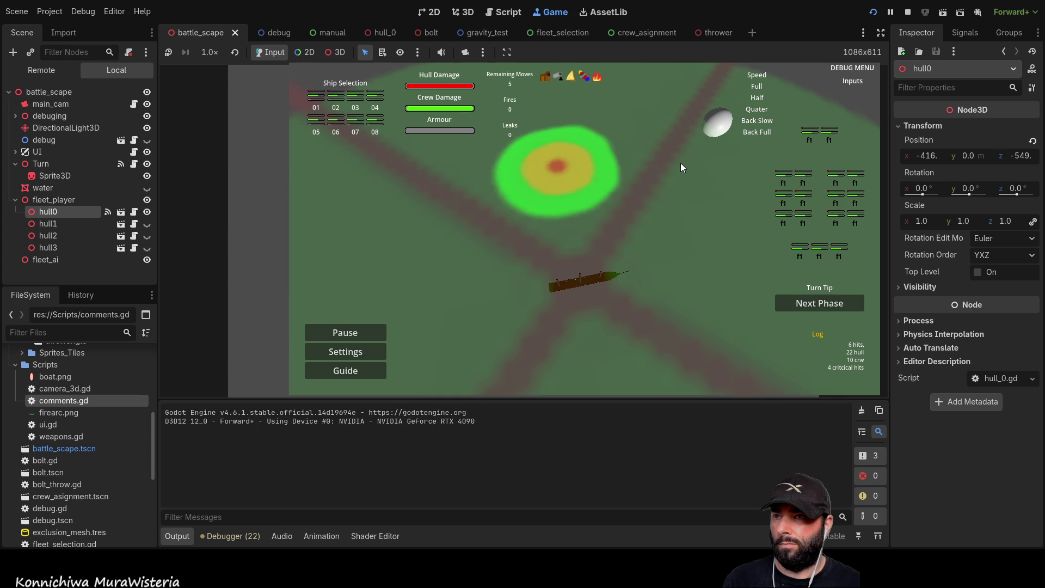
pyautogui.press('a')
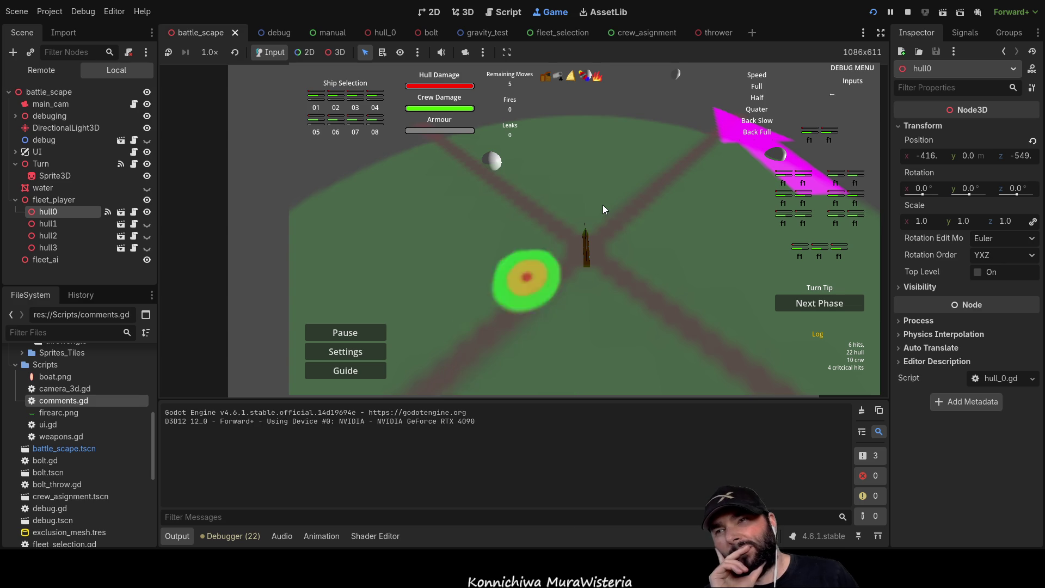
pyautogui.press('Right')
pyautogui.press('Down')
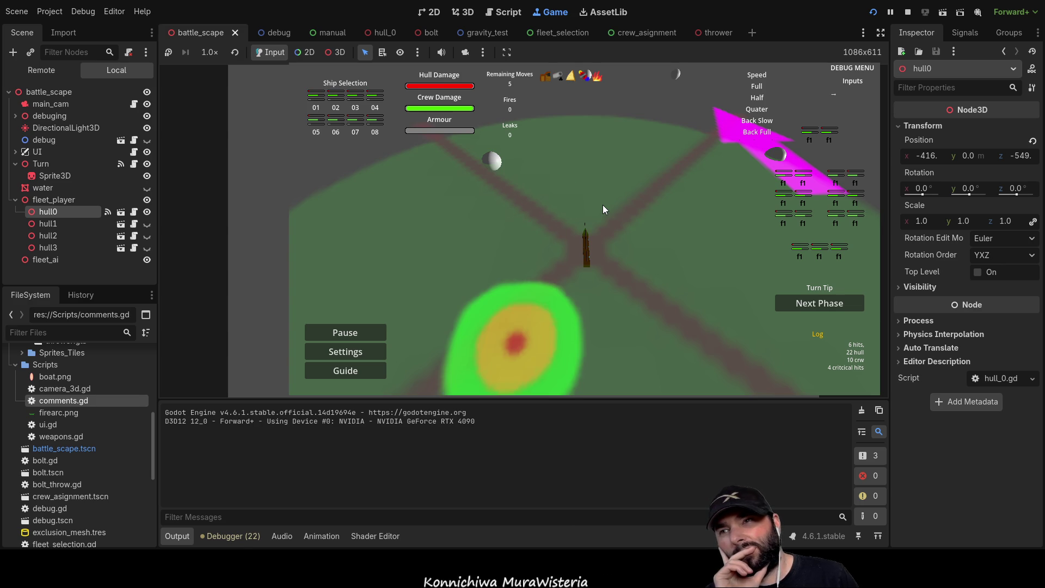
pyautogui.press('Up')
pyautogui.press('Down')
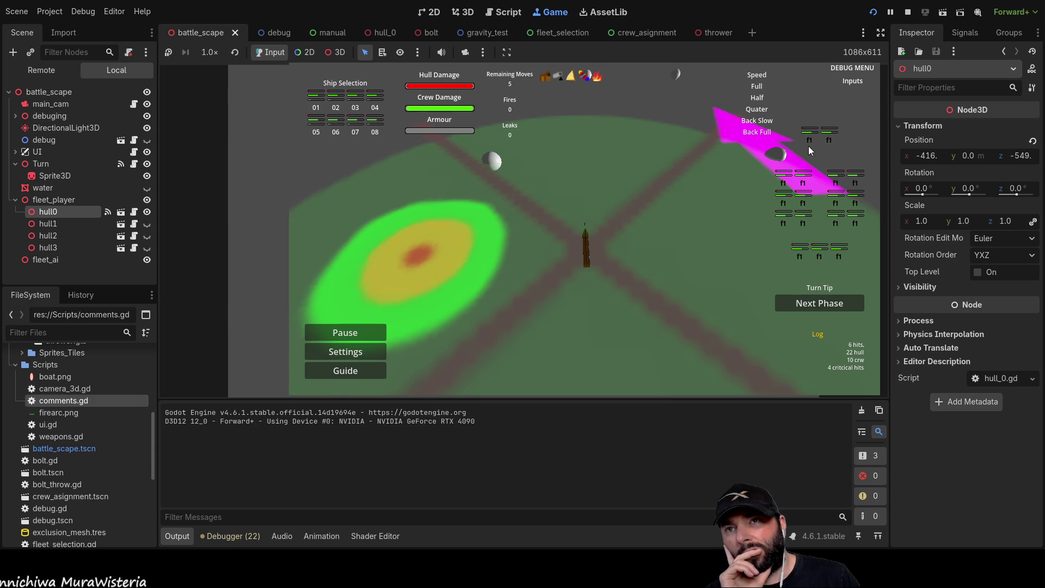
# Toggle several f1 weapon boxes in the ship panels, including the bottom three, then stop the game
pyautogui.click(854, 182)
pyautogui.click(804, 184)
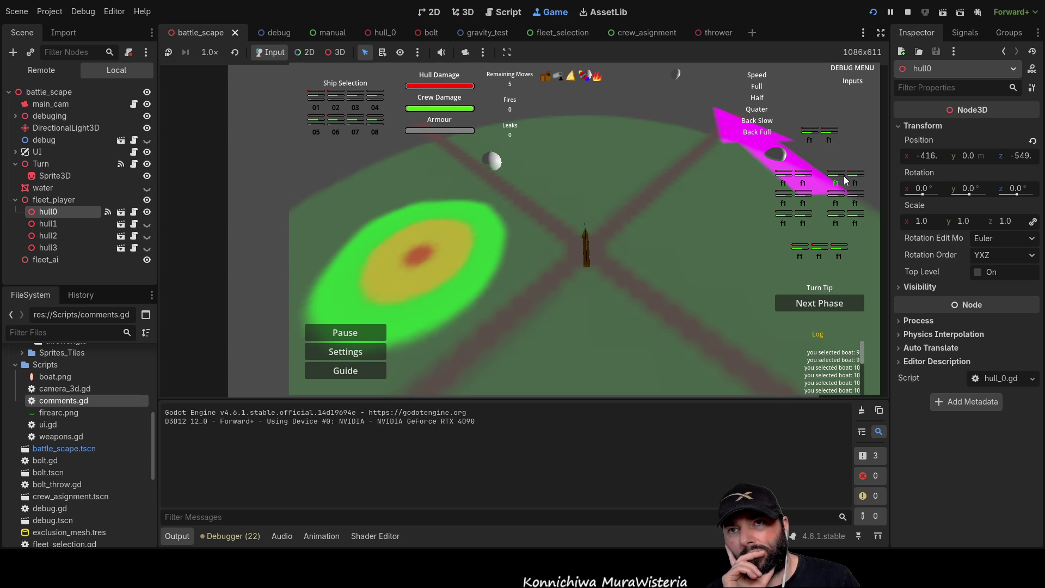
pyautogui.click(838, 200)
pyautogui.click(837, 217)
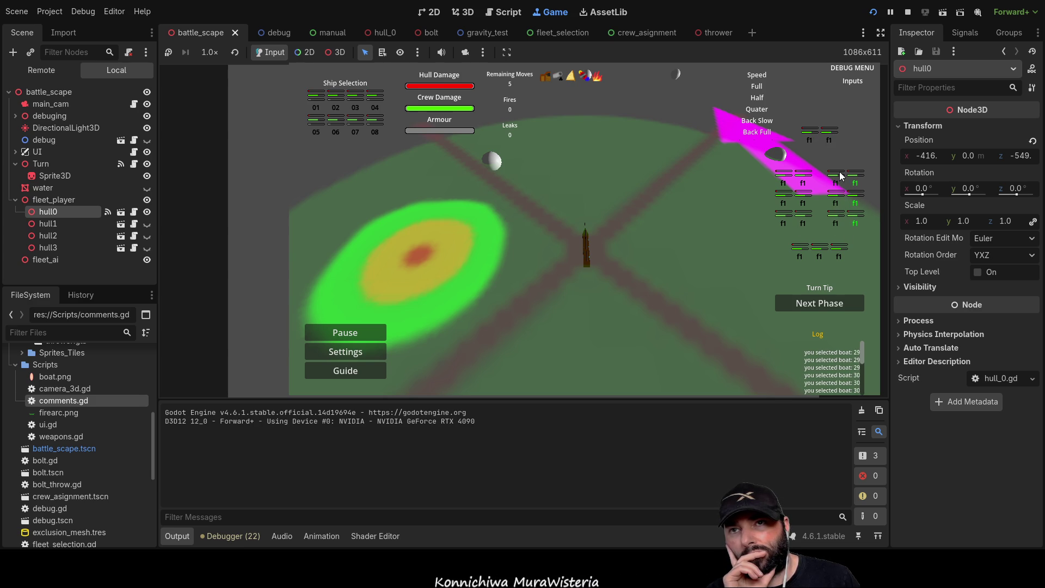
pyautogui.click(852, 218)
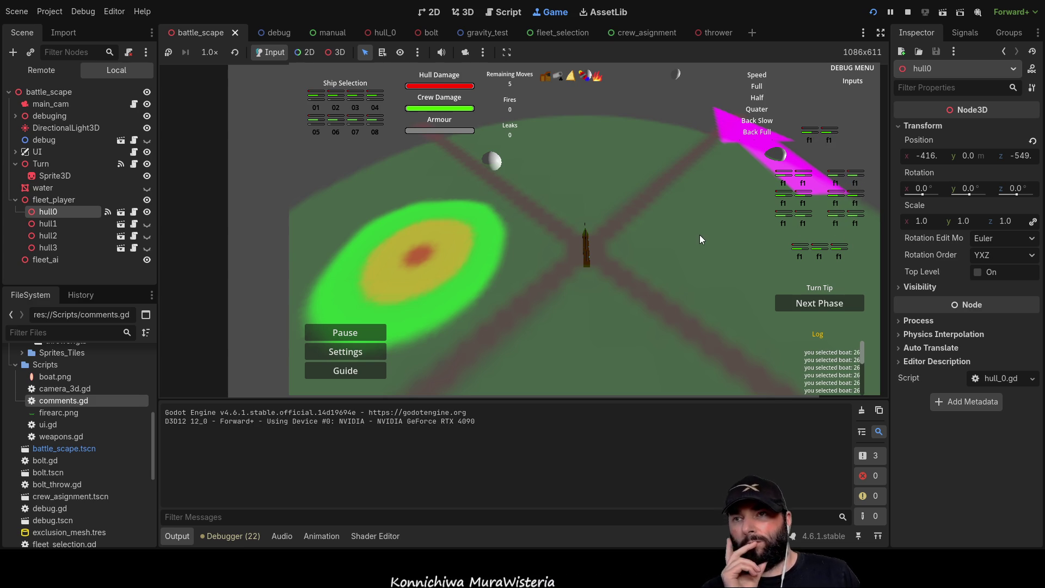
pyautogui.click(819, 254)
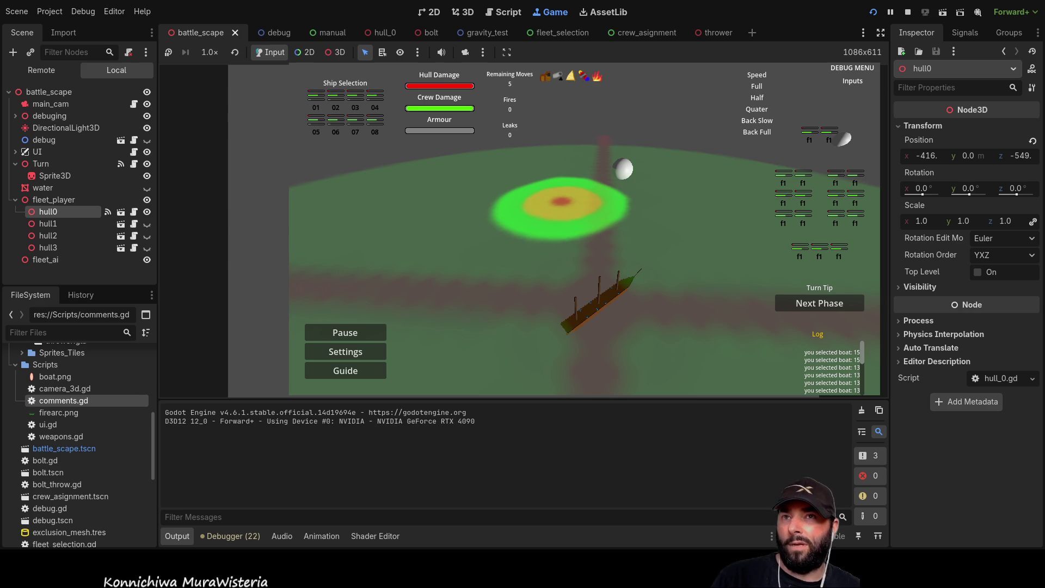
pyautogui.click(907, 12)
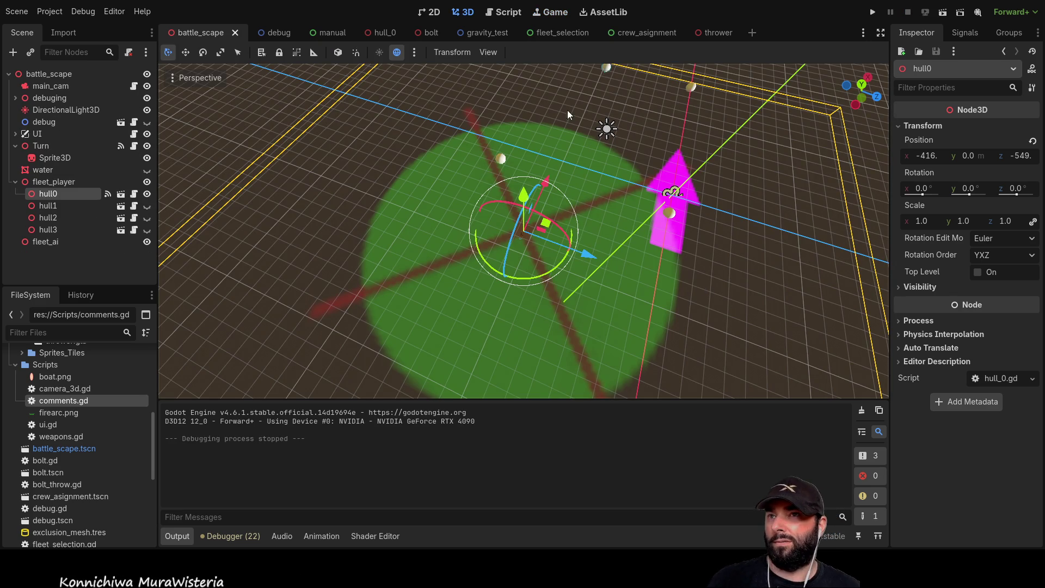
# Open turn.gd in the script editor at the _fire_active_vessel function
pyautogui.click(511, 13)
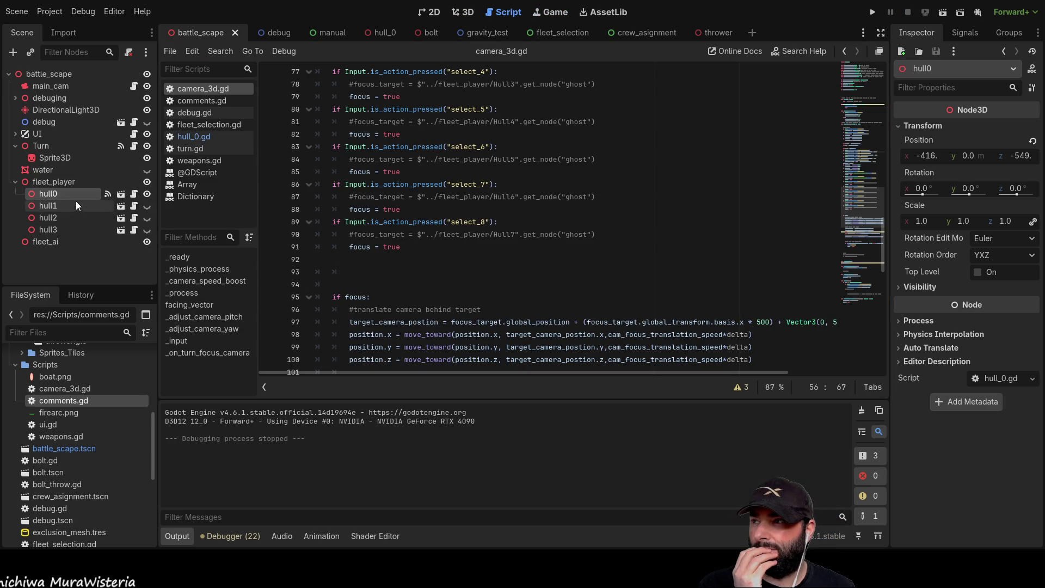
pyautogui.click(195, 149)
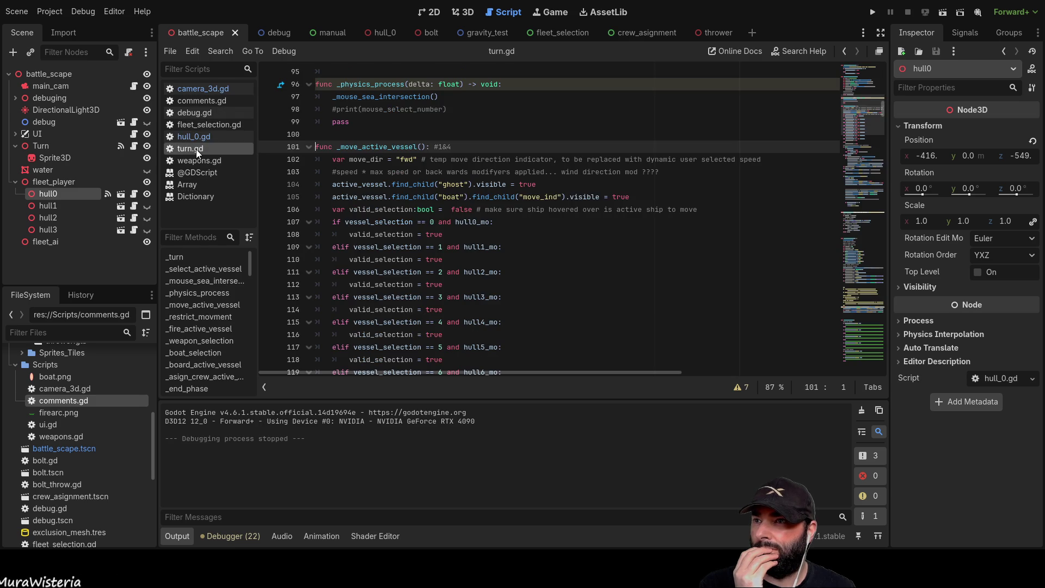
pyautogui.click(202, 328)
pyautogui.scroll(-2, 508, 260)
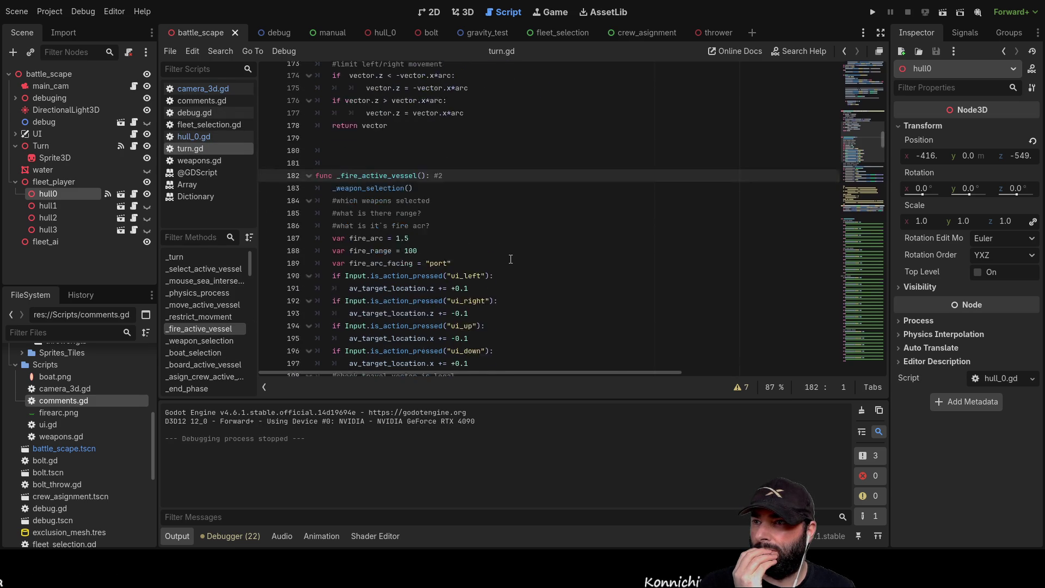
# Move the '#which weapons selected' comment from line 184 to after _weapon_selection() on line 183
pyautogui.doubleClick(373, 159)
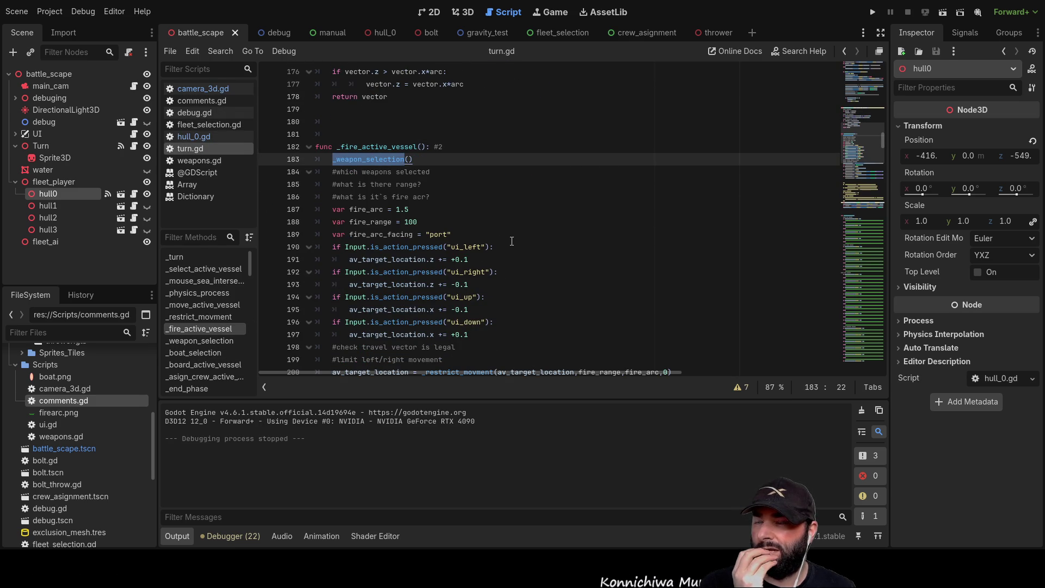
pyautogui.moveTo(429, 173); pyautogui.dragTo(334, 172)
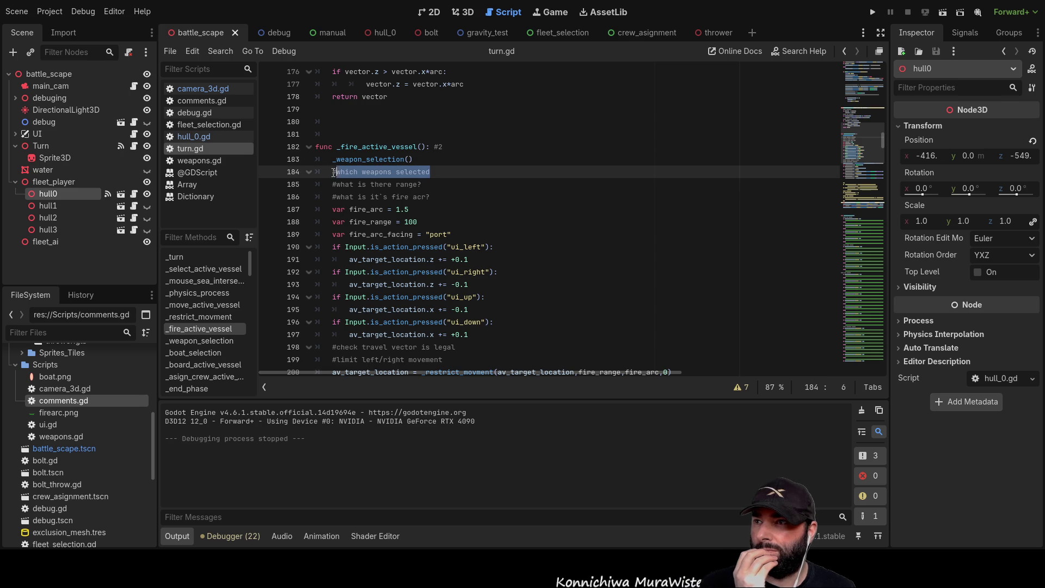
pyautogui.press('BackSpace')
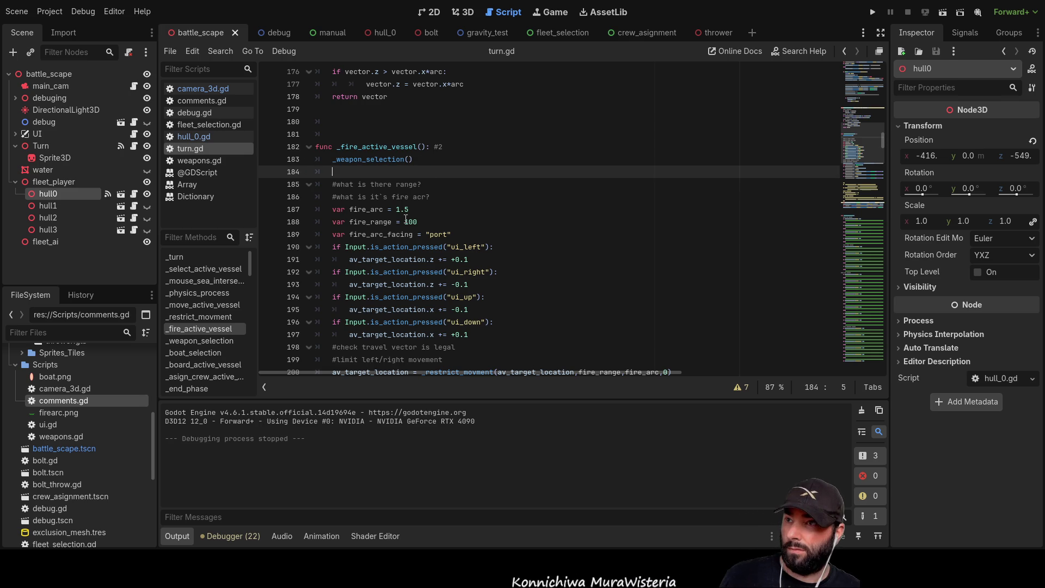
pyautogui.click(438, 159)
pyautogui.write('#which weapons selected')
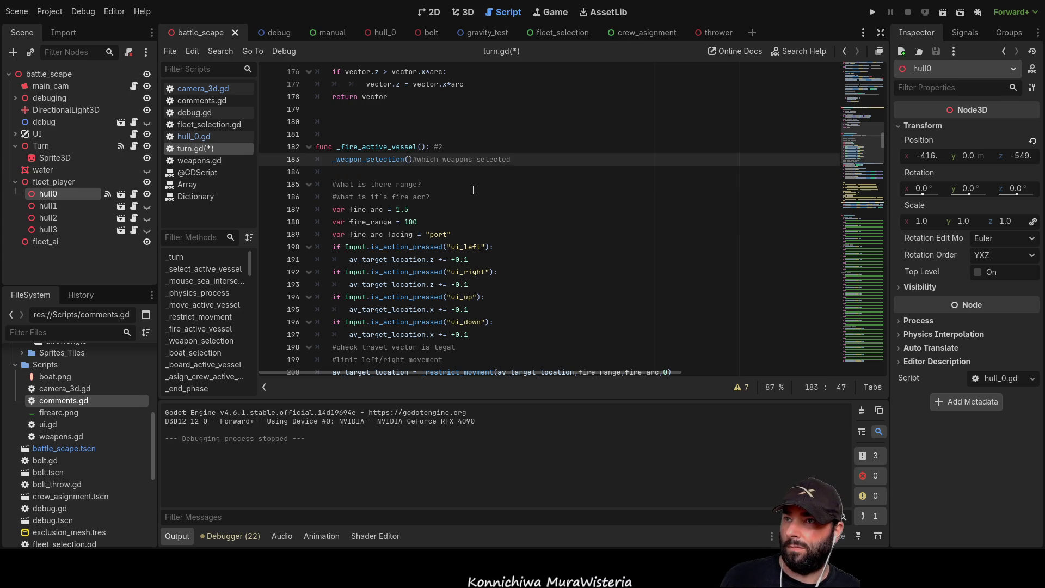
pyautogui.click(415, 159)
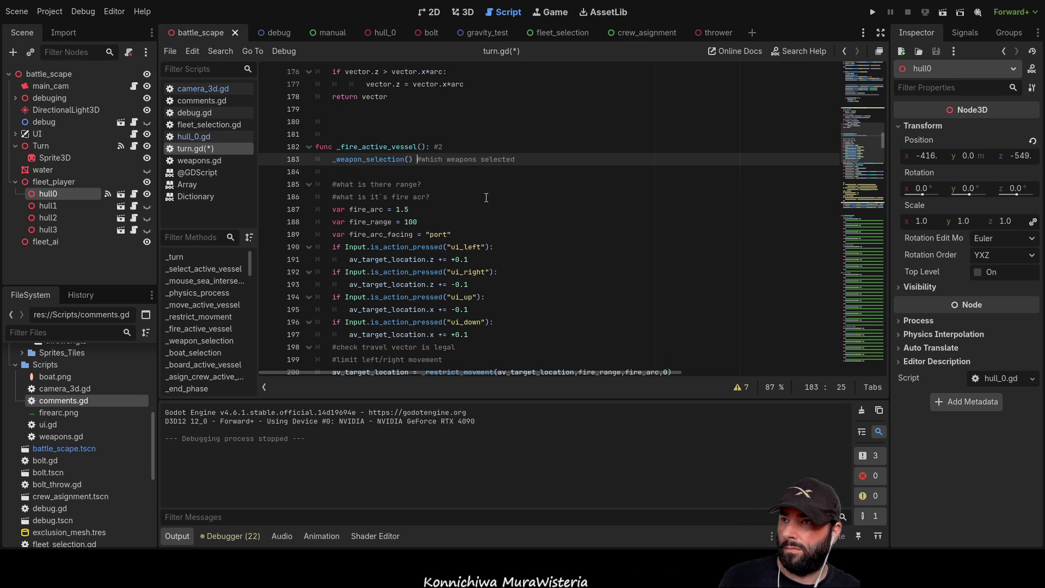
pyautogui.click(411, 162)
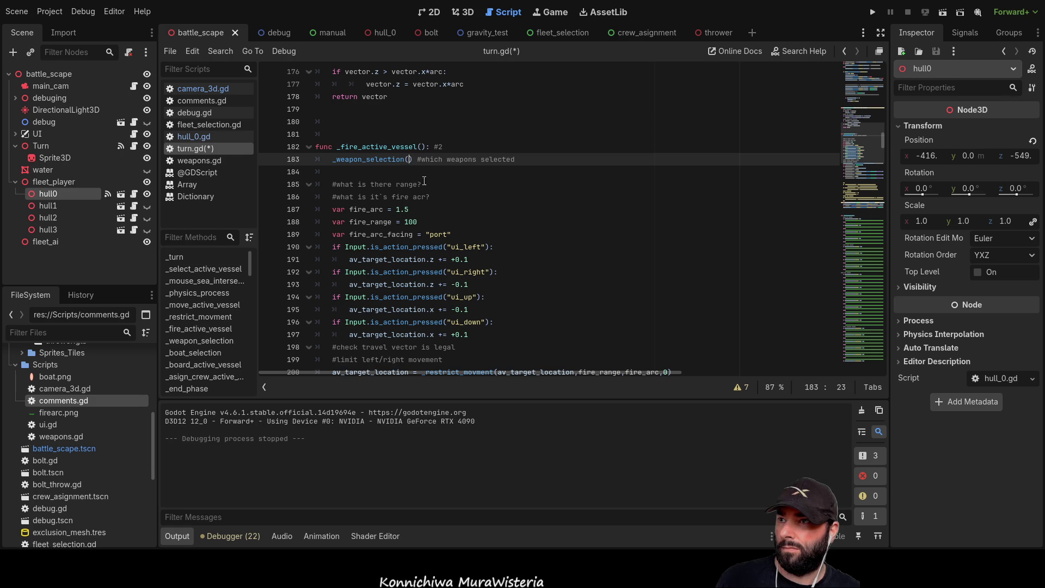
pyautogui.press('Down')
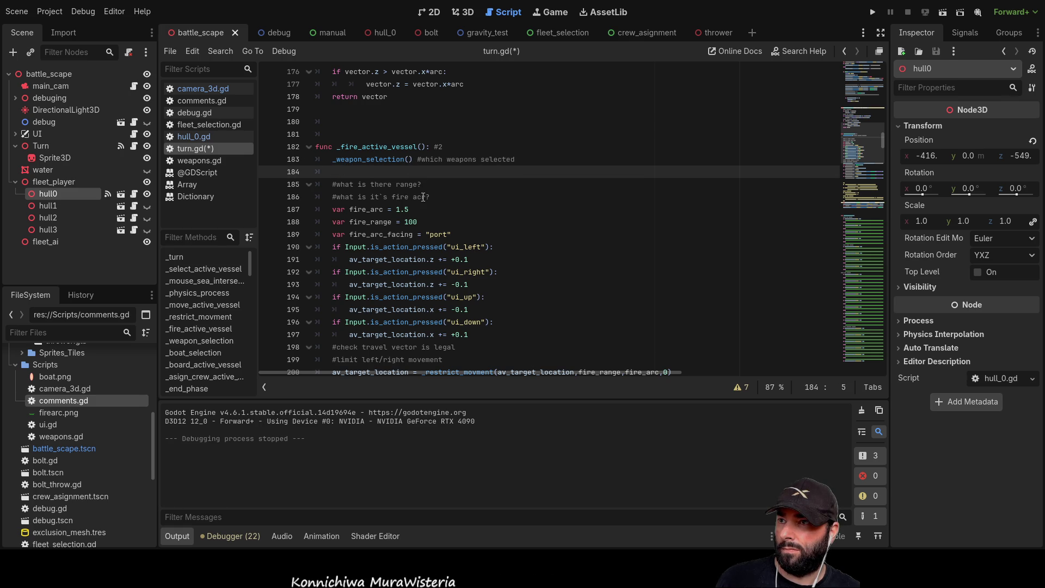
pyautogui.moveTo(429, 198); pyautogui.dragTo(334, 196)
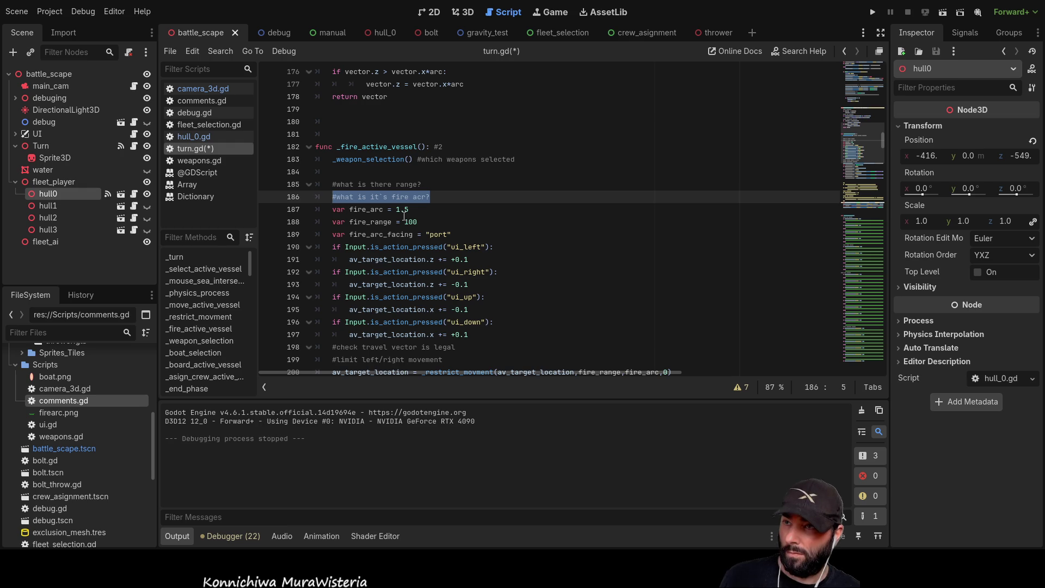
pyautogui.click(457, 199)
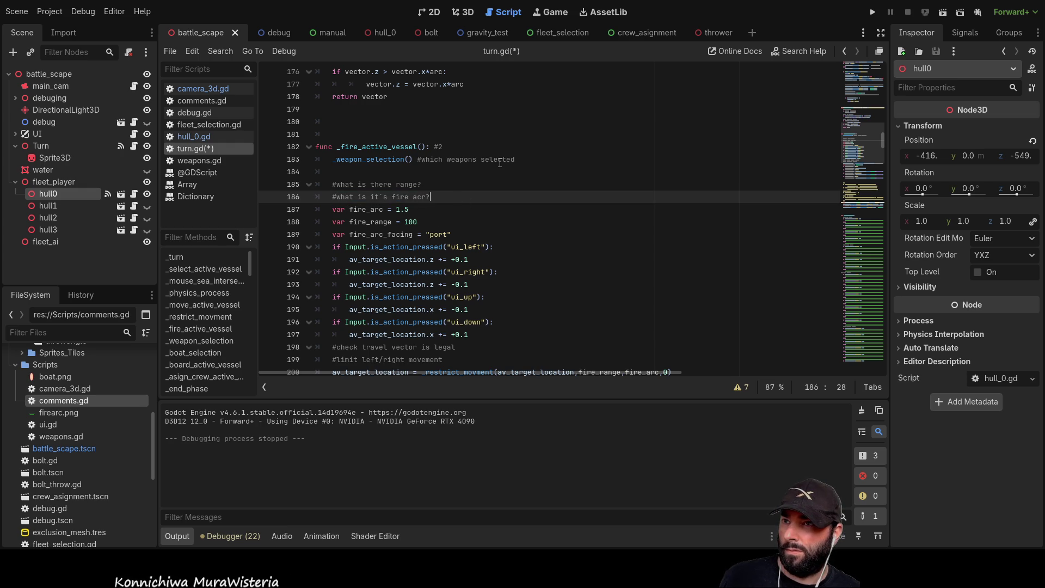
pyautogui.moveTo(418, 159); pyautogui.dragTo(528, 161)
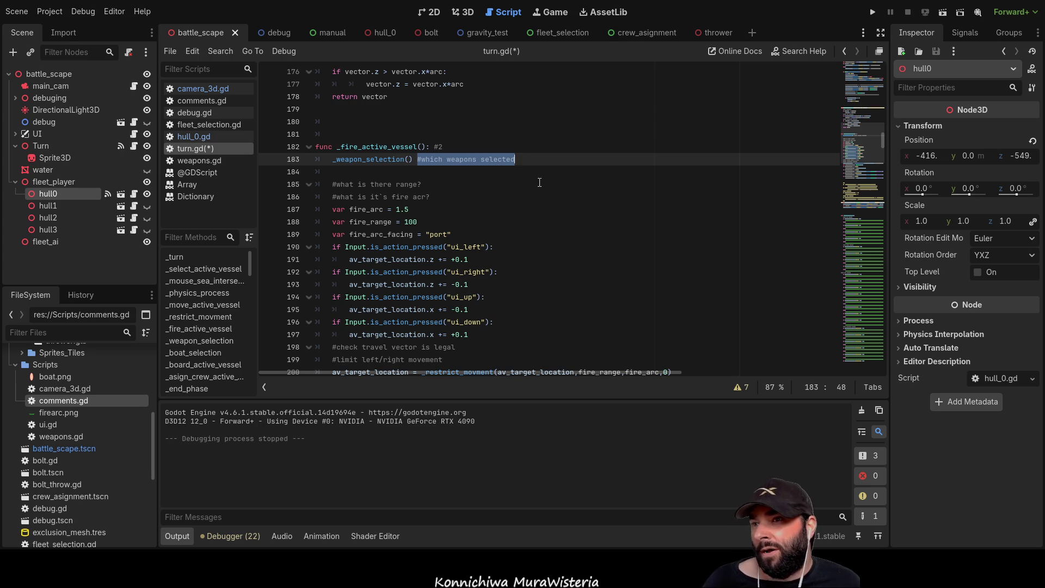
# Move the weapons-selected comment off the _weapon_selection() line onto its own line
pyautogui.scroll(6, 638, 255)
pyautogui.scroll(14, 637, 255)
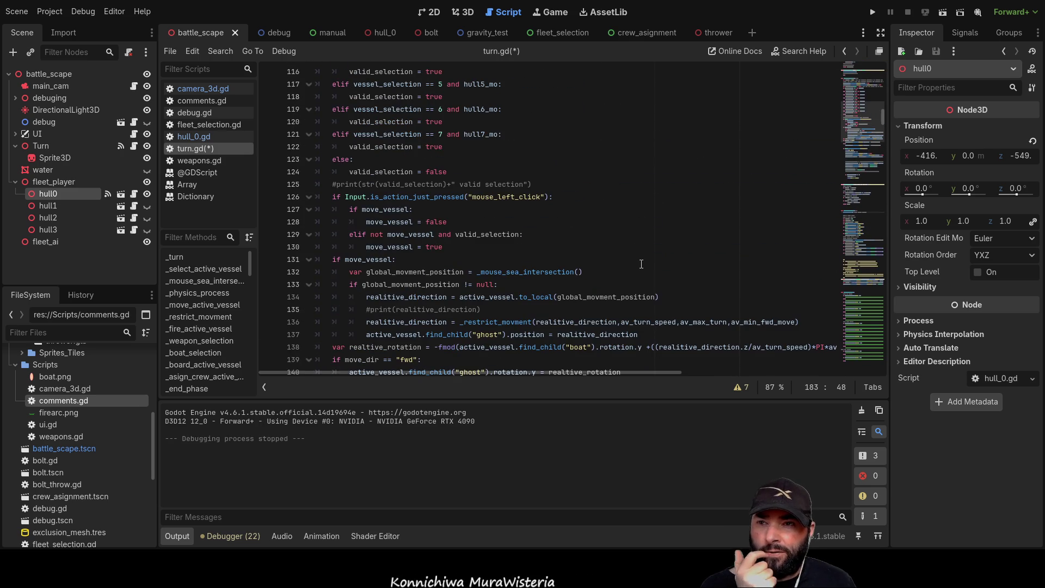
pyautogui.scroll(-19, 640, 263)
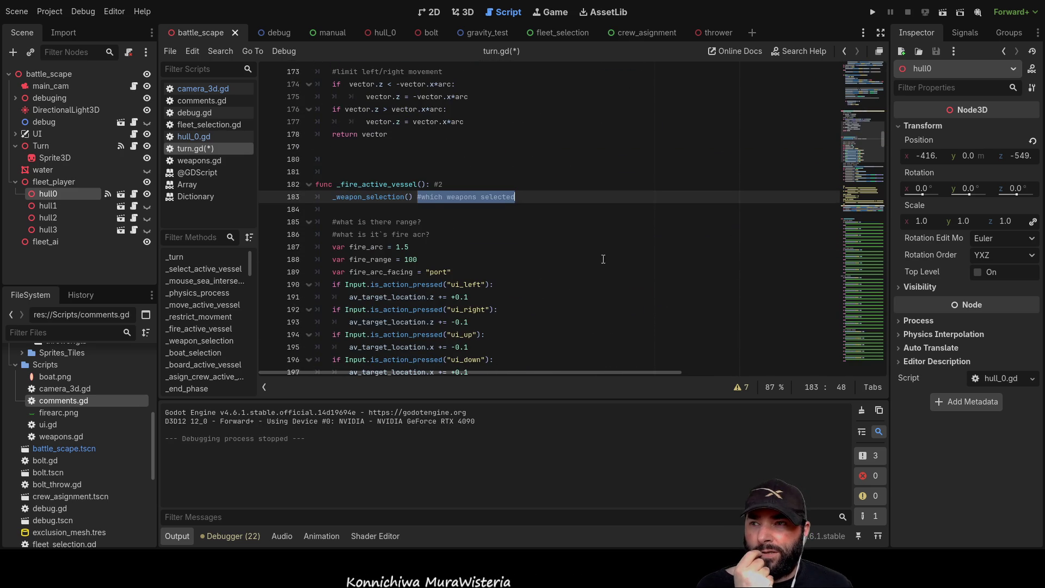
pyautogui.click(398, 210)
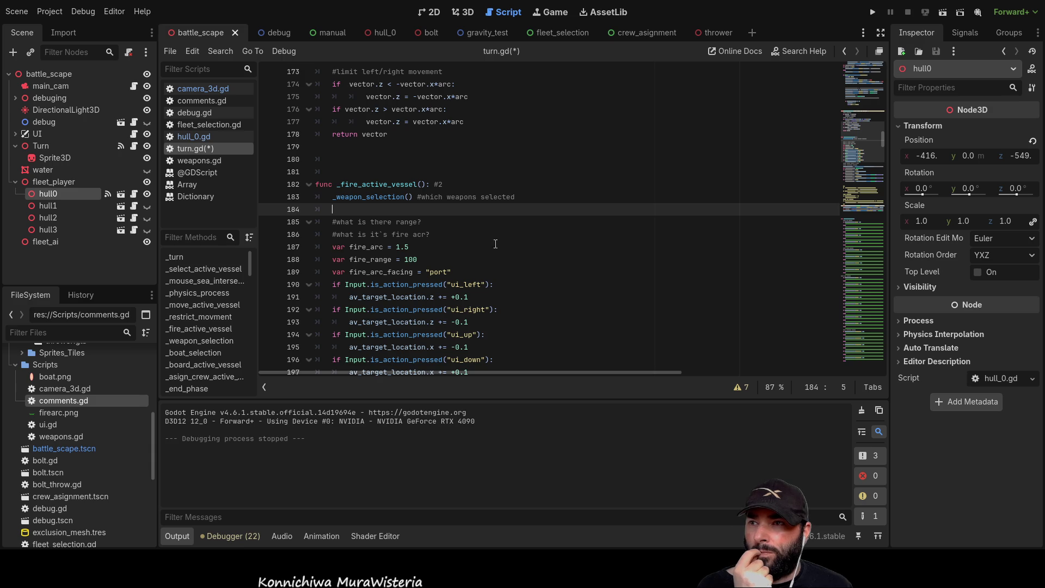
pyautogui.moveTo(418, 197); pyautogui.dragTo(517, 198)
pyautogui.hotkey('ctrl', 'c')
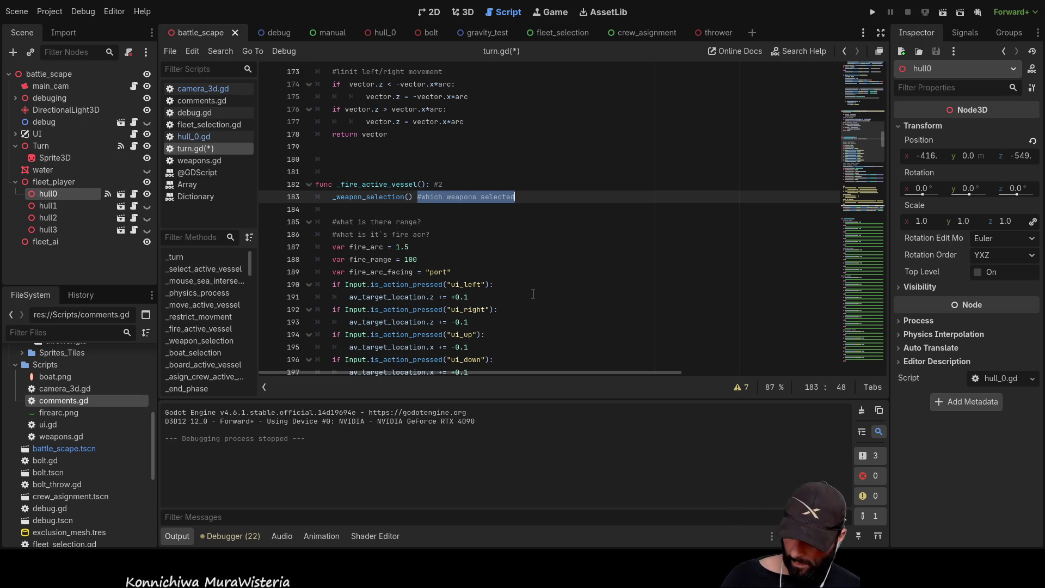
pyautogui.press('BackSpace')
pyautogui.click(345, 210)
pyautogui.hotkey('ctrl', 'v')
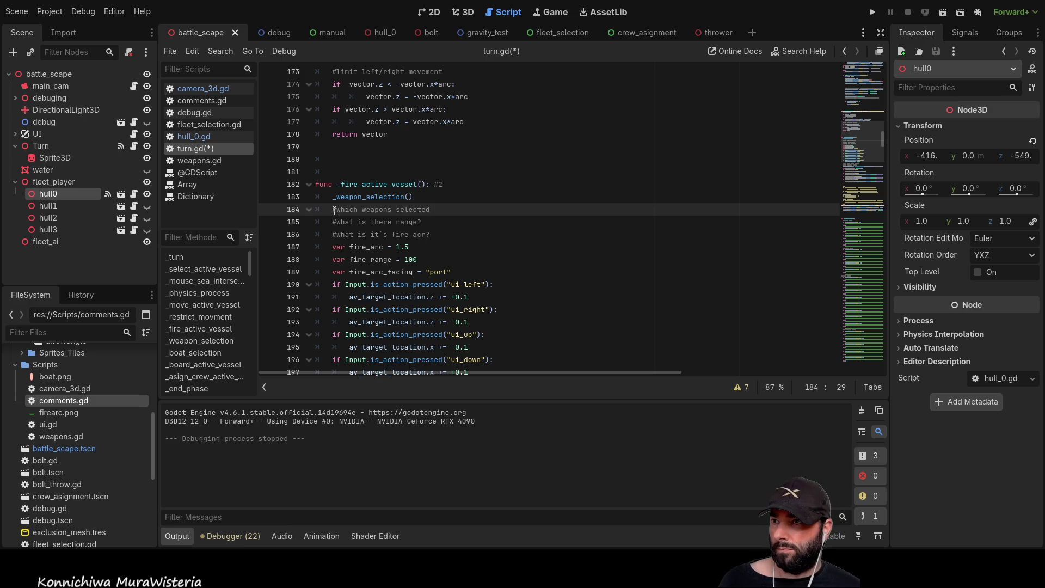
# Append weapons_colour_array, taken from autocomplete, to the weapons-selected comment with an arrow marker
pyautogui.hotkey('ctrl', 'shift', 'Return')
pyautogui.write('wea')
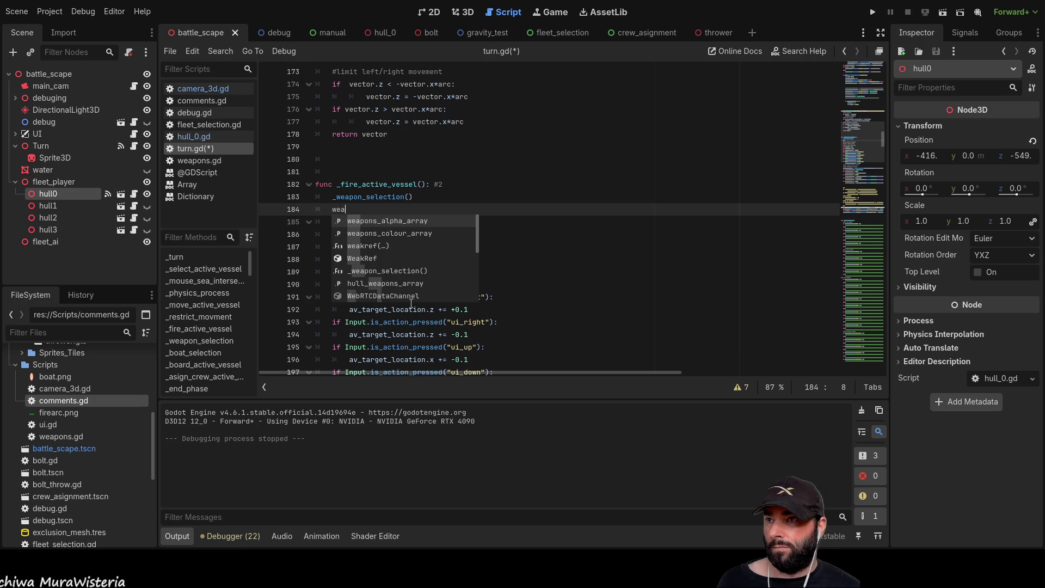
pyautogui.press('Down')
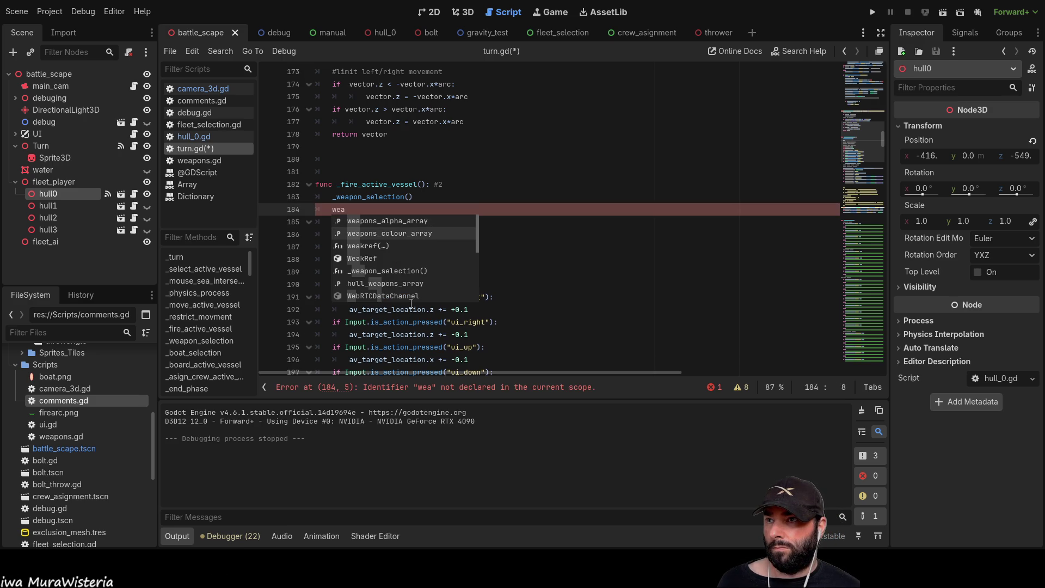
pyautogui.press('Return')
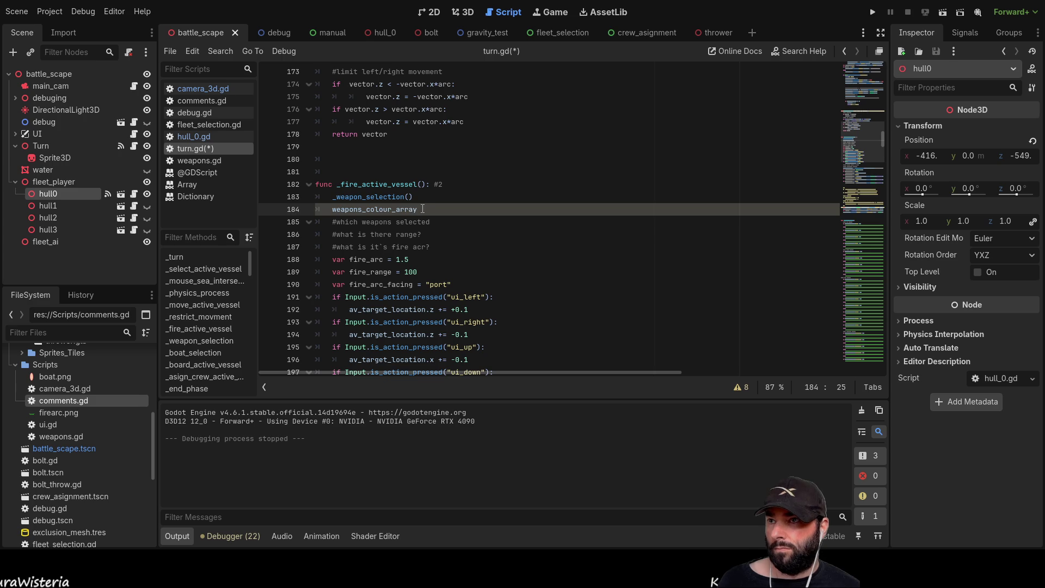
pyautogui.press('BackSpace')
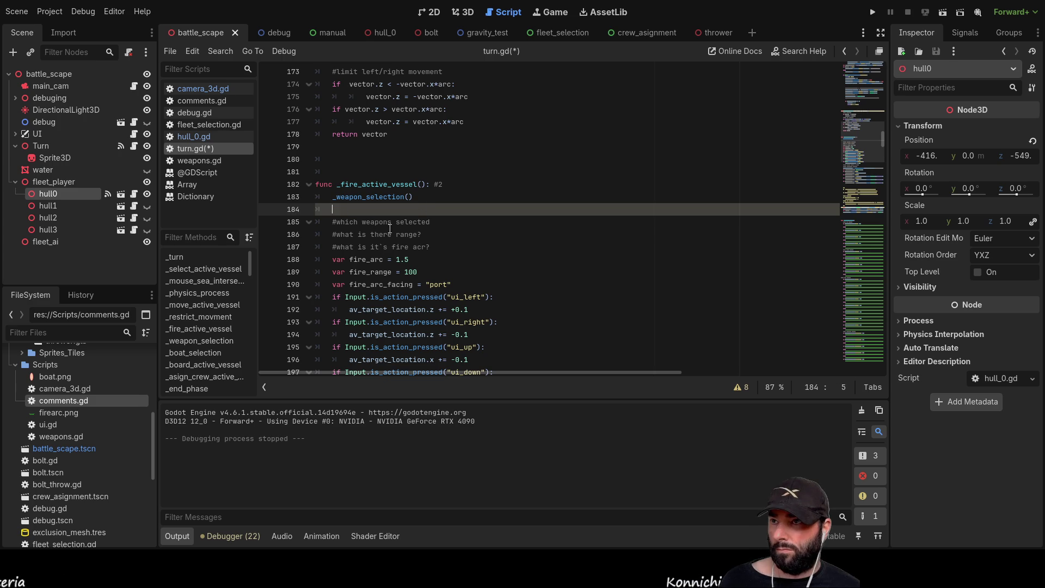
pyautogui.click(448, 219)
pyautogui.write('weapons_colour_array[]')
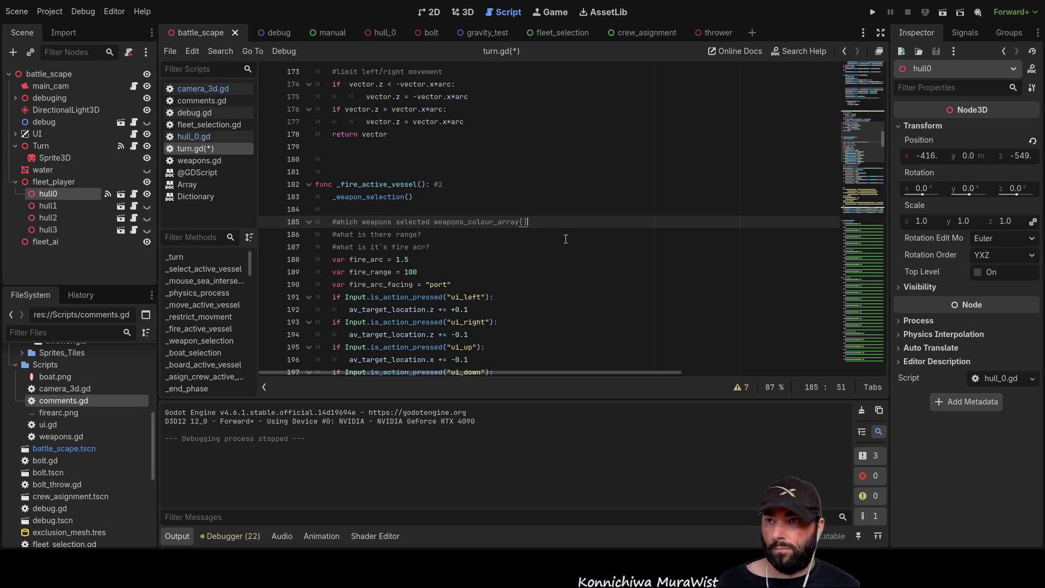
pyautogui.press('BackSpace')
pyautogui.press('BackSpace')
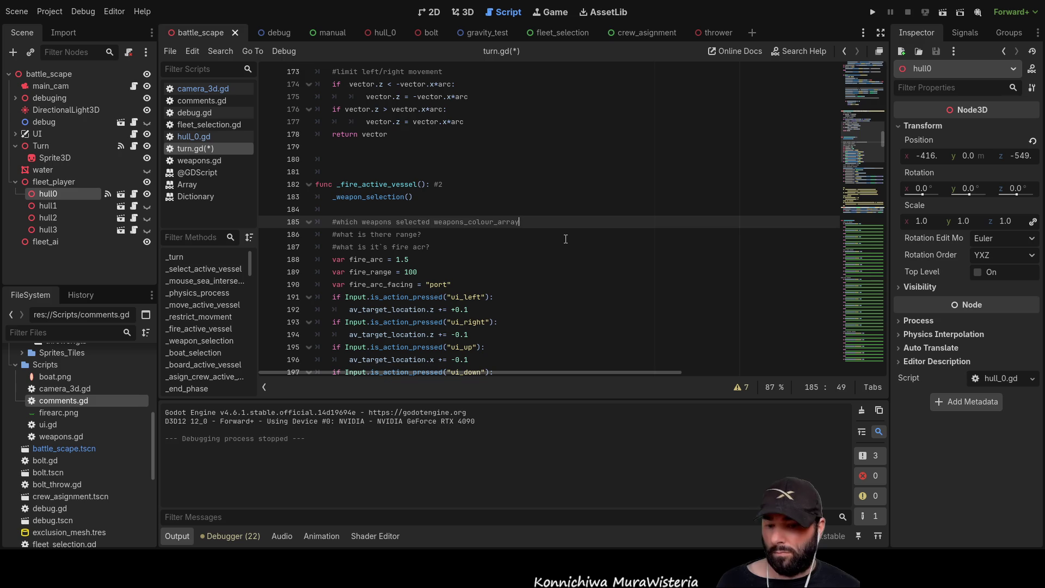
pyautogui.write('<<<')
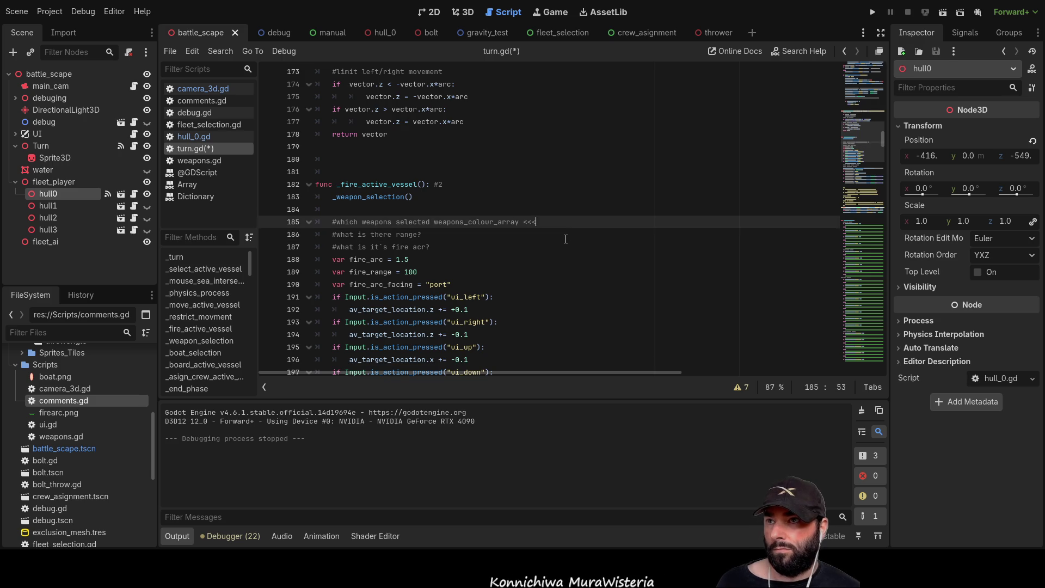
pyautogui.press('Left')
pyautogui.press('Left')
pyautogui.press('Left')
pyautogui.press('Left')
pyautogui.press('Left')
pyautogui.press('Left')
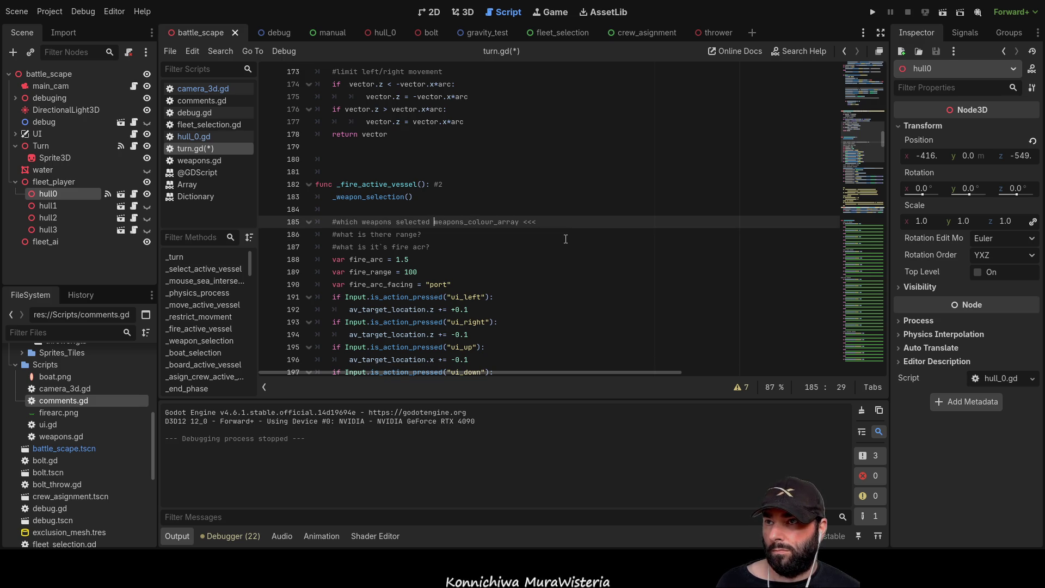
pyautogui.write(':')
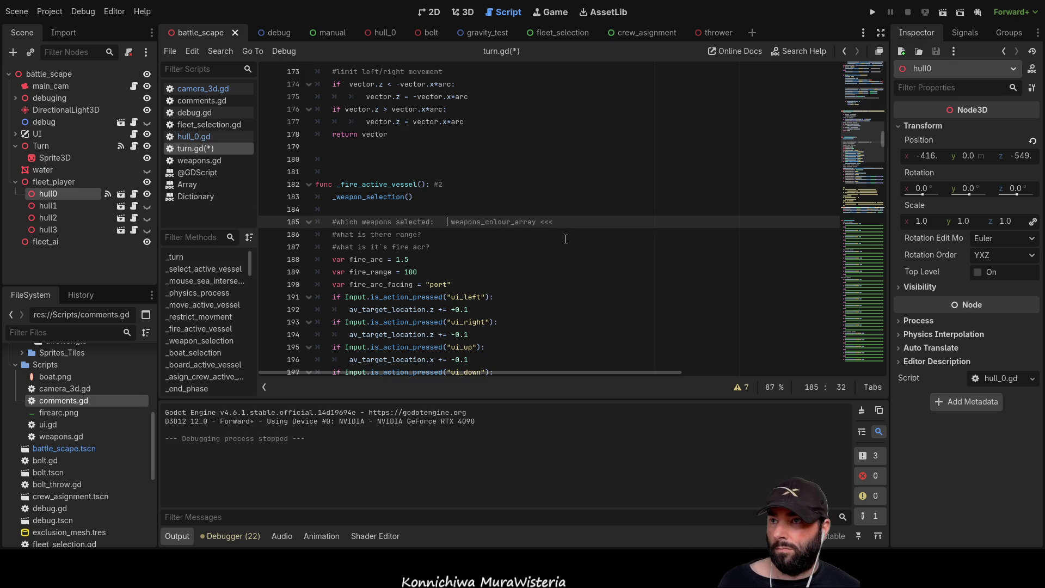
# Add fire_side, taken from autocomplete, to the fire-arc comment
pyautogui.press('Down')
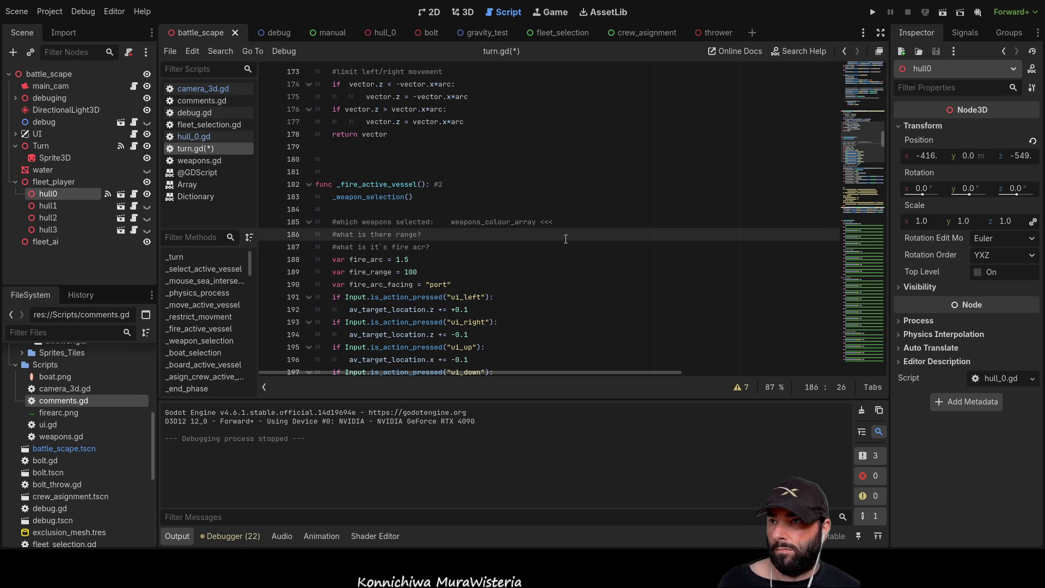
pyautogui.press('Down')
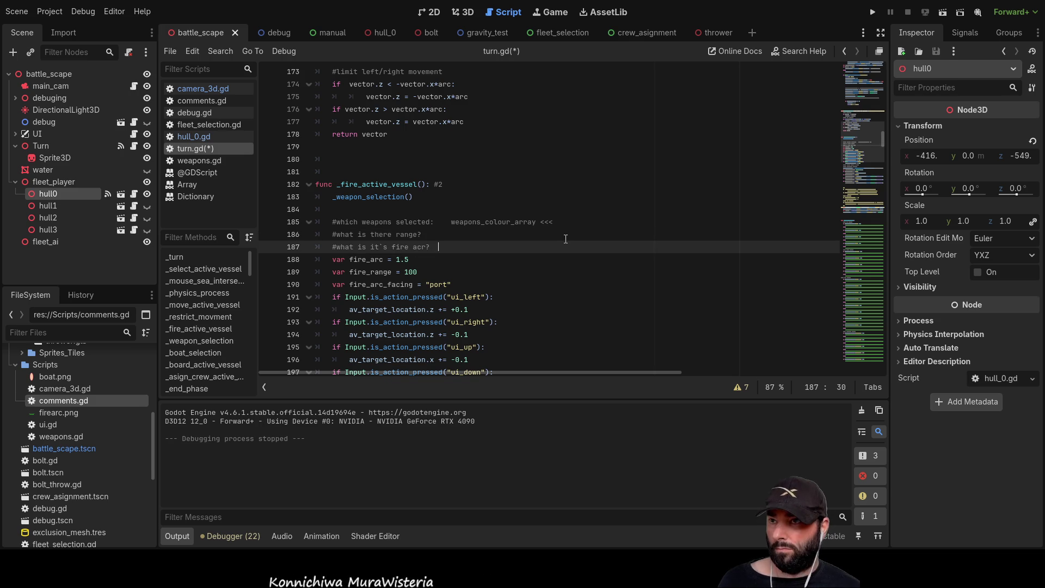
pyautogui.click(361, 209)
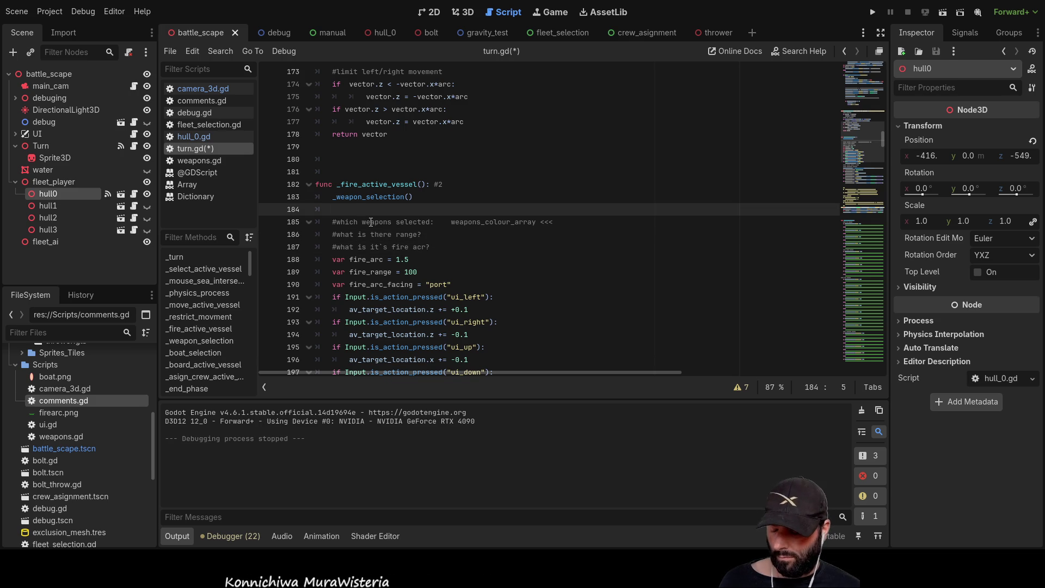
pyautogui.write('fir')
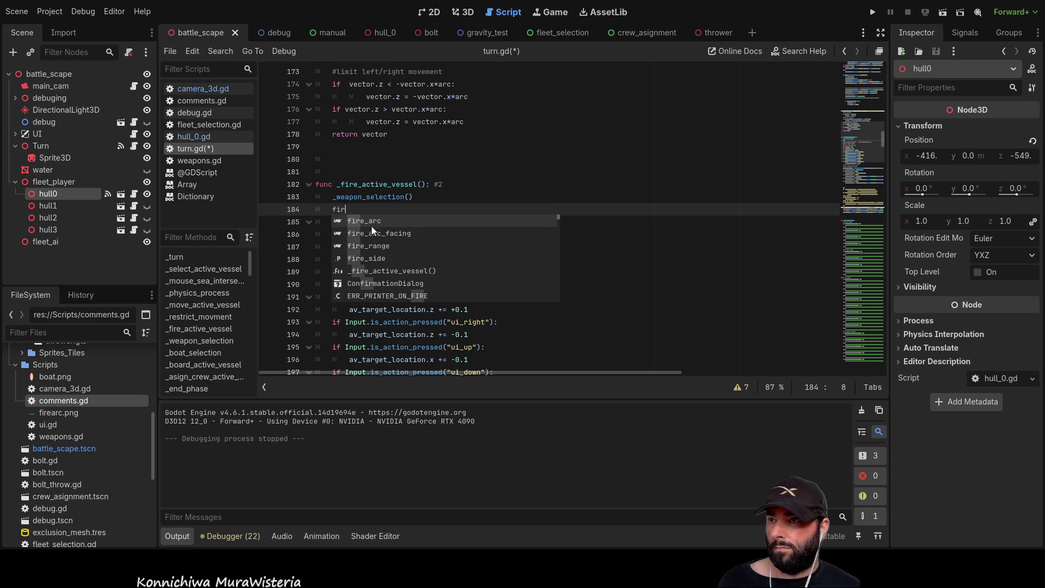
pyautogui.click(377, 259)
pyautogui.press('Return')
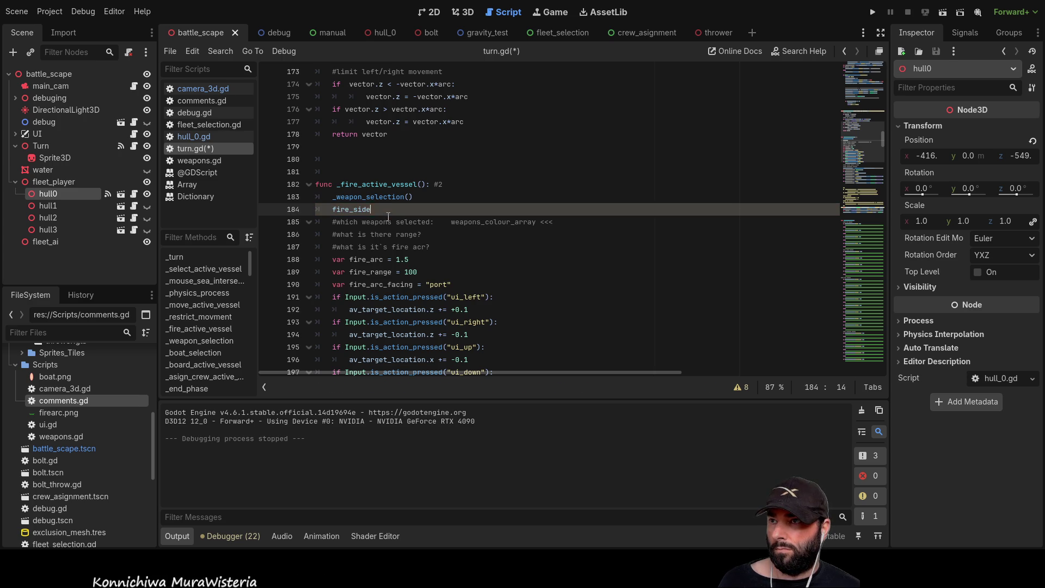
pyautogui.hotkey('shift', 'Home')
pyautogui.press('BackSpace')
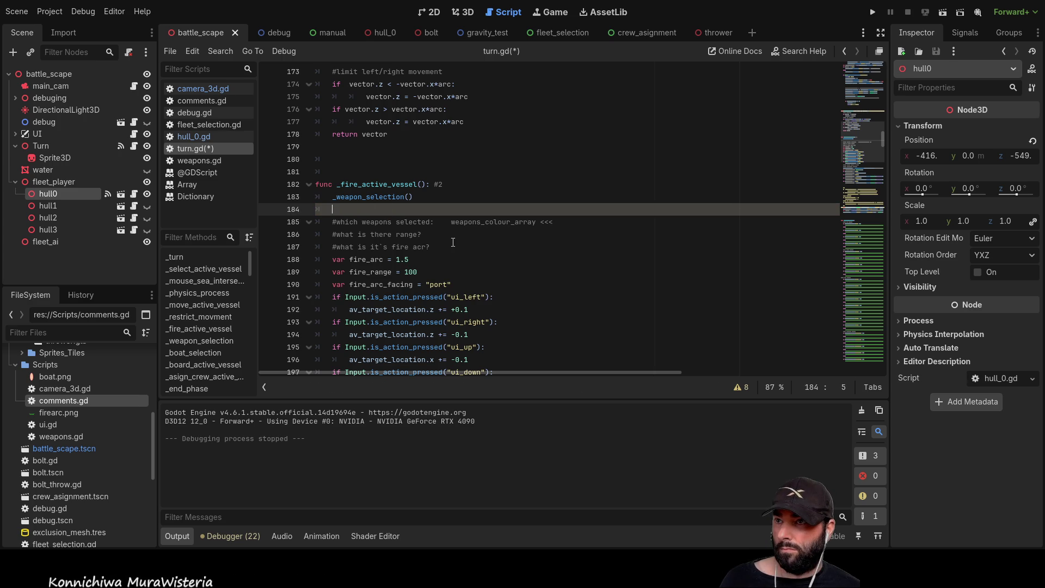
pyautogui.click(469, 248)
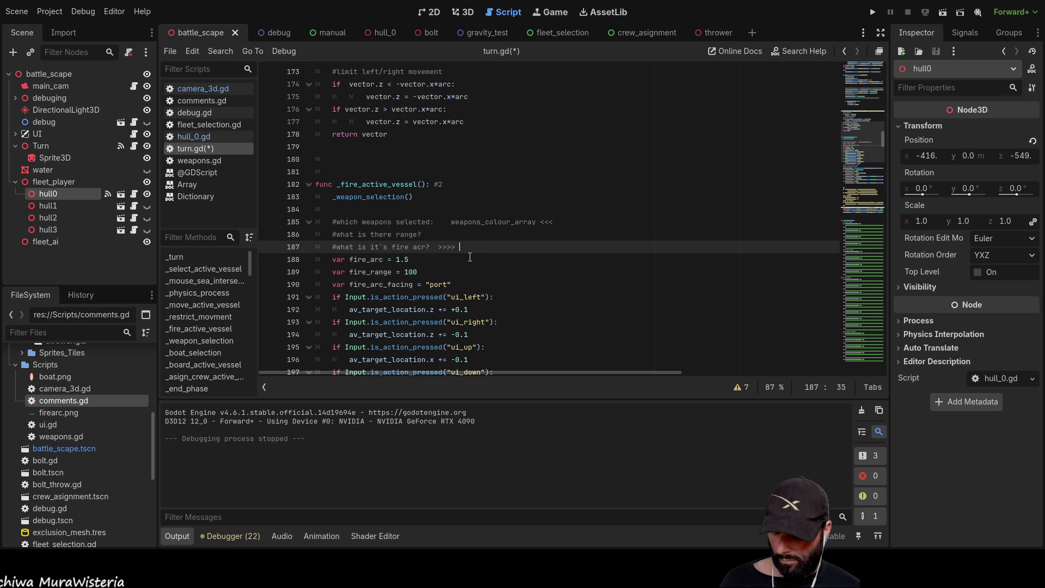
# Tidy the comment arrows into '>>>>' form by deleting the trailing <<< marker
pyautogui.press('Up')
pyautogui.press('Up')
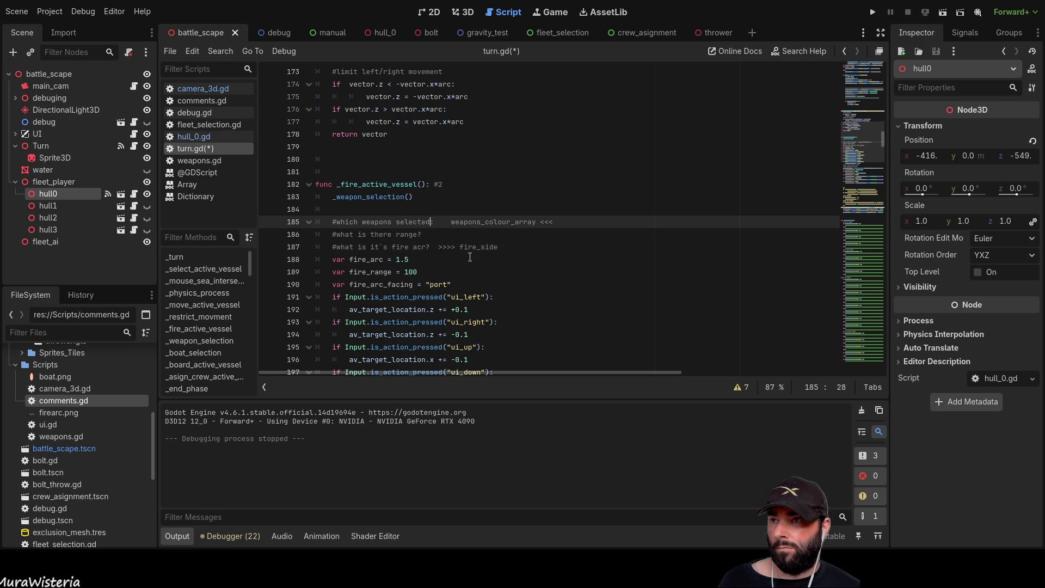
pyautogui.press('Down')
pyautogui.press('Down')
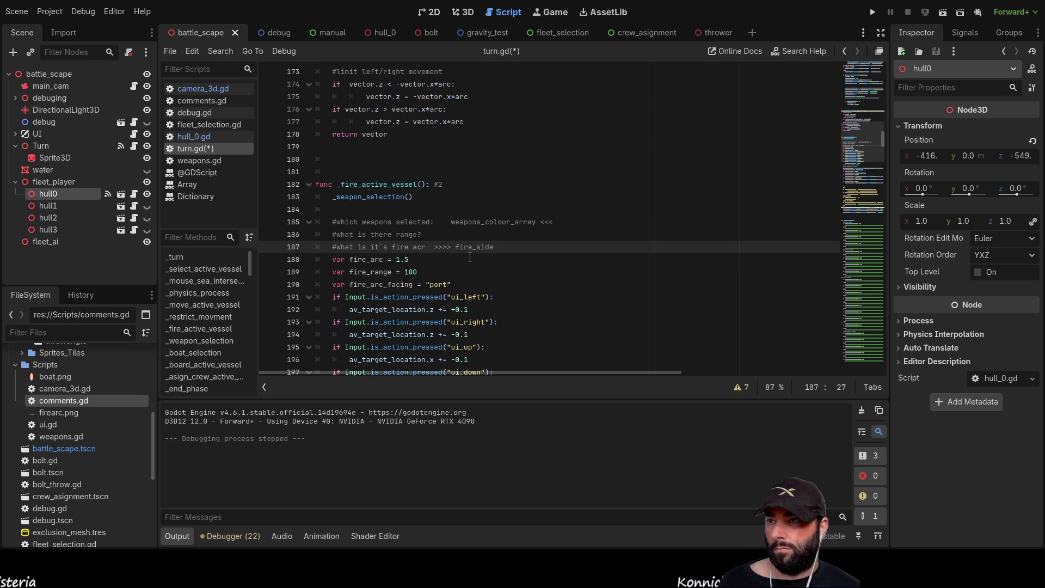
pyautogui.press('Up')
pyautogui.press('Up')
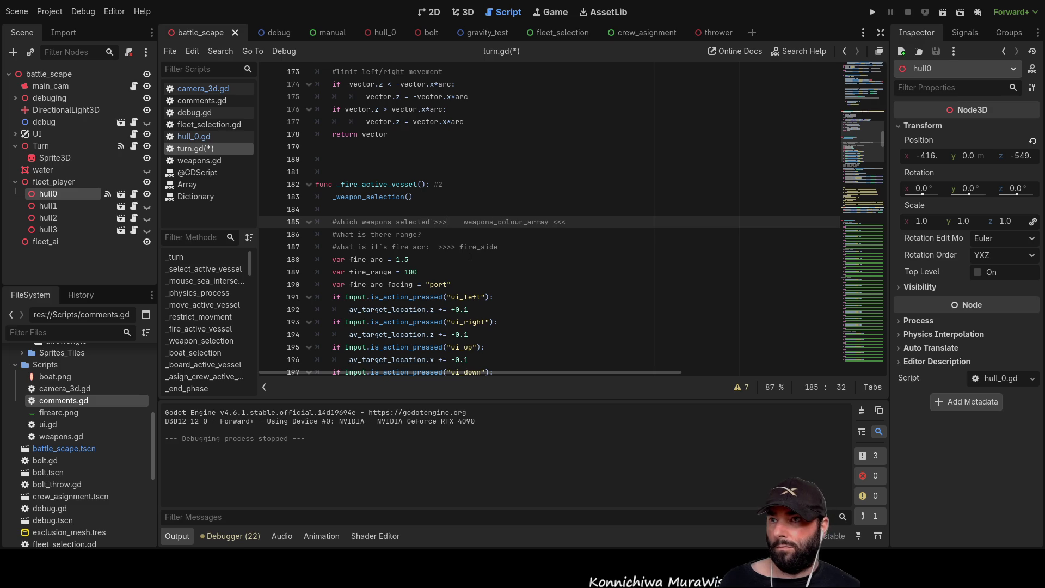
pyautogui.press('Down')
pyautogui.press('Up')
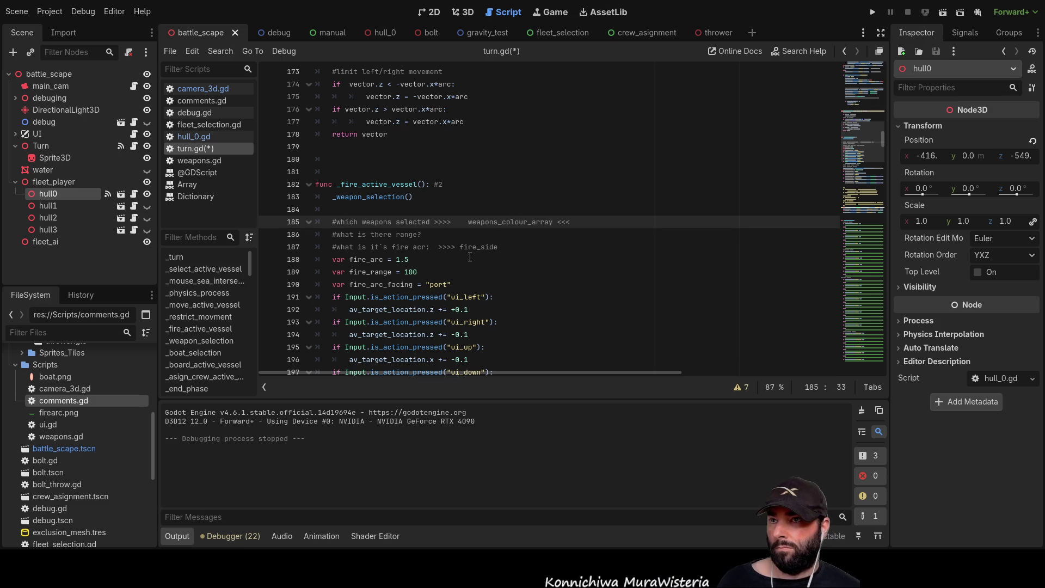
pyautogui.press('Up')
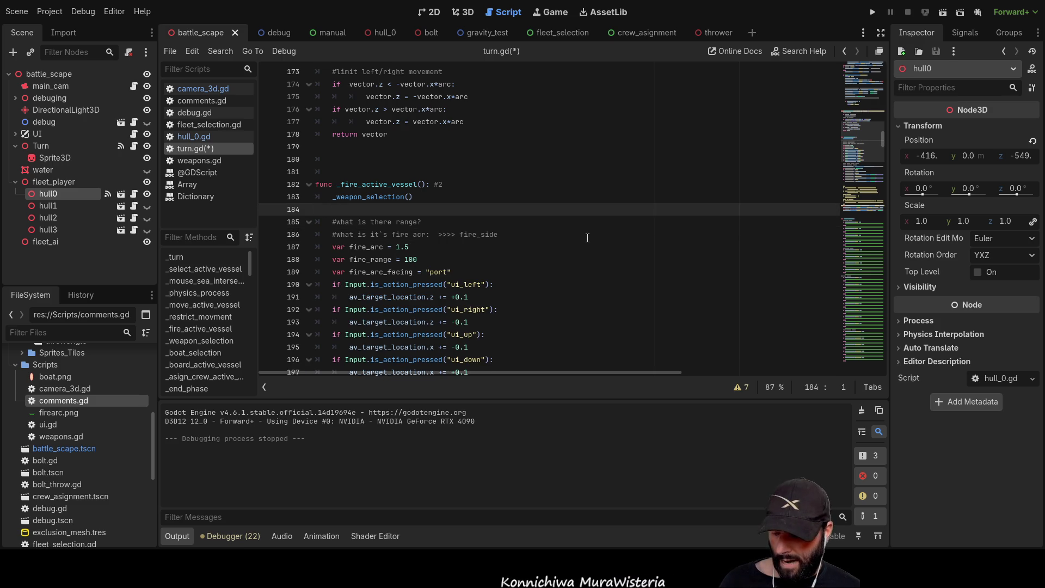
pyautogui.hotkey('shift', 'Down')
pyautogui.hotkey('shift', 'End')
pyautogui.press('Right')
pyautogui.press('BackSpace')
pyautogui.press('BackSpace')
pyautogui.press('BackSpace')
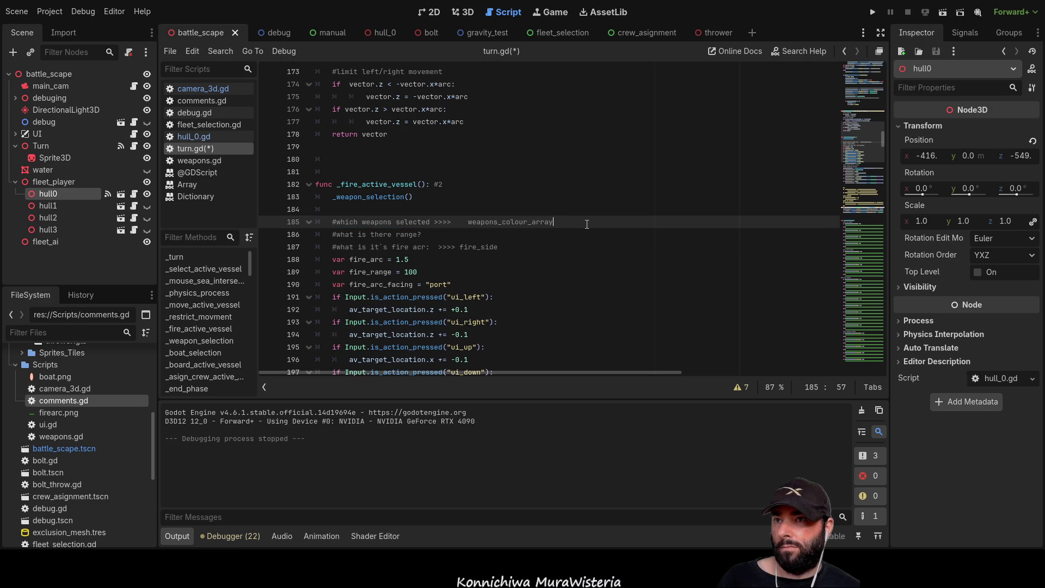
# Remove extra spaces before weapons_colour_array and fire_side, and replace the colon after arc with a space
pyautogui.hotkey('ctrl', 'Left')
pyautogui.press('Left')
pyautogui.press('Left')
pyautogui.press('Left')
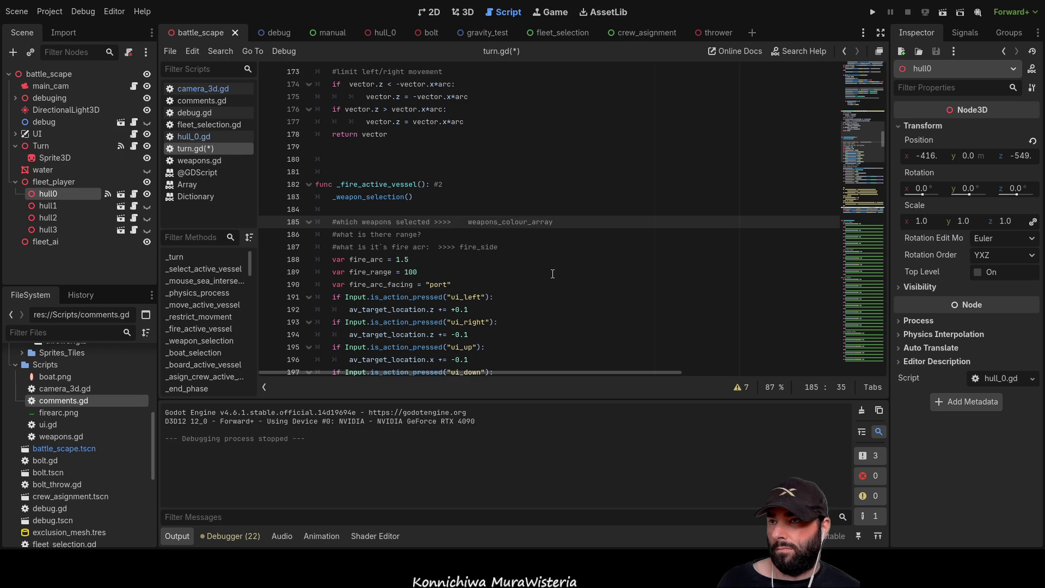
pyautogui.press('Delete')
pyautogui.press('Delete')
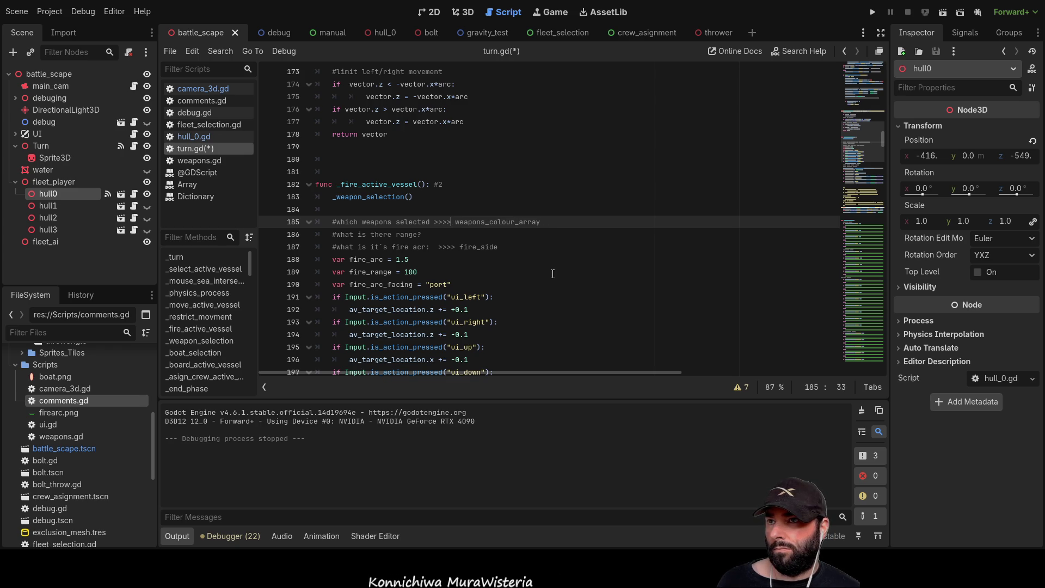
pyautogui.press('Down')
pyautogui.press('Down')
pyautogui.press('Right')
pyautogui.press('Right')
pyautogui.press('Delete')
pyautogui.press('Delete')
pyautogui.press('BackSpace')
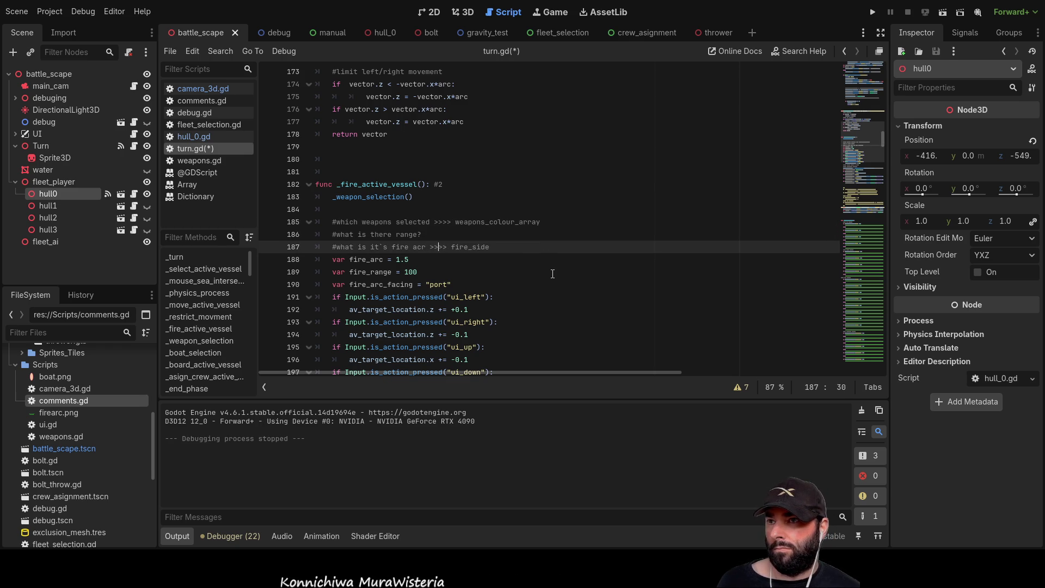
pyautogui.press('Up')
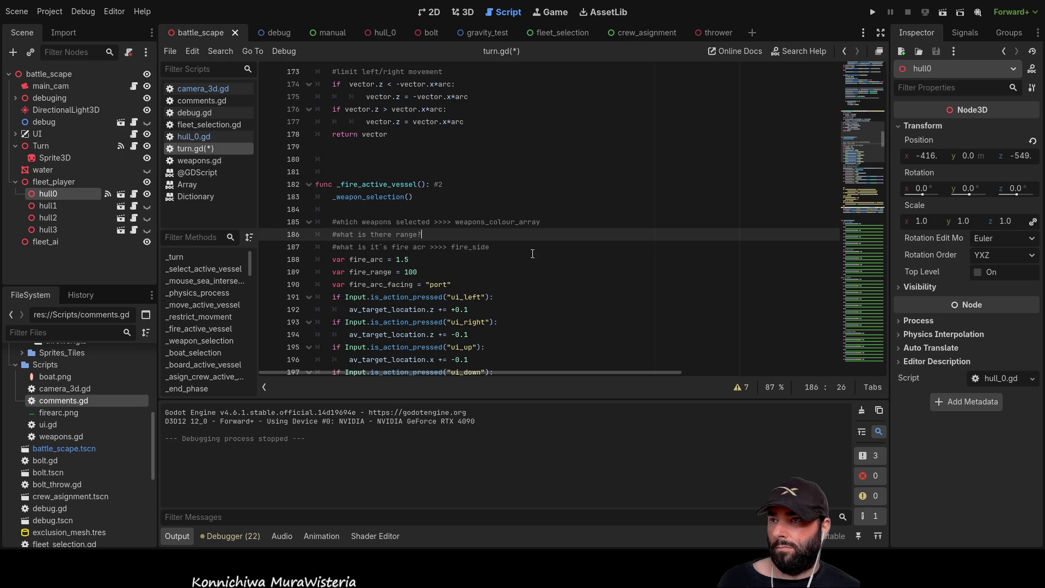
# Review the thrower scene's crew_operating_it, damage_level and weapon_stats declarations, then return to battle_scape
pyautogui.moveTo(884, 137); pyautogui.dragTo(883, 61)
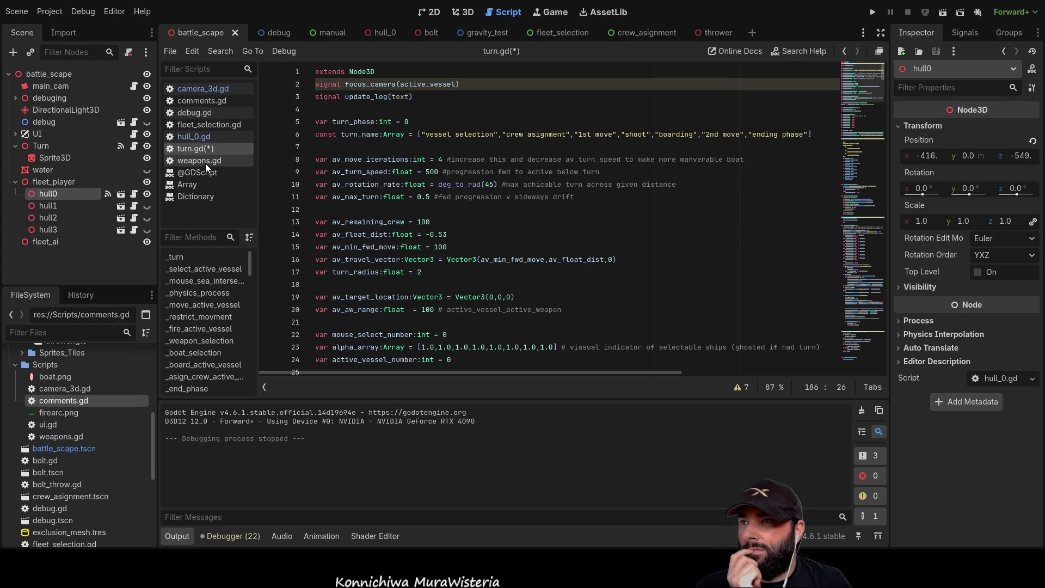
pyautogui.click(720, 31)
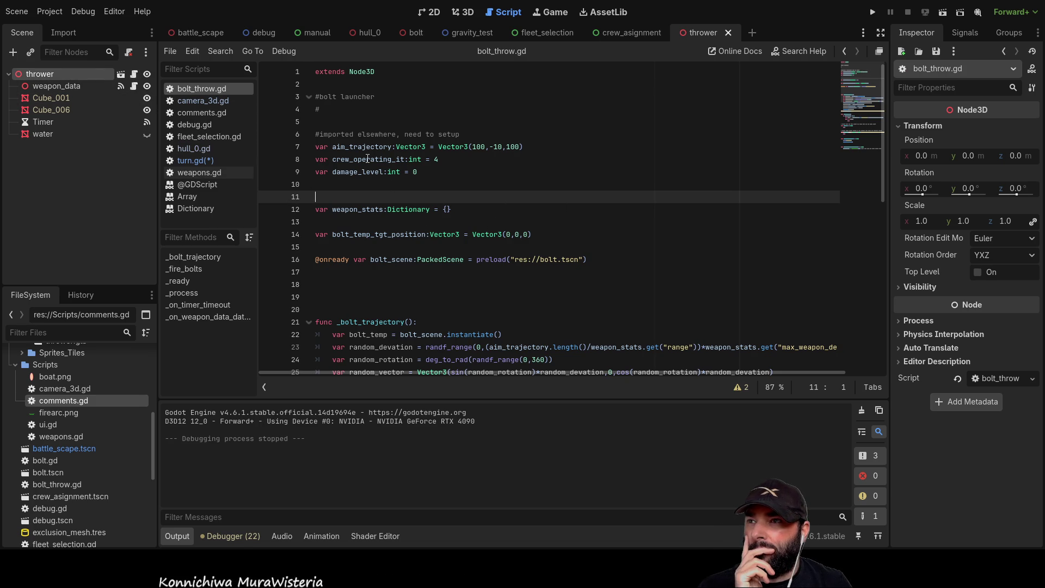
pyautogui.moveTo(431, 165); pyautogui.dragTo(315, 159)
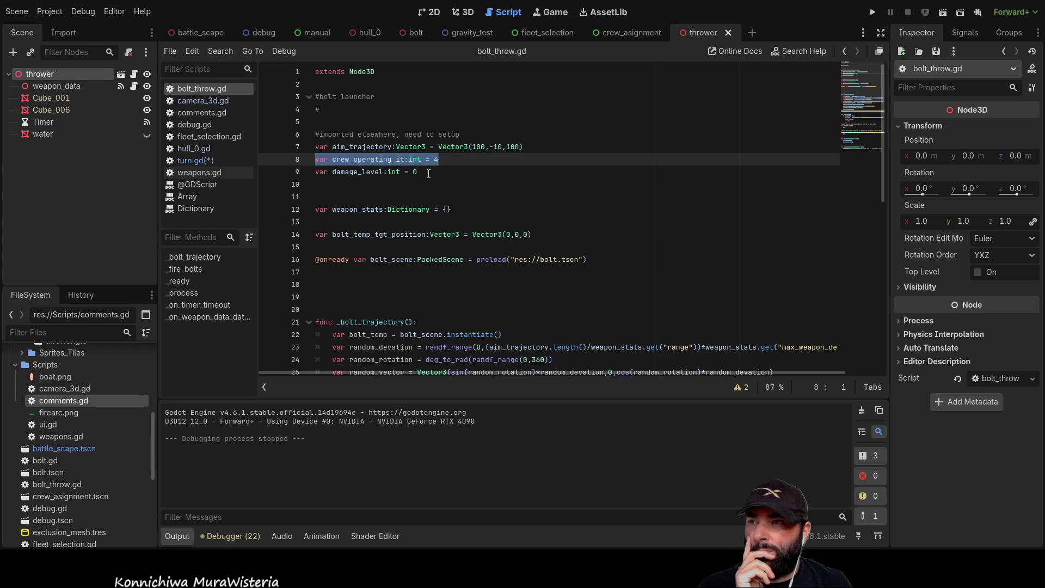
pyautogui.moveTo(418, 172); pyautogui.dragTo(315, 175)
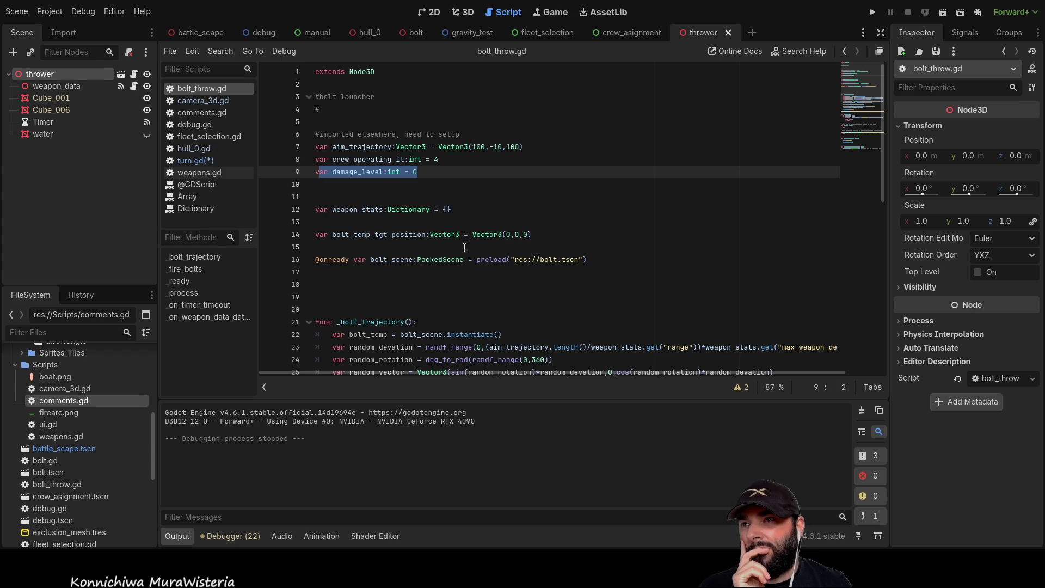
pyautogui.moveTo(468, 207); pyautogui.dragTo(307, 214)
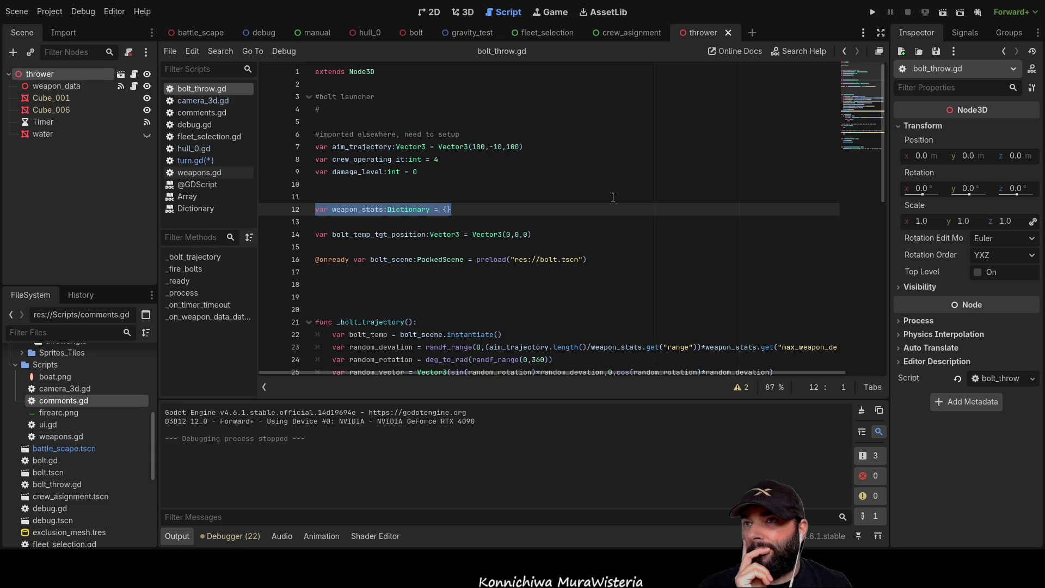
pyautogui.click(211, 36)
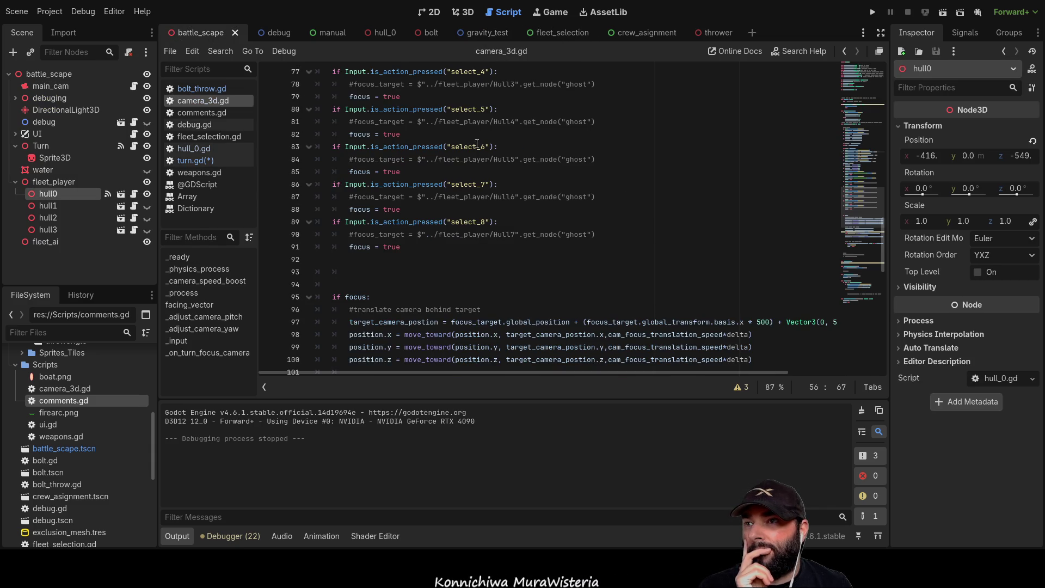
# Open turn.gd at the _fire_active_vessel function
pyautogui.click(191, 160)
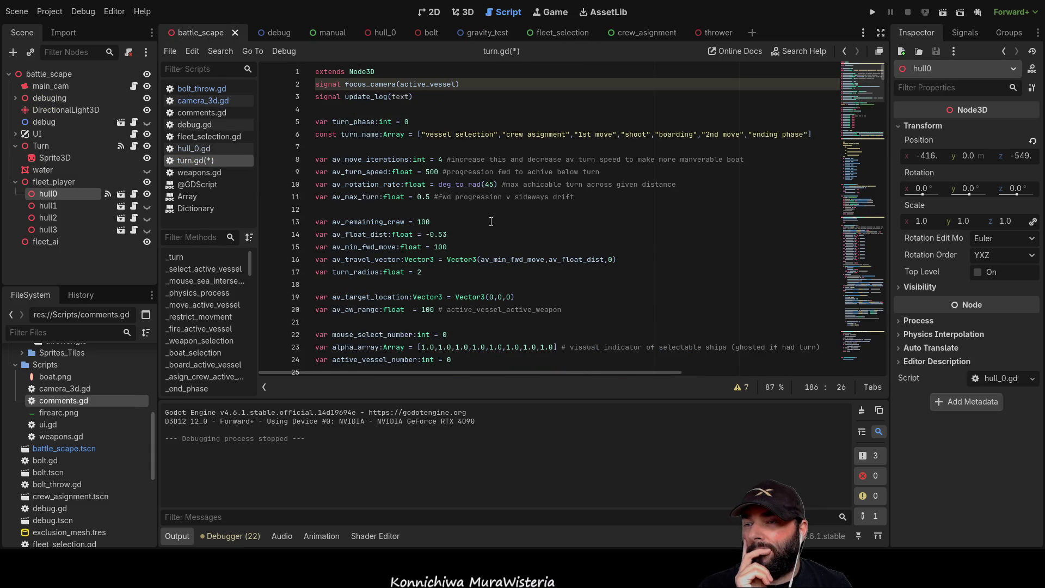
pyautogui.click(213, 328)
pyautogui.scroll(-2, 517, 272)
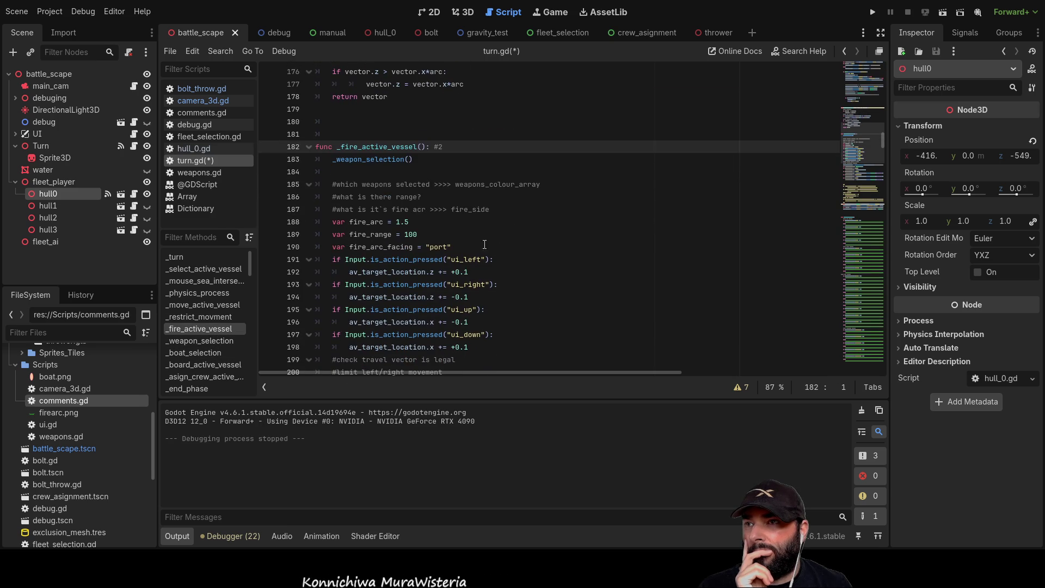
pyautogui.click(488, 196)
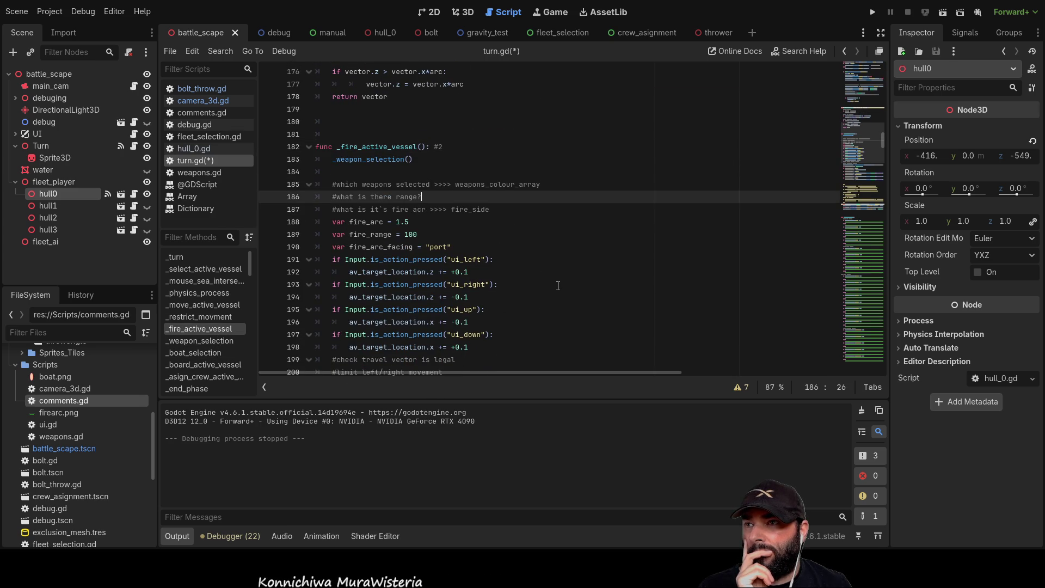
pyautogui.click(346, 170)
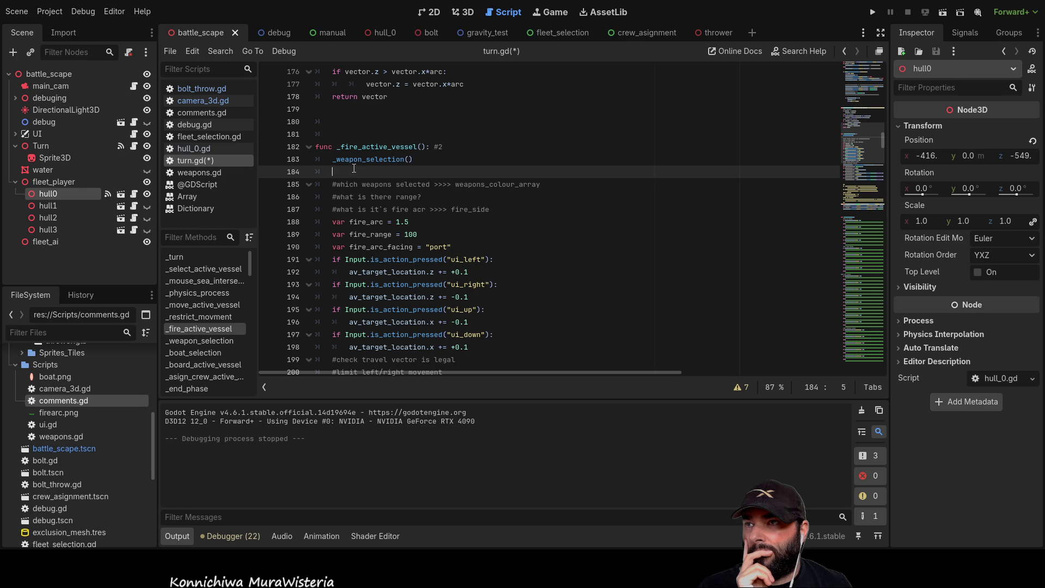
pyautogui.scroll(-3, 515, 237)
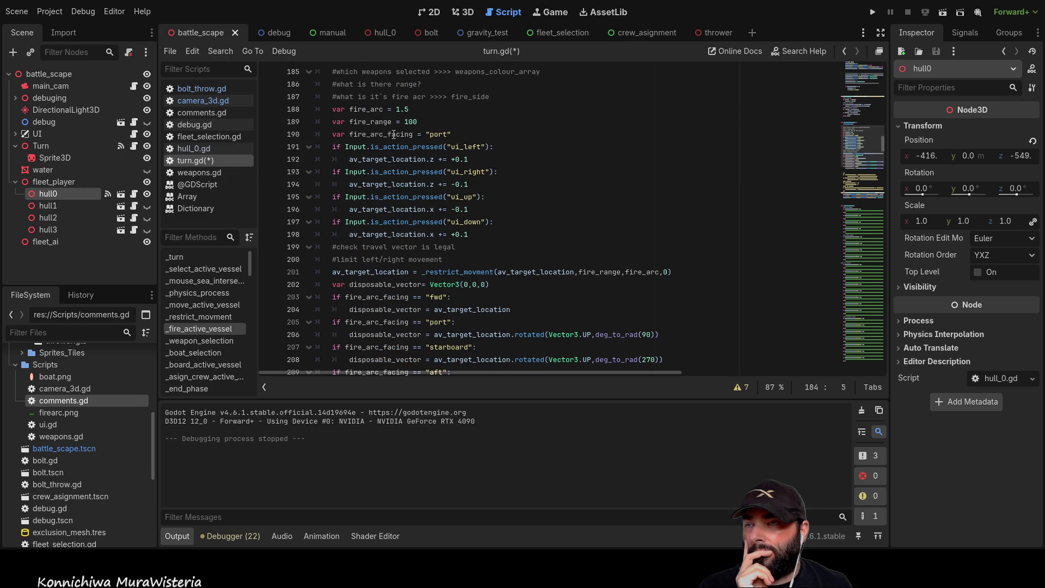
pyautogui.scroll(3, 351, 136)
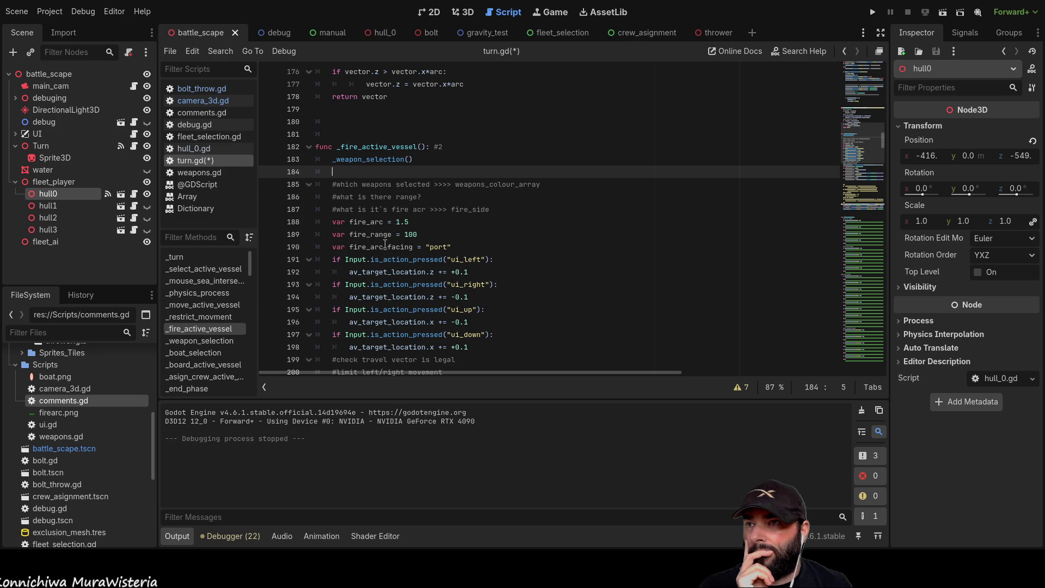
# Replace "port" with fire_side on line 190 and add blank lines below it
pyautogui.doubleClick(474, 209)
pyautogui.hotkey('ctrl', 'c')
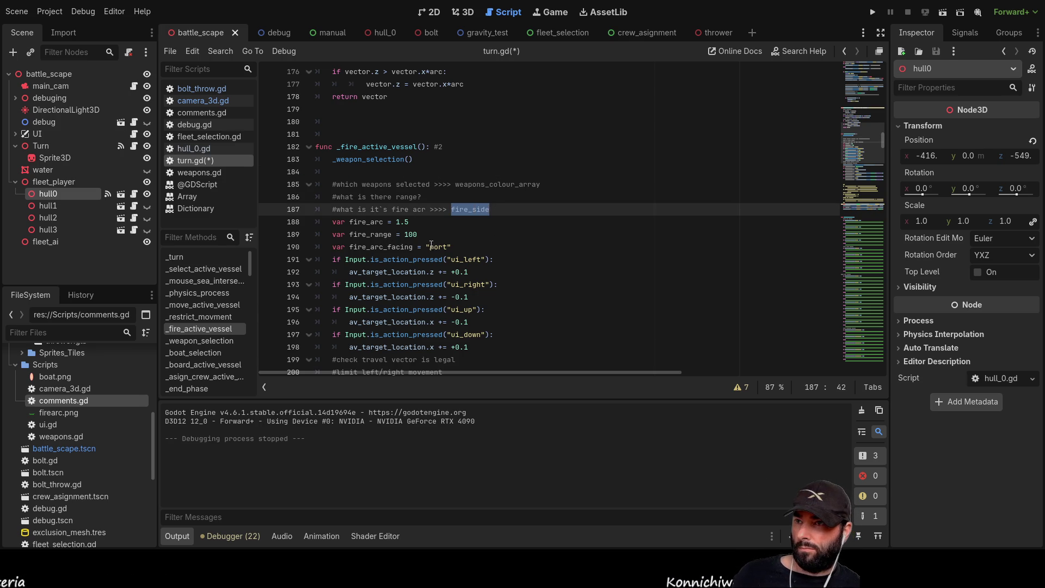
pyautogui.click(427, 247)
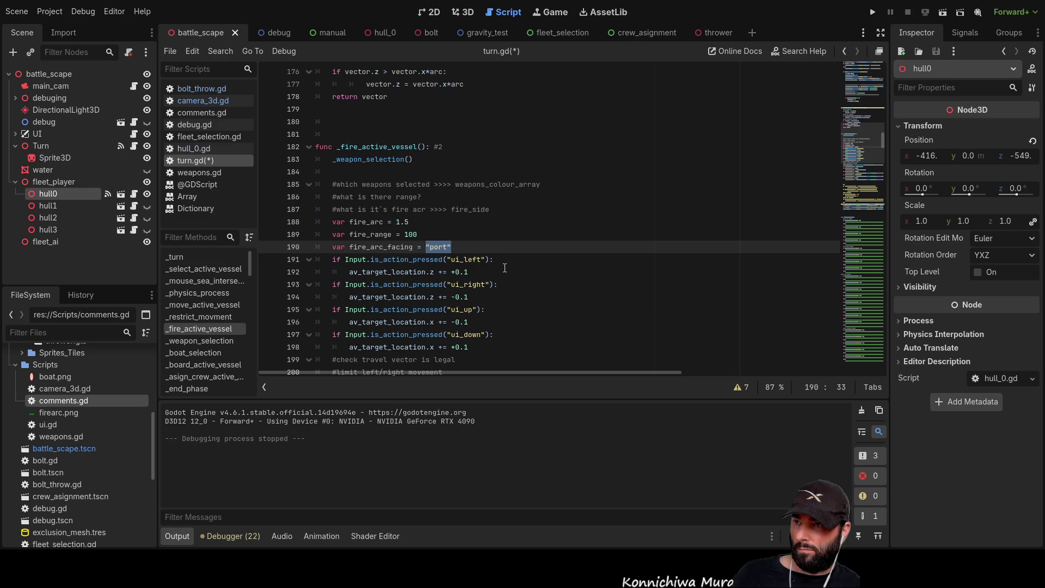
pyautogui.hotkey('ctrl', 'v')
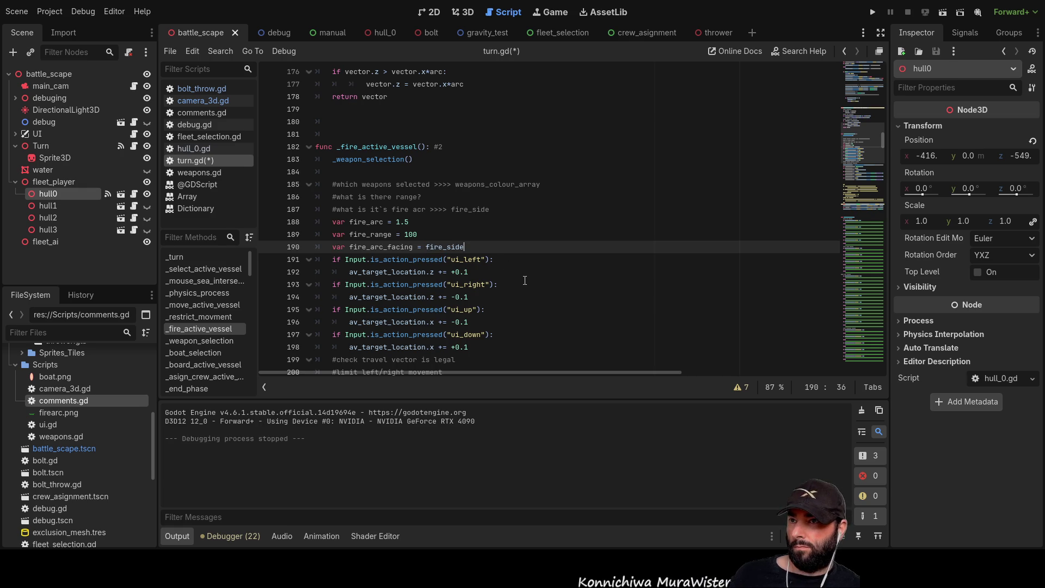
pyautogui.press('Return')
pyautogui.press('Return')
pyautogui.press('Return')
pyautogui.press('Up')
pyautogui.press('Up')
pyautogui.press('Up')
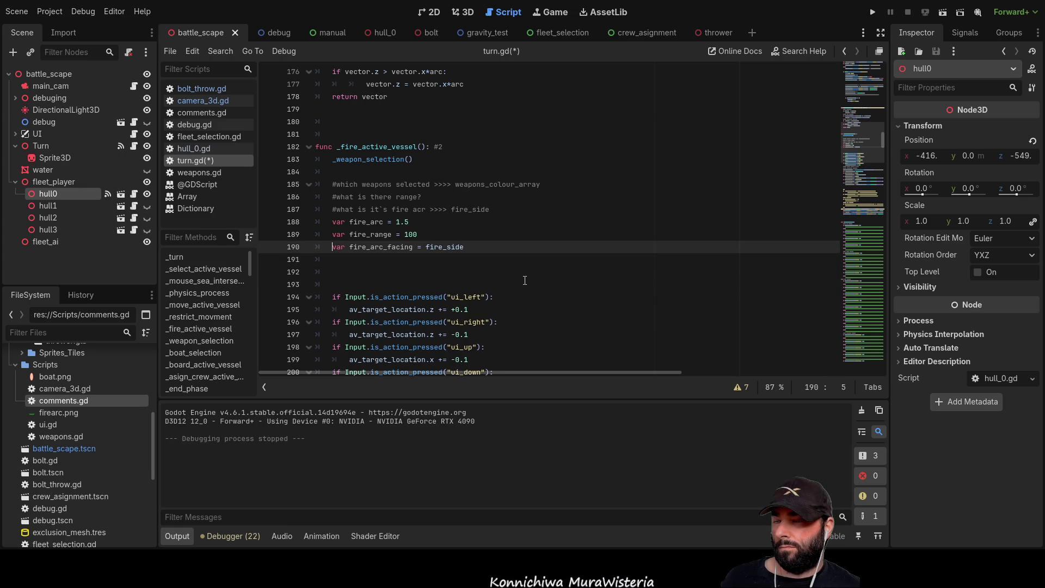
pyautogui.moveTo(384, 248); pyautogui.dragTo(382, 263)
pyautogui.doubleClick(380, 249)
pyautogui.scroll(-9, 581, 261)
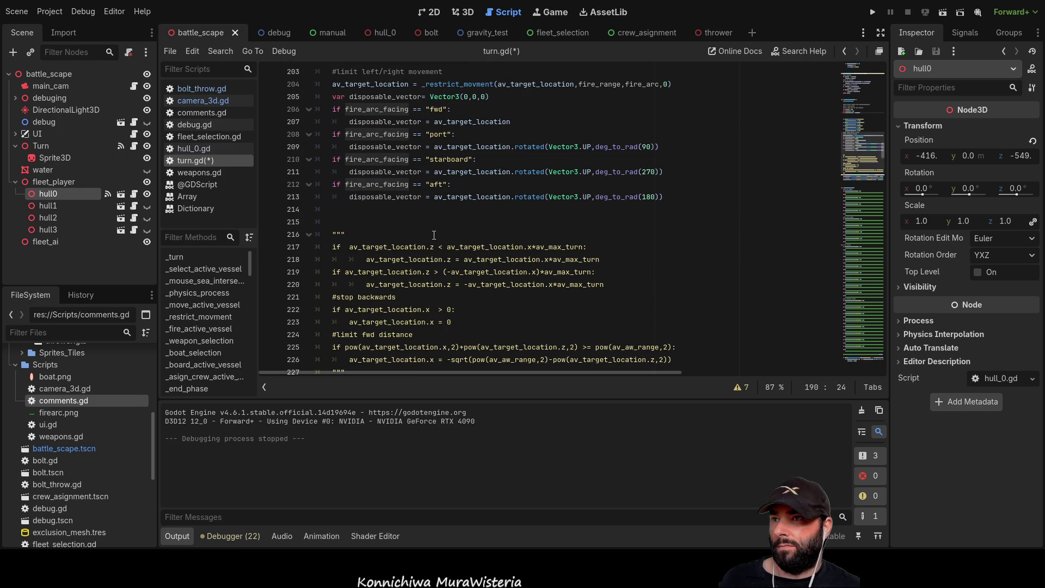
pyautogui.scroll(7, 411, 263)
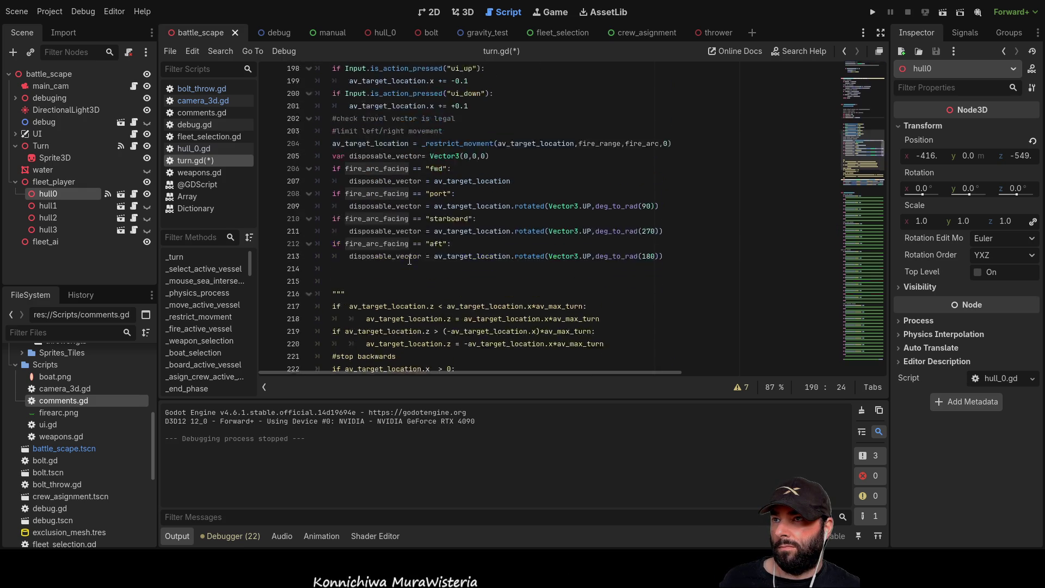
pyautogui.doubleClick(446, 171)
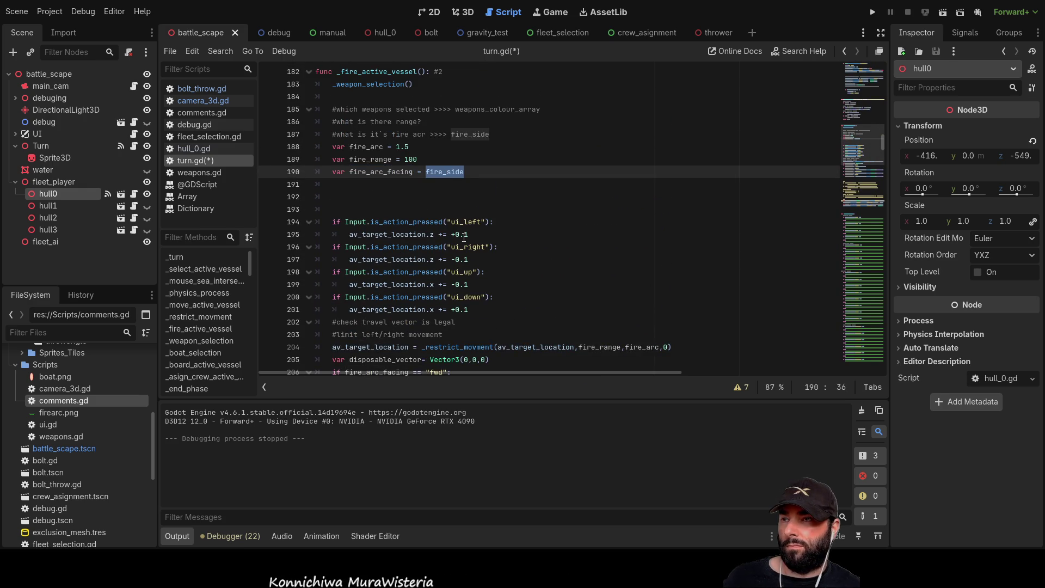
pyautogui.doubleClick(381, 172)
pyautogui.hotkey('ctrl', 'c')
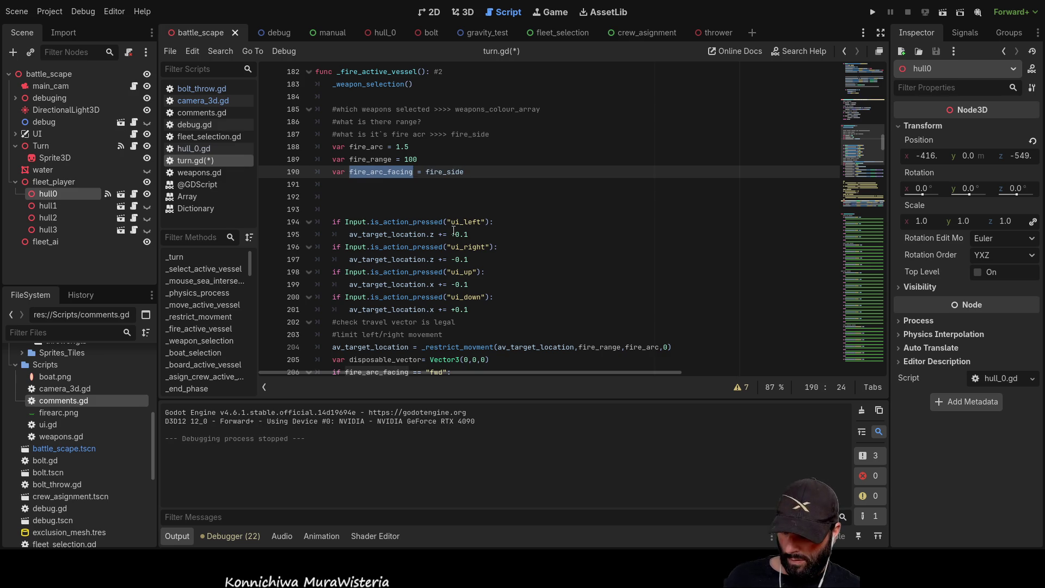
pyautogui.doubleClick(445, 172)
pyautogui.scroll(18, 499, 253)
pyautogui.scroll(20, 499, 253)
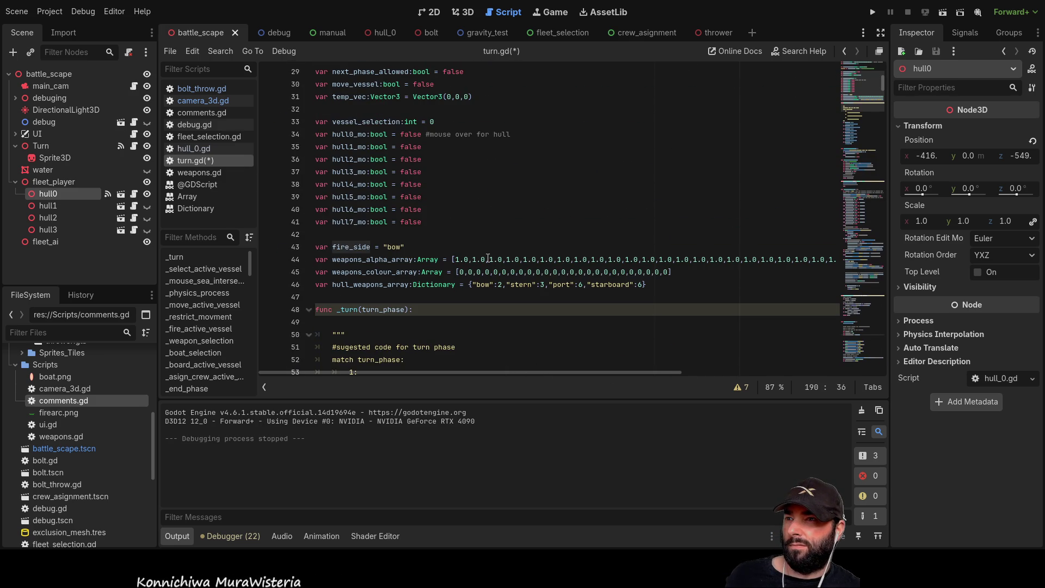
pyautogui.doubleClick(362, 247)
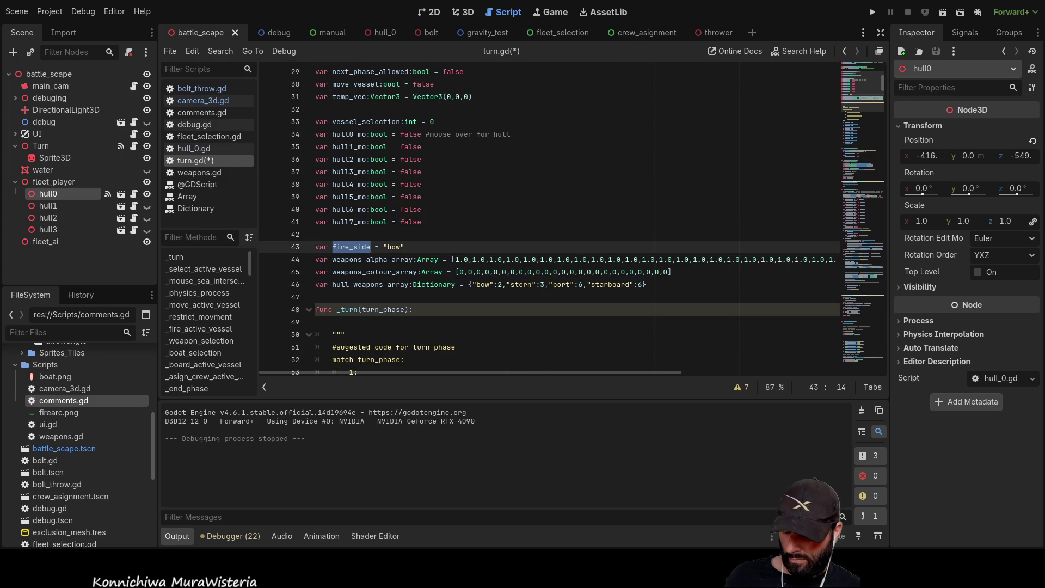
pyautogui.hotkey('ctrl', 'v')
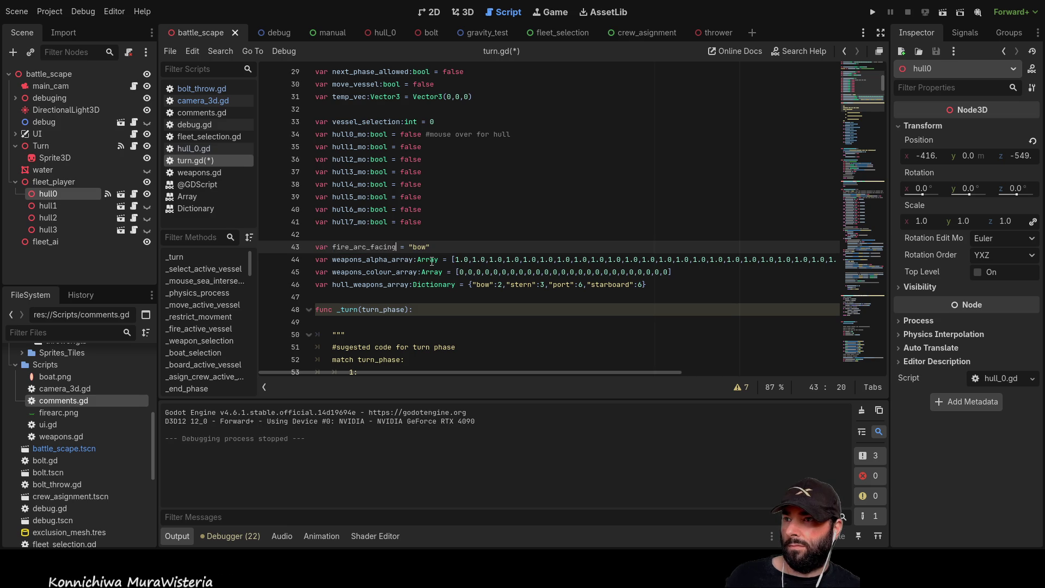
pyautogui.scroll(4, 553, 241)
pyautogui.scroll(5, 553, 241)
pyautogui.scroll(-6, 510, 238)
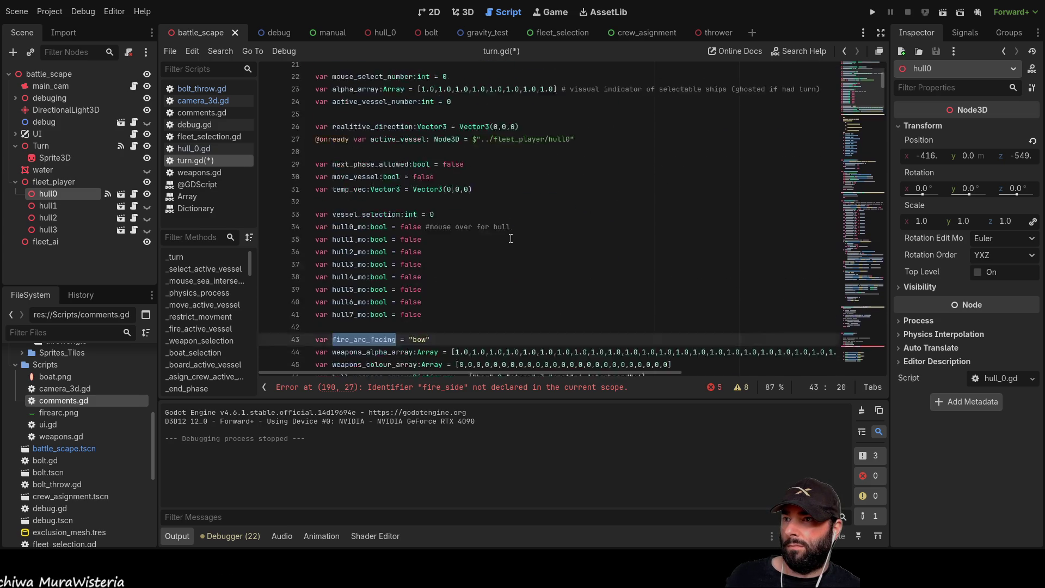
pyautogui.scroll(-15, 511, 238)
pyautogui.scroll(-10, 490, 232)
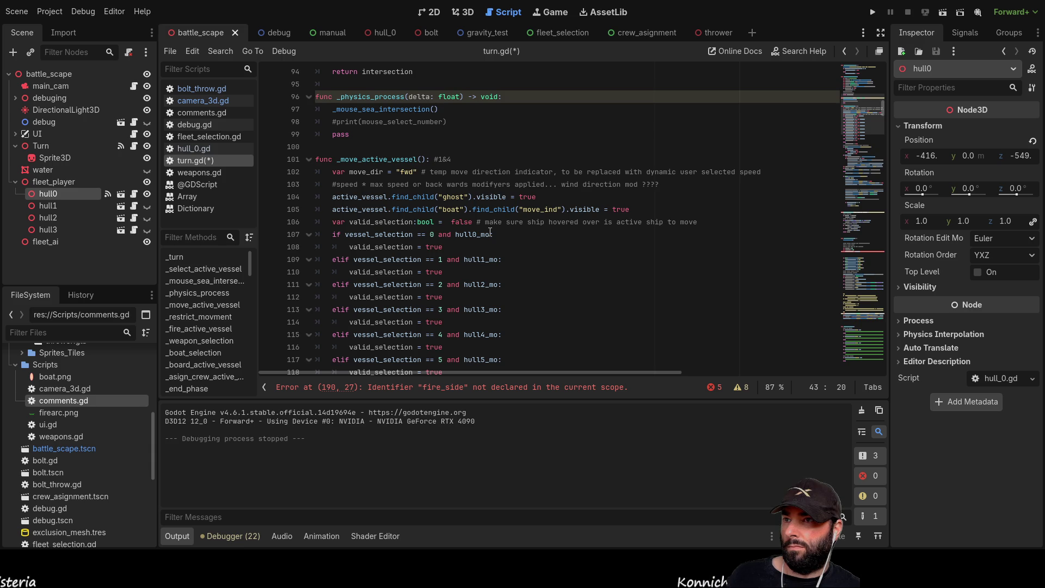
pyautogui.scroll(-20, 395, 182)
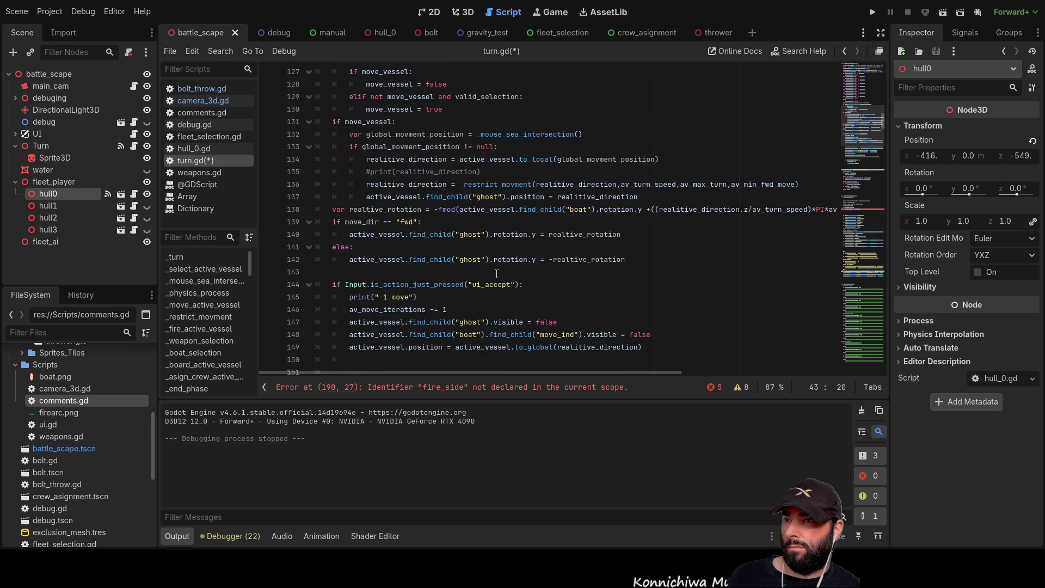
pyautogui.scroll(-6, 498, 277)
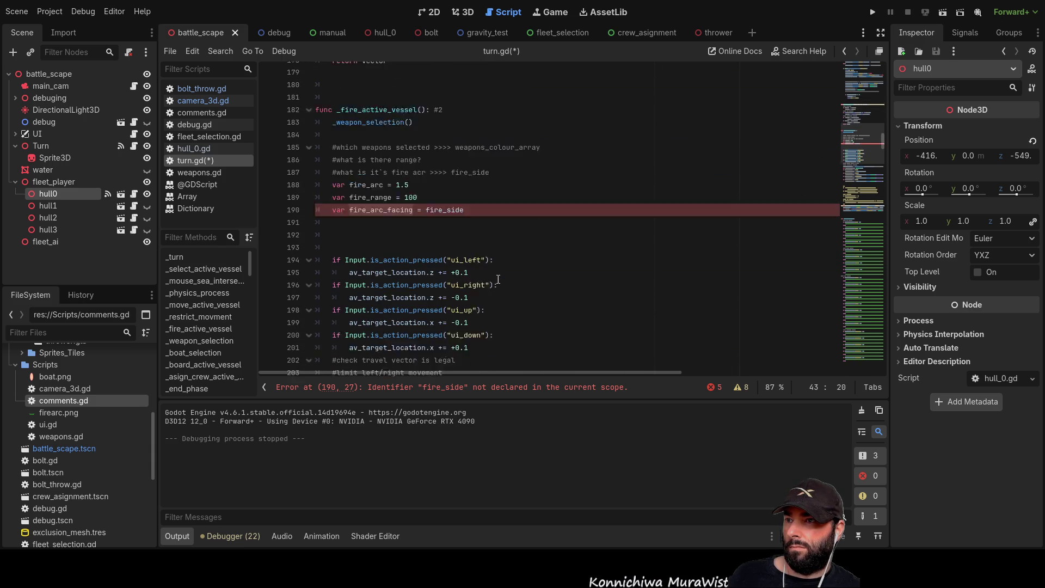
pyautogui.doubleClick(449, 186)
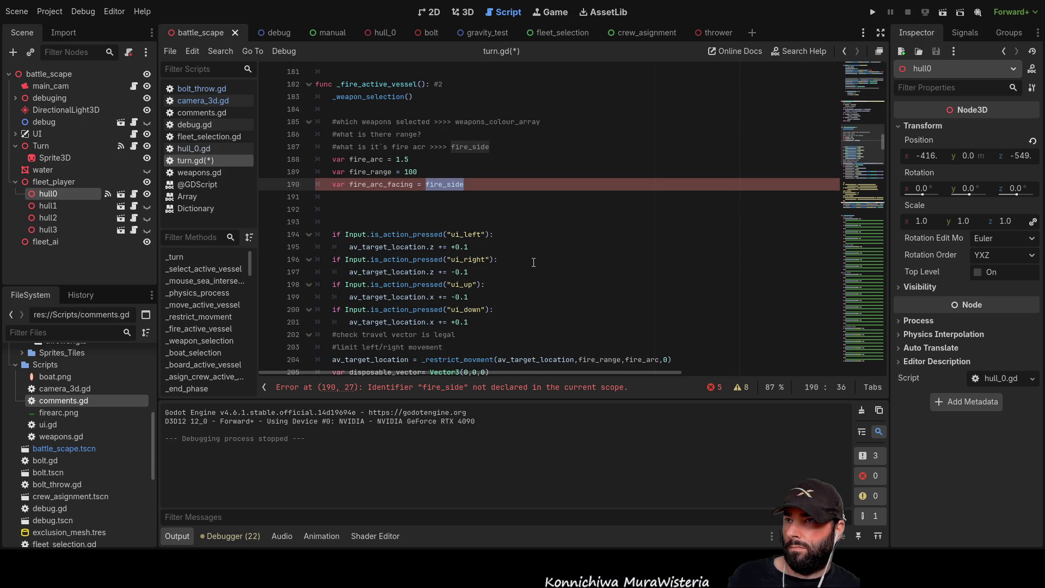
pyautogui.scroll(19, 531, 262)
pyautogui.scroll(15, 533, 262)
pyautogui.scroll(20, 534, 263)
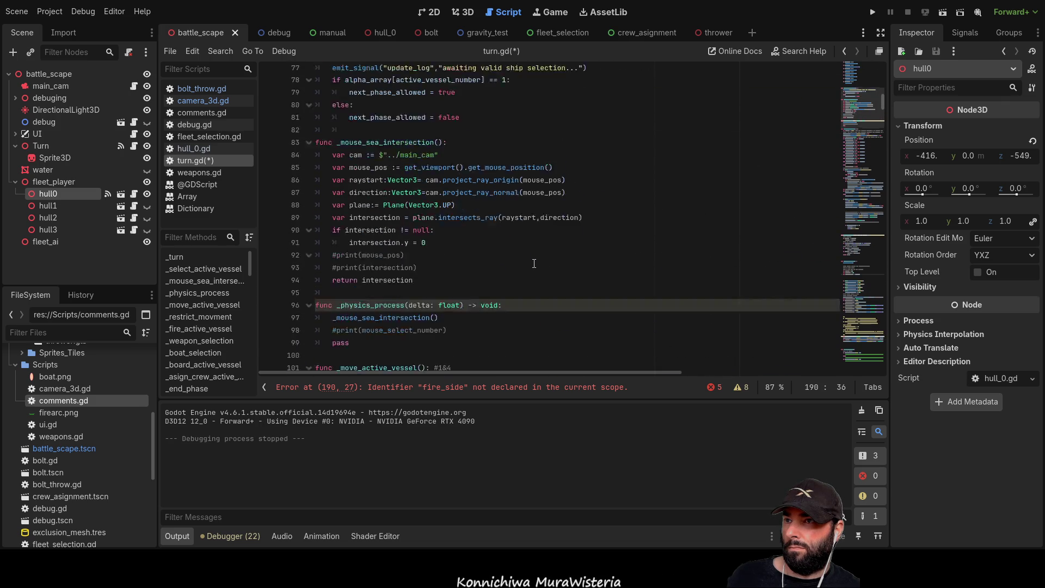
pyautogui.scroll(-20, 534, 263)
pyautogui.scroll(-20, 538, 266)
pyautogui.scroll(-14, 538, 264)
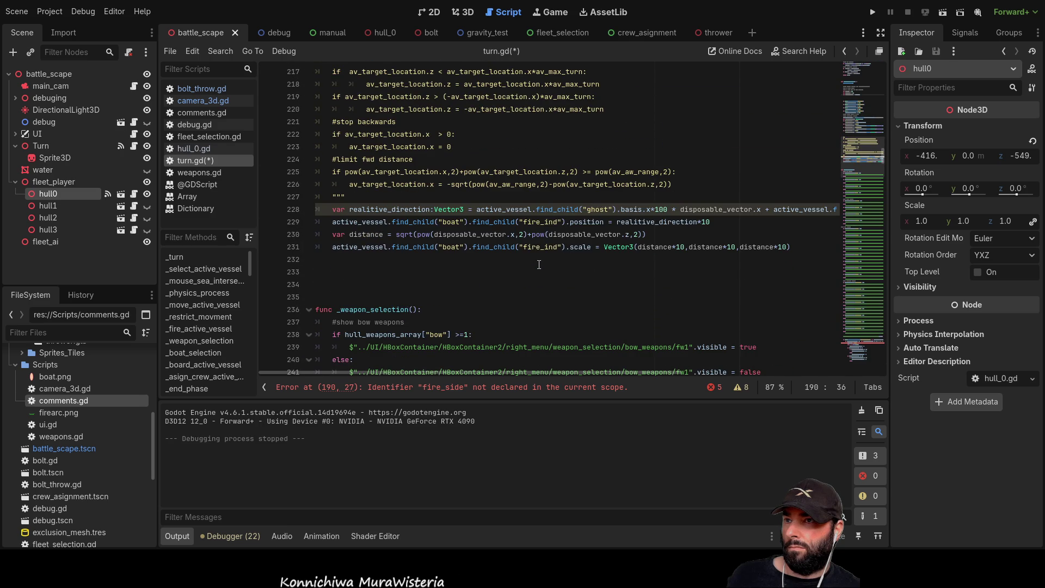
pyautogui.scroll(-4, 539, 264)
pyautogui.scroll(3, 539, 264)
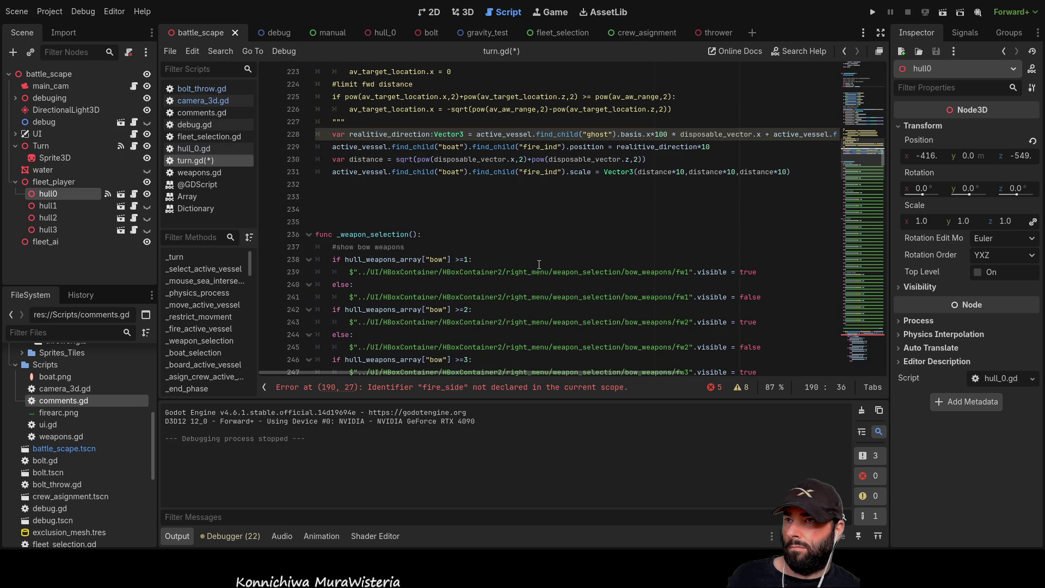
pyautogui.moveTo(559, 371)
pyautogui.mouseDown()
pyautogui.moveTo(759, 376)
pyautogui.moveTo(526, 376)
pyautogui.mouseUp()
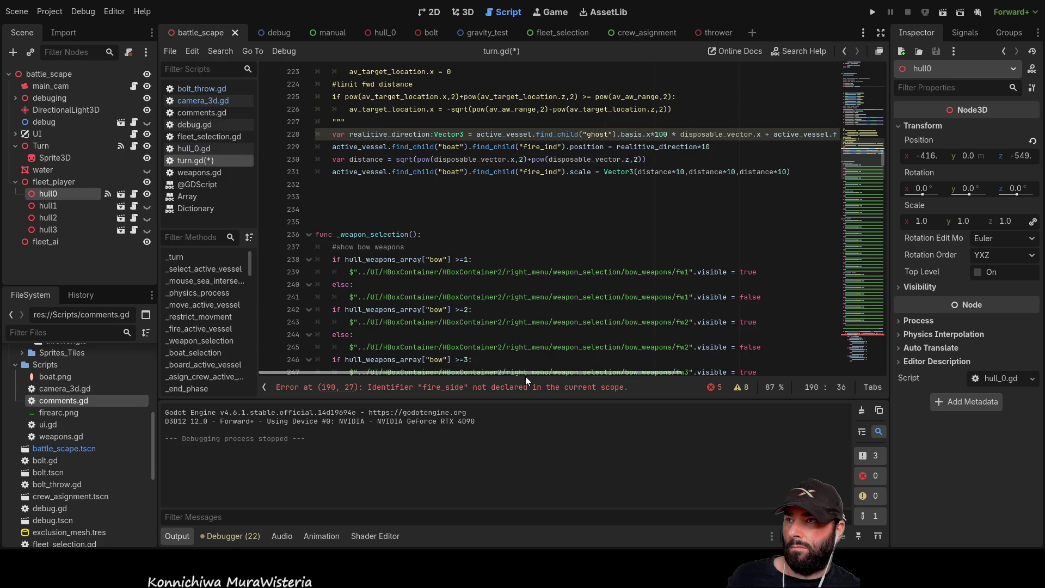
pyautogui.scroll(-20, 537, 283)
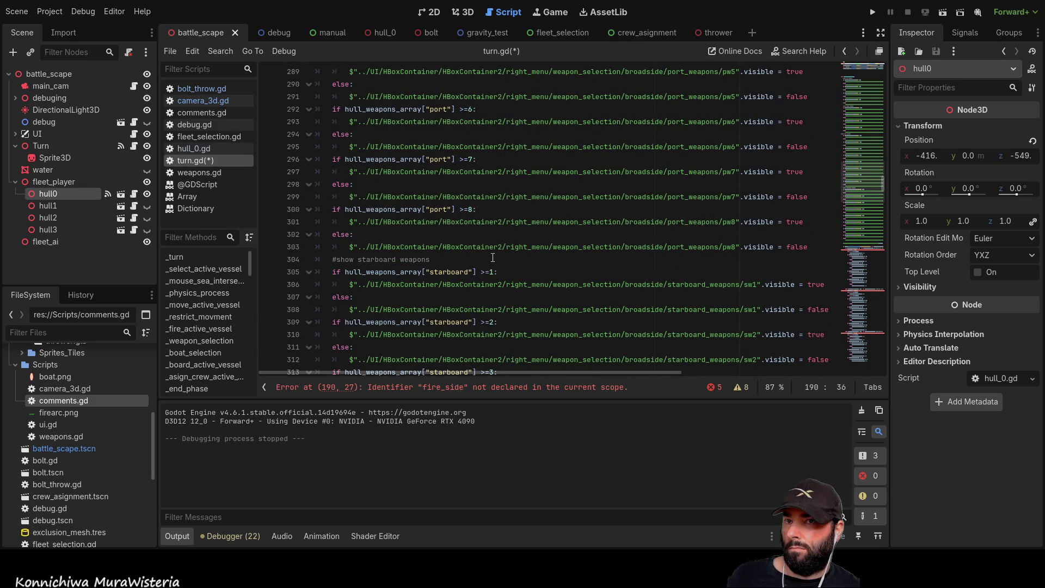
# Change the bow and stern branches to assign fire_arc_facing instead of fire_side
pyautogui.scroll(-15, 492, 257)
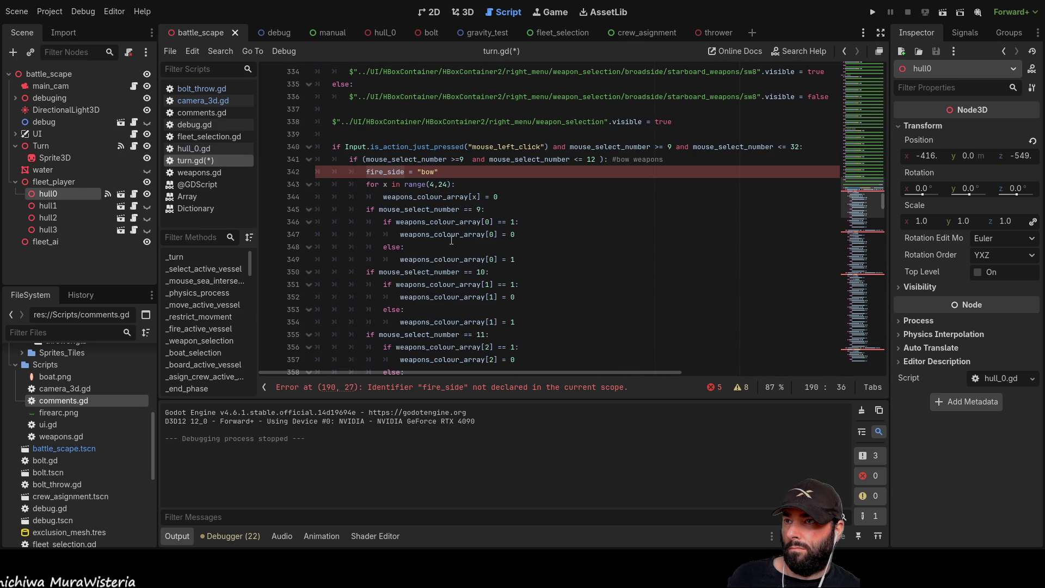
pyautogui.doubleClick(387, 173)
pyautogui.press('Home')
pyautogui.write('var')
pyautogui.scroll(-4, 407, 224)
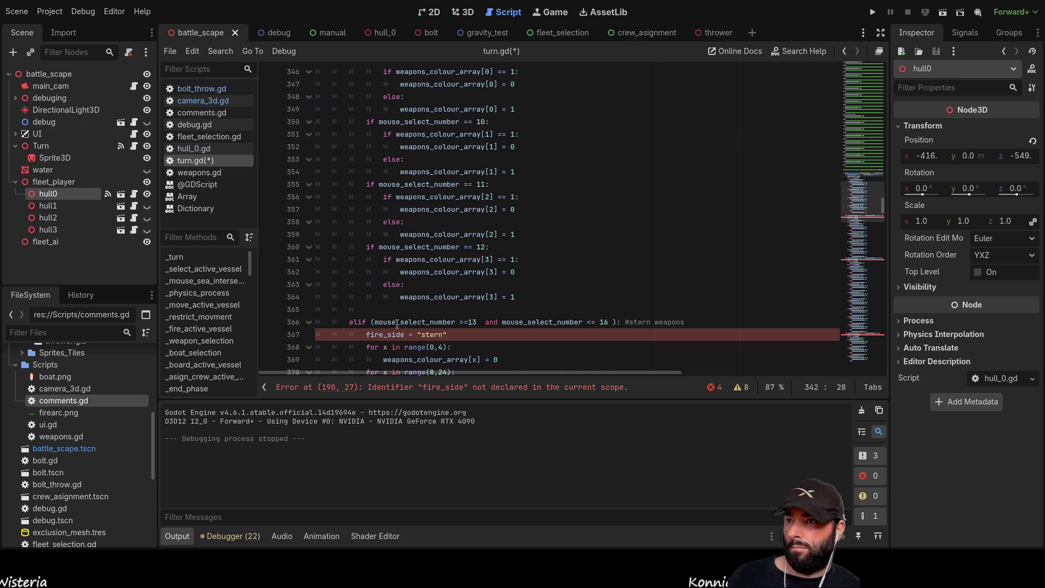
pyautogui.click(400, 335)
pyautogui.press('Home')
pyautogui.write('var')
# Change the port and starboard branches to assign fire_arc_facing instead of fire_side
pyautogui.scroll(-8, 441, 283)
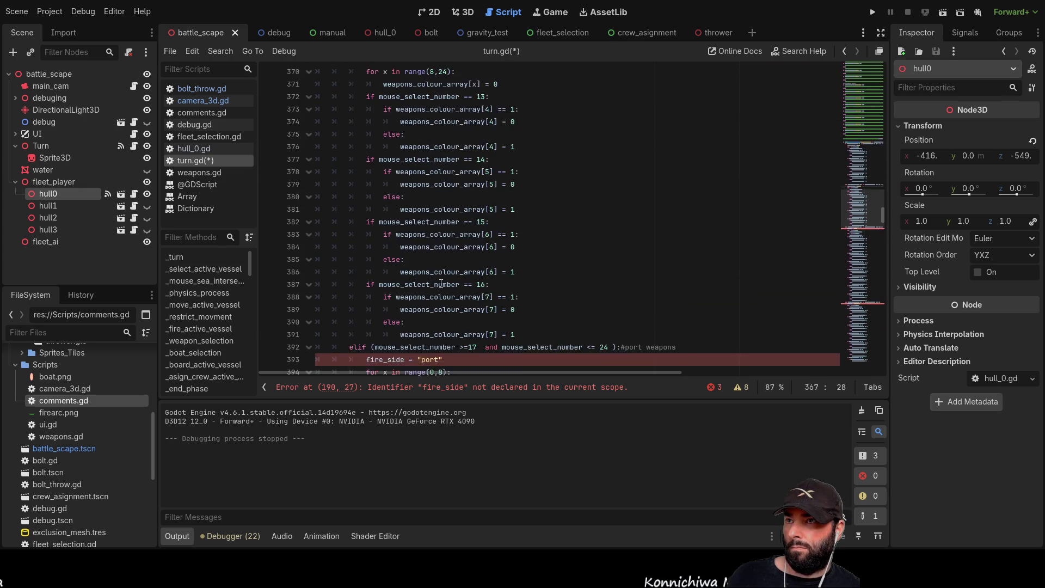
pyautogui.scroll(-3, 440, 283)
pyautogui.click(385, 250)
pyautogui.press('Home')
pyautogui.write('var')
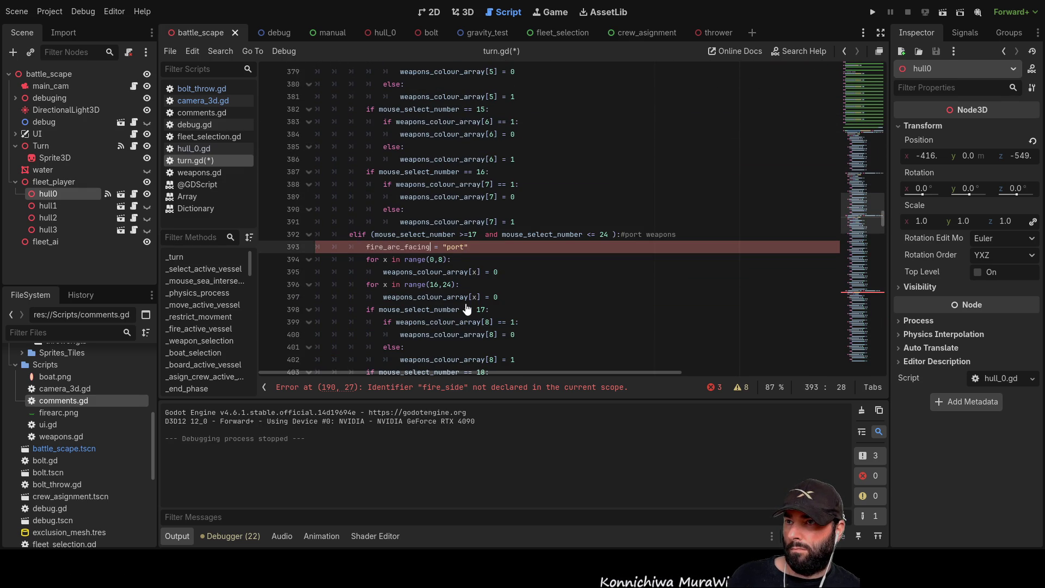
pyautogui.scroll(-7, 441, 278)
pyautogui.scroll(-8, 440, 278)
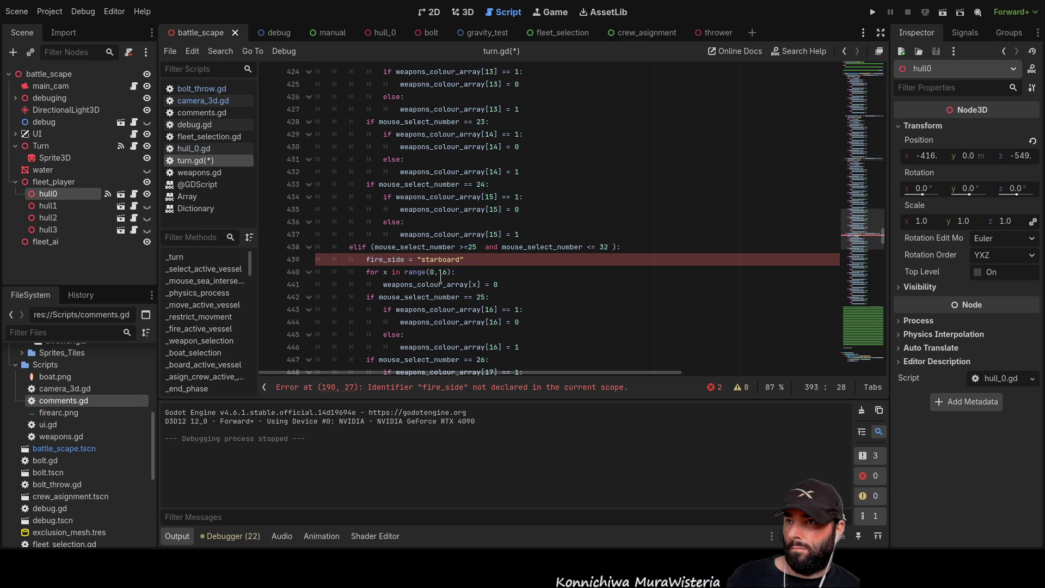
pyautogui.doubleClick(368, 259)
pyautogui.press('Home')
pyautogui.write('var')
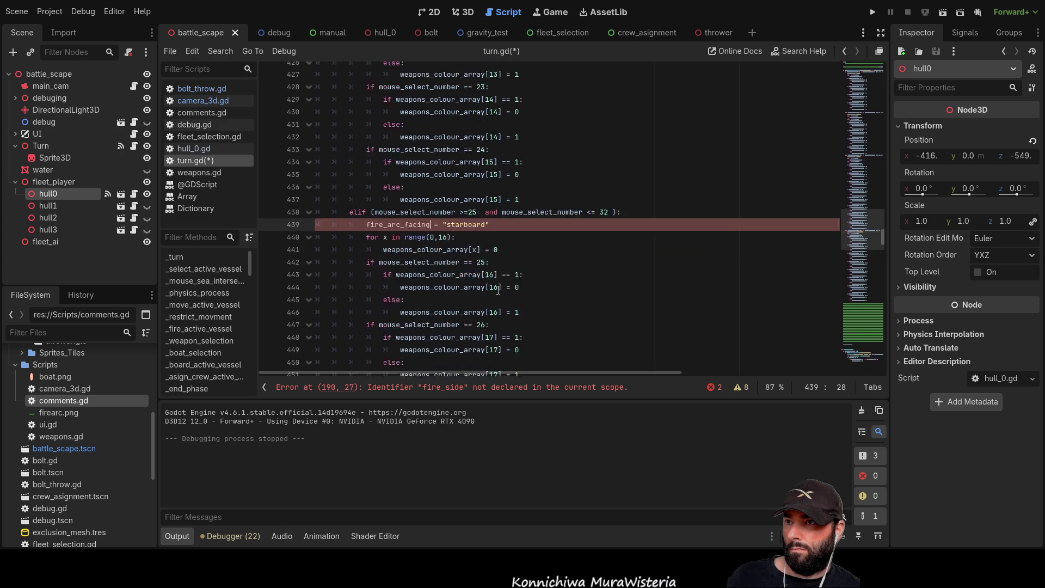
pyautogui.scroll(-17, 498, 291)
pyautogui.scroll(-11, 500, 294)
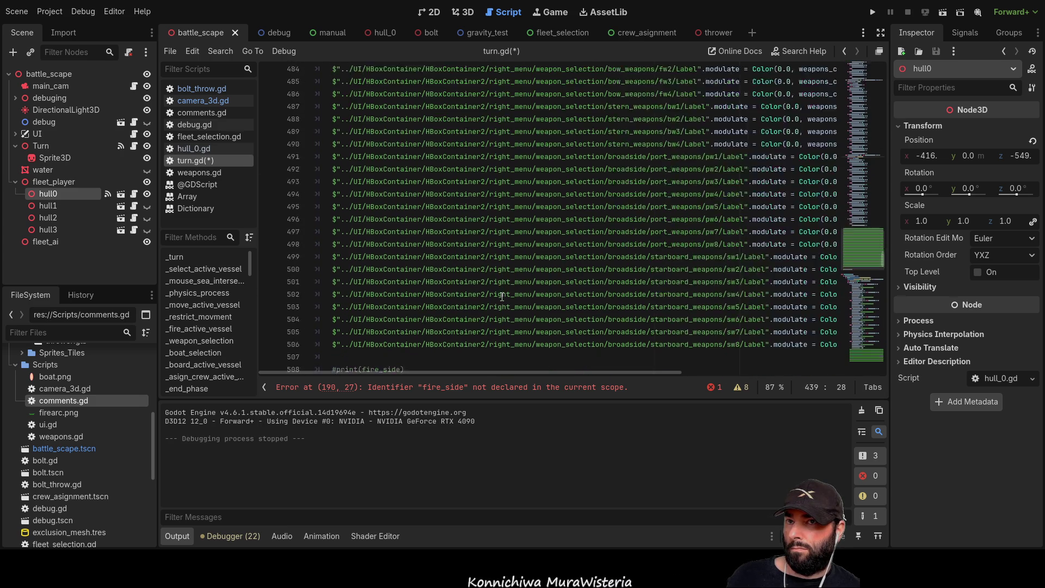
pyautogui.scroll(20, 503, 296)
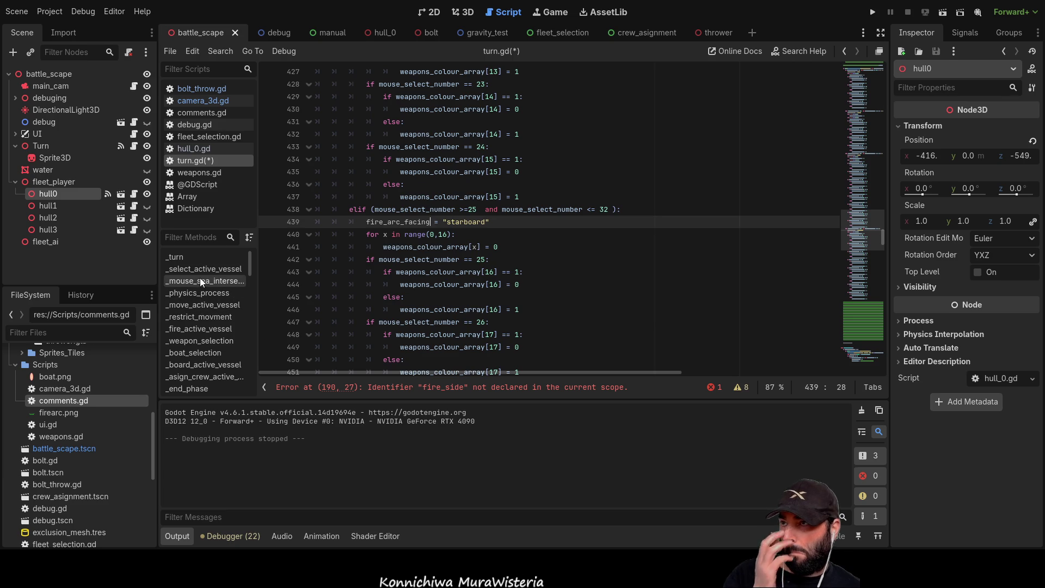
# Delete the 'var fire_arc_facing = fire_side' line 190 in _fire_active_vessel
pyautogui.click(205, 329)
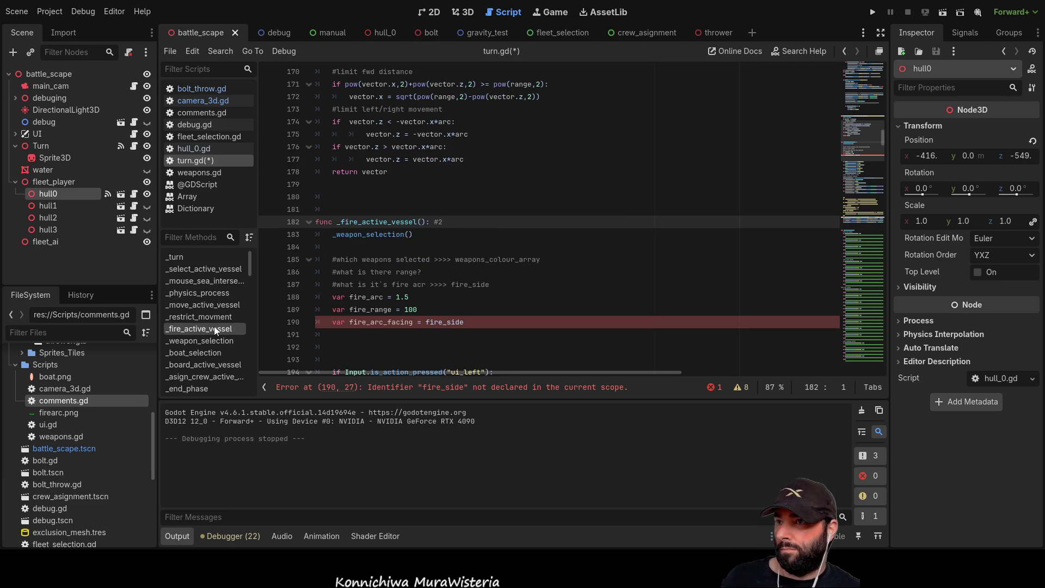
pyautogui.scroll(-2, 451, 243)
pyautogui.doubleClick(446, 246)
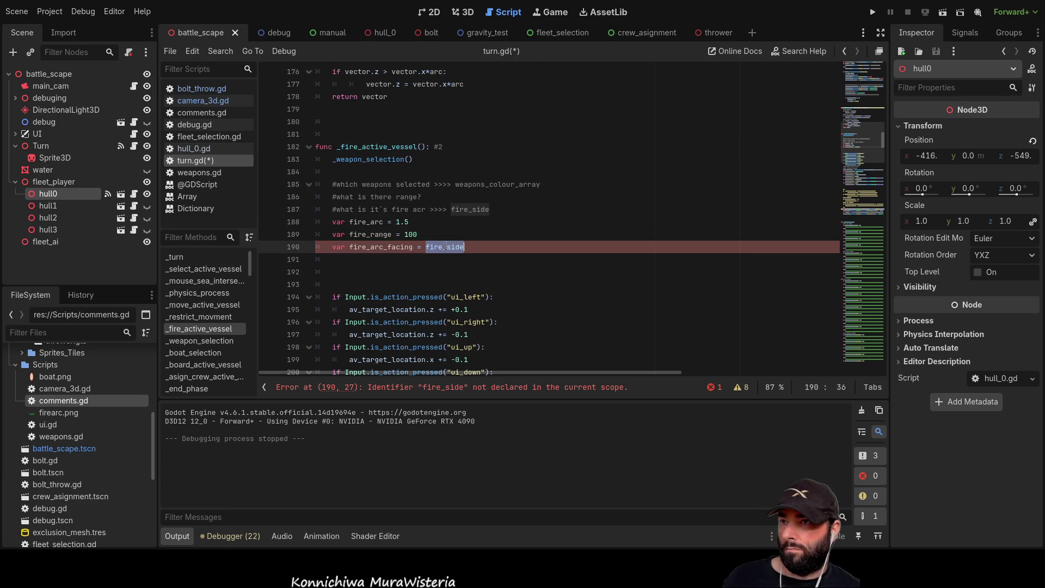
pyautogui.press('BackSpace')
pyautogui.moveTo(426, 246); pyautogui.dragTo(312, 247)
pyautogui.press('BackSpace')
pyautogui.press('Delete')
pyautogui.press('Delete')
pyautogui.press('Delete')
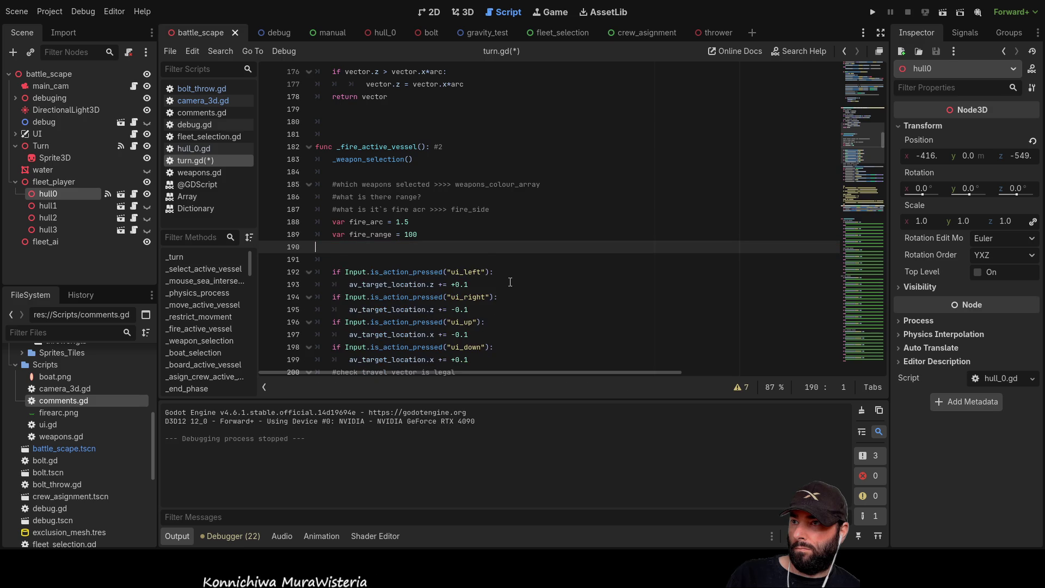
# Add a blank line above the #check travel vector comment, then go to _mouse_sea_intersection
pyautogui.scroll(-5, 509, 281)
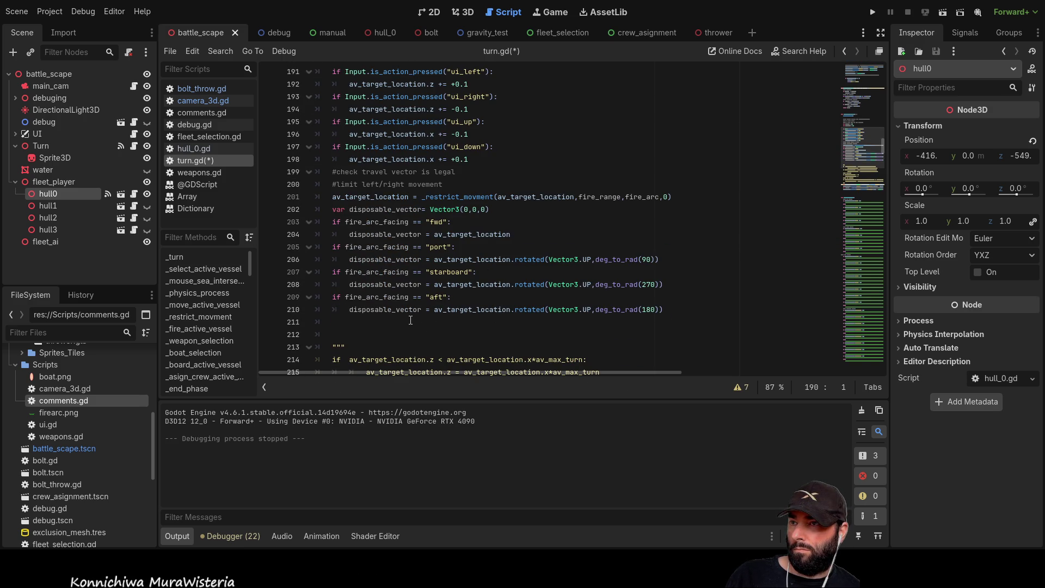
pyautogui.scroll(2, 378, 270)
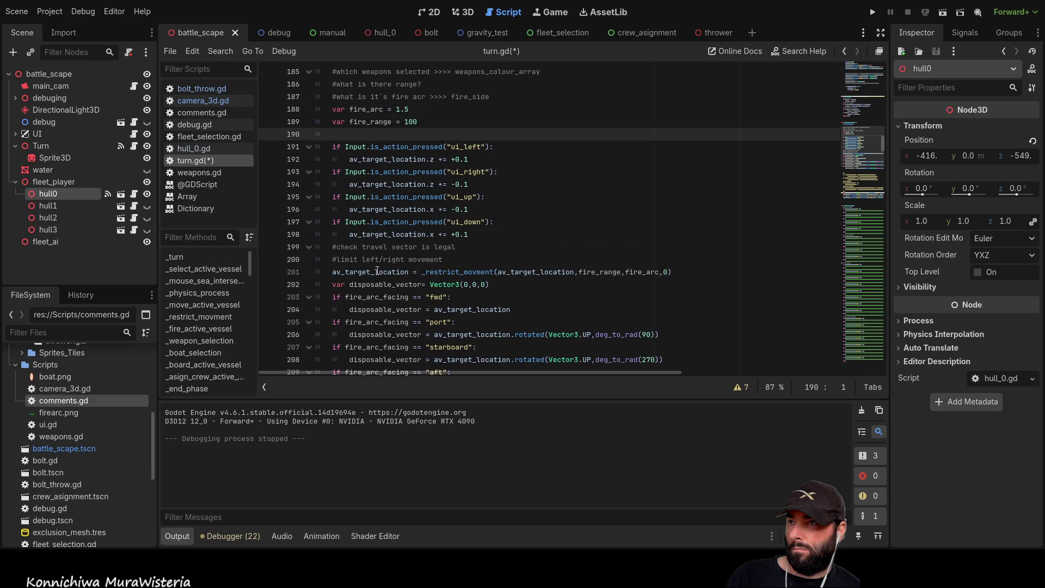
pyautogui.click(333, 246)
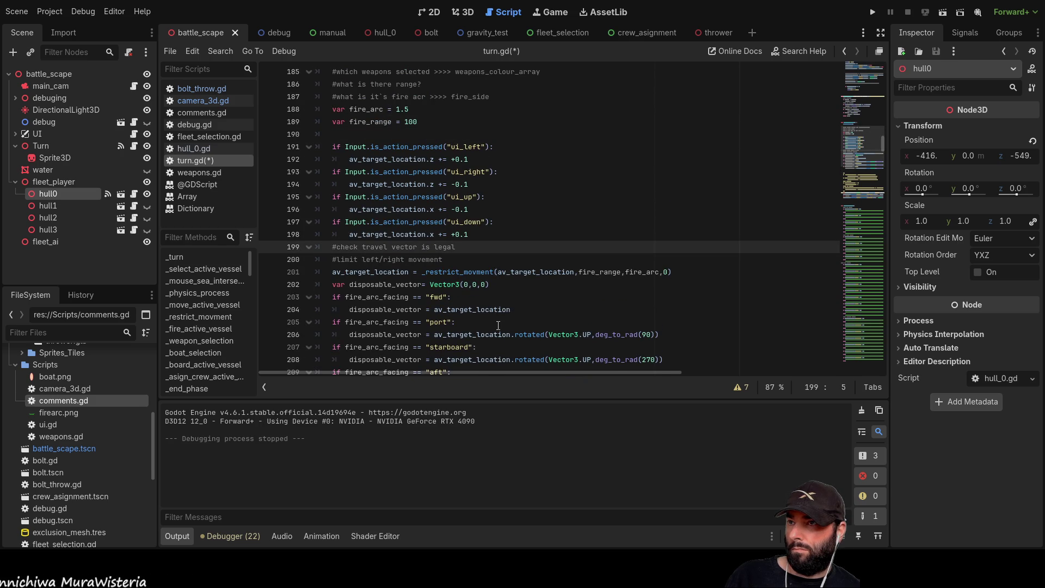
pyautogui.press('Return')
pyautogui.scroll(3, 465, 266)
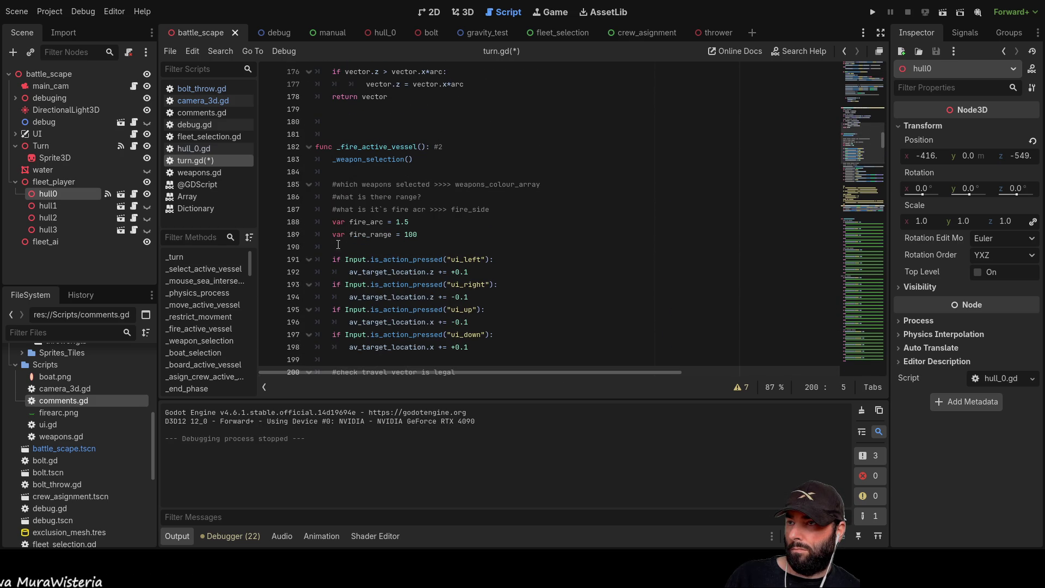
pyautogui.click(399, 247)
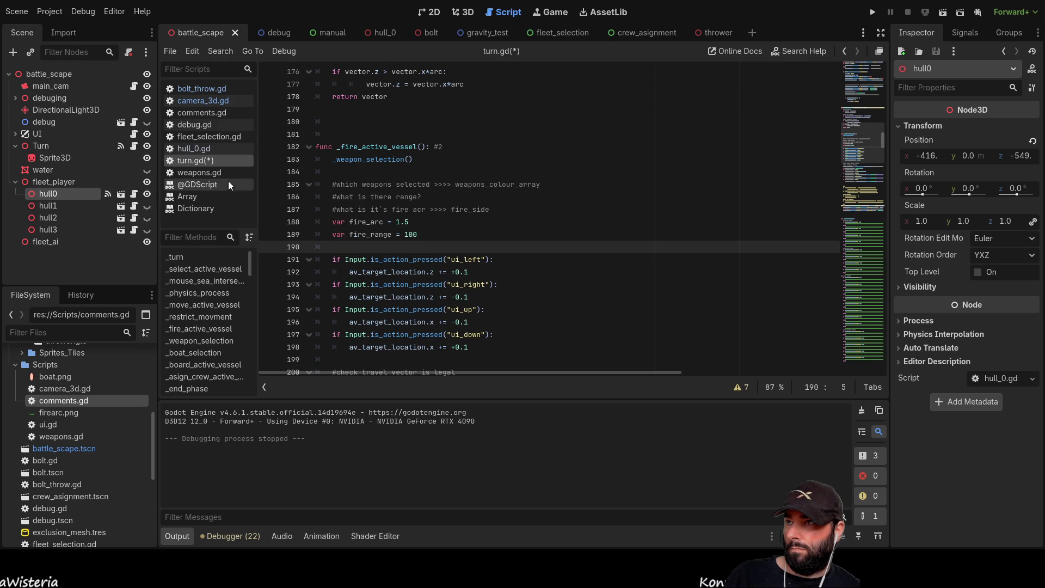
pyautogui.click(204, 282)
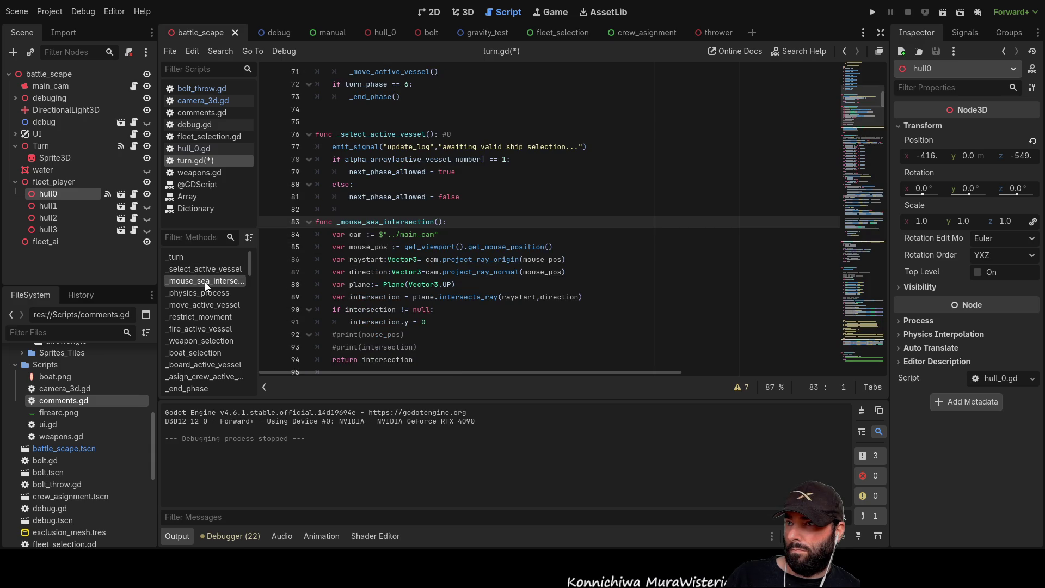
# Review the return intersection line at the end of _mouse_sea_intersection
pyautogui.scroll(-2, 441, 318)
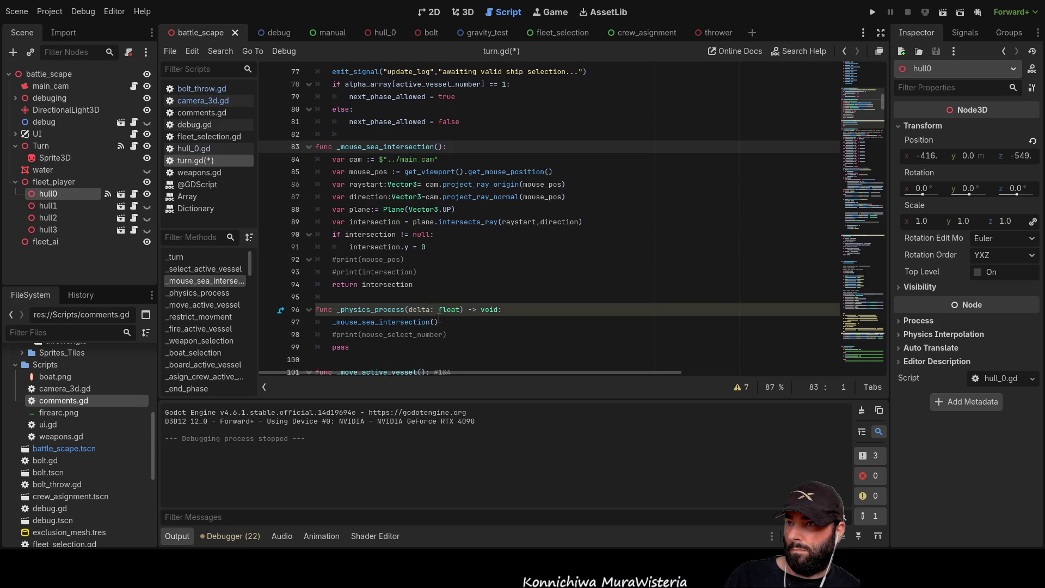
pyautogui.moveTo(419, 283); pyautogui.dragTo(332, 284)
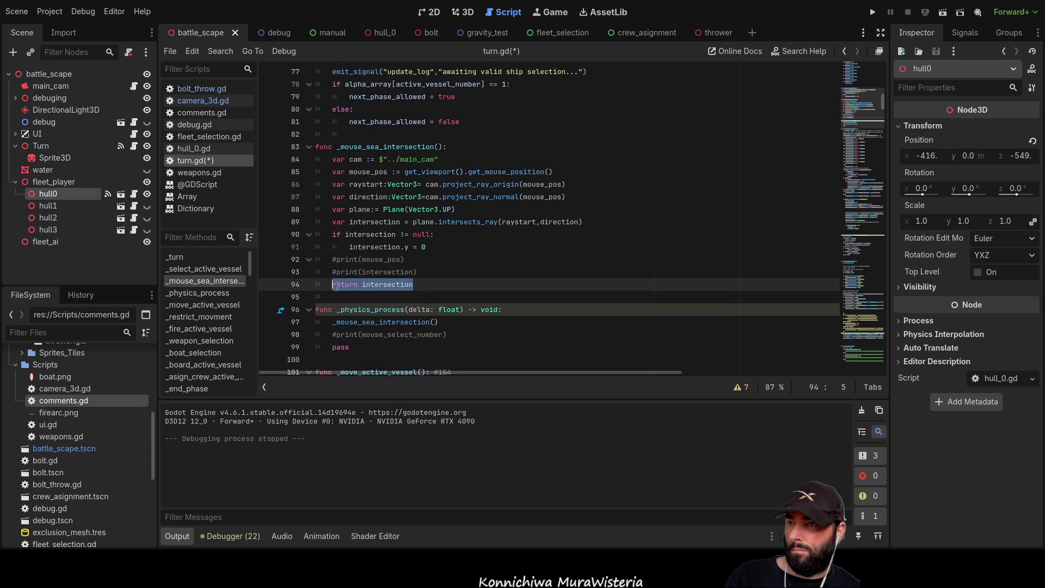
pyautogui.click(484, 273)
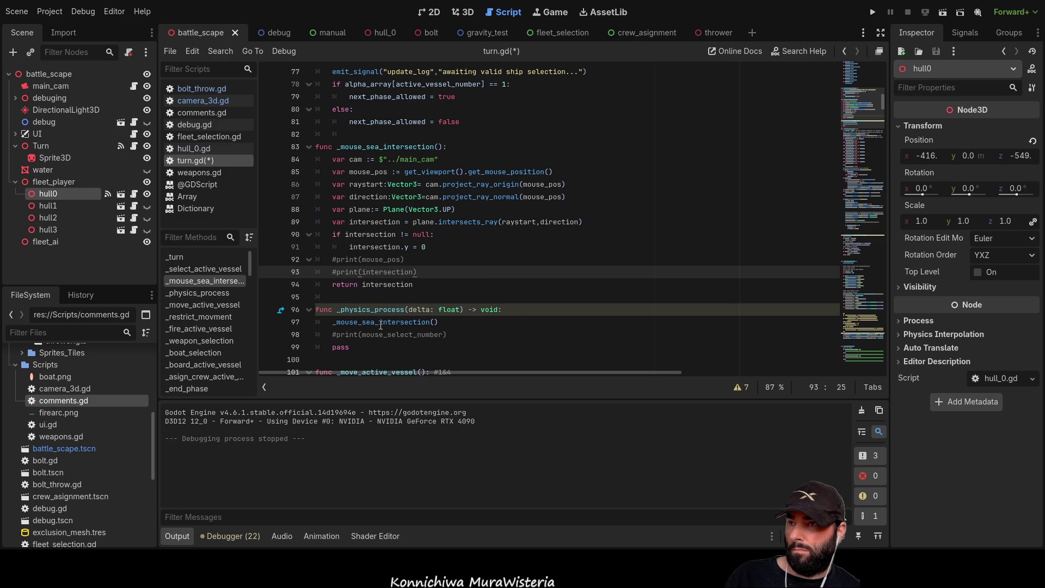
pyautogui.scroll(-2, 444, 255)
pyautogui.scroll(-5, 444, 255)
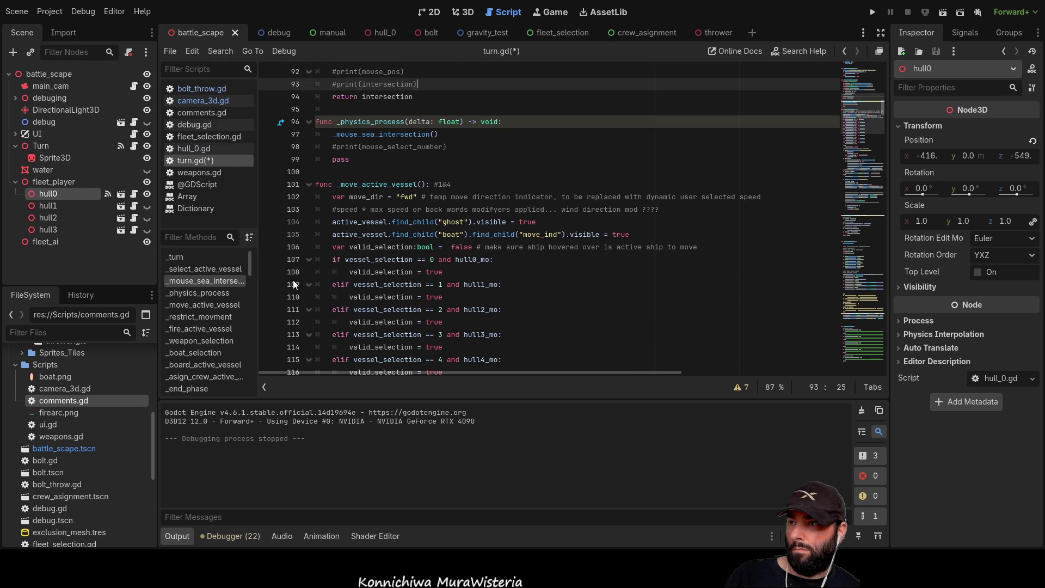
# Glance at _restrict_movment, return to _fire_active_vessel, and start typing _mous on line 190
pyautogui.click(204, 319)
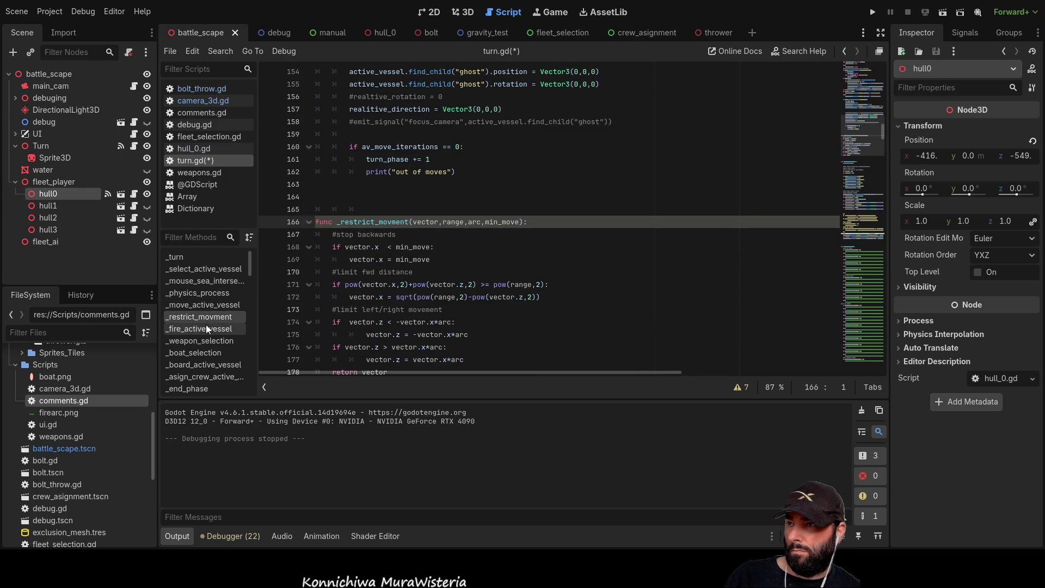
pyautogui.click(206, 328)
pyautogui.click(413, 172)
pyautogui.write('_')
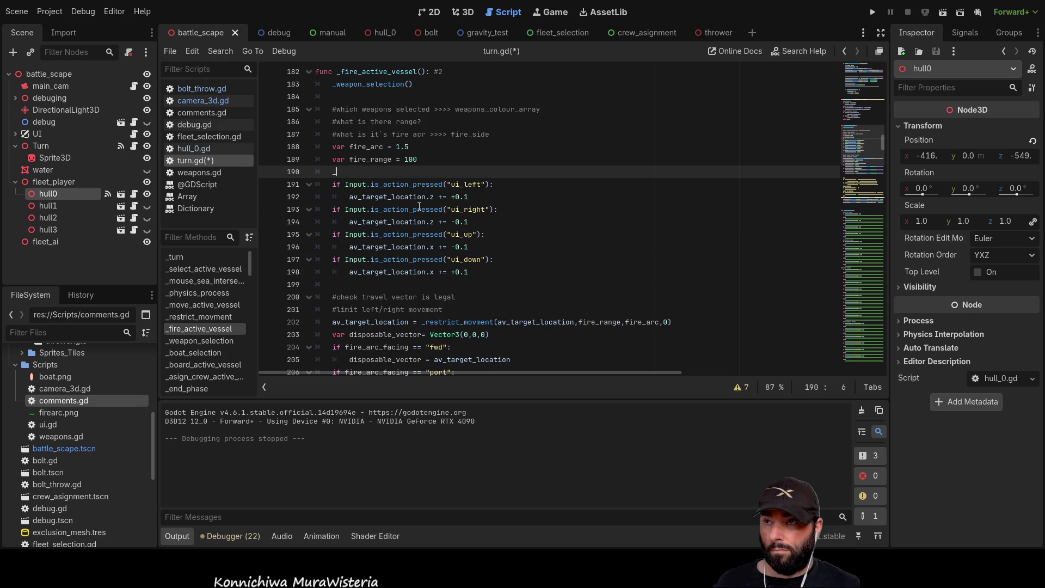
pyautogui.write('mous')
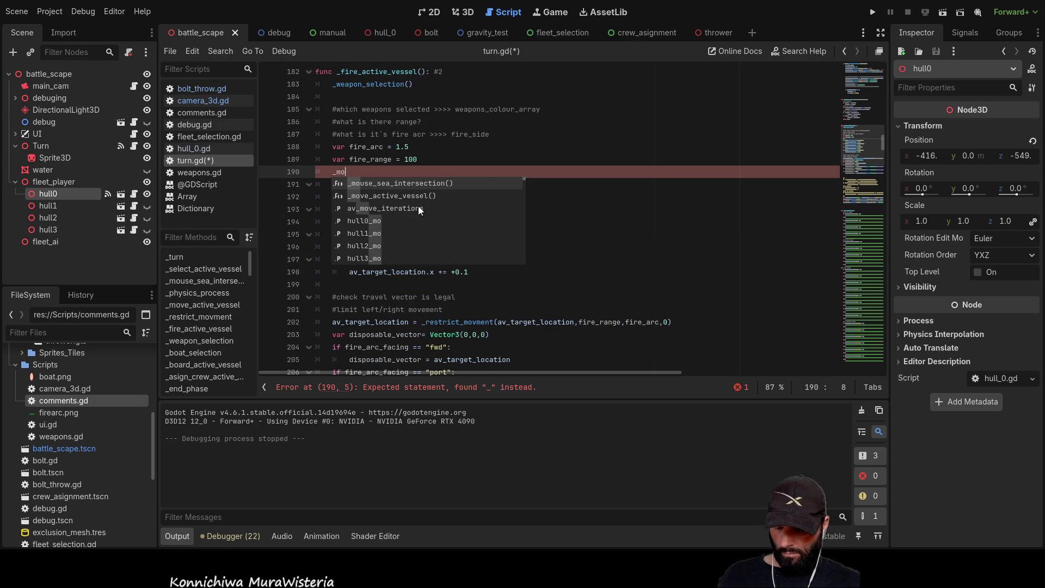
# Declare var global_fire_position = _mouse_sea_intersection() on line 190 and open a blank line above the ui_left check
pyautogui.press('Return')
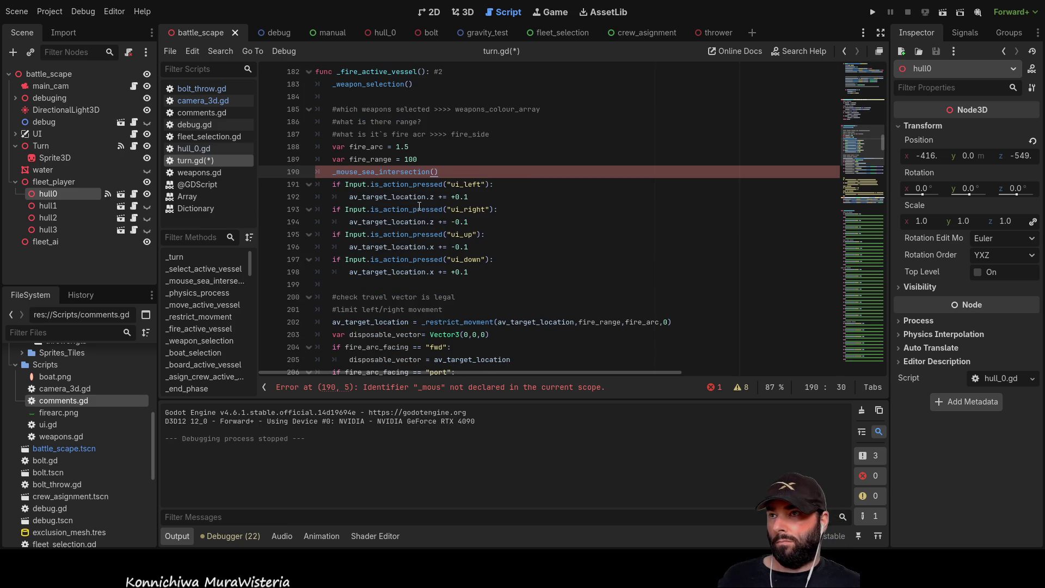
pyautogui.click(329, 172)
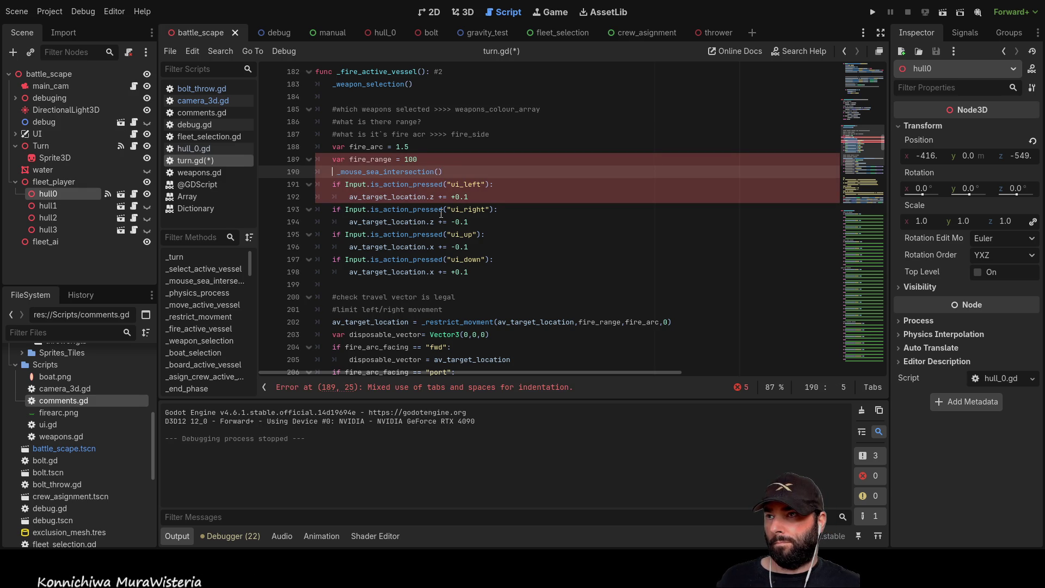
pyautogui.write('global_fire_position =')
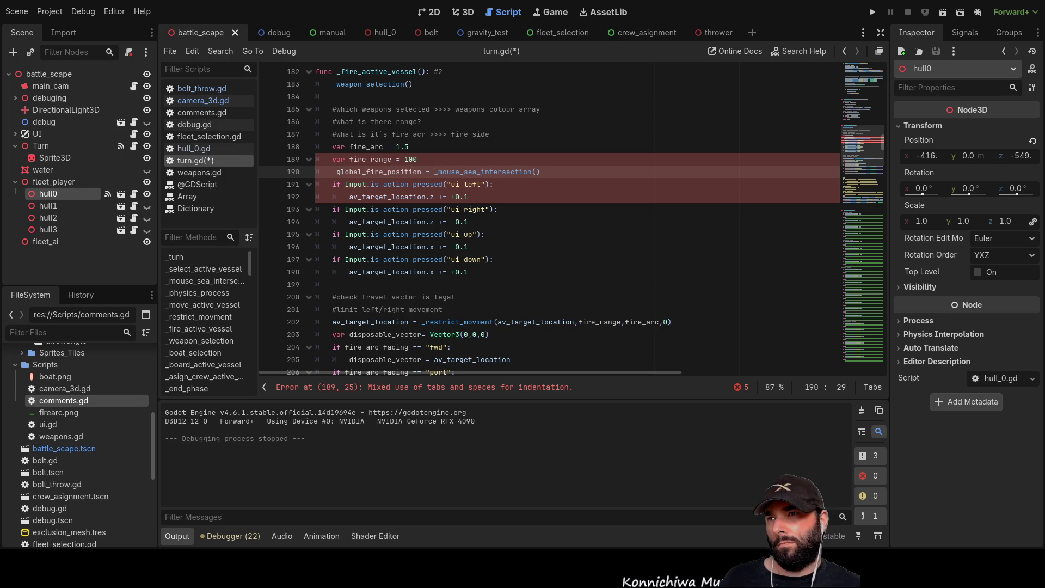
pyautogui.press('BackSpace')
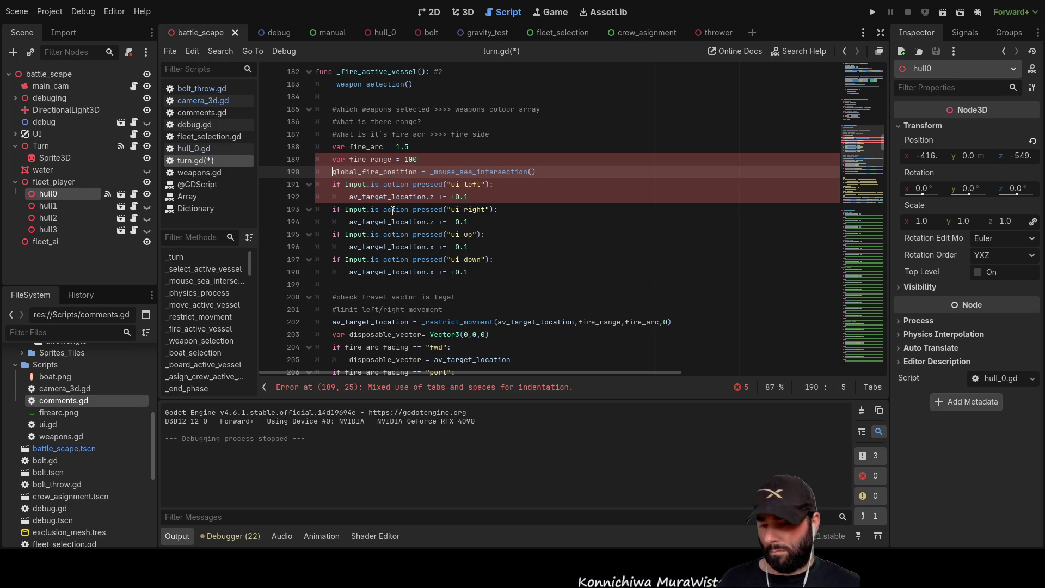
pyautogui.write('var')
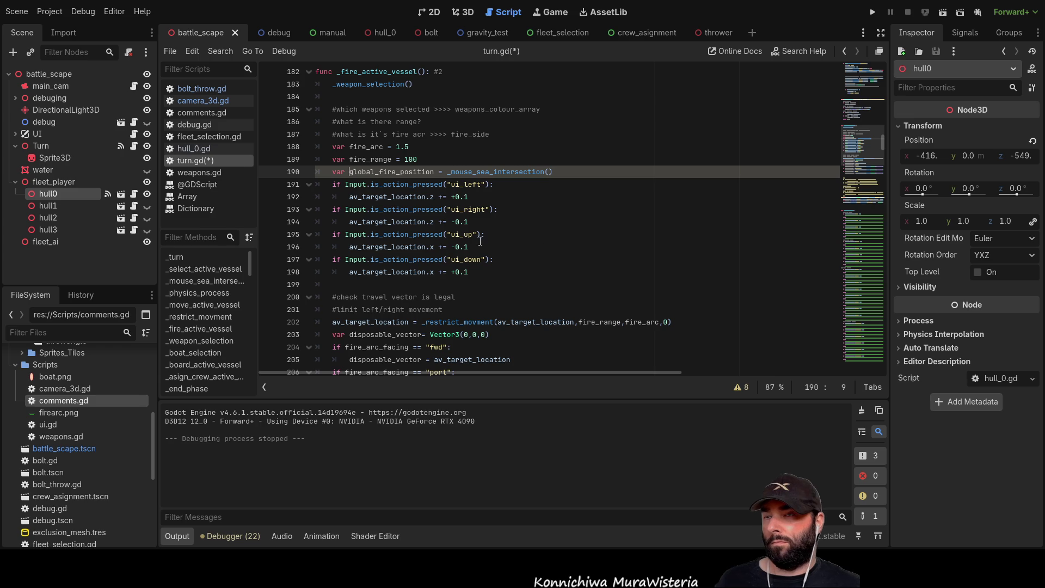
pyautogui.press('Down')
pyautogui.press('End')
pyautogui.click(334, 184)
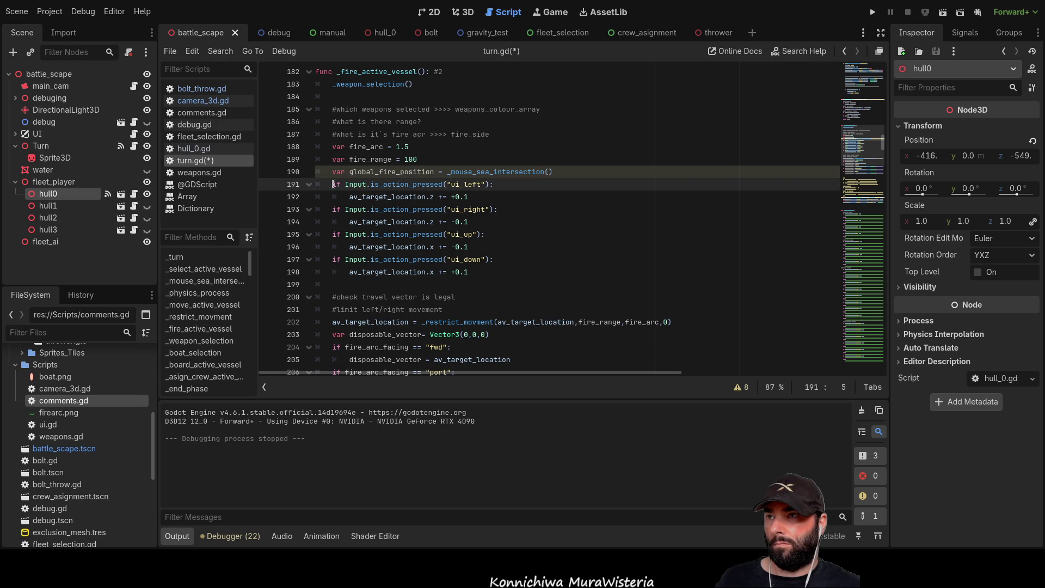
pyautogui.press('Return')
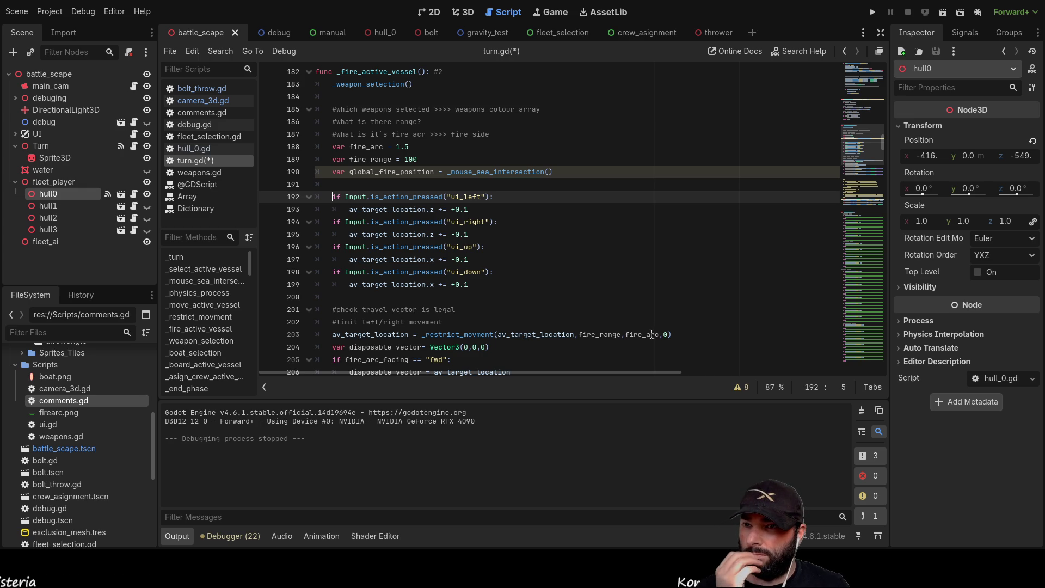
# Inspect the _restrict_movment call's arguments on line 203, then return to blank line 191
pyautogui.click(664, 335)
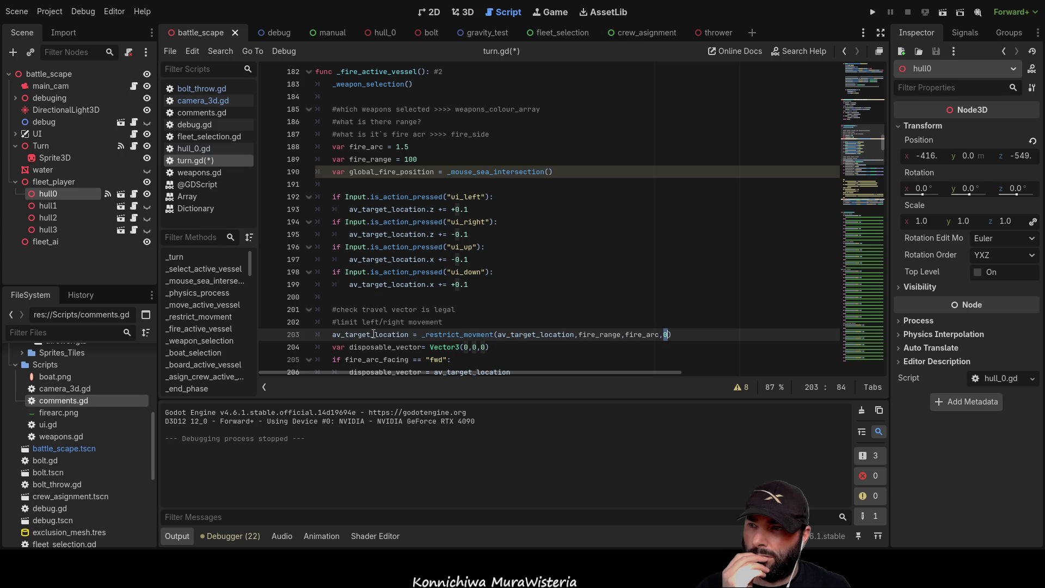
pyautogui.doubleClick(402, 334)
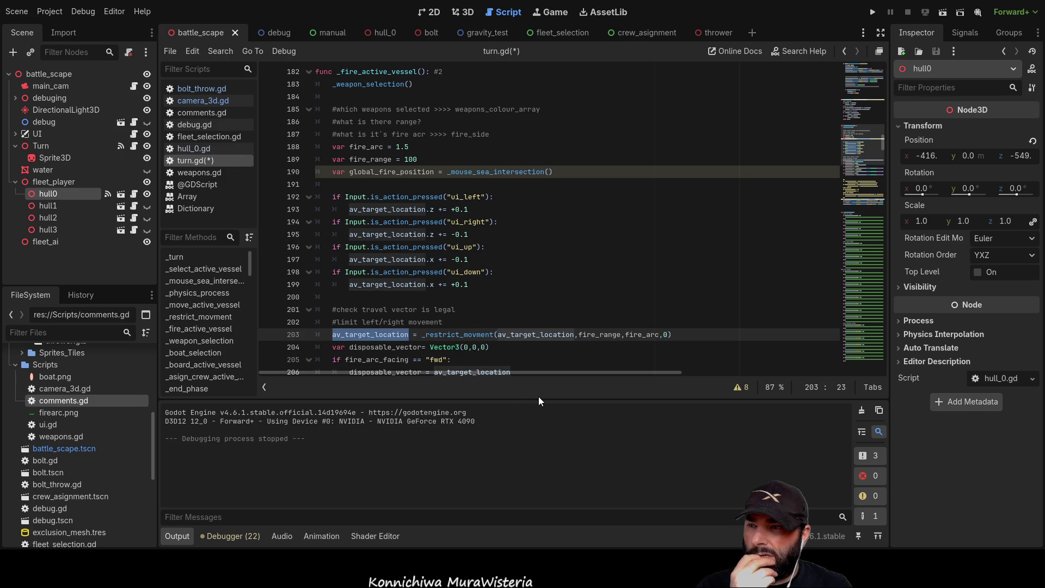
pyautogui.doubleClick(549, 334)
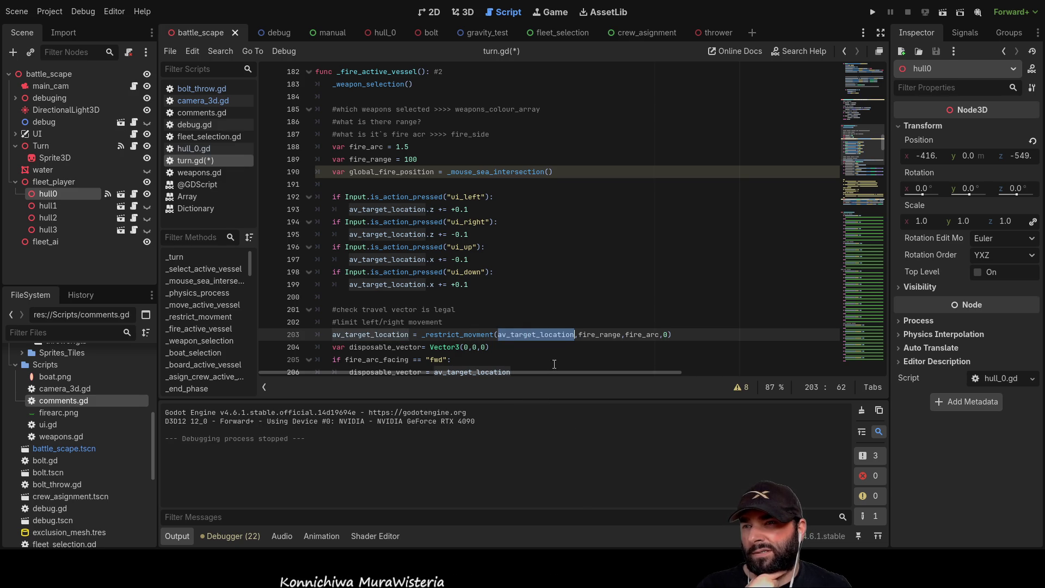
pyautogui.doubleClick(601, 334)
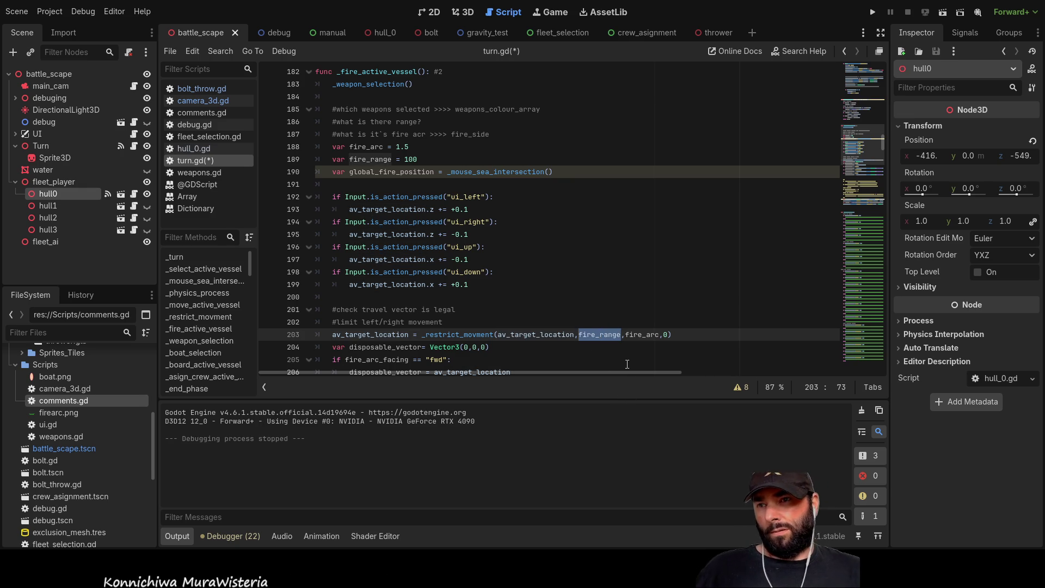
pyautogui.doubleClick(642, 334)
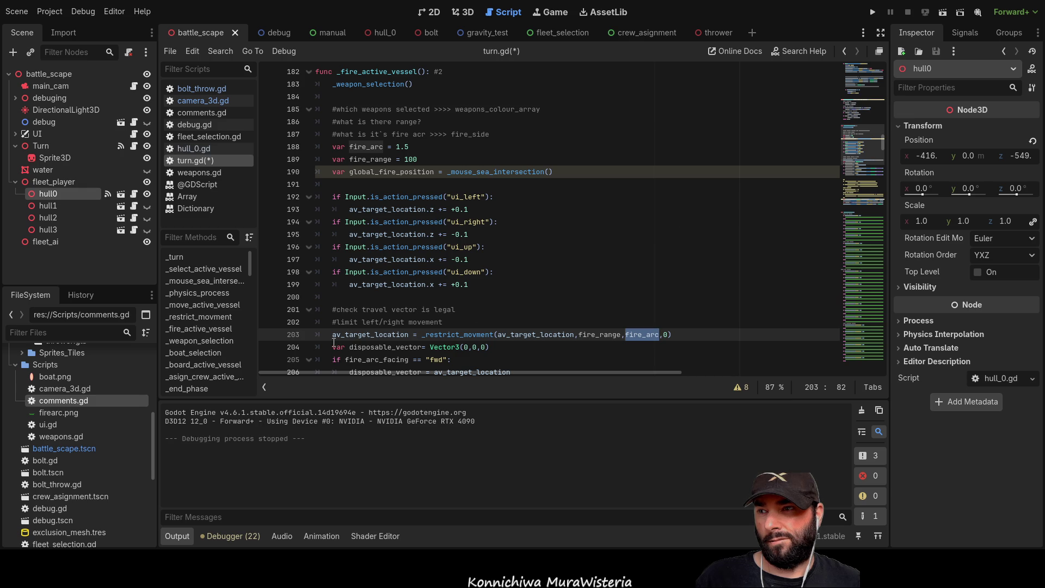
pyautogui.press('Down')
pyautogui.press('Home')
pyautogui.scroll(-2, 397, 286)
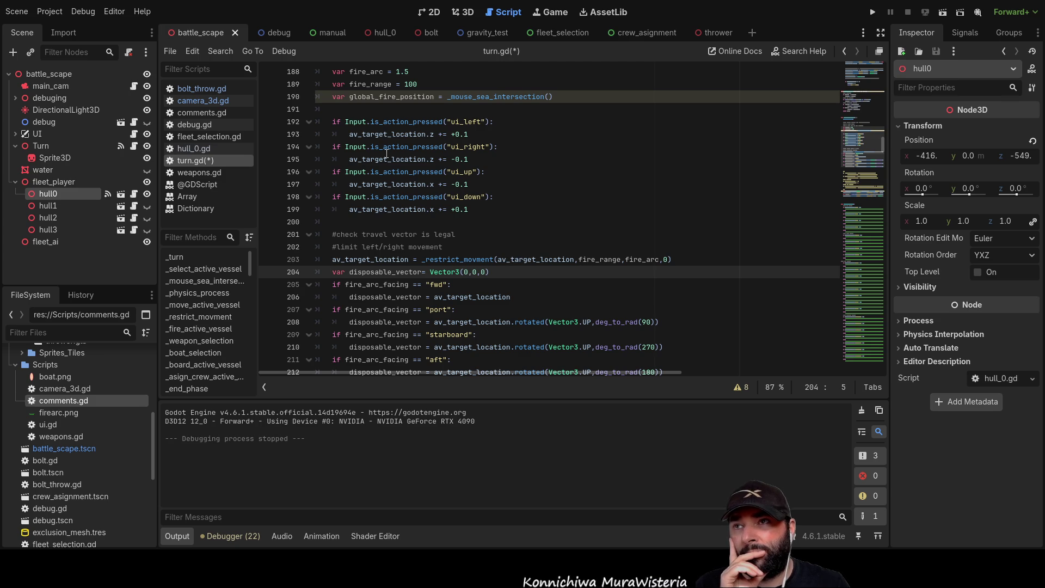
pyautogui.click(353, 109)
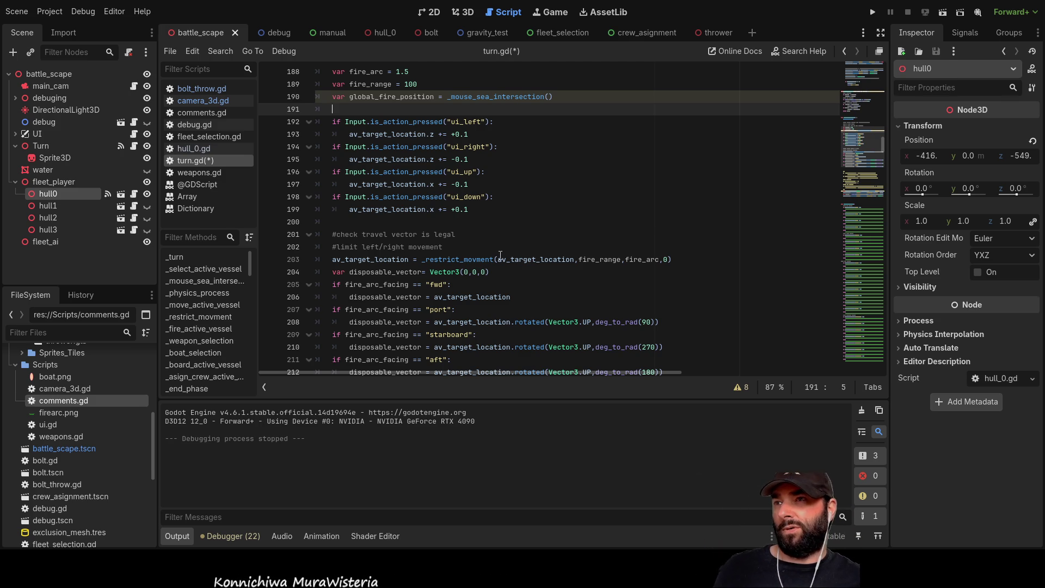
# Write var av_local_target_vector = active_vessel.to_local() on line 191
pyautogui.press('Return')
pyautogui.press('Up')
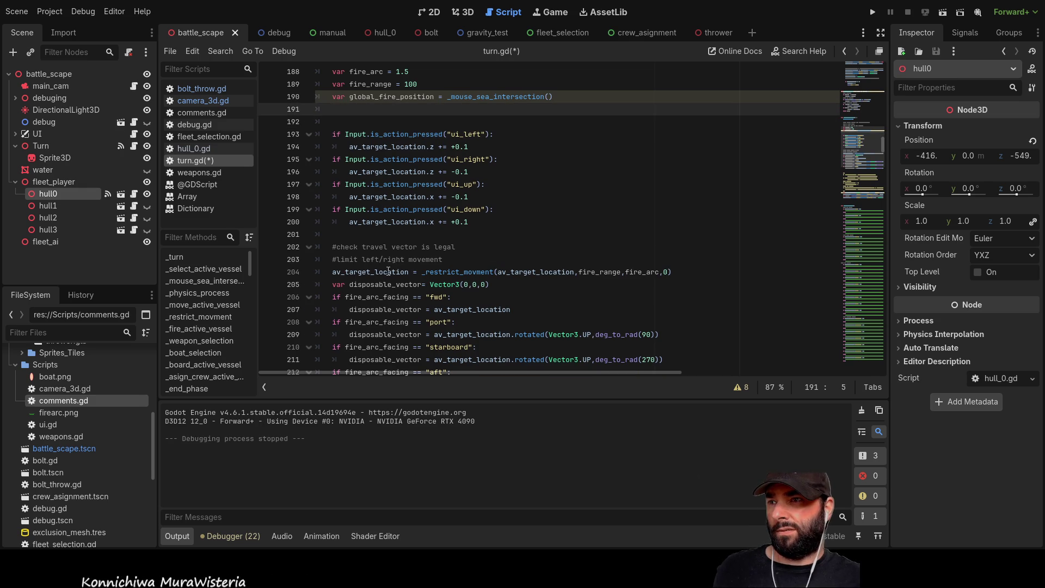
pyautogui.doubleClick(376, 272)
pyautogui.hotkey('ctrl', 'c')
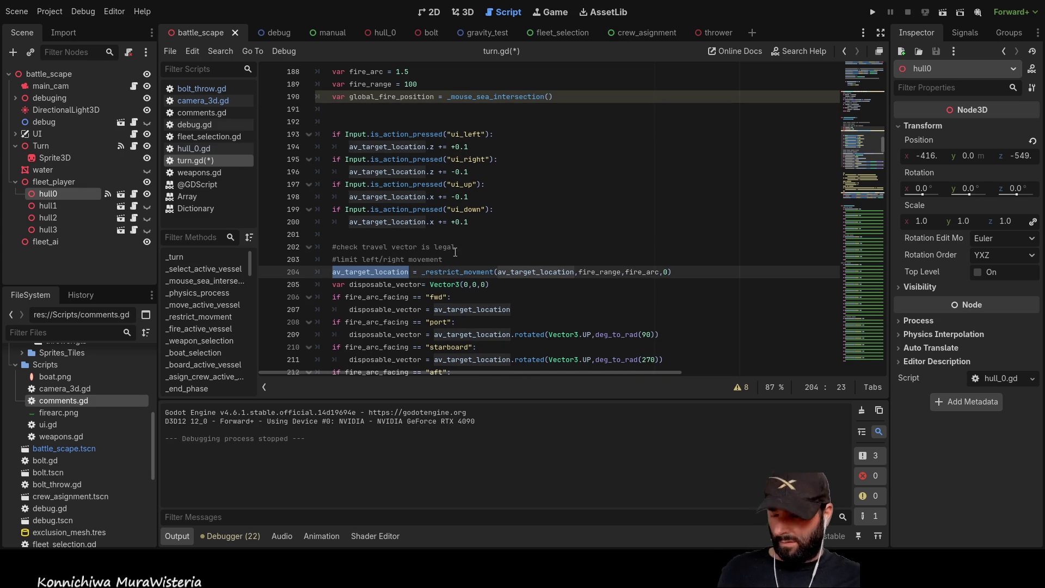
pyautogui.scroll(2, 414, 217)
pyautogui.click(361, 185)
pyautogui.hotkey('ctrl', 'v')
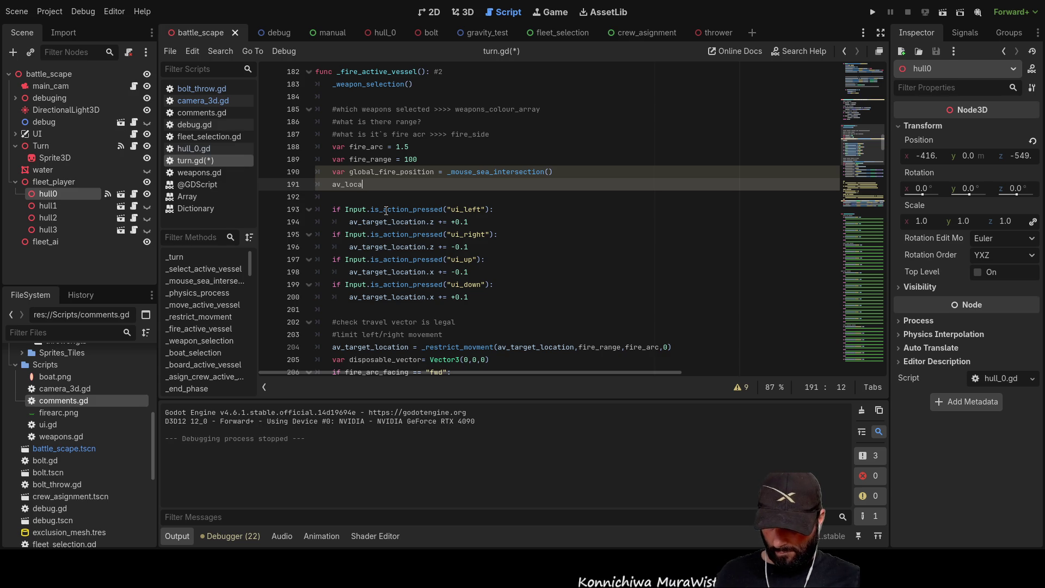
pyautogui.write('l_target')
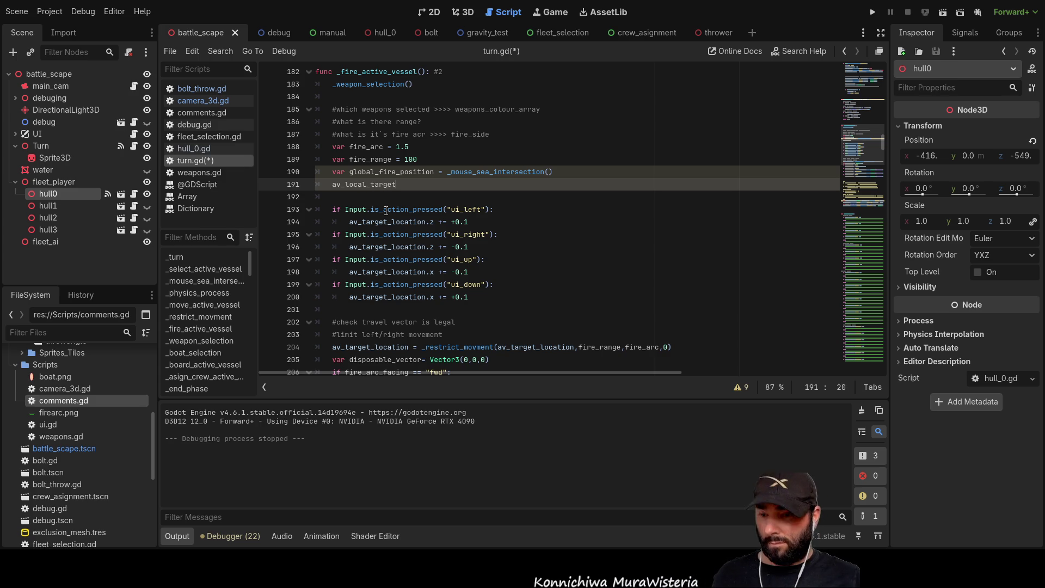
pyautogui.write('_vector')
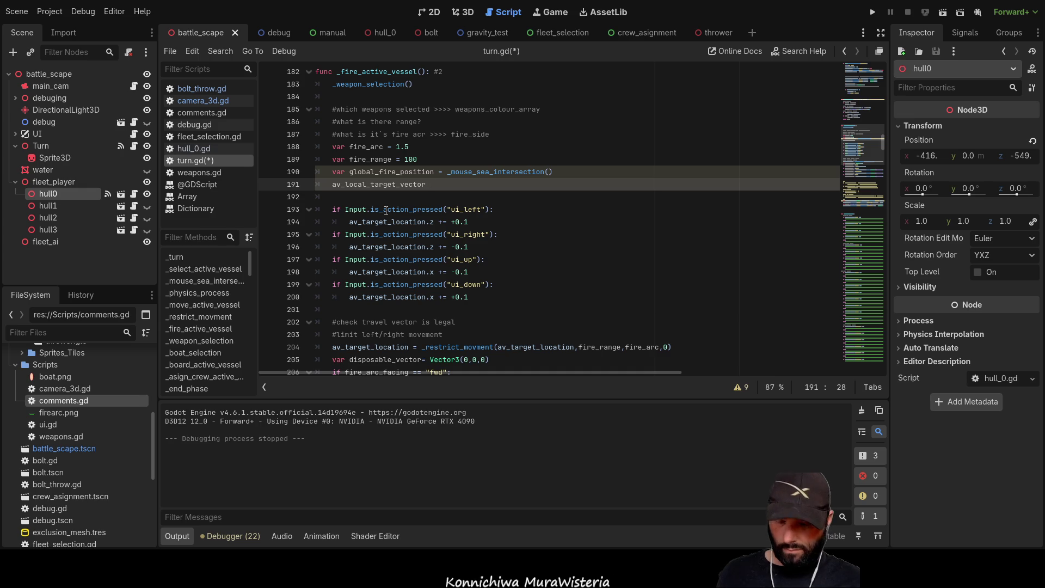
pyautogui.write(' = ac')
pyautogui.press('Return')
pyautogui.write('.y')
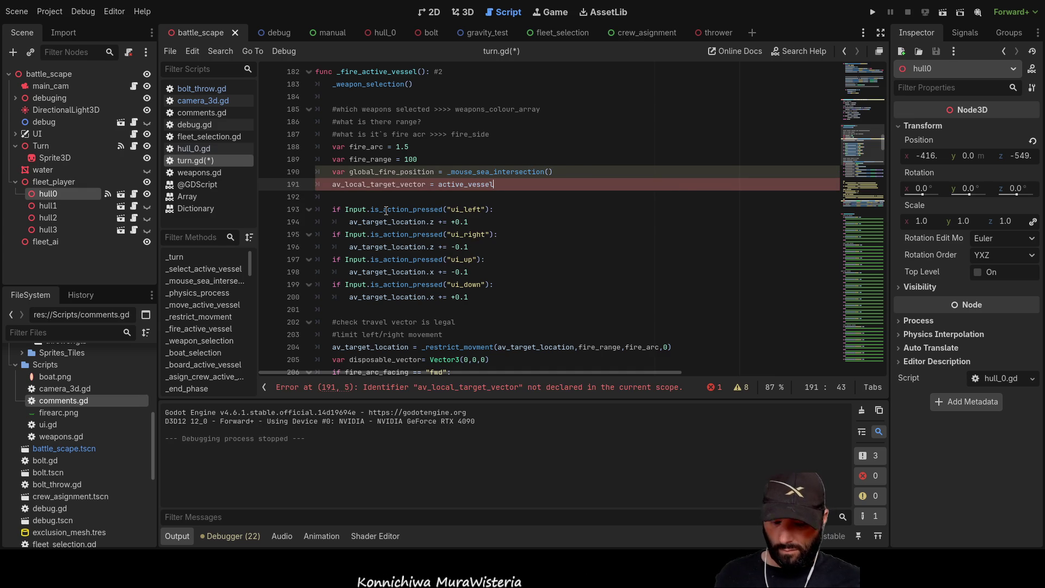
pyautogui.write('o')
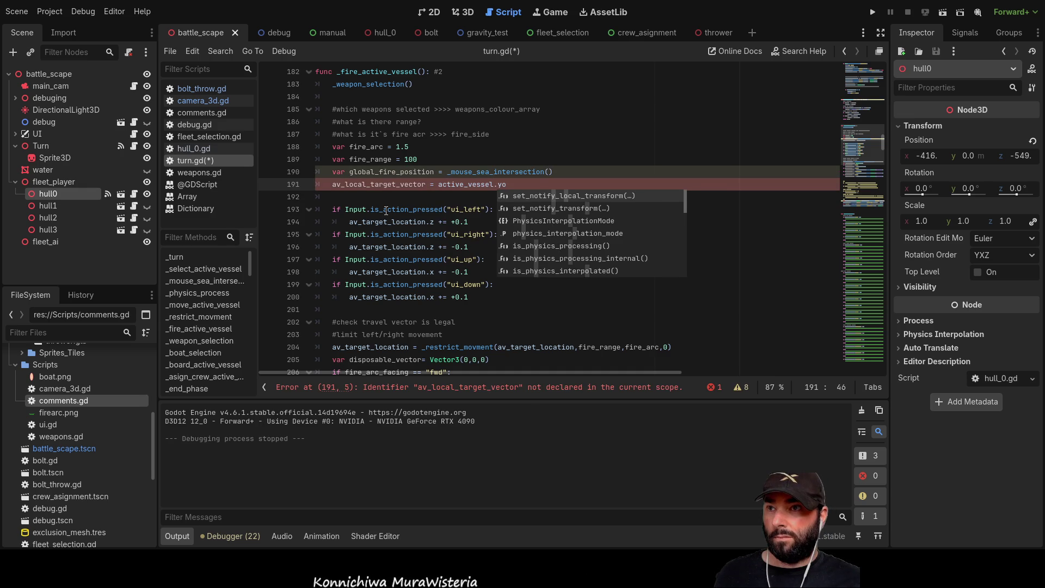
pyautogui.press('BackSpace')
pyautogui.press('BackSpace')
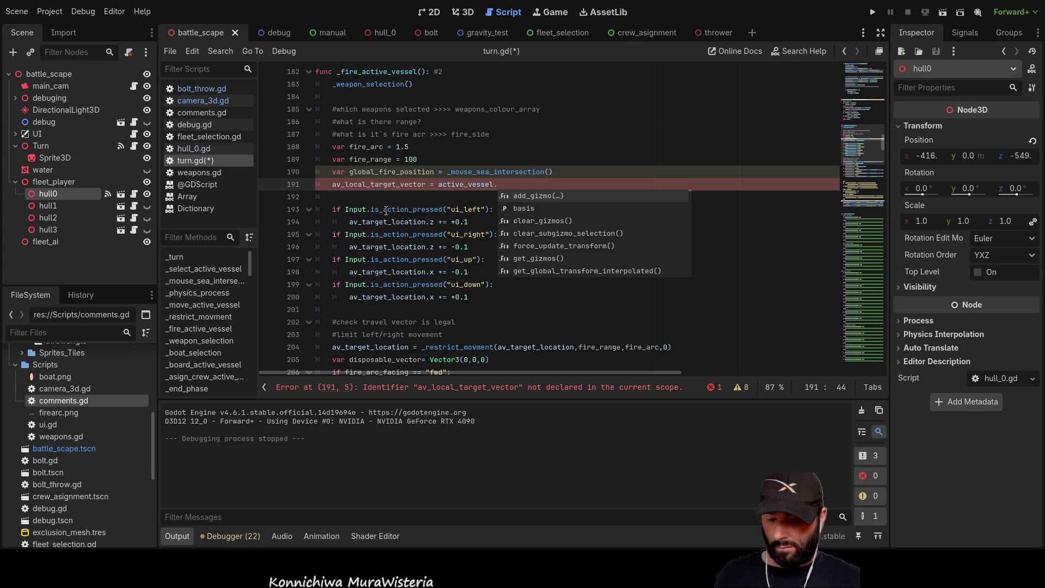
pyautogui.write('to')
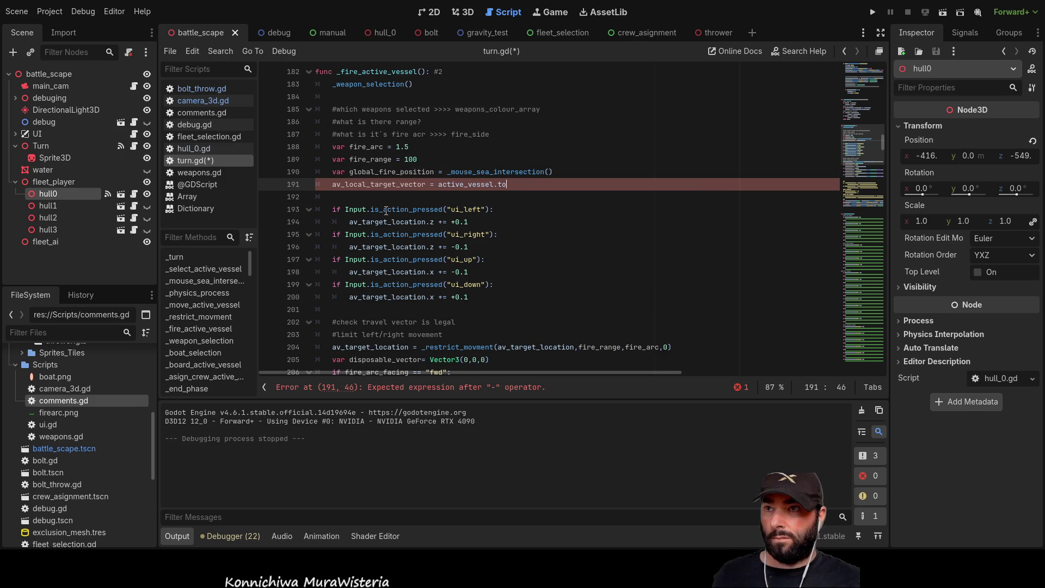
pyautogui.write('_')
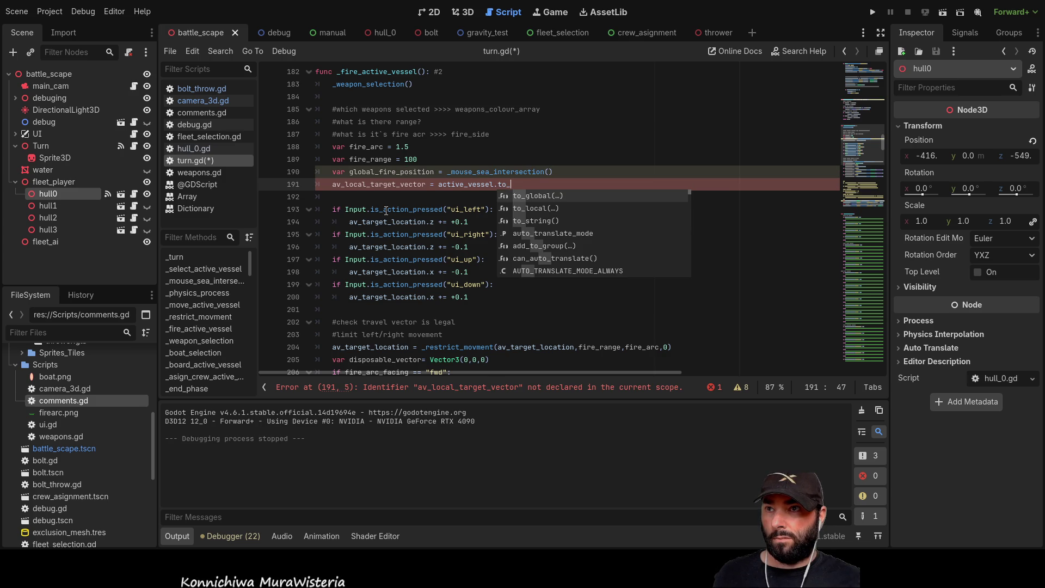
pyautogui.write('lo')
pyautogui.press('Return')
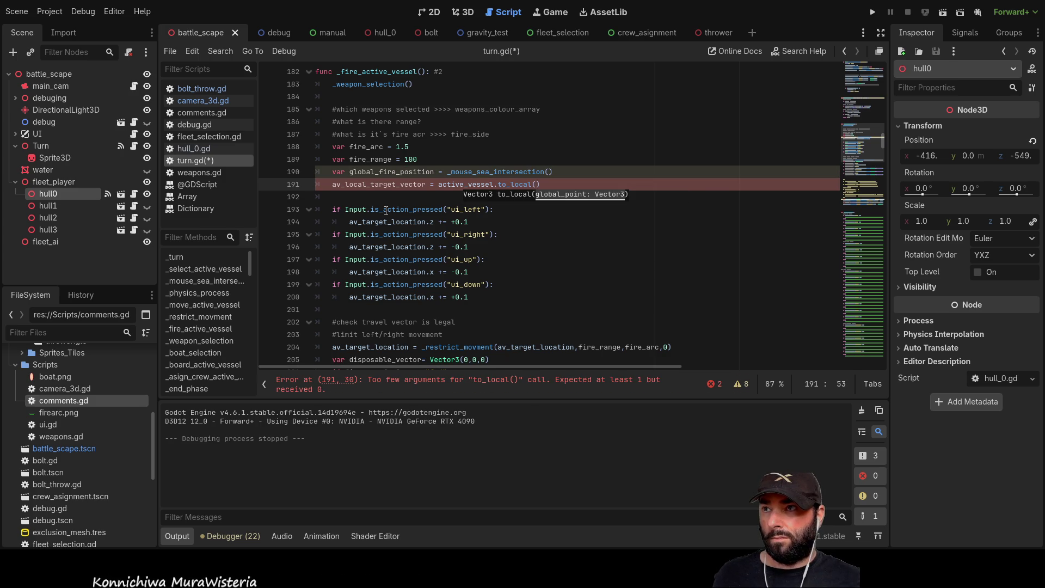
# Pass global_fire_position from line 190 into to_local() and move to the line below
pyautogui.doubleClick(391, 172)
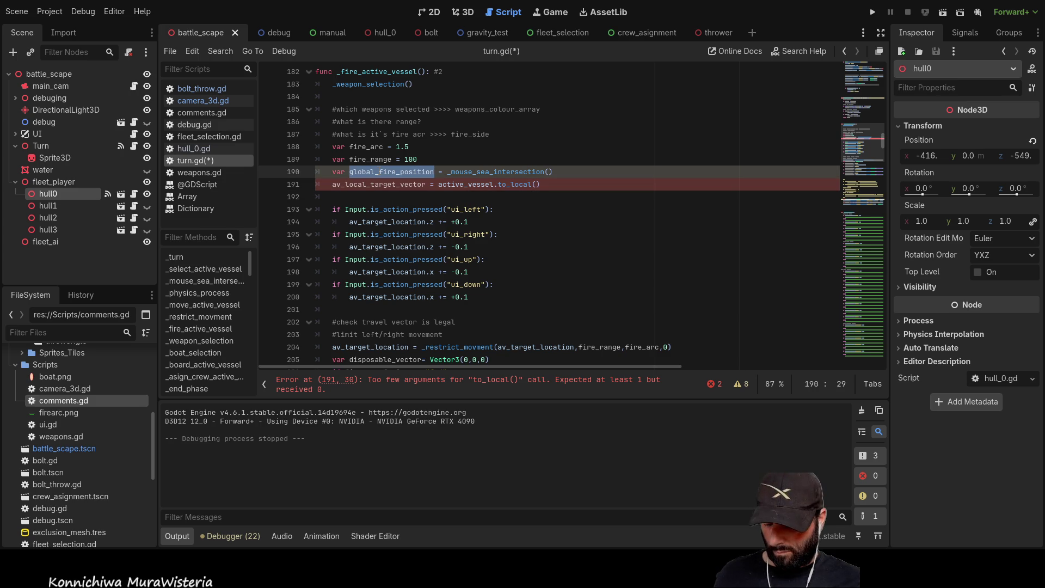
pyautogui.hotkey('ctrl', 'c')
pyautogui.click(535, 184)
pyautogui.hotkey('ctrl', 'v')
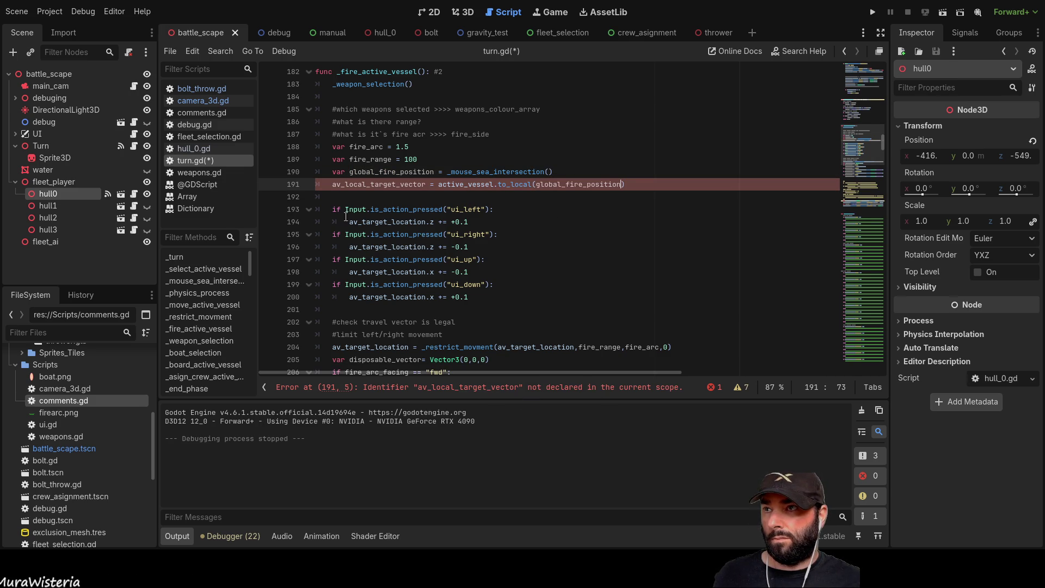
pyautogui.write('var')
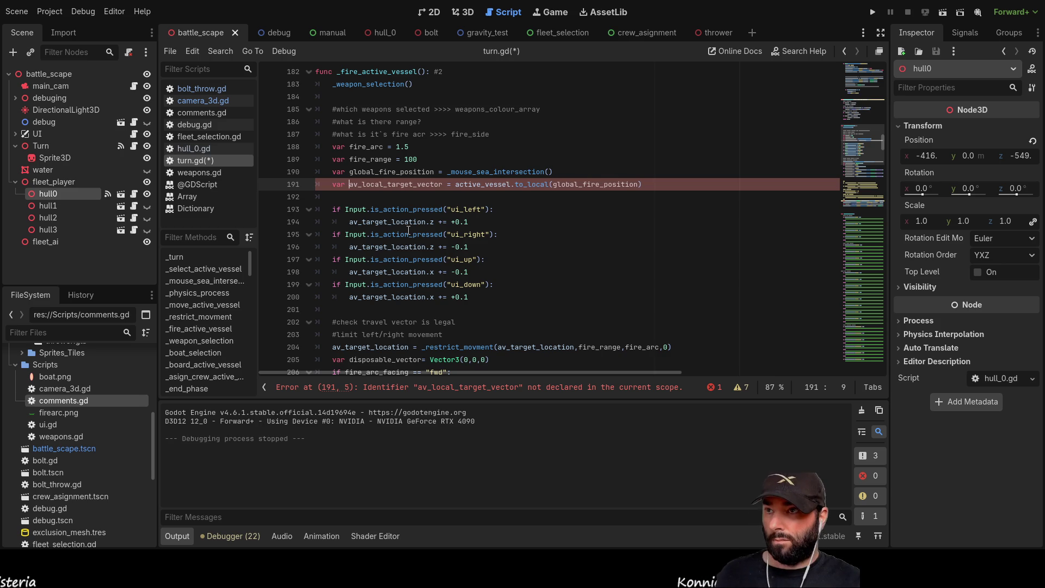
pyautogui.click(369, 197)
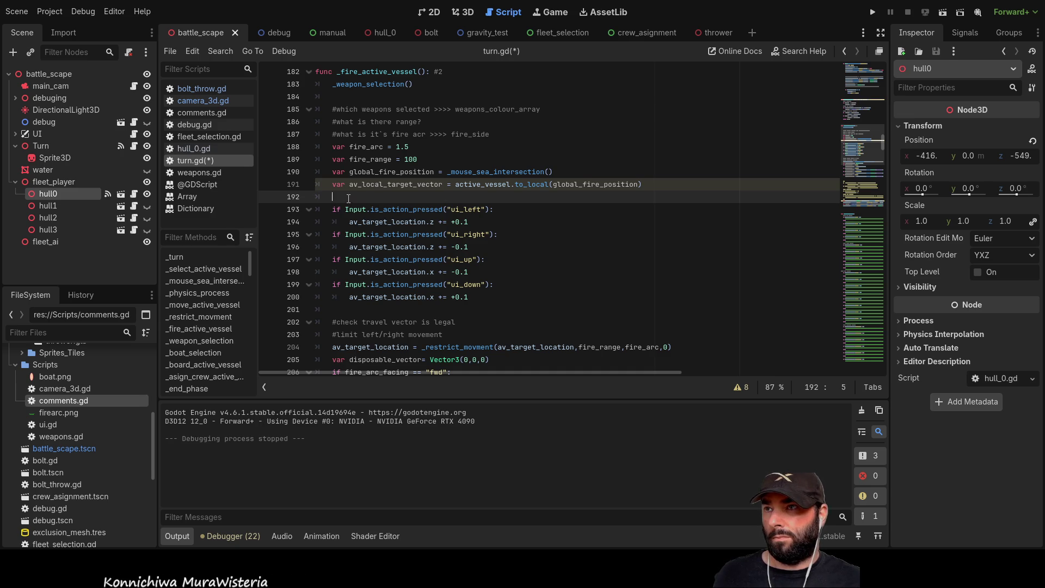
# Begin an unfinished 'if fire_arc_facing ==' condition on line 192, checking the variable's name further down
pyautogui.press('Return')
pyautogui.press('Return')
pyautogui.press('Return')
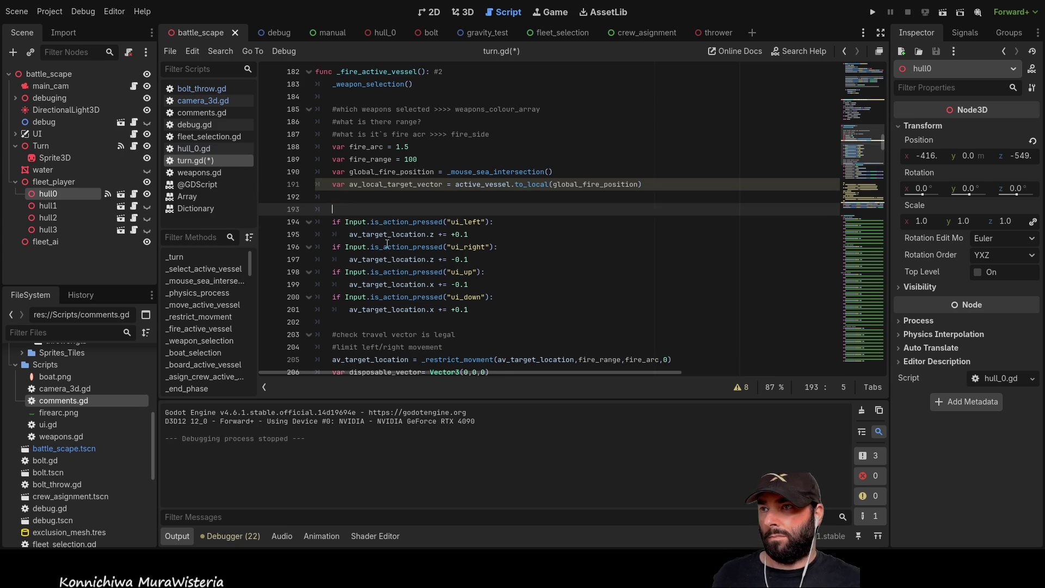
pyautogui.press('Up')
pyautogui.press('Up')
pyautogui.press('Up')
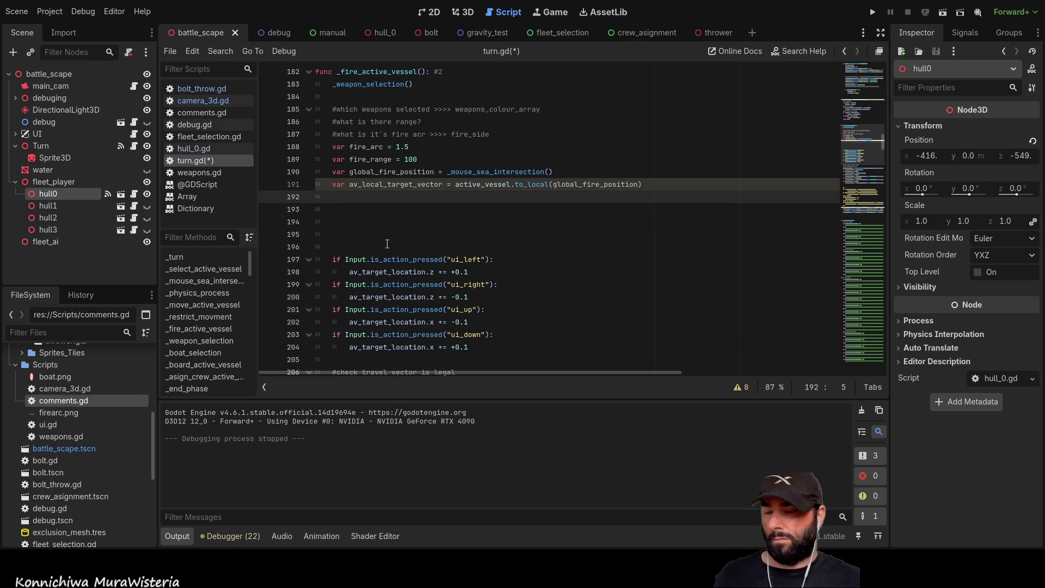
pyautogui.write('if')
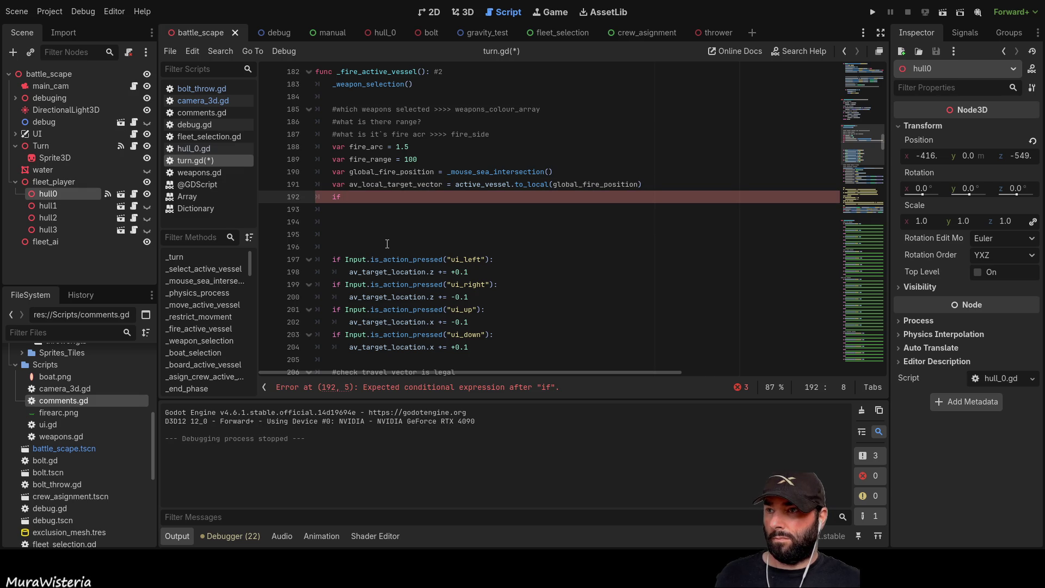
pyautogui.scroll(-5, 387, 243)
pyautogui.doubleClick(383, 235)
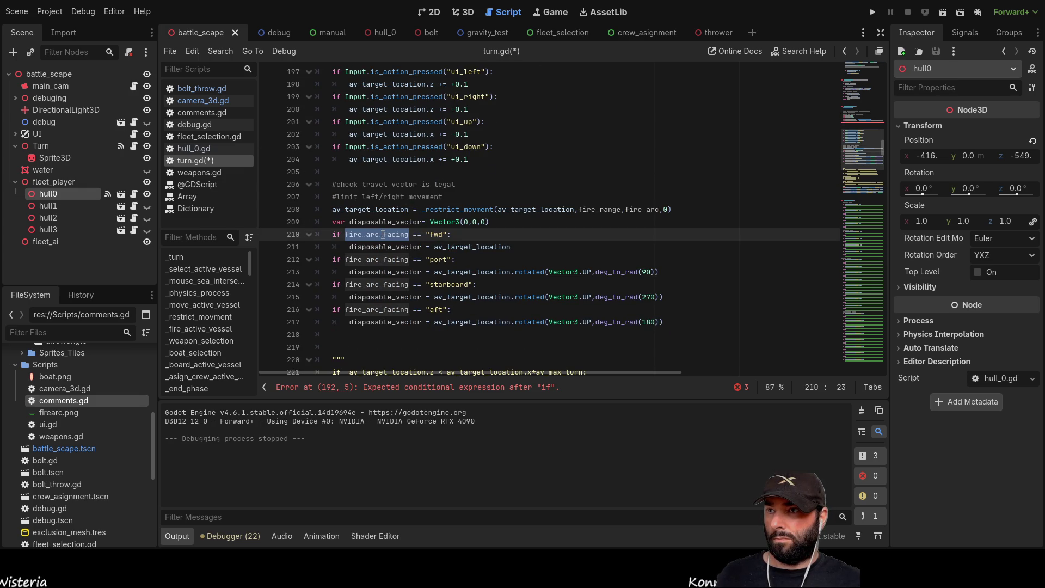
pyautogui.click(410, 267)
pyautogui.scroll(5, 394, 239)
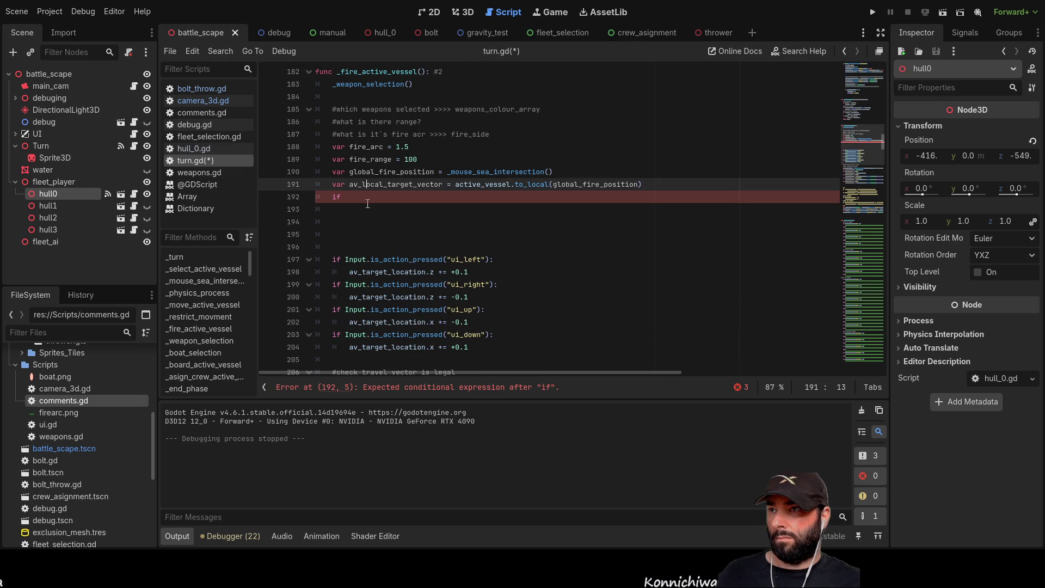
pyautogui.click(377, 211)
pyautogui.click(375, 201)
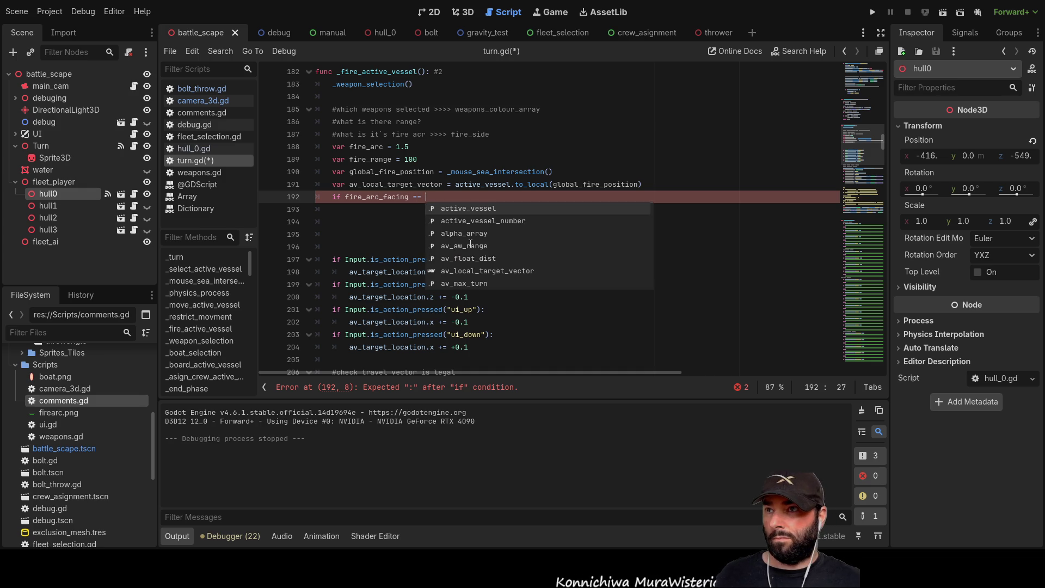
pyautogui.scroll(-5, 463, 242)
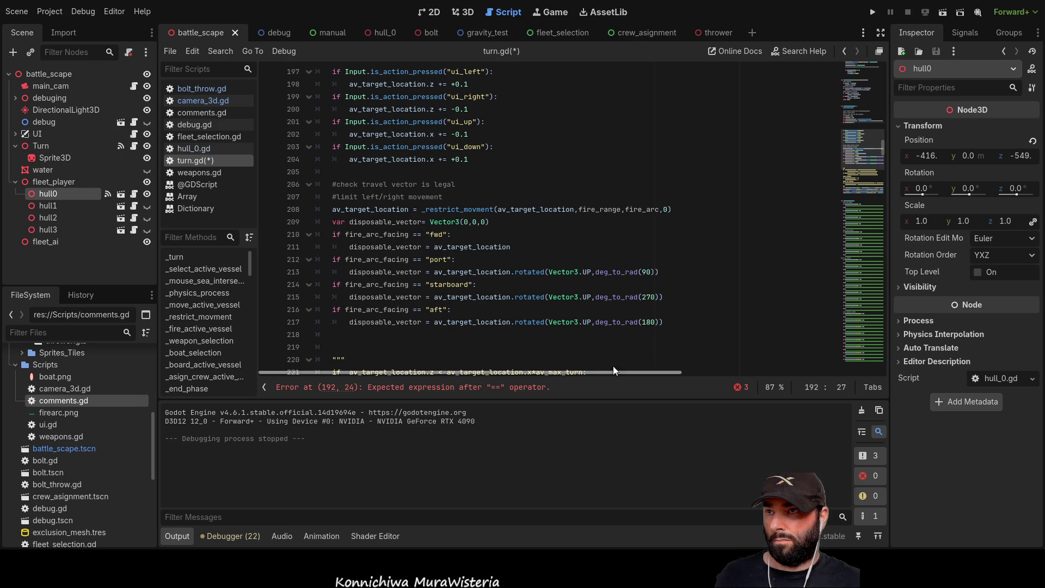
pyautogui.scroll(-3, 468, 276)
pyautogui.scroll(4, 469, 276)
pyautogui.scroll(4, 469, 276)
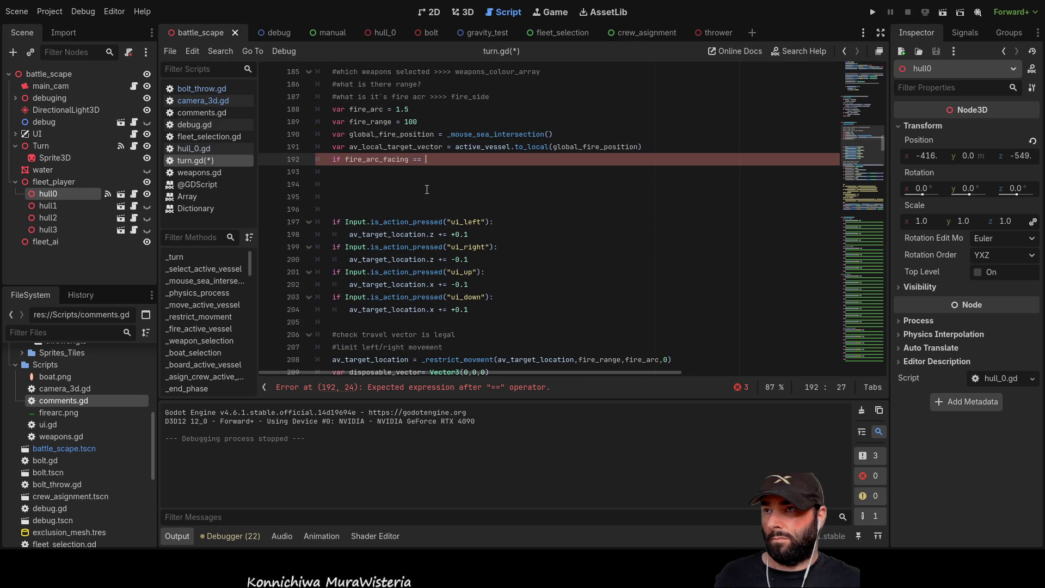
pyautogui.scroll(1, 436, 204)
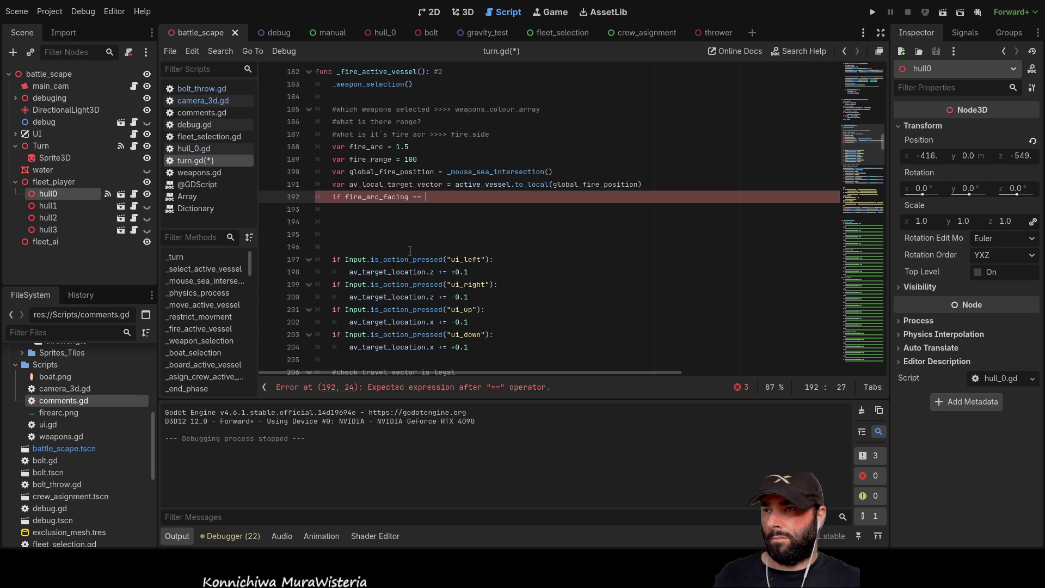
pyautogui.scroll(-3, 410, 251)
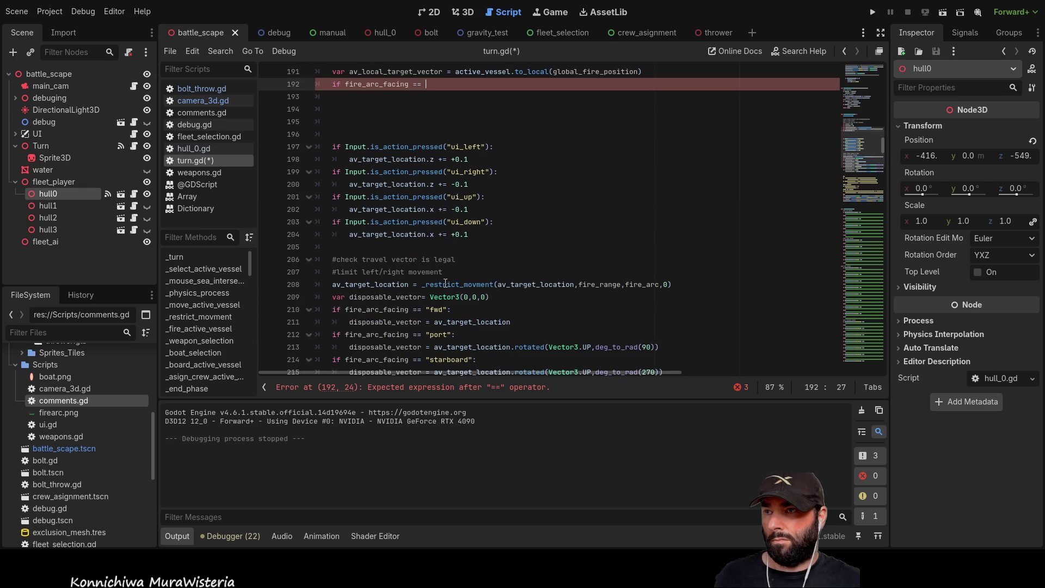
pyautogui.scroll(2, 469, 262)
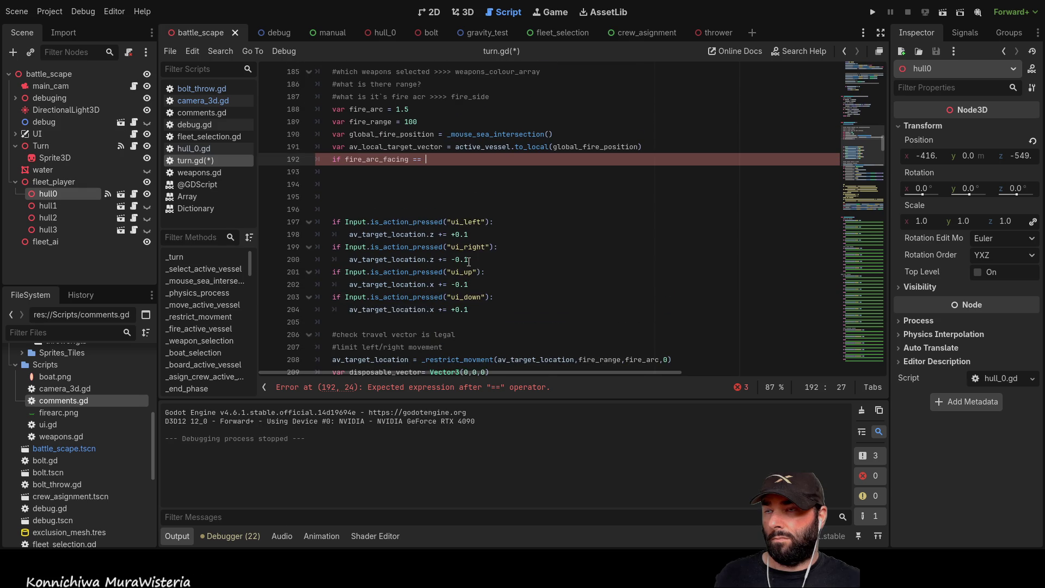
pyautogui.scroll(-3, 469, 262)
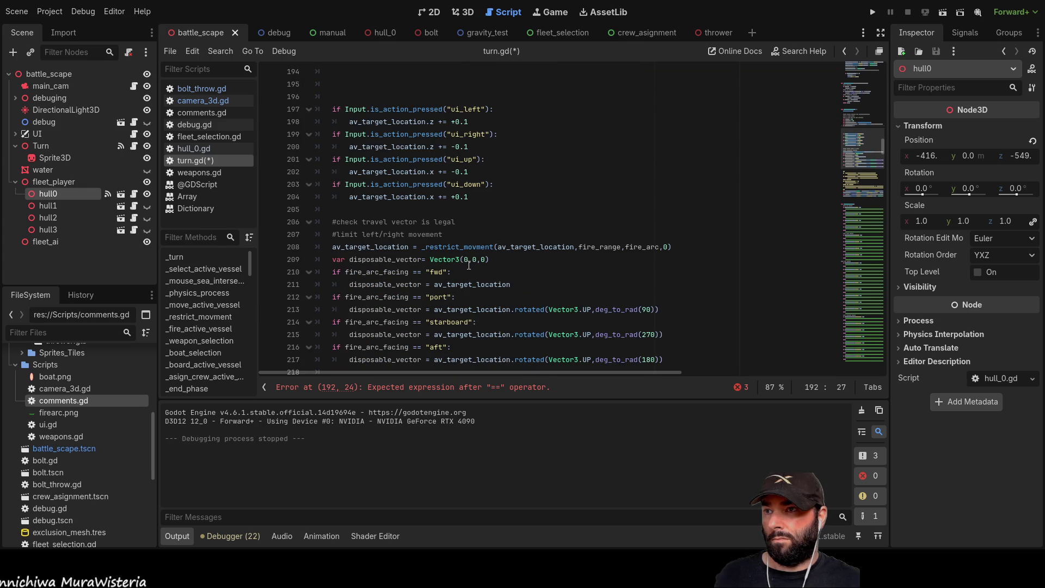
pyautogui.scroll(4, 398, 223)
pyautogui.scroll(20, 623, 289)
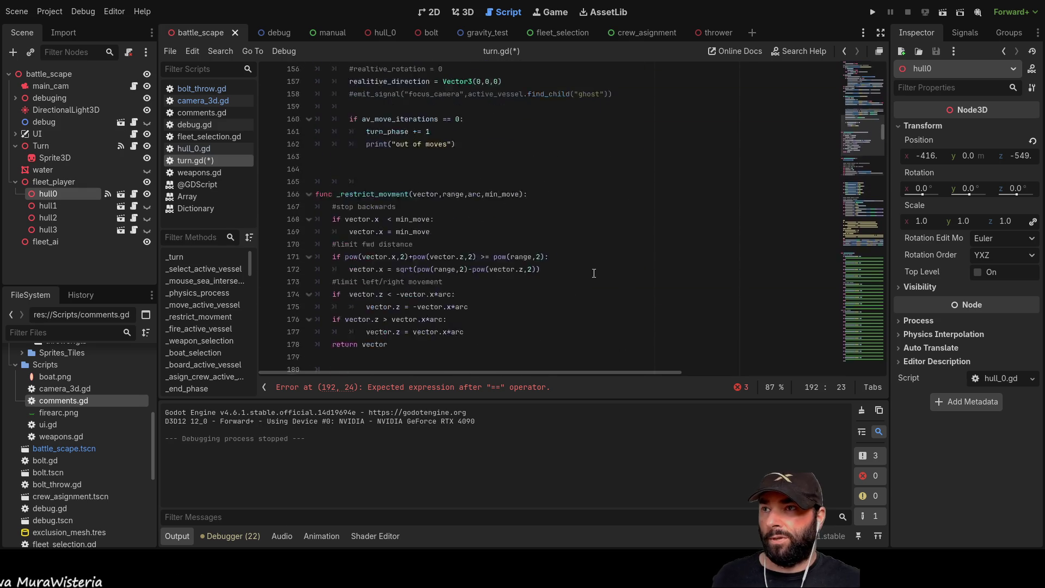
pyautogui.scroll(18, 569, 309)
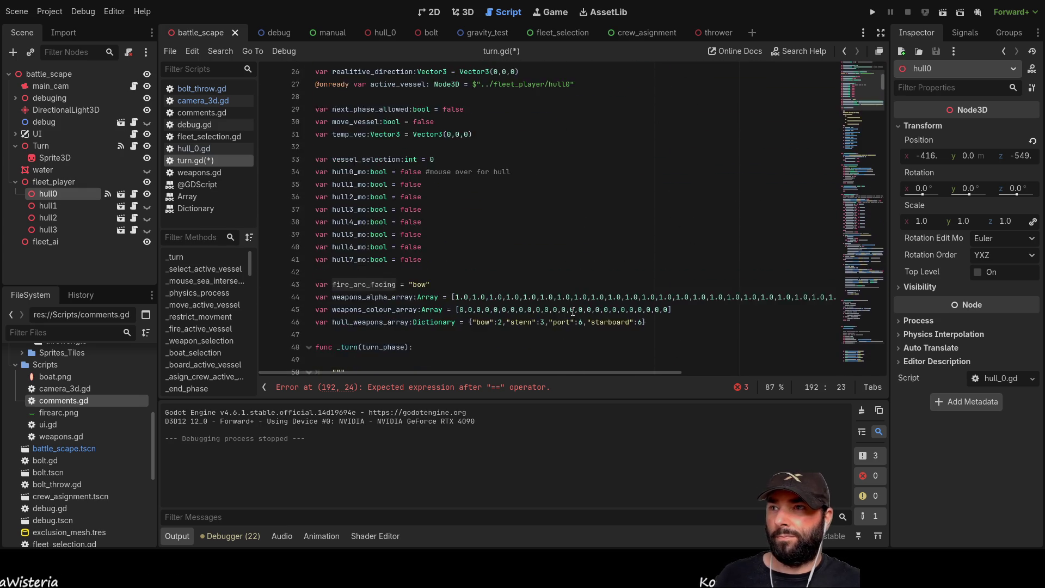
pyautogui.scroll(-20, 573, 310)
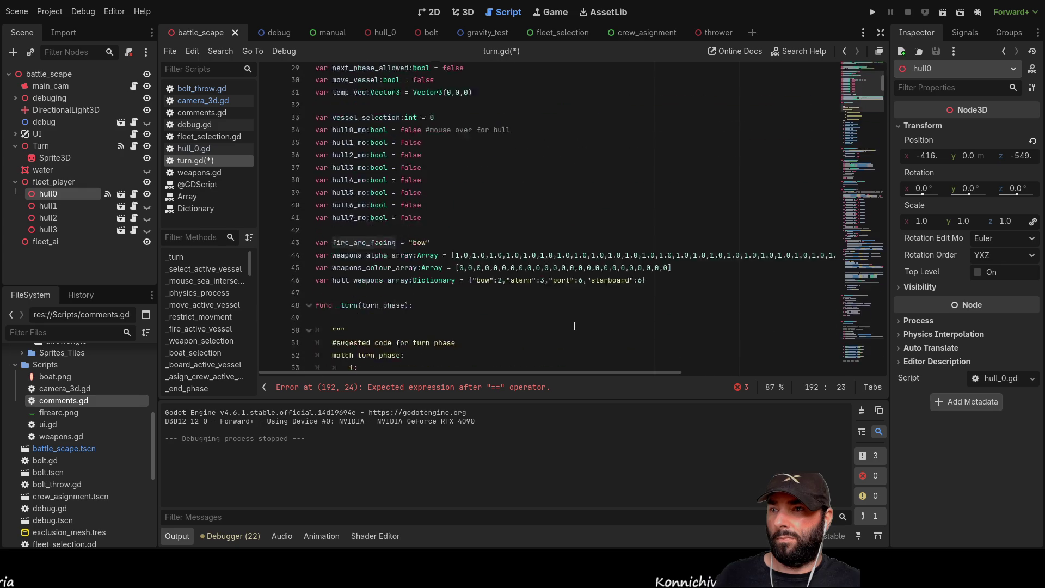
pyautogui.scroll(-20, 574, 326)
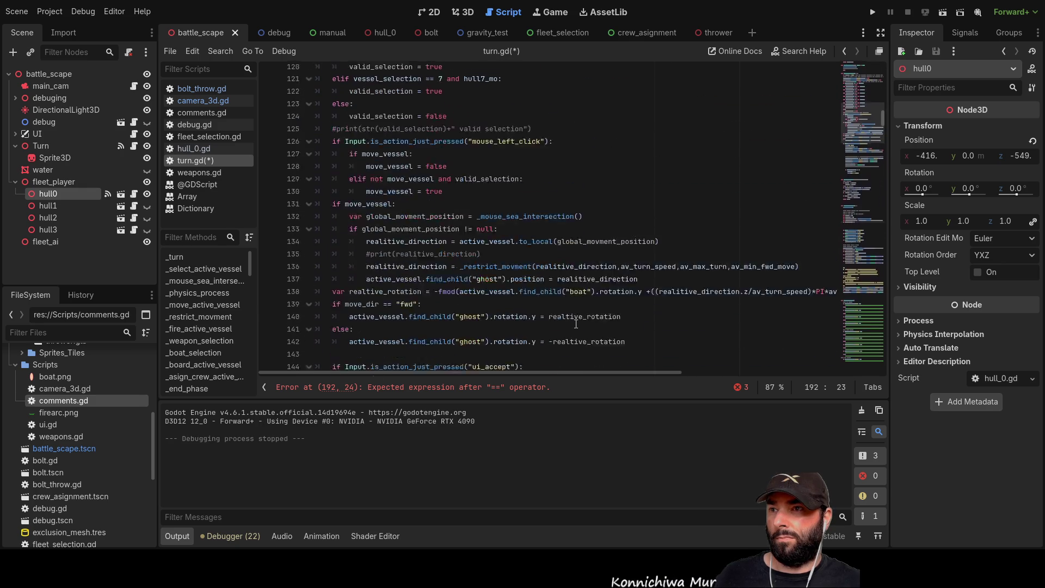
pyautogui.scroll(-19, 574, 325)
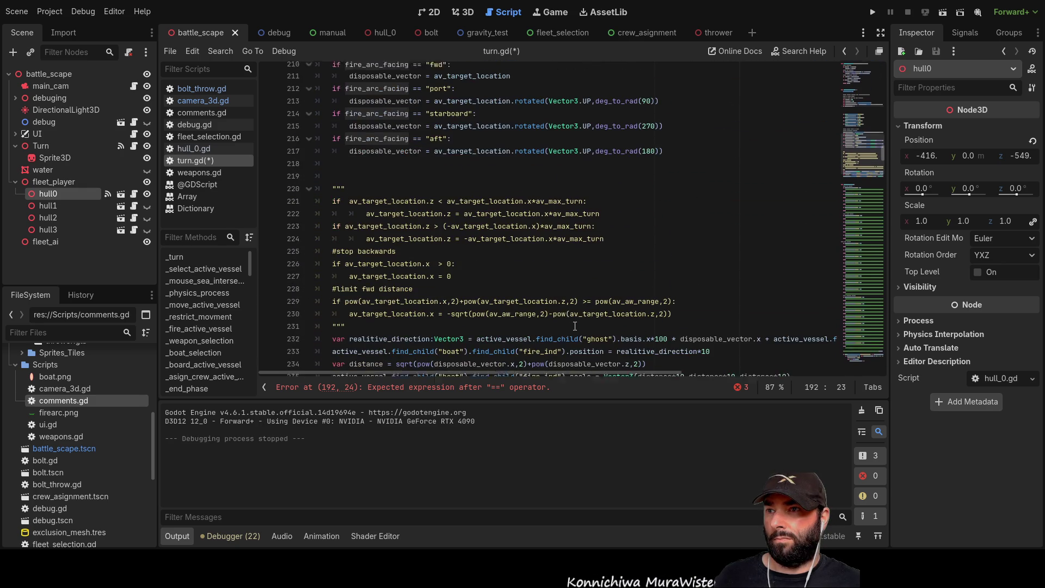
pyautogui.scroll(-20, 574, 327)
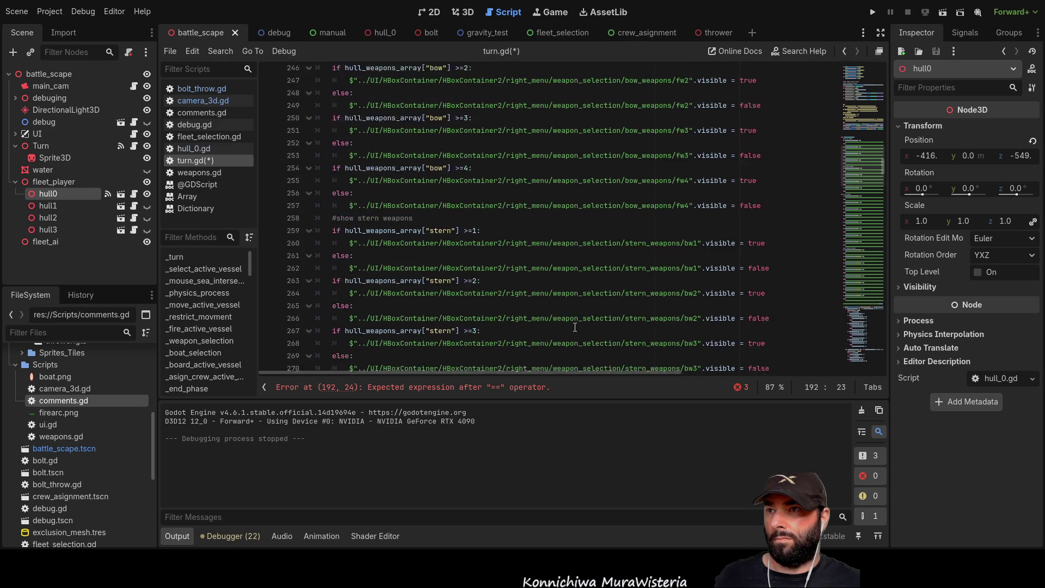
pyautogui.scroll(-8, 574, 328)
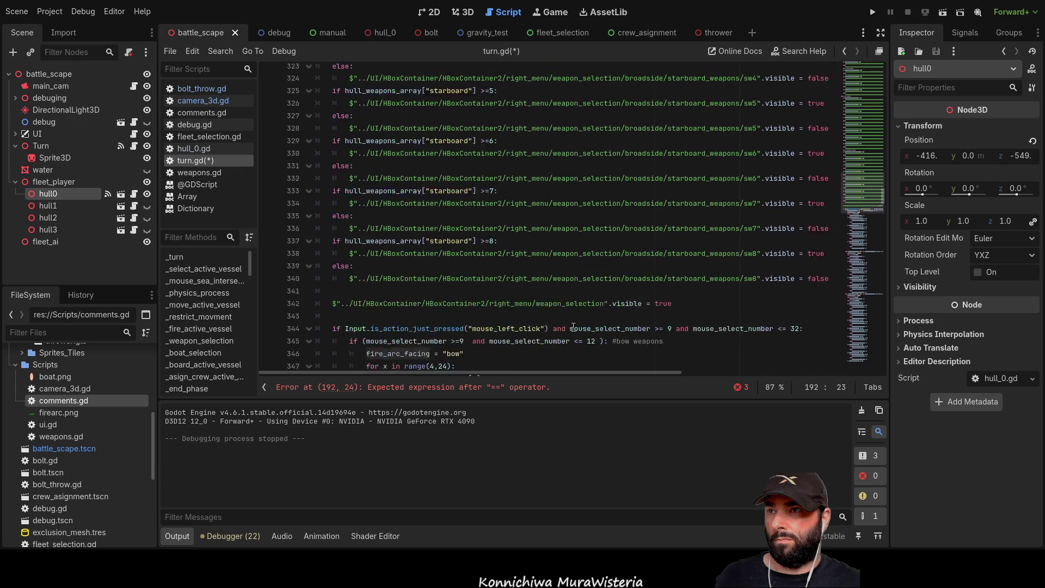
pyautogui.scroll(-3, 573, 326)
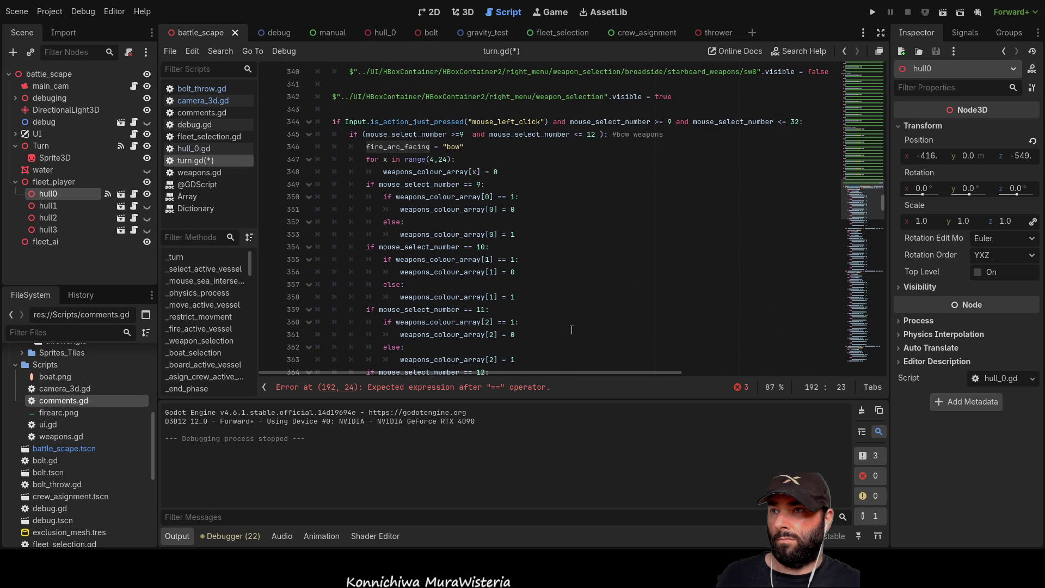
pyautogui.scroll(-6, 571, 330)
pyautogui.scroll(-15, 572, 330)
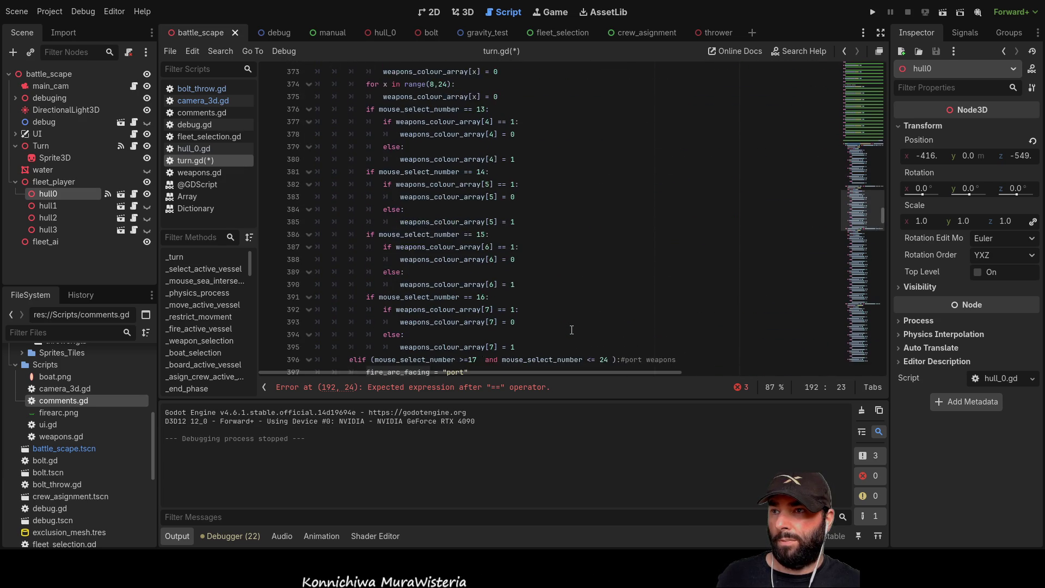
pyautogui.scroll(-2, 572, 329)
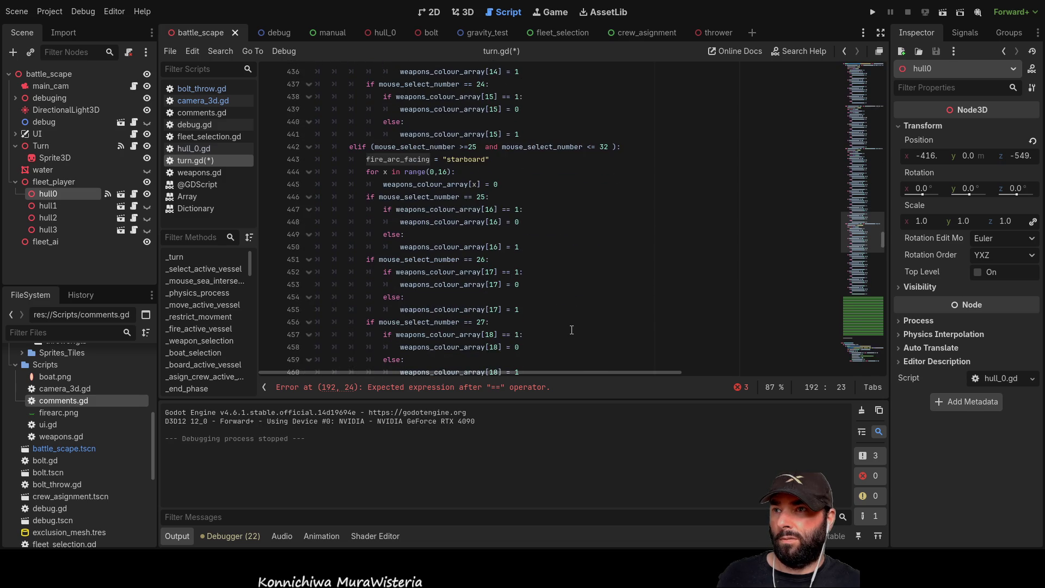
pyautogui.scroll(20, 584, 295)
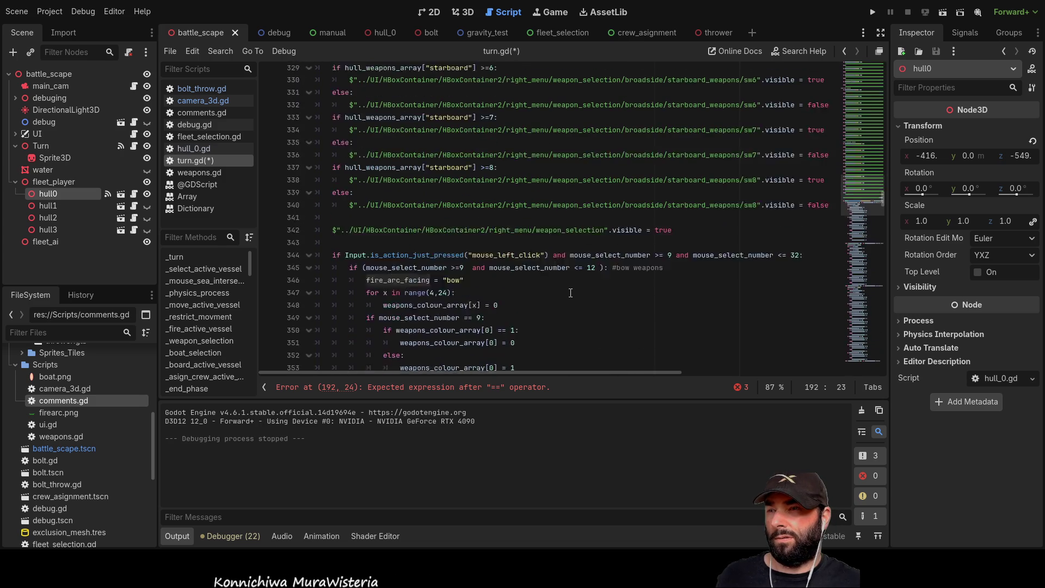
pyautogui.scroll(20, 556, 305)
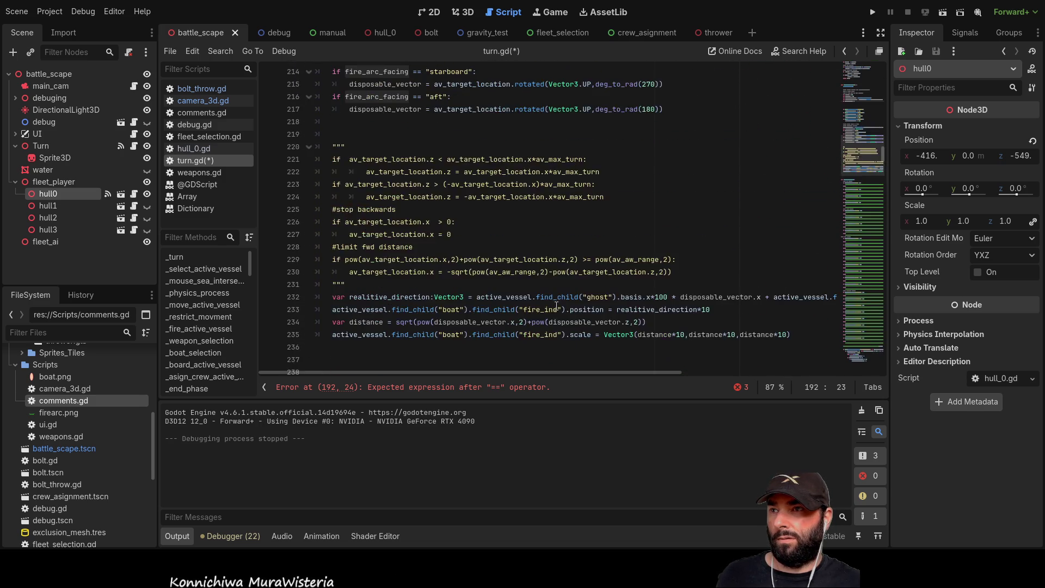
# Complete line 192 as if fire_arc_facing == "bow": with a pass body, fixing the misplaced colon
pyautogui.scroll(5, 539, 297)
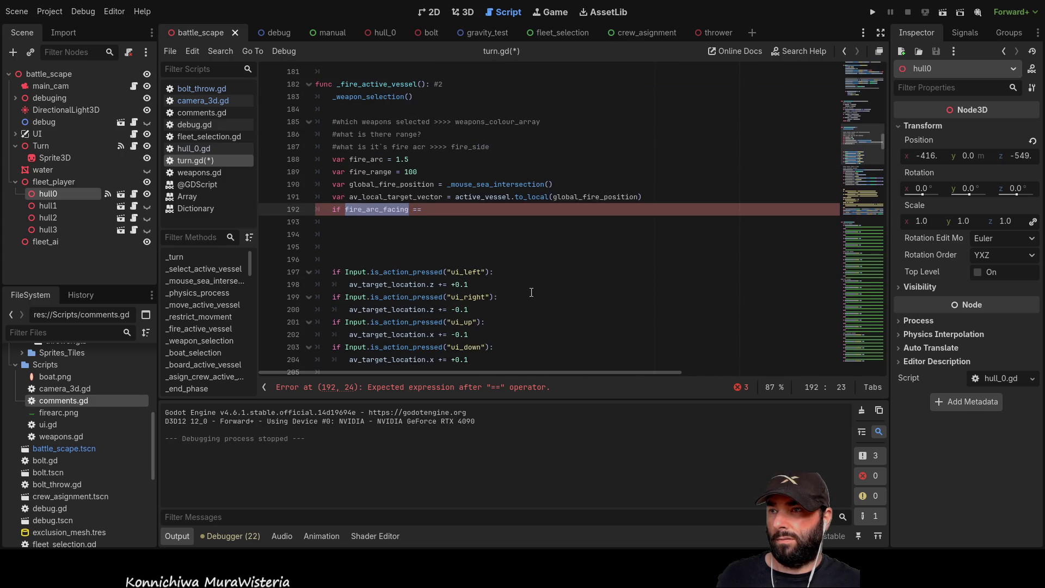
pyautogui.click(448, 210)
pyautogui.write('"')
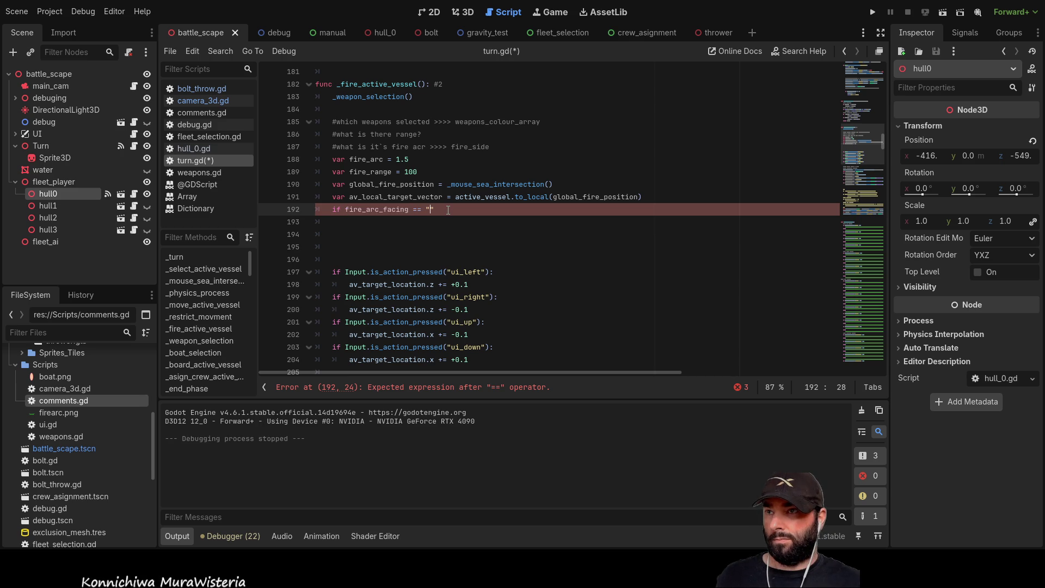
pyautogui.write('bow')
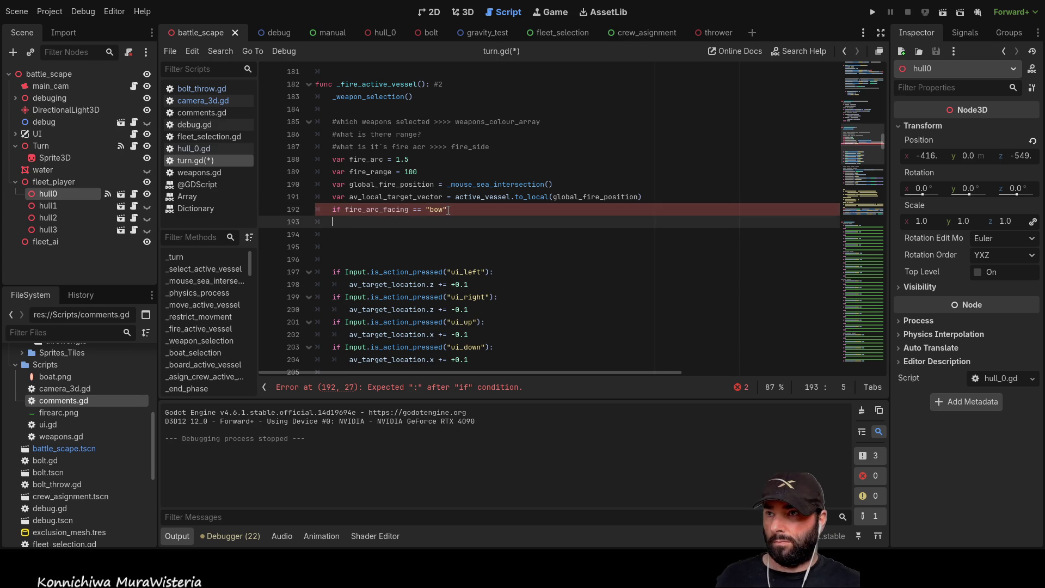
pyautogui.write(':')
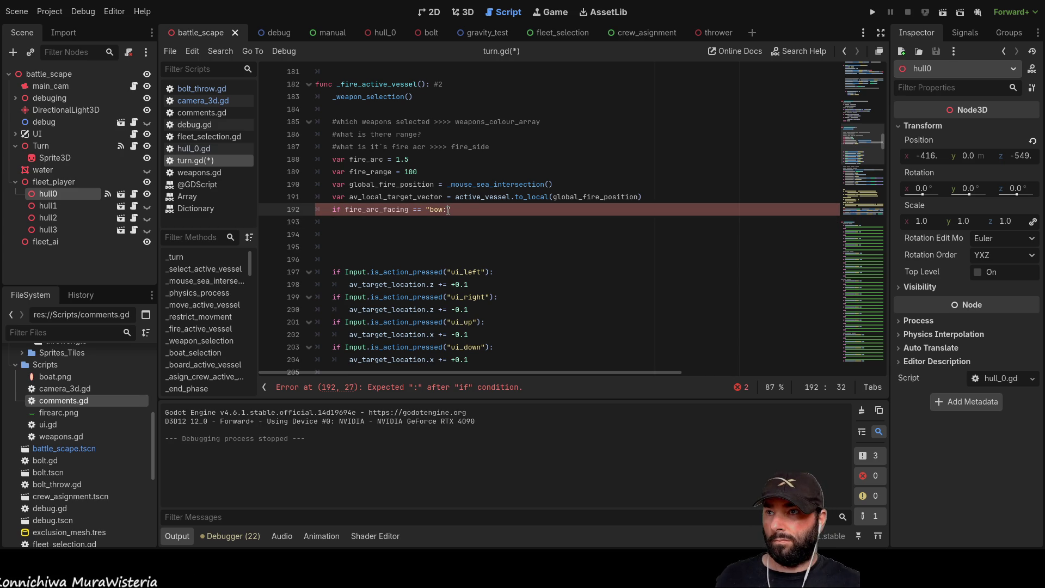
pyautogui.press('Return')
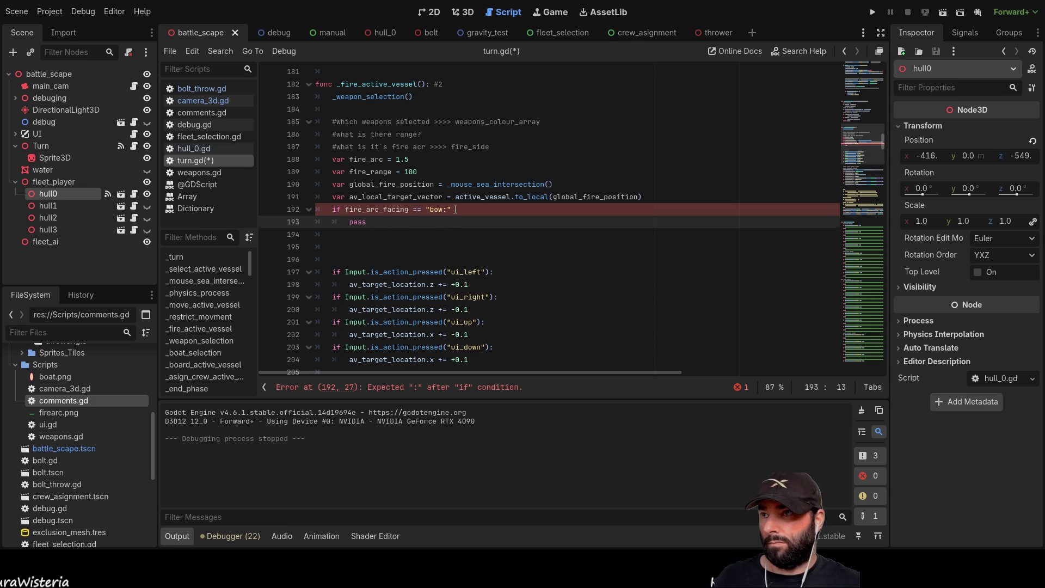
pyautogui.moveTo(456, 209); pyautogui.dragTo(331, 209)
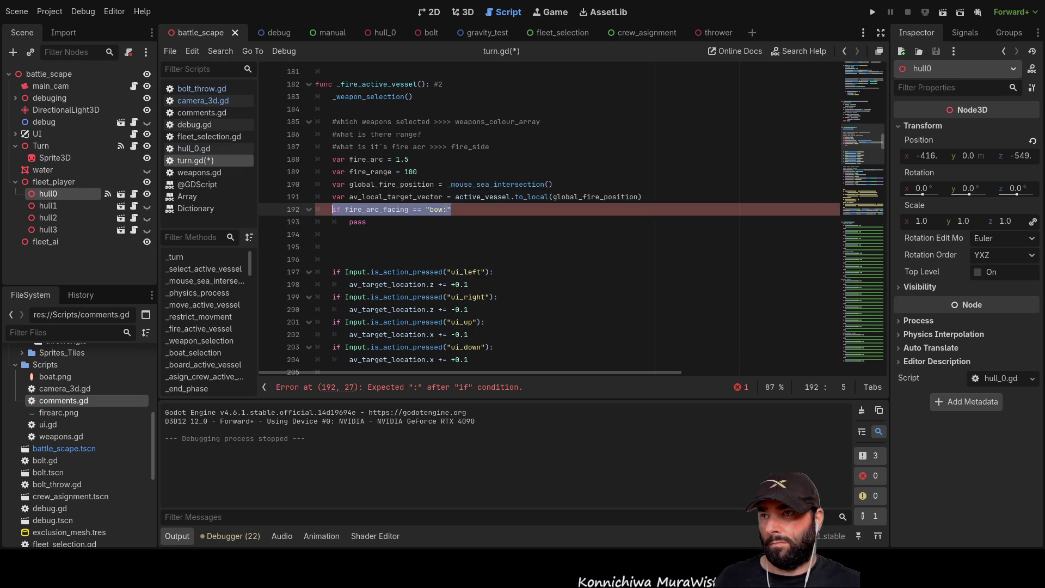
pyautogui.click(447, 209)
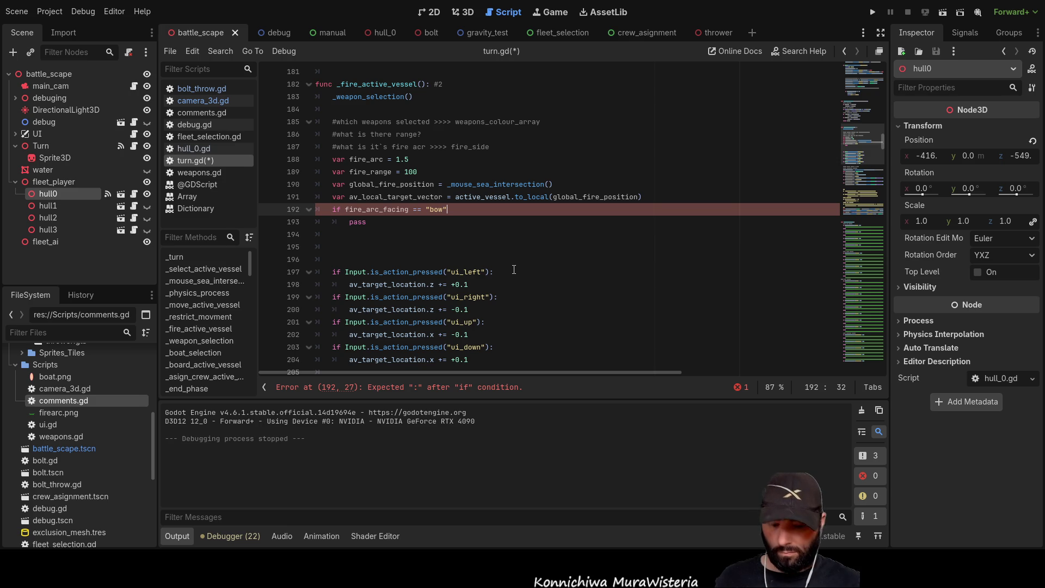
pyautogui.press('Right')
pyautogui.write(':')
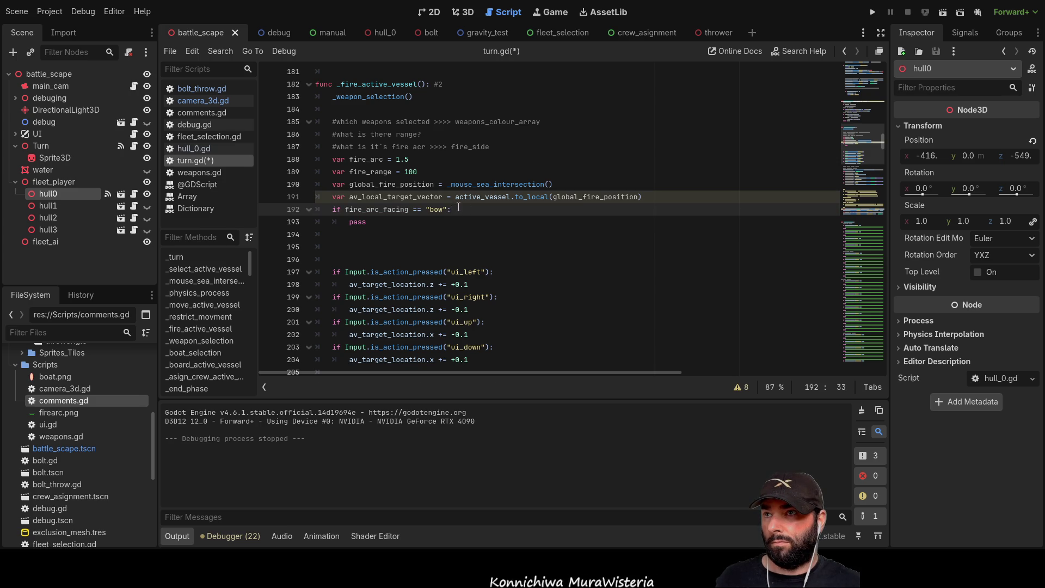
# Select the bow condition together with its pass line
pyautogui.click(375, 224)
pyautogui.hotkey('shift', 'Up')
pyautogui.hotkey('shift', 'Home')
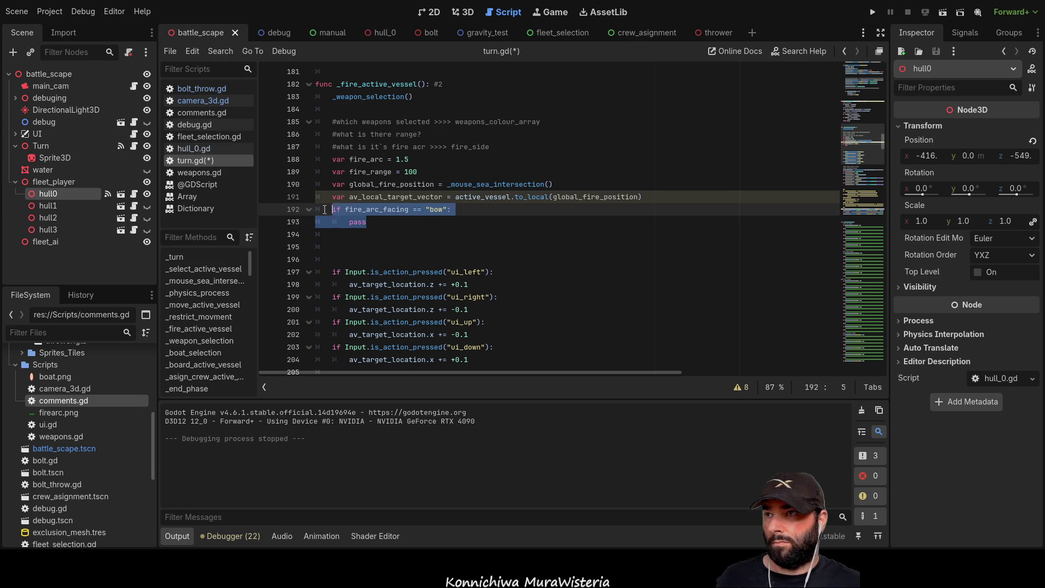
# Copy the bow condition block and paste three copies below it
pyautogui.hotkey('shift', 'Home')
pyautogui.hotkey('ctrl', 'c')
pyautogui.click(347, 235)
pyautogui.hotkey('ctrl', 'v')
pyautogui.press('Return')
pyautogui.hotkey('ctrl', 'v')
pyautogui.press('Return')
pyautogui.hotkey('ctrl', 'v')
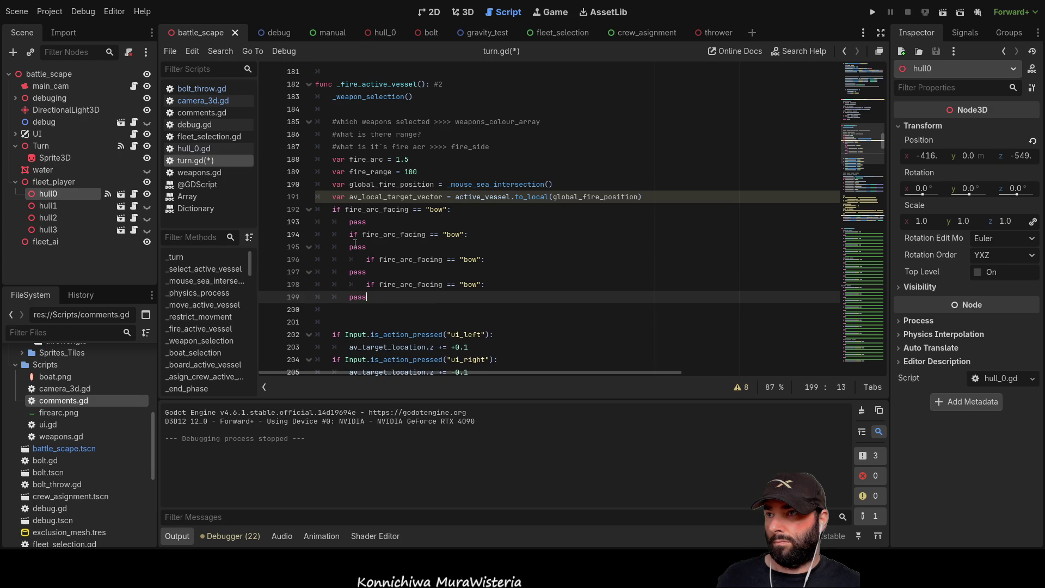
# Remove the extra indentation from the three pasted if checks
pyautogui.click(333, 233)
pyautogui.press('Delete')
pyautogui.press('Down')
pyautogui.press('Down')
pyautogui.press('Delete')
pyautogui.press('Delete')
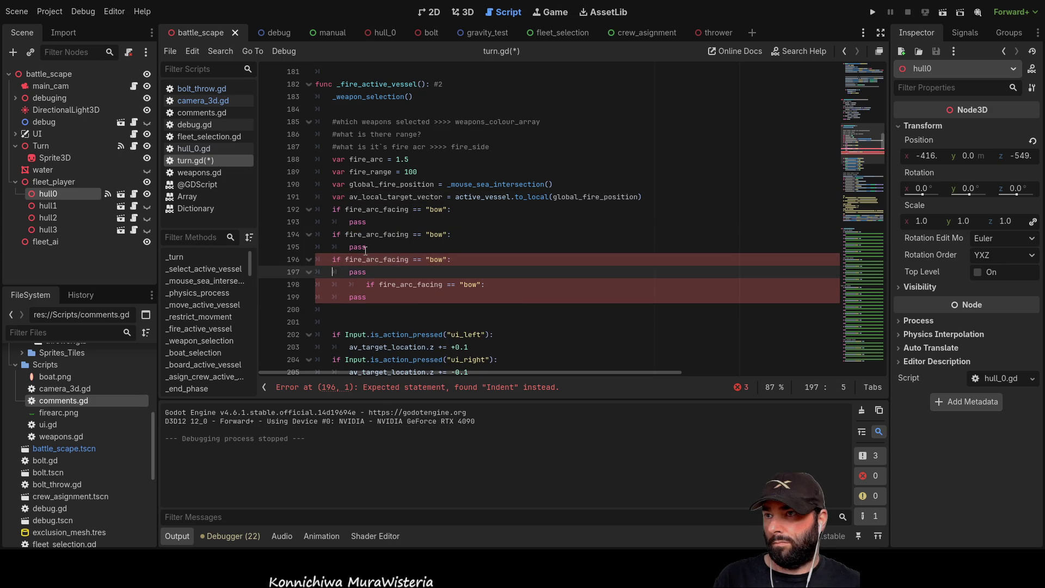
pyautogui.press('Down')
pyautogui.press('Down')
pyautogui.press('Delete')
pyautogui.press('Delete')
pyautogui.press('Delete')
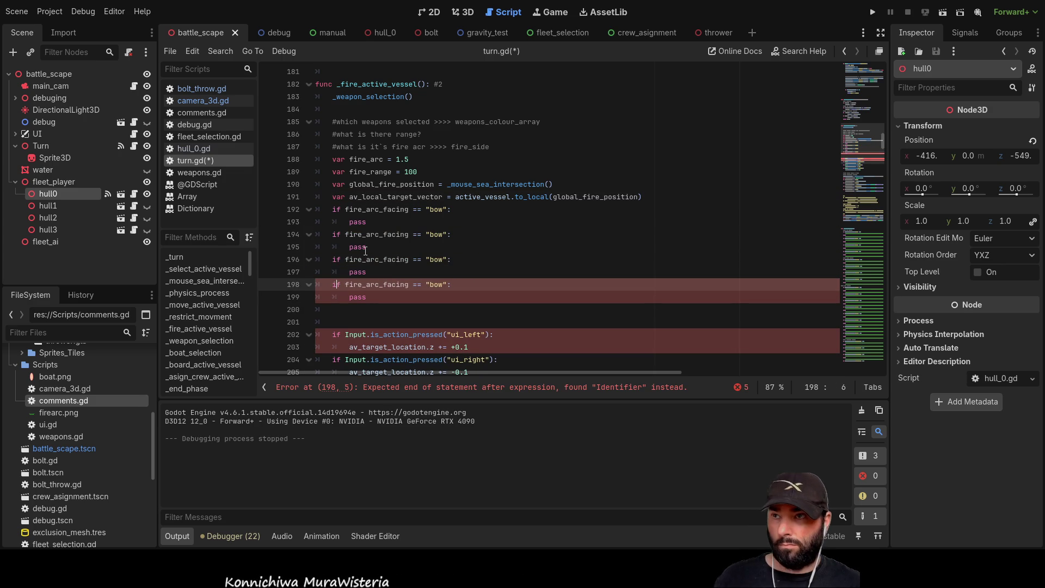
pyautogui.write('i')
# Change the duplicate "bow" strings to "stern", "port" and "starboard"
pyautogui.click(457, 259)
pyautogui.click(459, 235)
pyautogui.press('Left')
pyautogui.press('Left')
pyautogui.hotkey('ctrl', 'shift', 'Left')
pyautogui.write('stern')
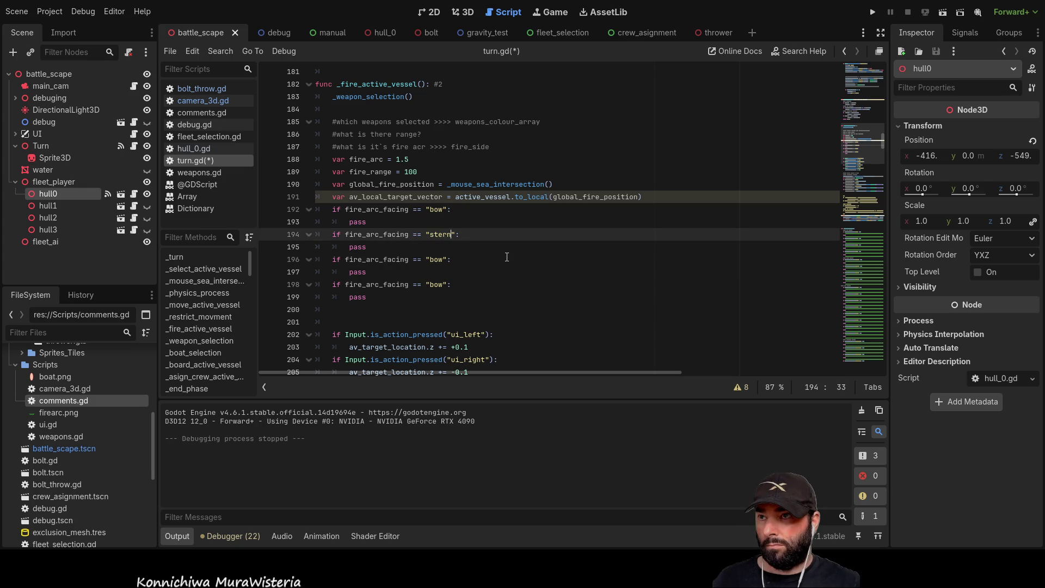
pyautogui.doubleClick(436, 259)
pyautogui.write('port')
pyautogui.doubleClick(437, 284)
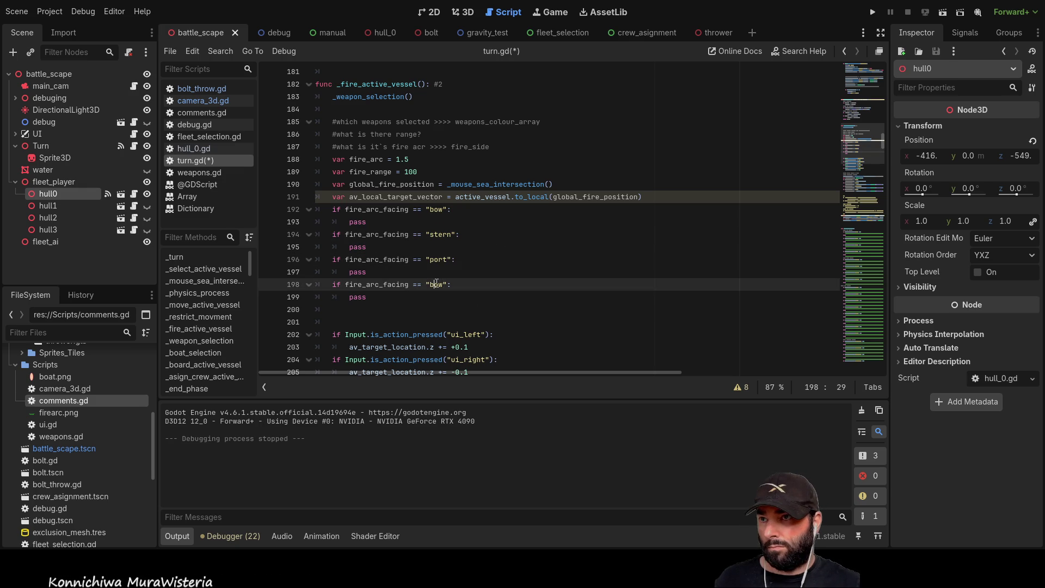
pyautogui.write('starboard')
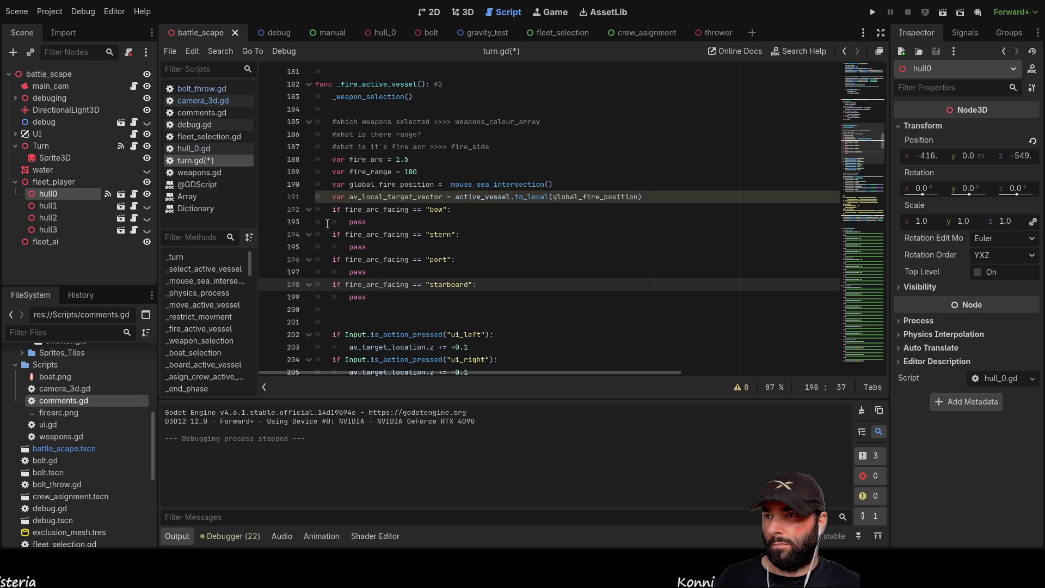
pyautogui.click(346, 221)
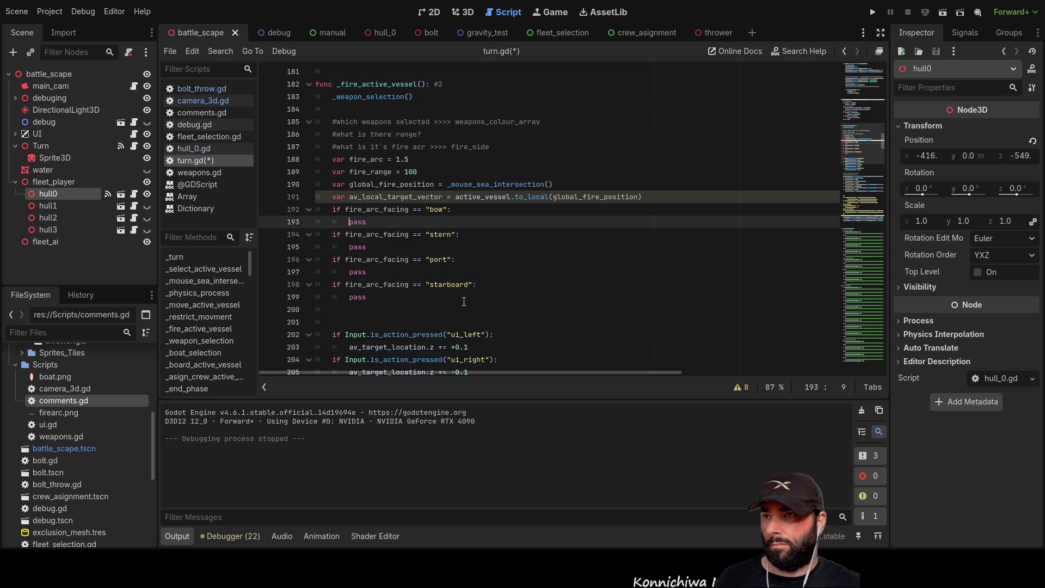
# Add an empty _restrict_movment() call on a new line in the bow branch
pyautogui.press('Return')
pyautogui.scroll(-6, 489, 259)
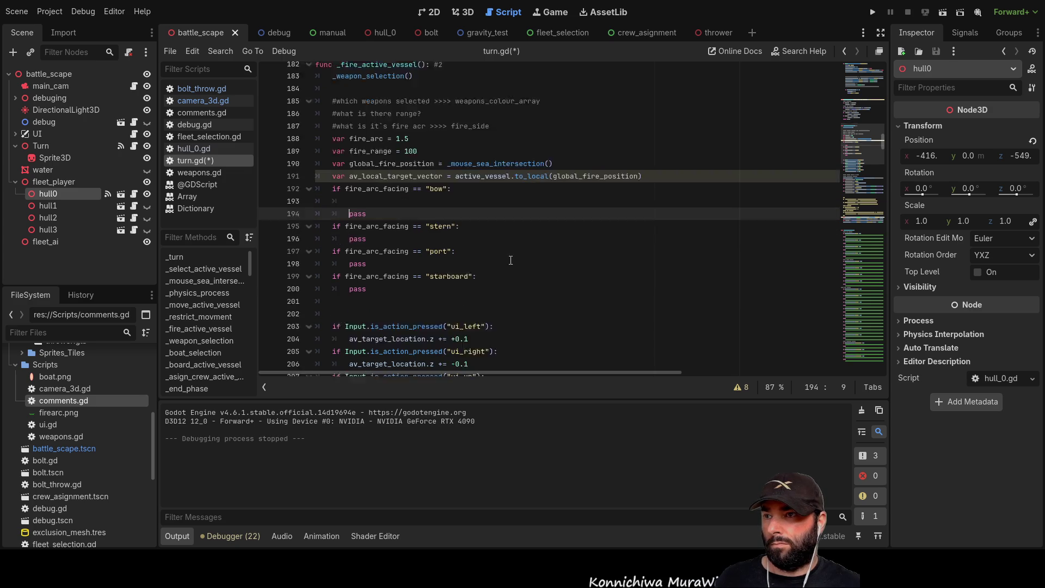
pyautogui.doubleClick(471, 259)
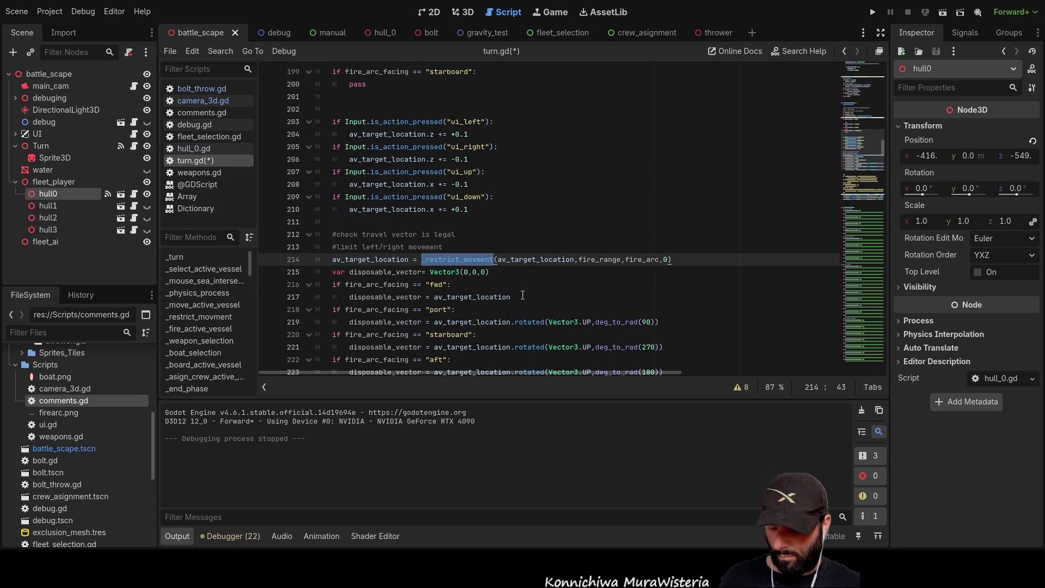
pyautogui.scroll(5, 424, 241)
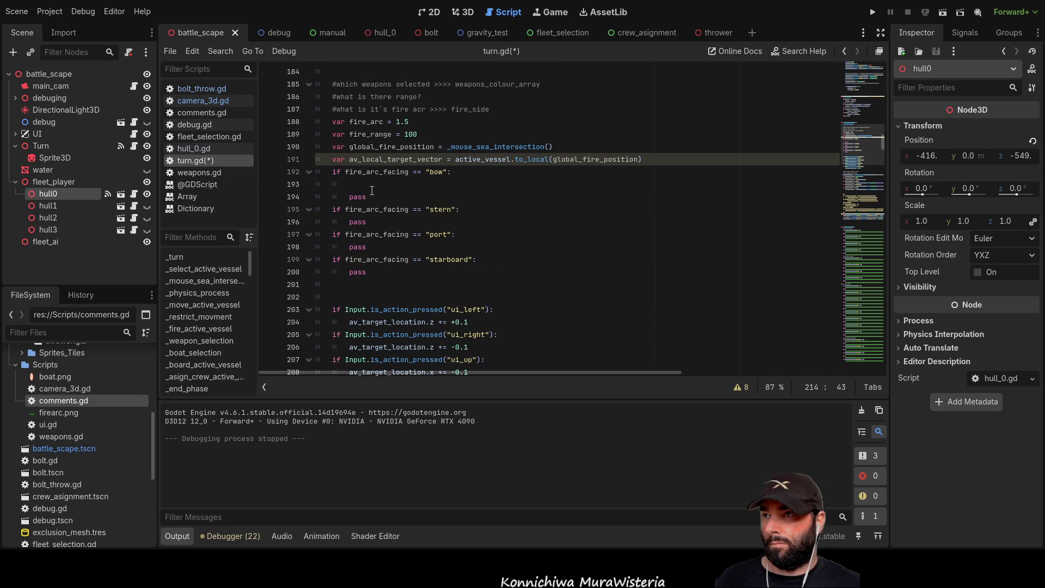
pyautogui.click(371, 190)
pyautogui.hotkey('ctrl', 'v')
pyautogui.scroll(-5, 485, 265)
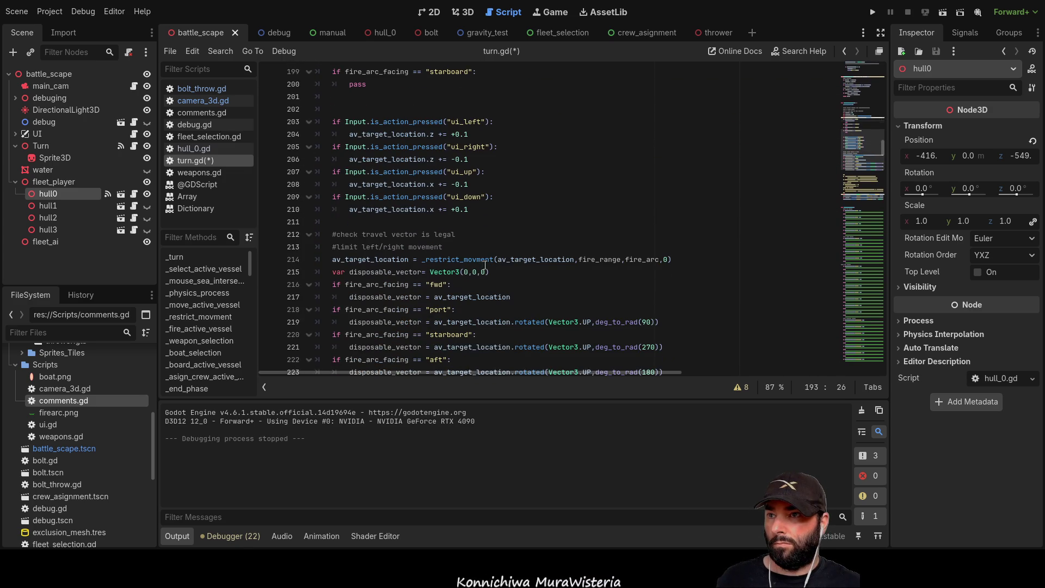
pyautogui.scroll(5, 476, 240)
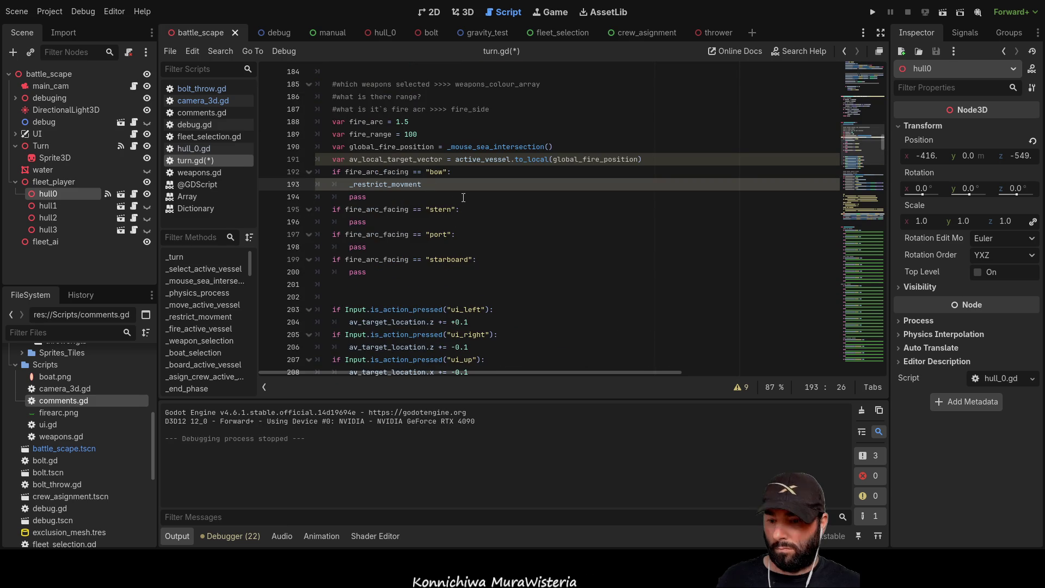
pyautogui.write('()')
# Copy the fire_range, fire_arc, 0 arguments from line 214 into the call
pyautogui.scroll(-4, 490, 245)
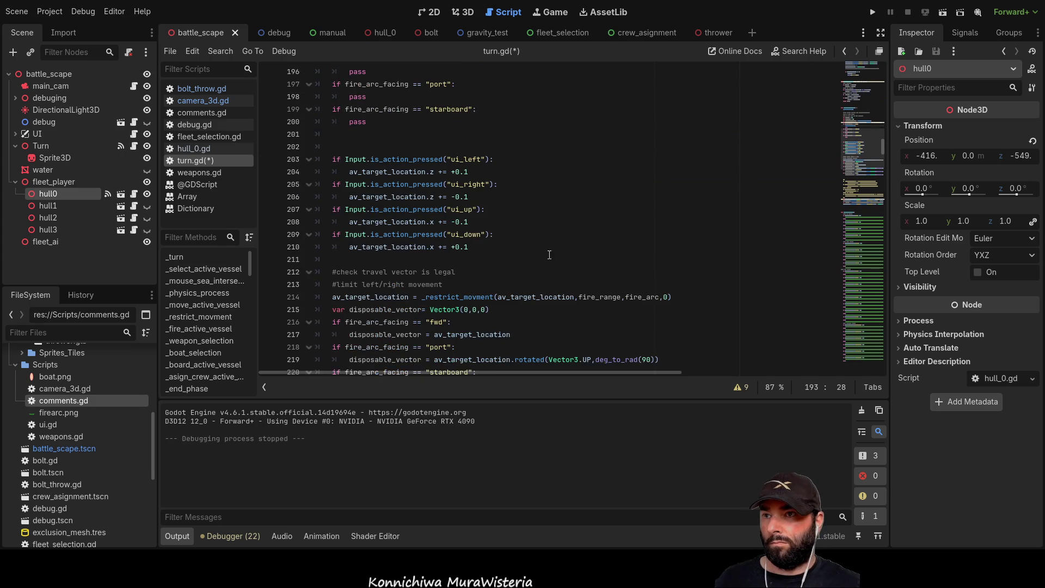
pyautogui.moveTo(669, 296); pyautogui.dragTo(578, 296)
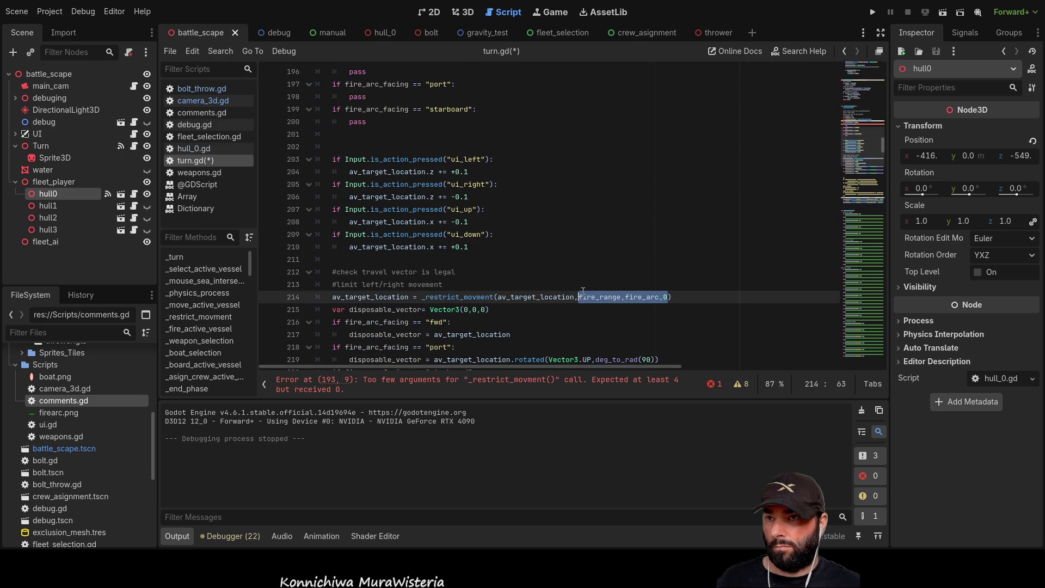
pyautogui.scroll(5, 522, 285)
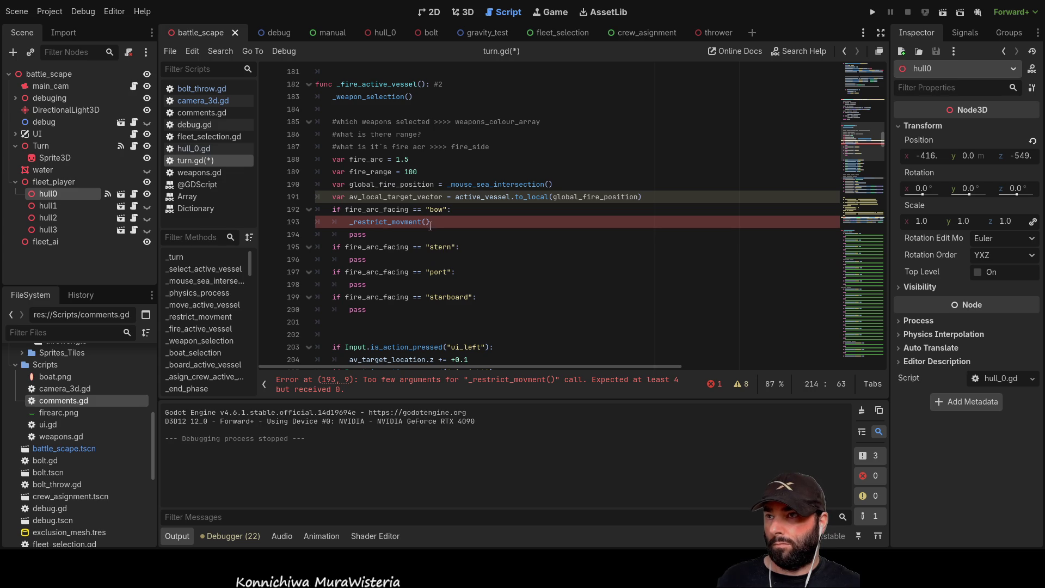
pyautogui.click(427, 222)
pyautogui.hotkey('ctrl', 'v')
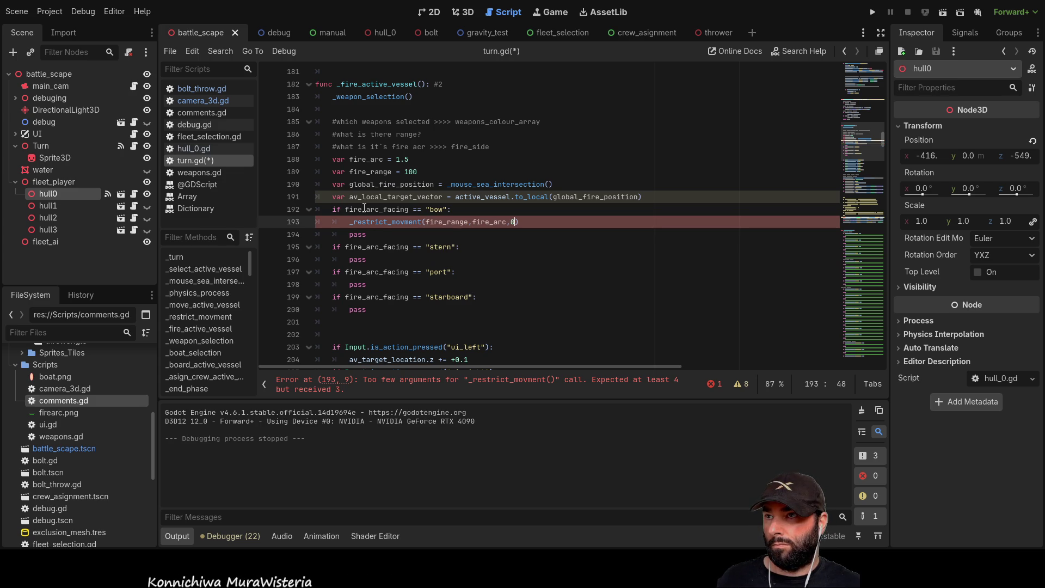
# Make it av_local_target_vector = _restrict_movment(av_local_target_vector,fire_range,fire_arc,0)
pyautogui.doubleClick(371, 197)
pyautogui.hotkey('ctrl', 'c')
pyautogui.click(424, 222)
pyautogui.hotkey('ctrl', 'v')
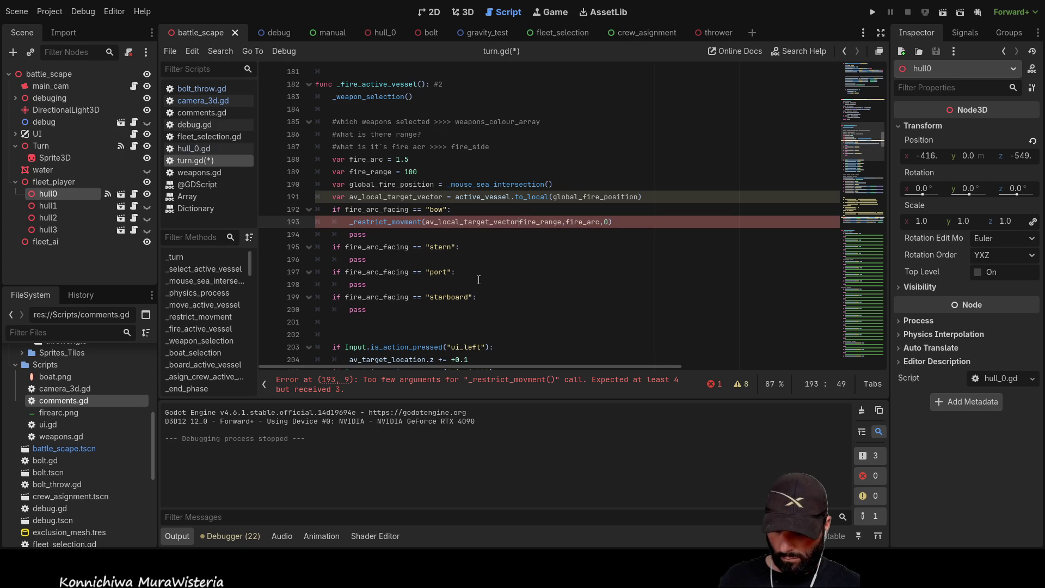
pyautogui.write(',')
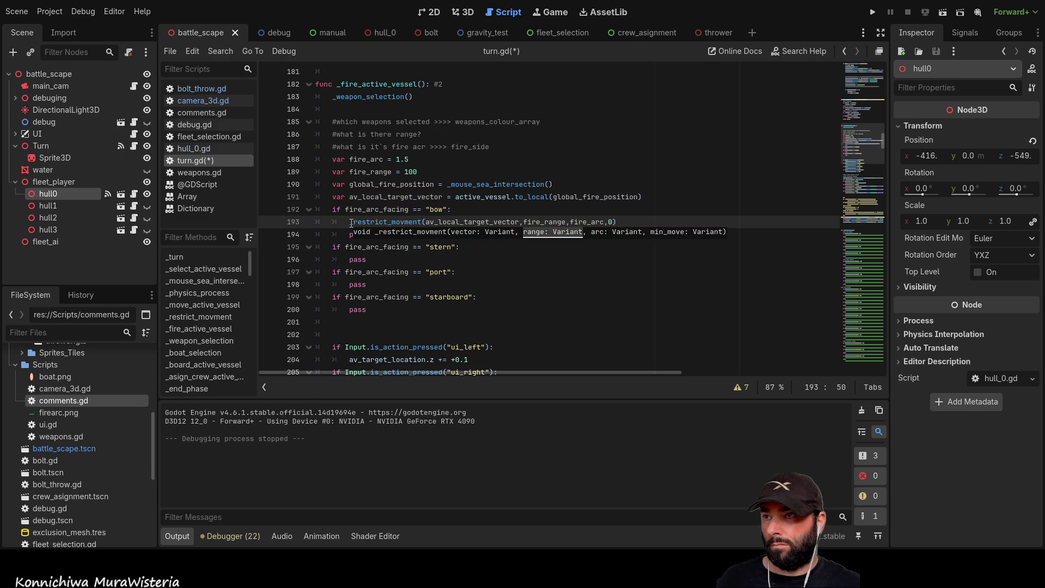
pyautogui.click(351, 223)
pyautogui.write('av_local_target_vector =')
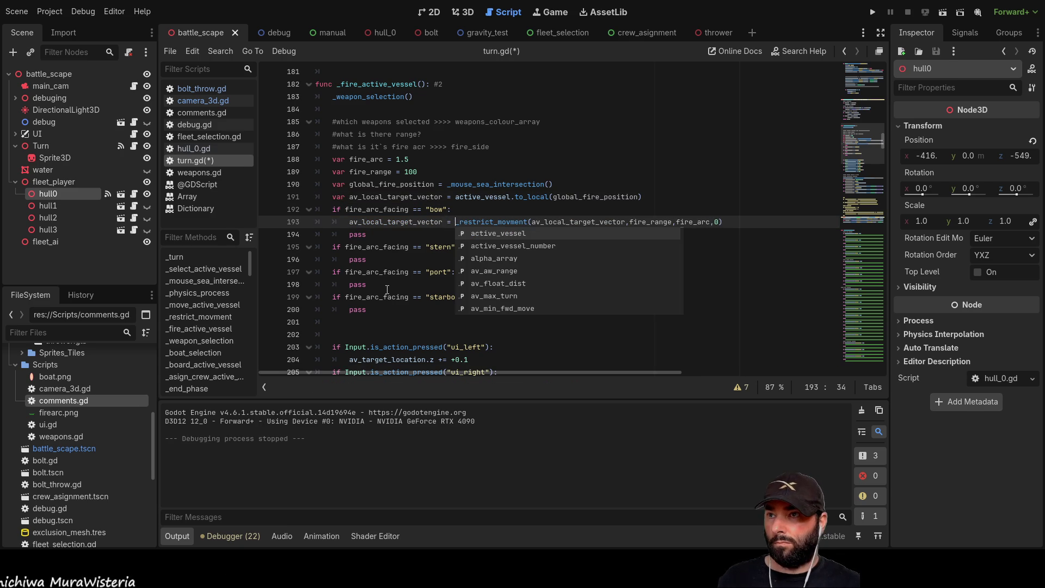
# Delete the pass lines under the bow and stern checks and select the bow assignment
pyautogui.click(389, 244)
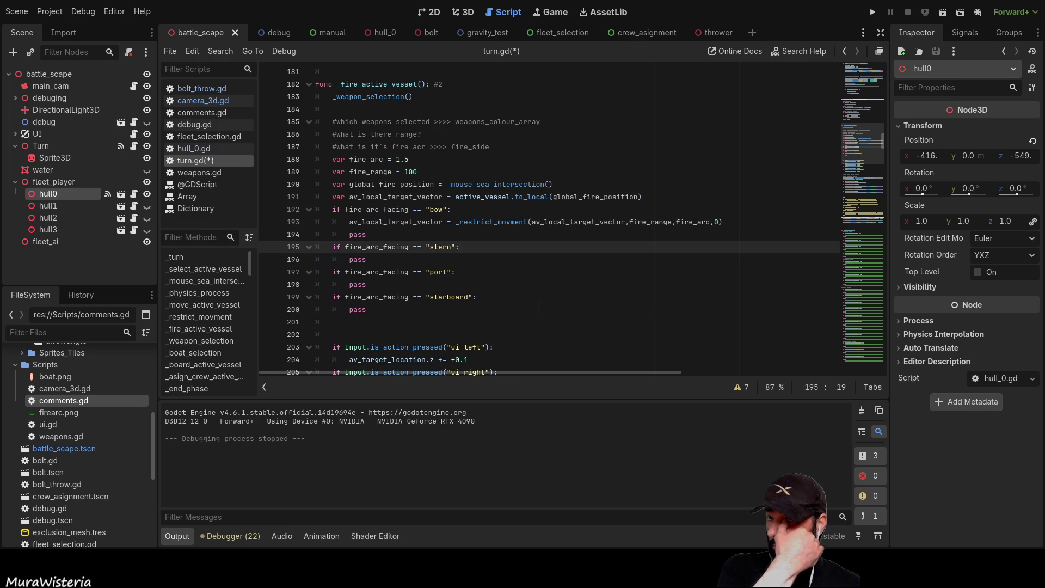
pyautogui.moveTo(366, 235); pyautogui.dragTo(280, 235)
pyautogui.press('BackSpace')
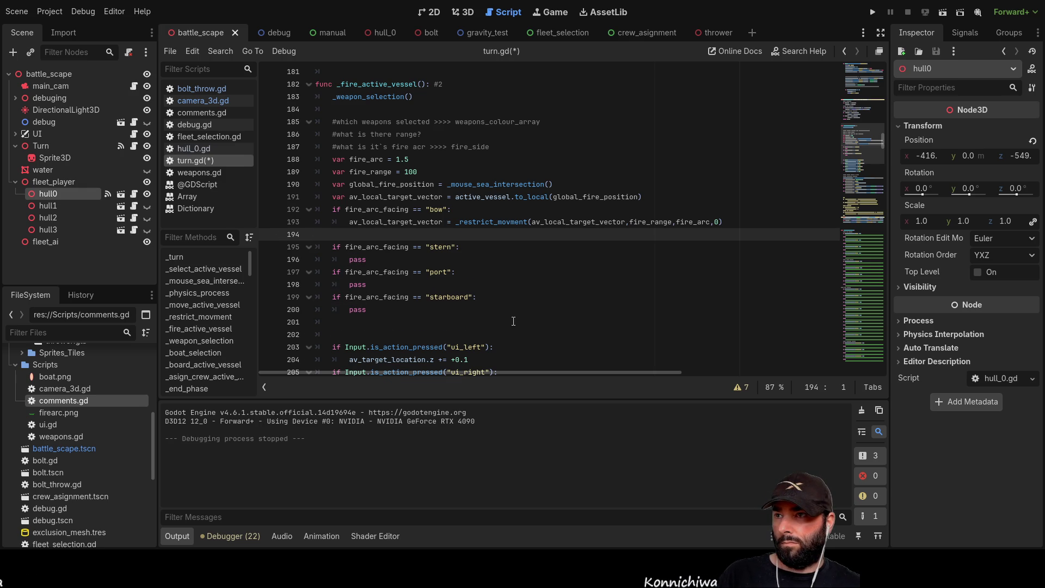
pyautogui.press('Delete')
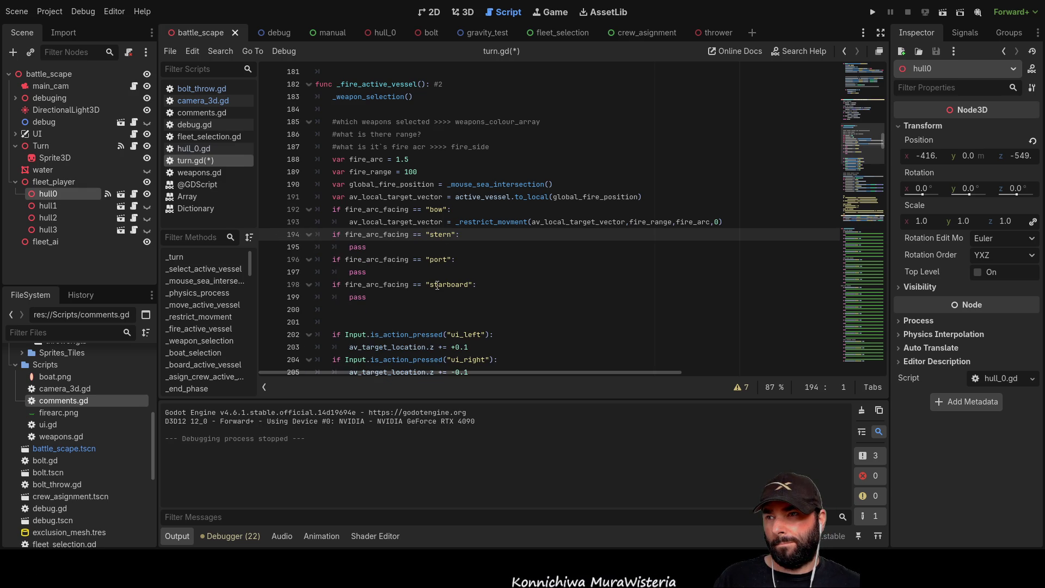
pyautogui.click(385, 250)
pyautogui.press('BackSpace')
pyautogui.press('BackSpace')
pyautogui.press('BackSpace')
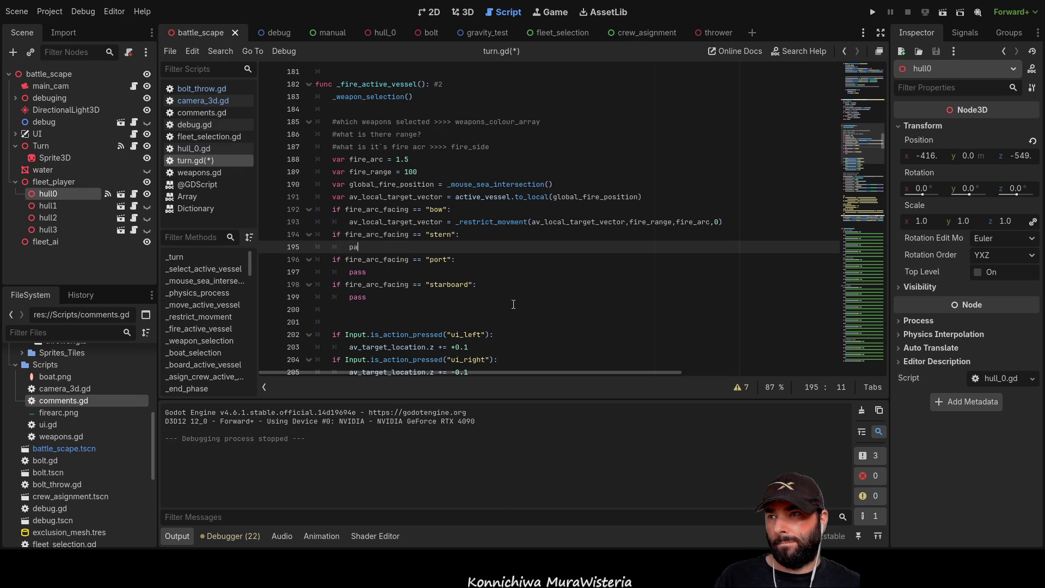
pyautogui.press('BackSpace')
pyautogui.moveTo(724, 222); pyautogui.dragTo(350, 220)
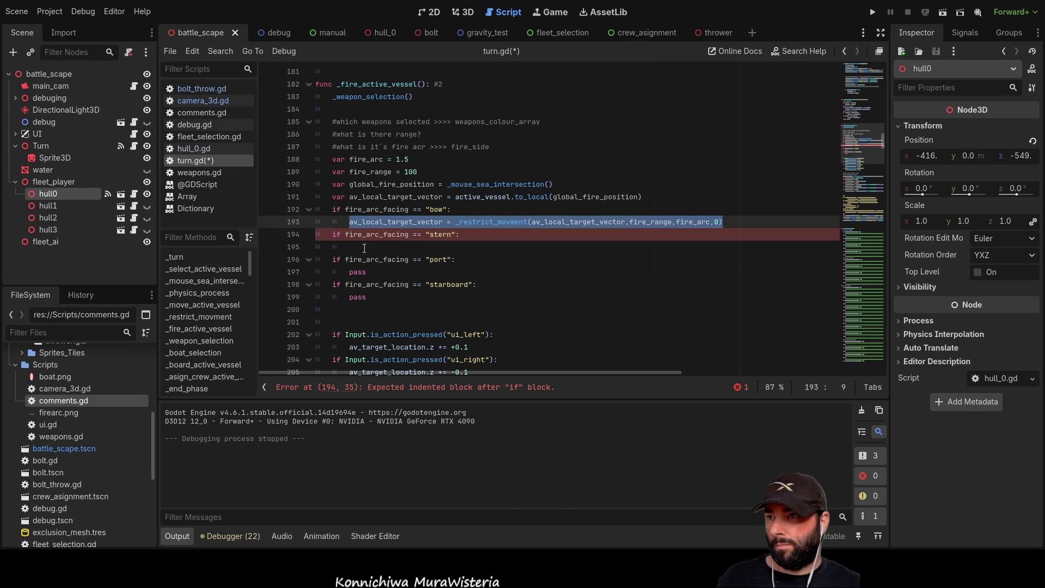
# Duplicate the bow branch's assignment into the stern branch
pyautogui.hotkey('ctrl', 'c')
pyautogui.press('Down')
pyautogui.press('Down')
pyautogui.hotkey('ctrl', 'v')
# Negate _restrict_movment and its av_local_target_vector argument in the stern line, then run the game
pyautogui.click(533, 247)
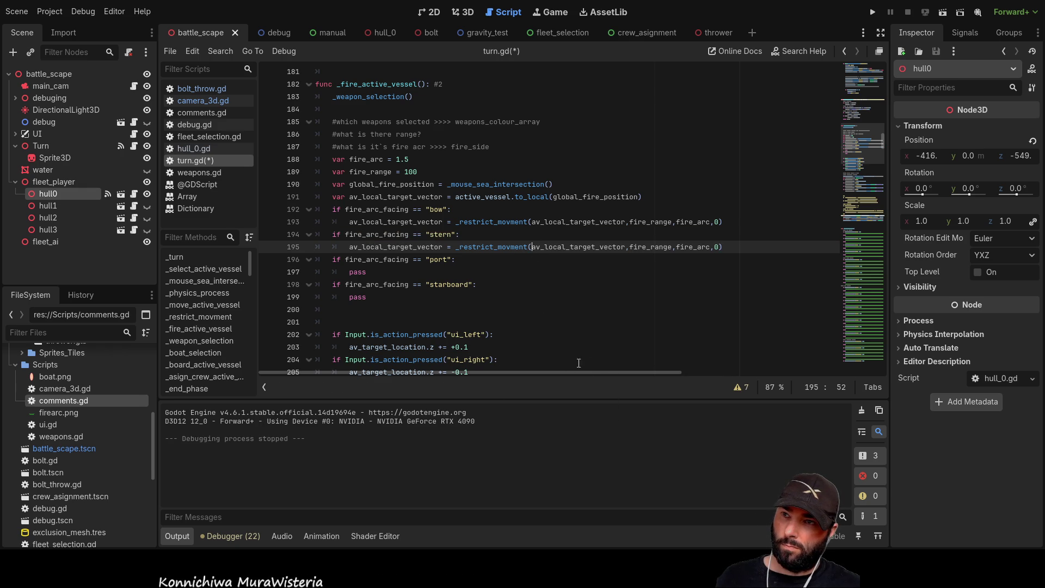
pyautogui.click(630, 246)
pyautogui.write('-')
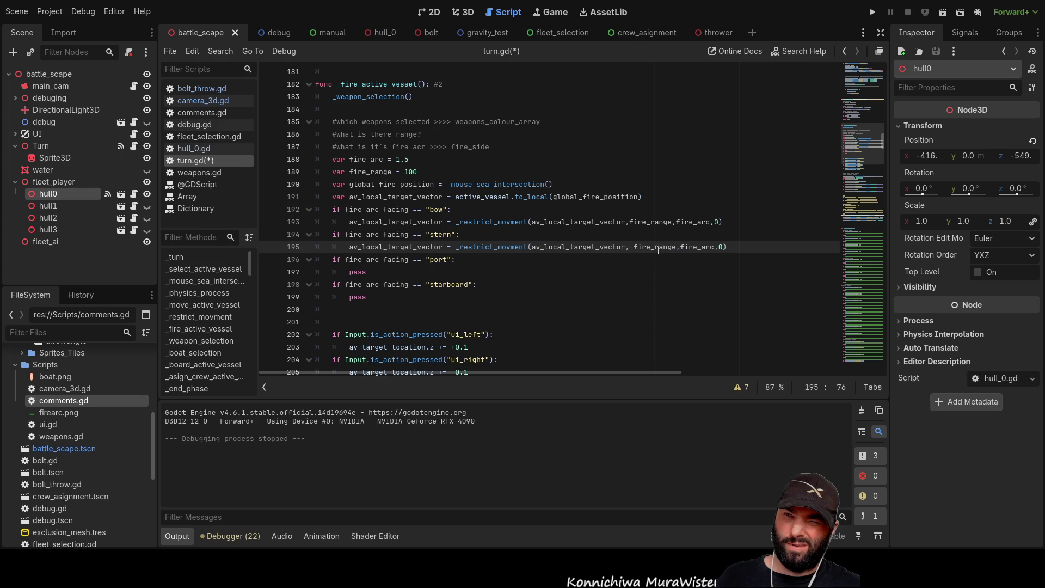
pyautogui.doubleClick(657, 247)
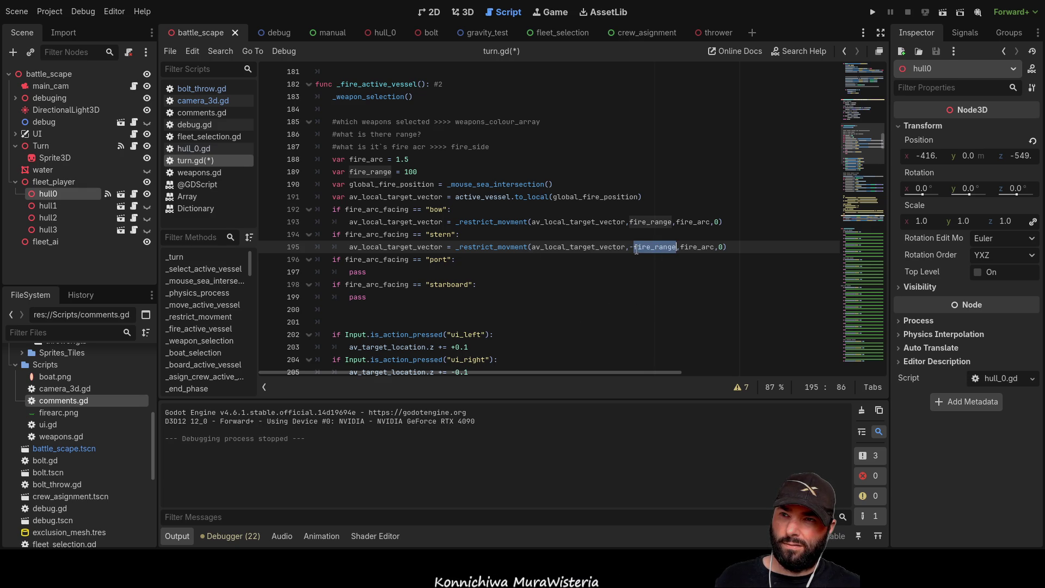
pyautogui.press('Left')
pyautogui.press('BackSpace')
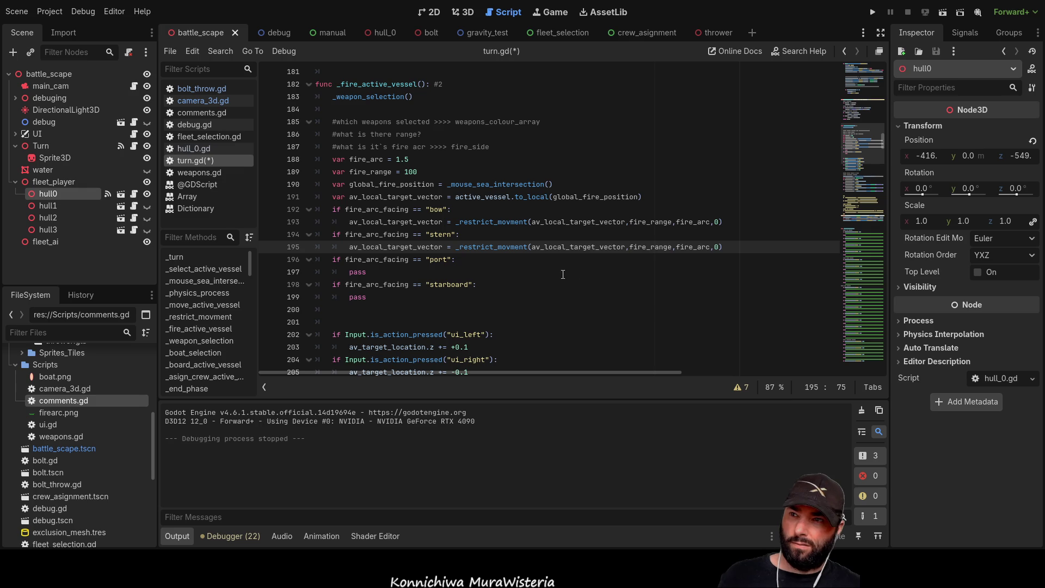
pyautogui.click(456, 247)
pyautogui.write('-')
pyautogui.click(537, 247)
pyautogui.write('-')
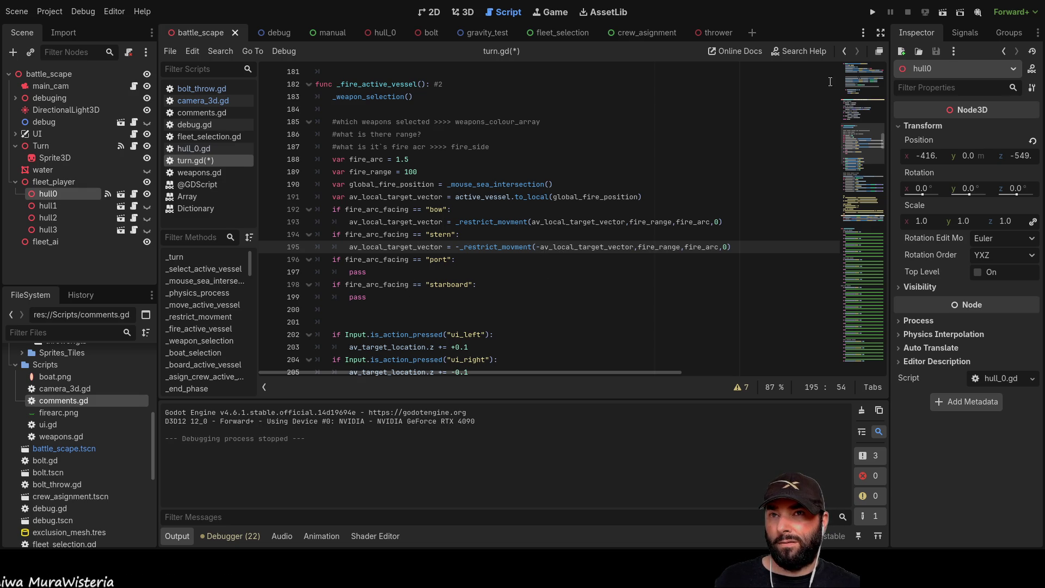
pyautogui.click(873, 12)
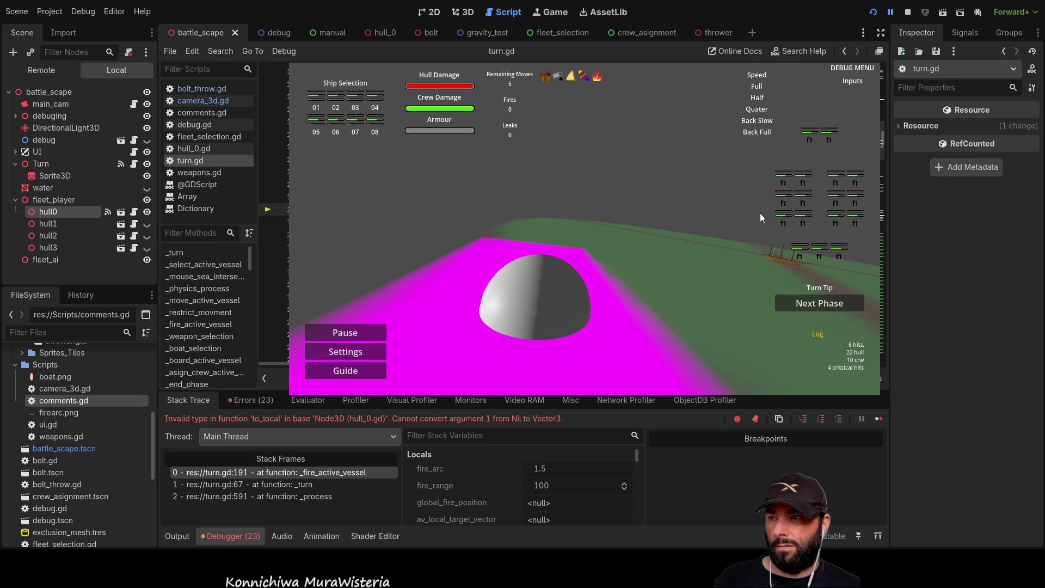
# Jump to _move_active_vessel in the methods list while the debugger shows the line 191 error
pyautogui.click(197, 299)
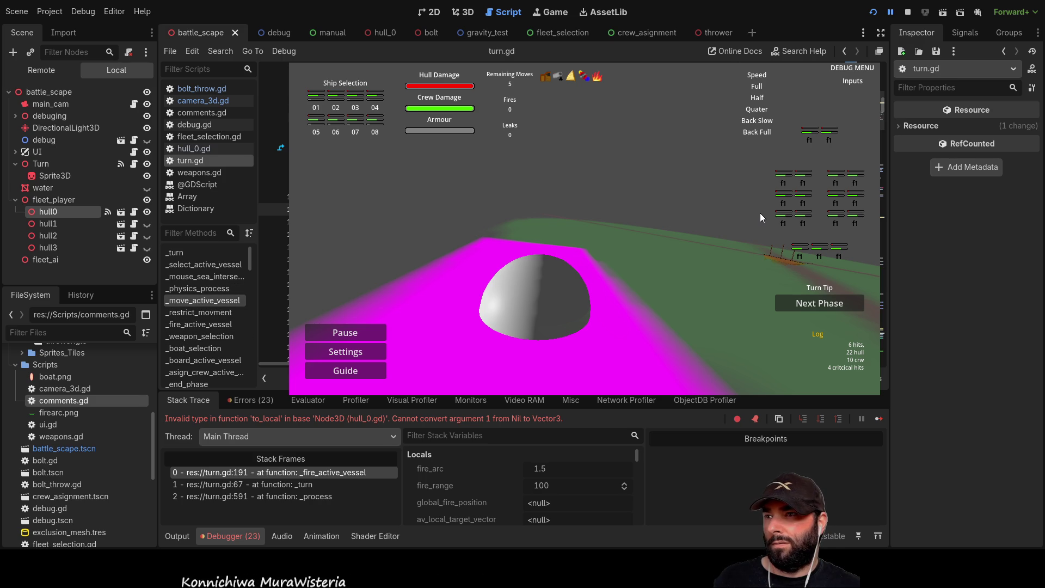
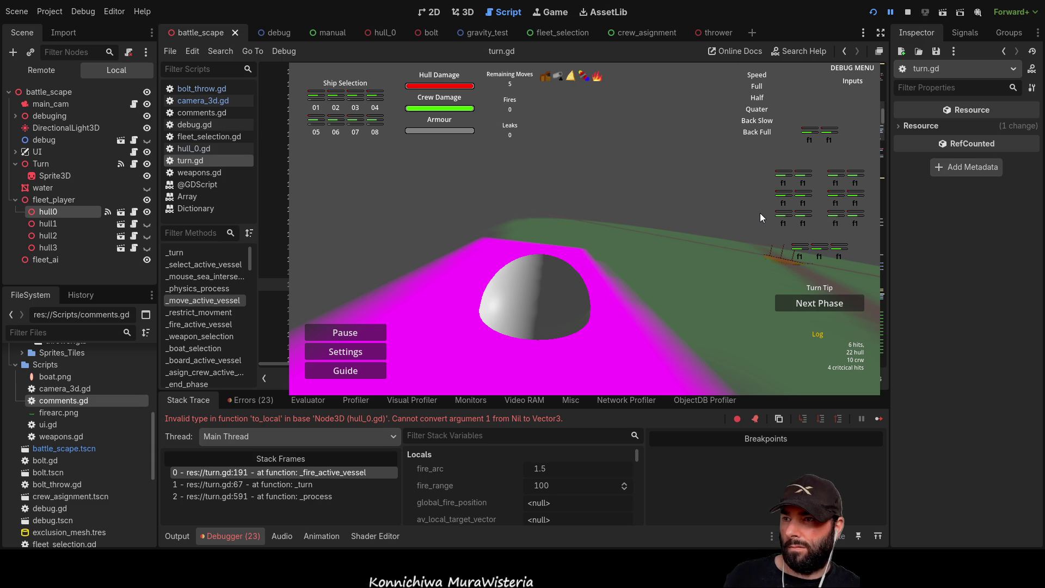
# Jump through the method list to _fire_active_vessel in turn.gd and begin an edit there
pyautogui.click(228, 337)
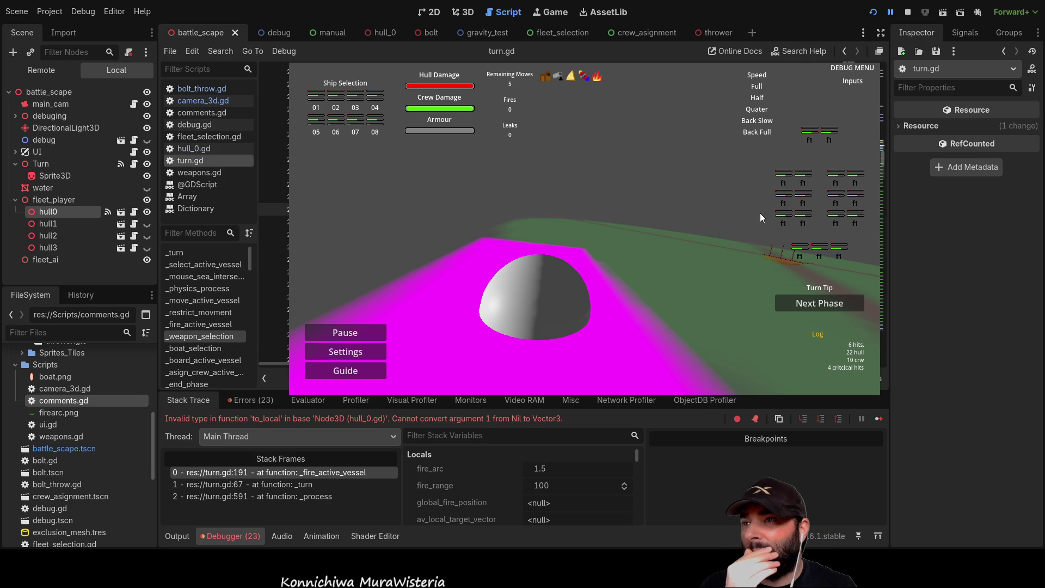
pyautogui.click(192, 326)
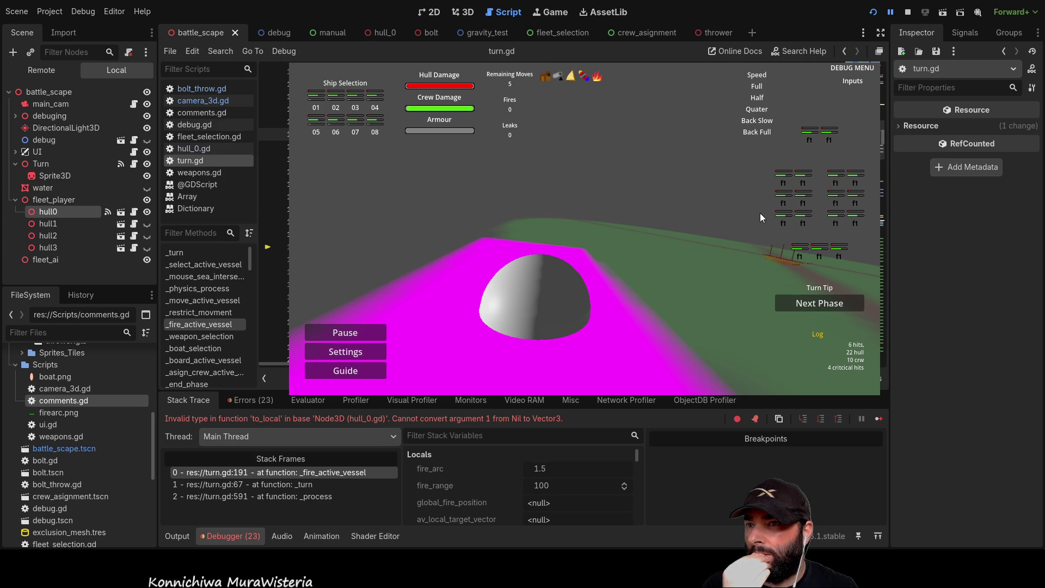
pyautogui.press('Return')
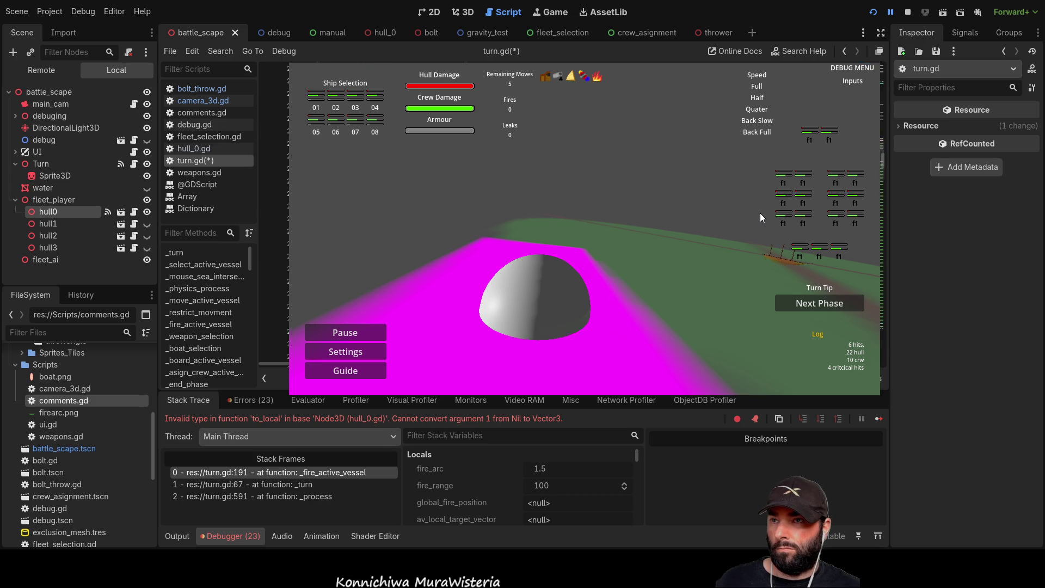
# Stop the running game, leaving the port and starboard fire branches as pass
pyautogui.click(908, 14)
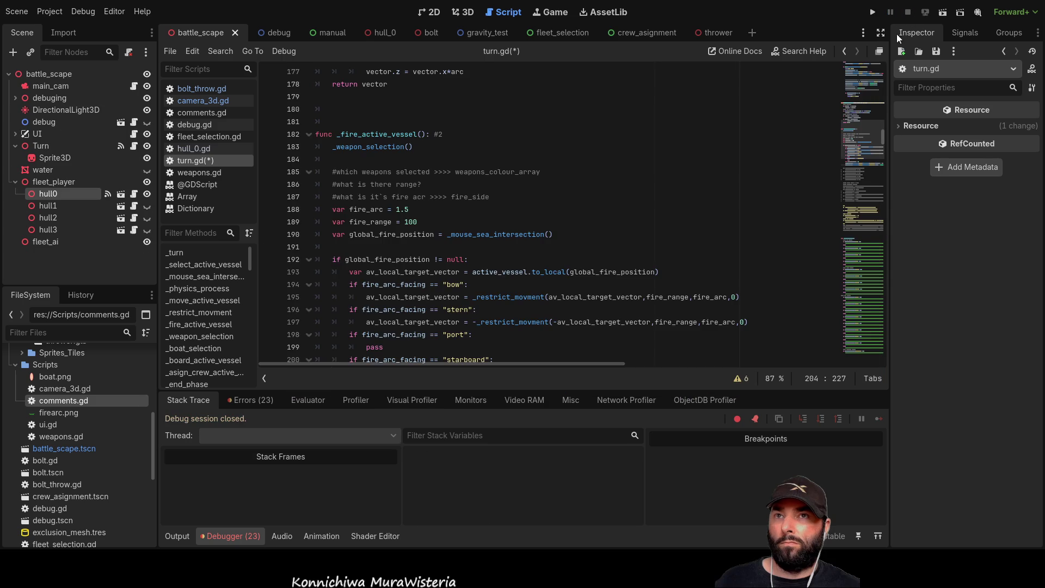
# Run the game and steer the ship with the W, A and S keys
pyautogui.click(873, 12)
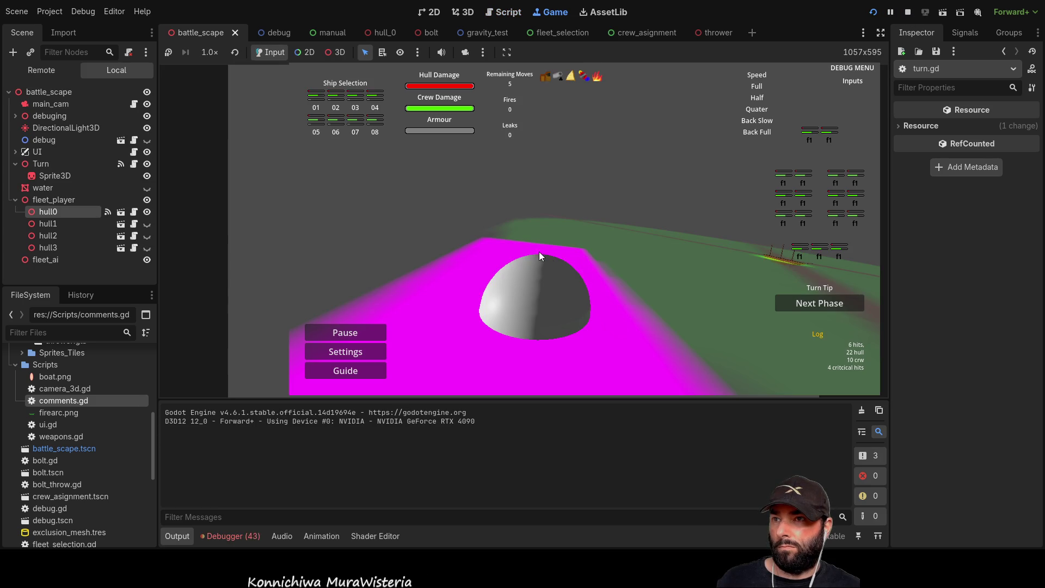
pyautogui.press('a')
pyautogui.press('w')
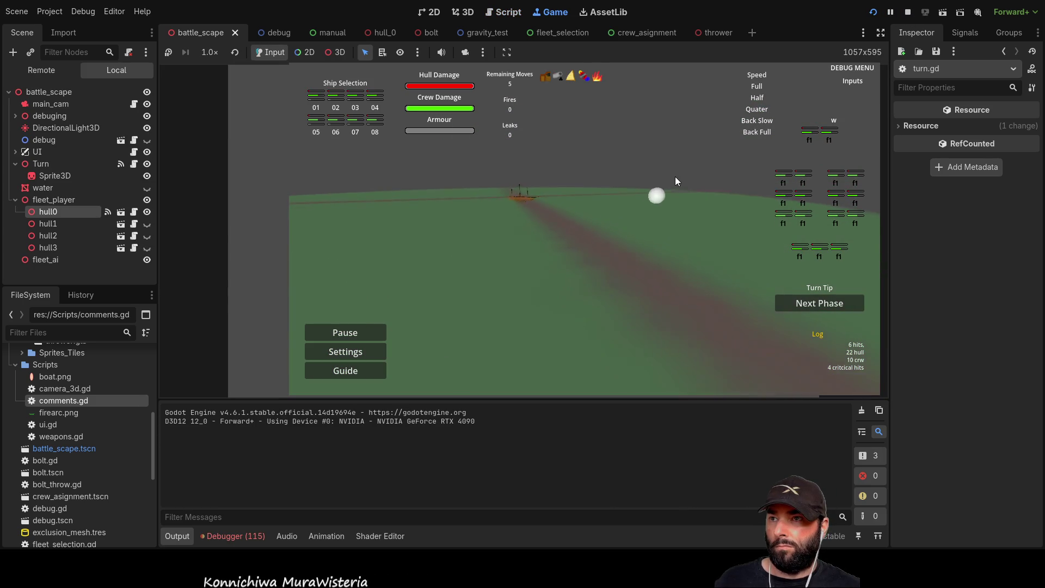
pyautogui.press('s')
pyautogui.press('w')
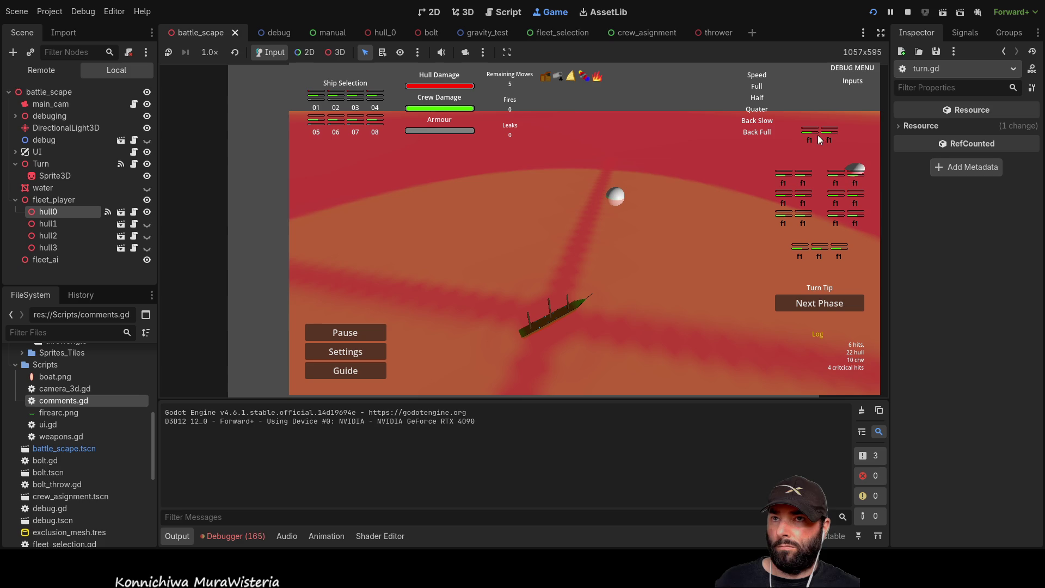
# Select weapon f1 to show the magenta fire indicator, swing the ship, then stop with F8
pyautogui.click(814, 136)
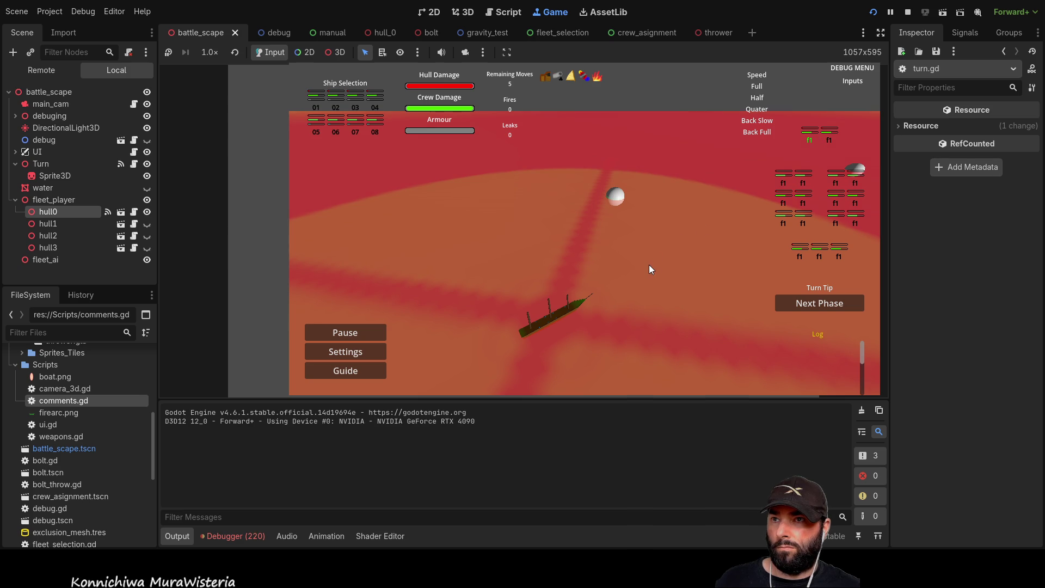
pyautogui.press('s')
pyautogui.press('w')
pyautogui.press('d')
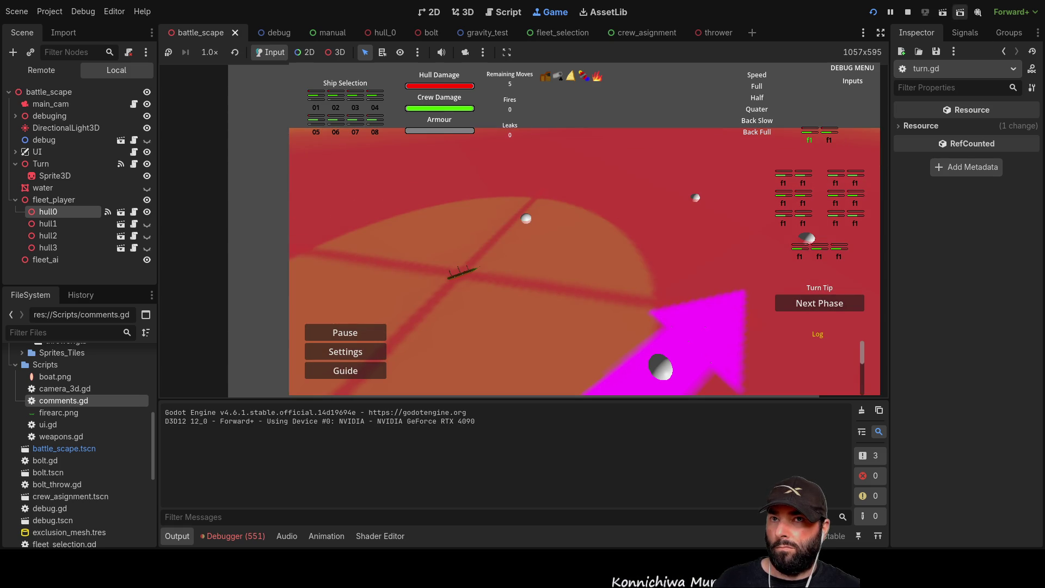
pyautogui.press('F8')
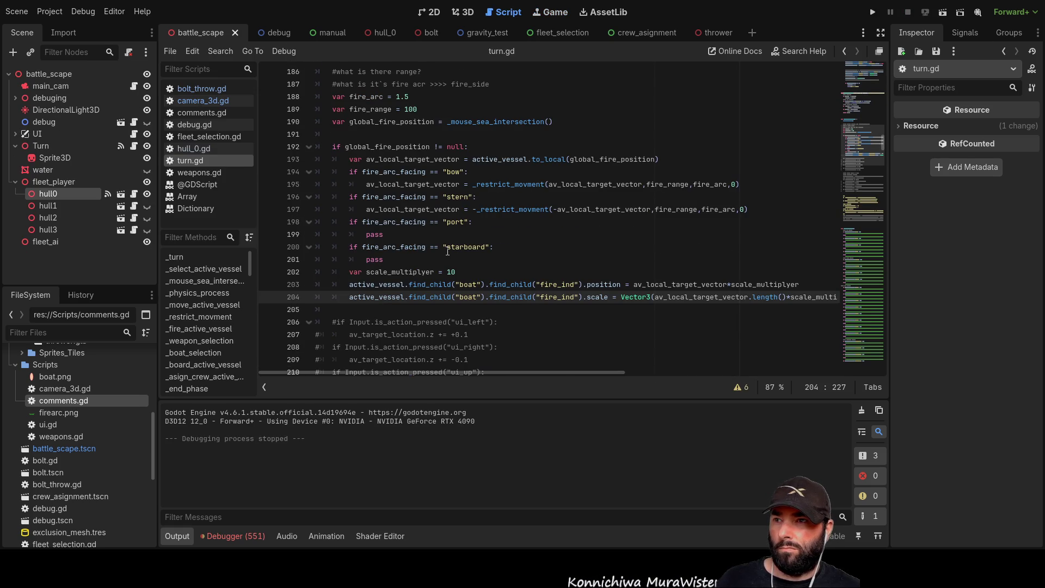
# Hide the Fire Arc node in the hull_0 scene's 3D view and save hull_0
pyautogui.click(458, 270)
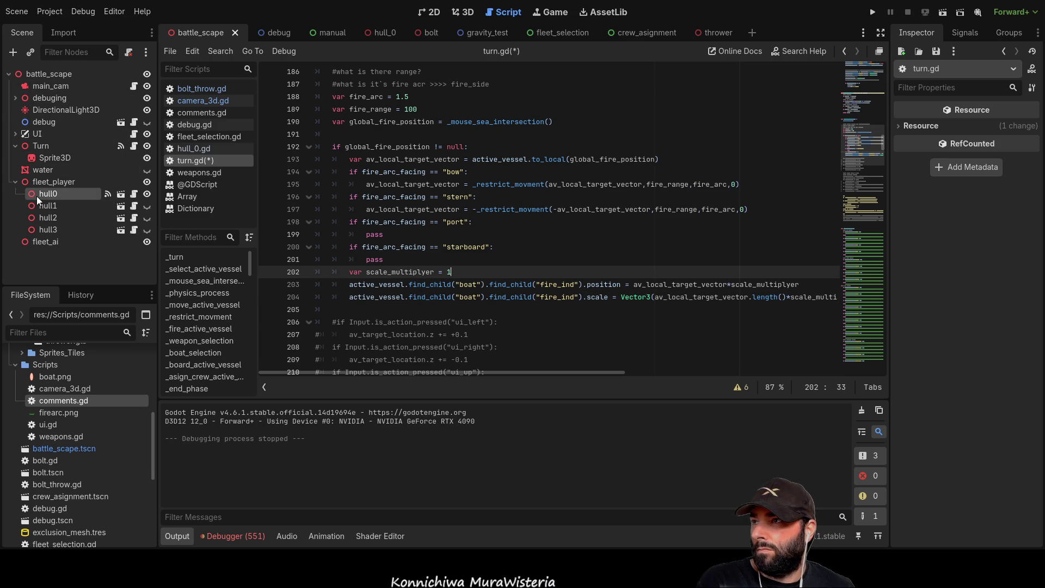
pyautogui.click(383, 31)
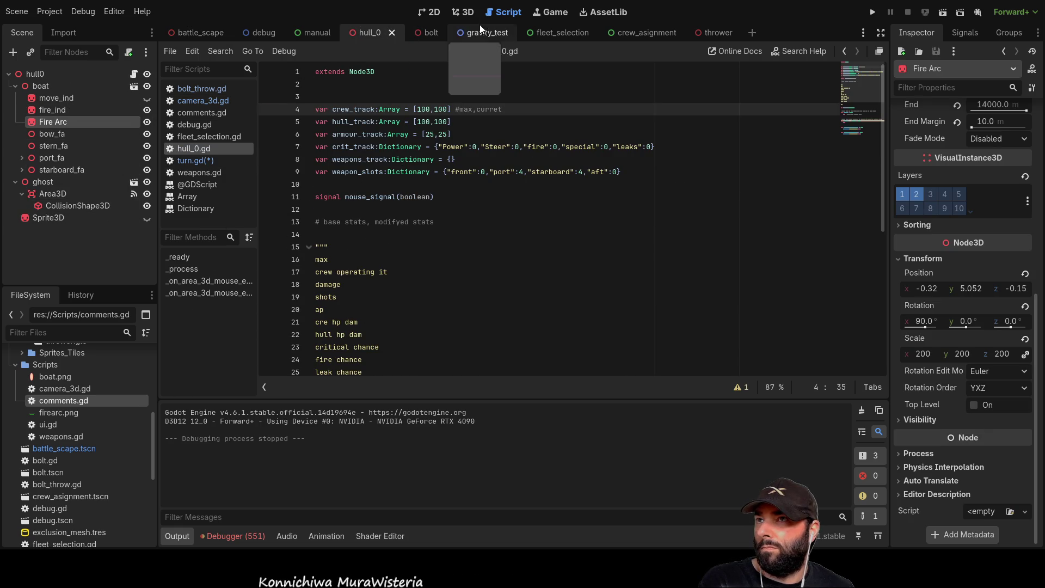
pyautogui.click(463, 15)
pyautogui.click(147, 122)
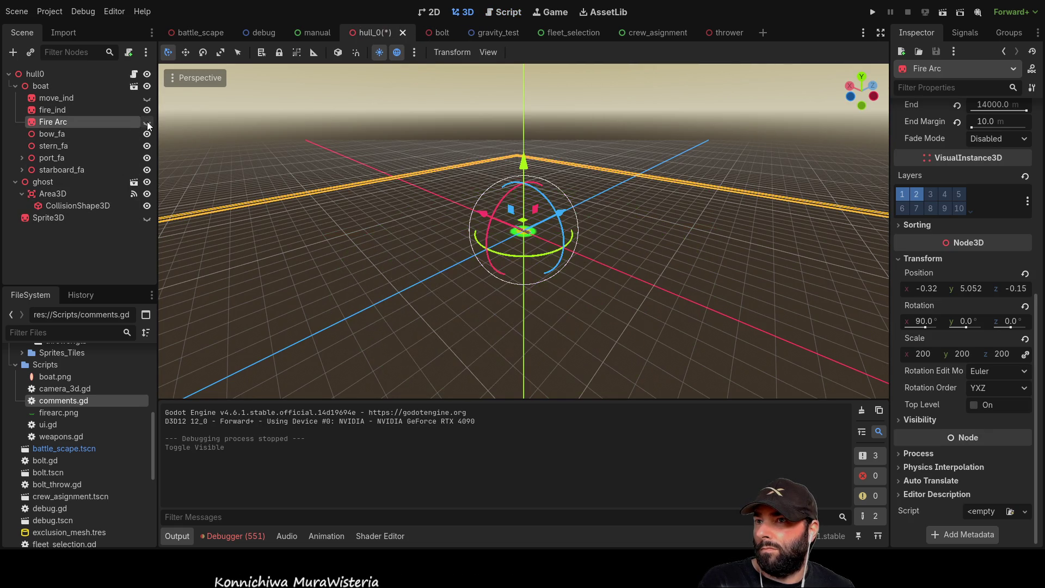
pyautogui.hotkey('ctrl', 's')
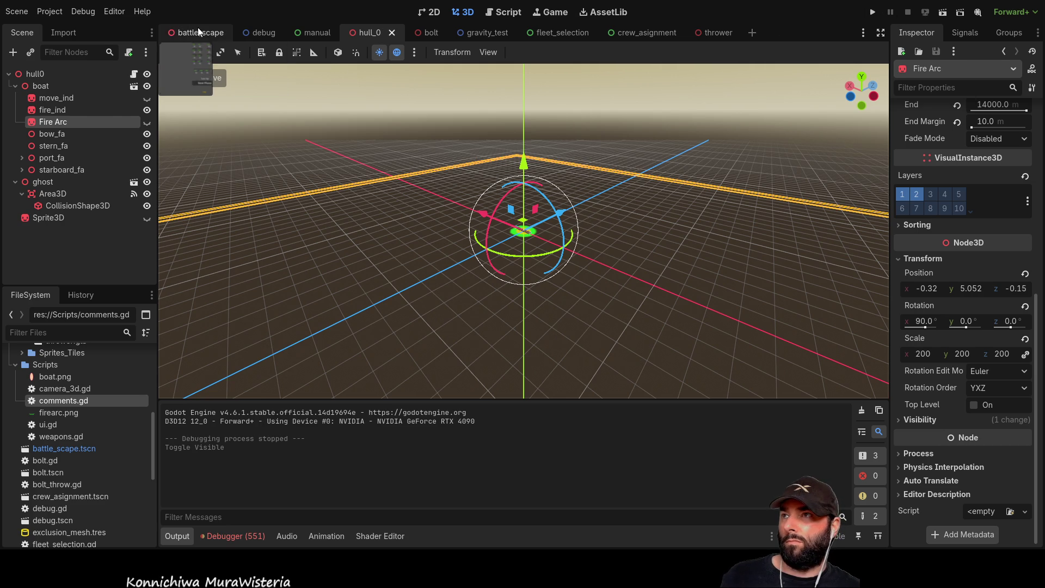
pyautogui.click(199, 31)
# Run battle_scape and swing the game camera around the ship with W and S
pyautogui.click(872, 12)
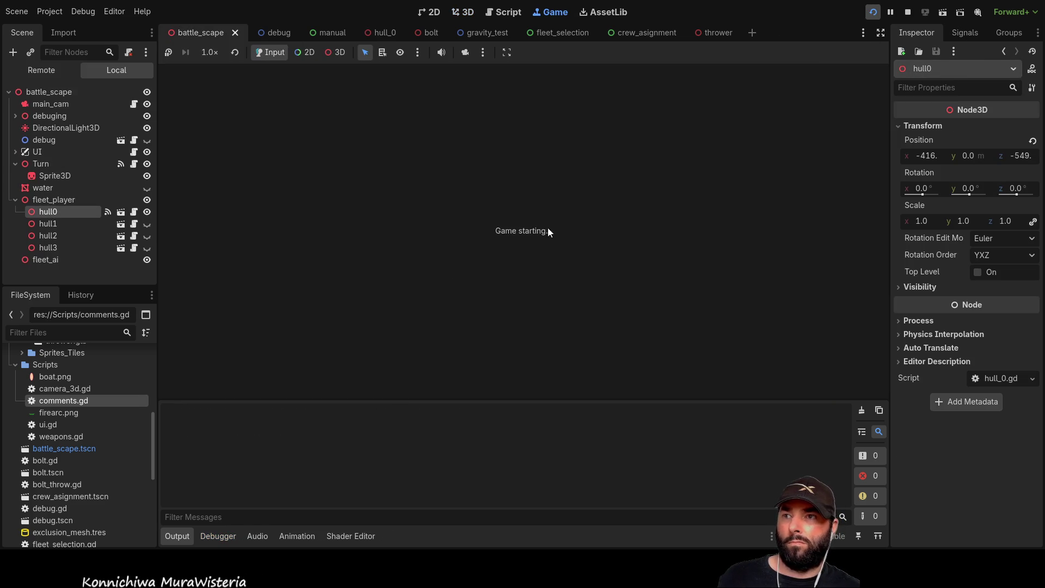
pyautogui.press('w')
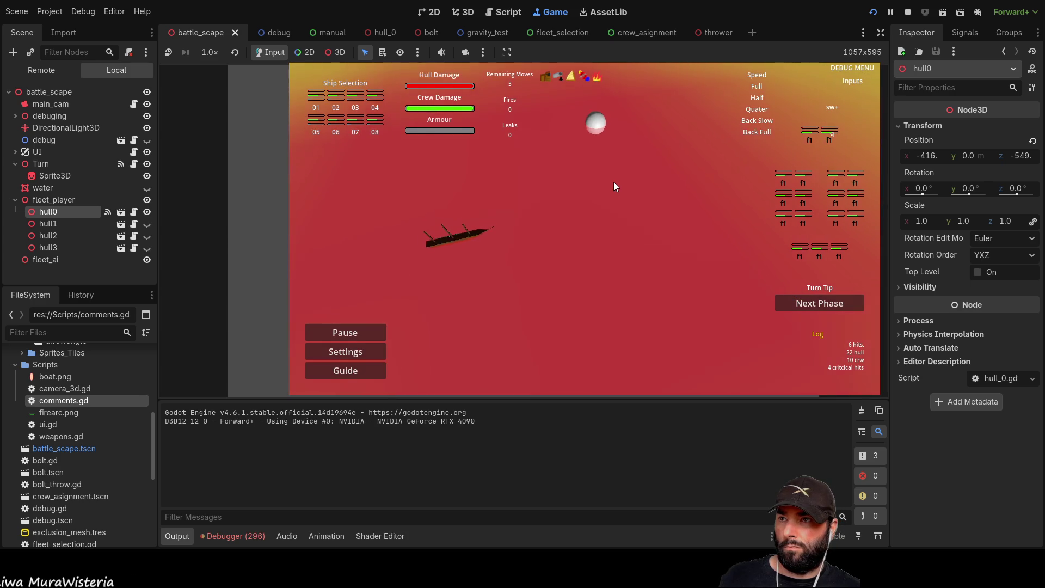
pyautogui.press('s')
pyautogui.press('w')
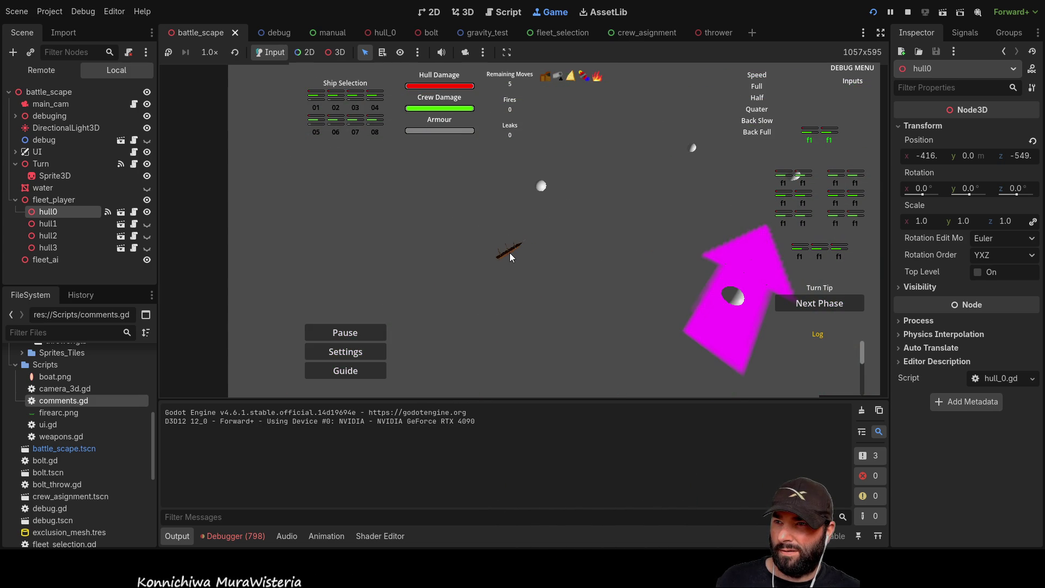
# Click around the ship to check the fire range heat map, then stop the game
pyautogui.click(509, 253)
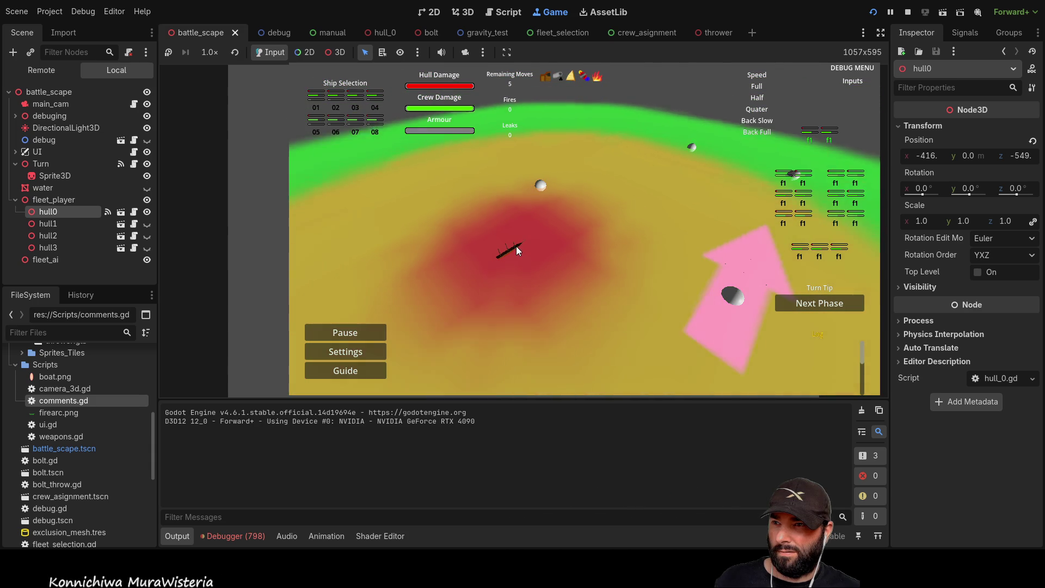
pyautogui.click(511, 248)
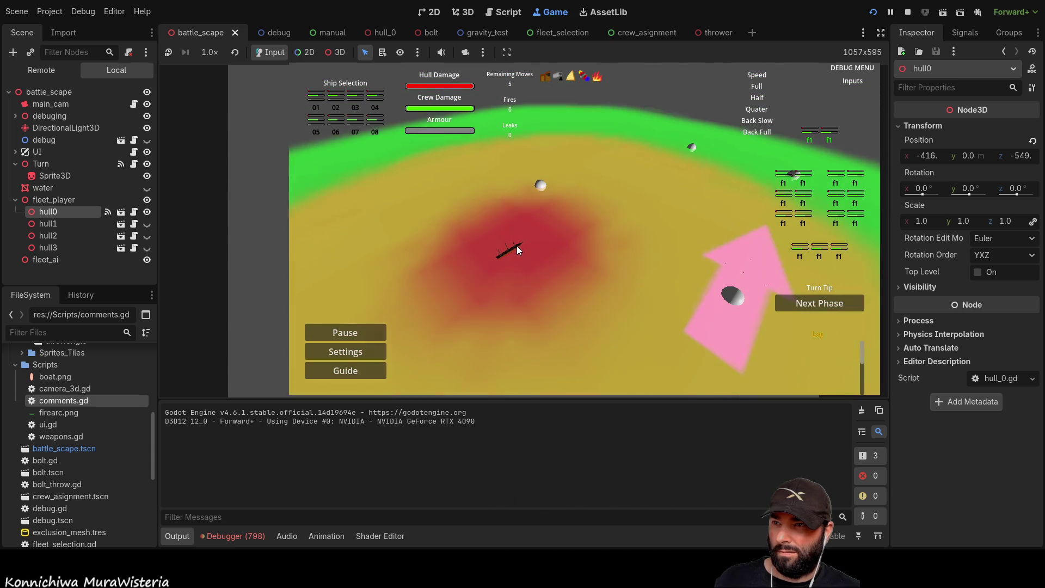
pyautogui.click(512, 246)
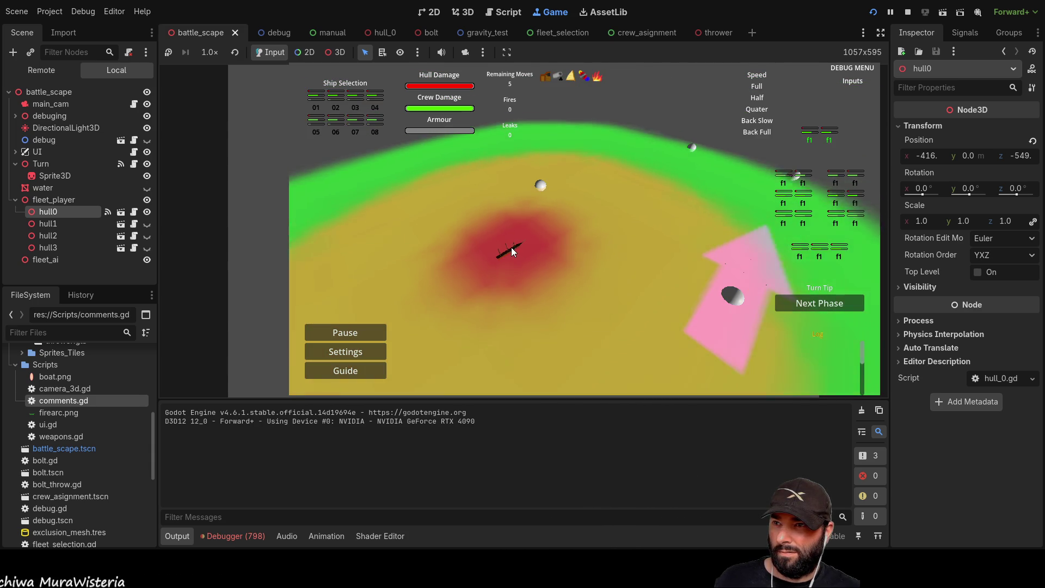
pyautogui.click(509, 246)
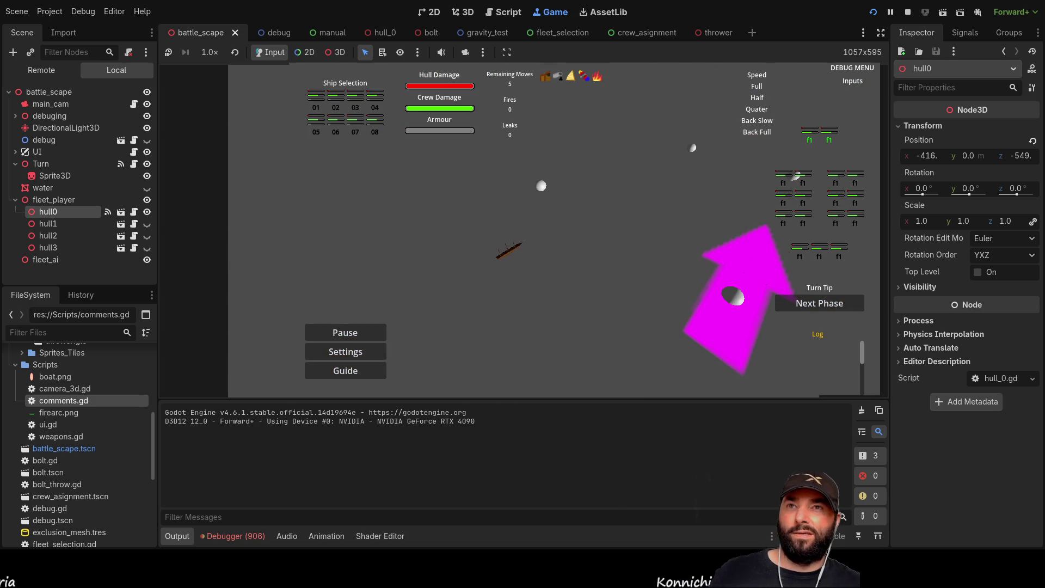
pyautogui.click(908, 13)
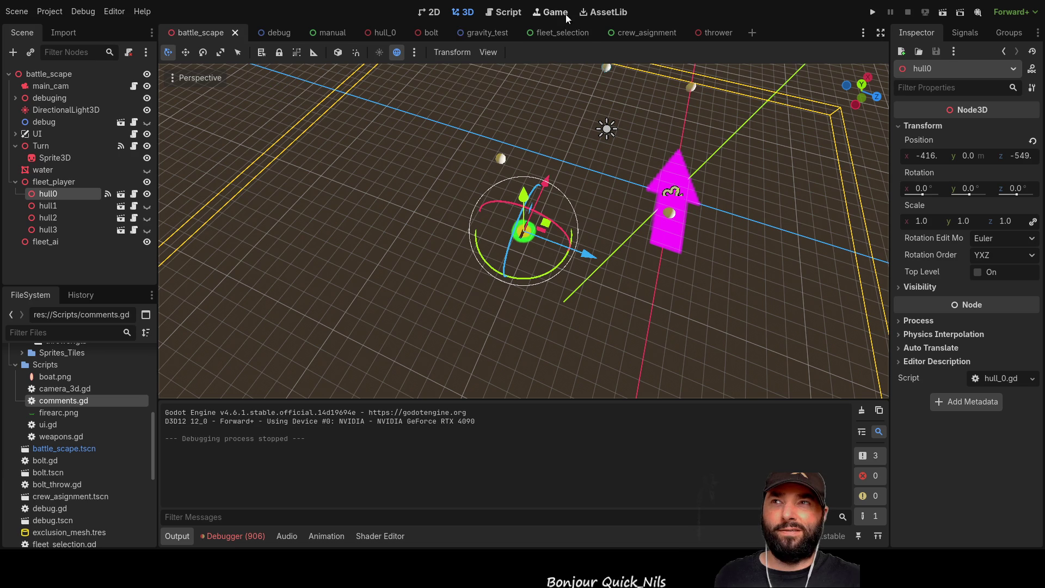
# Set scale_multiplyer on line 202 of turn.gd to 0.1 and launch the game
pyautogui.click(507, 12)
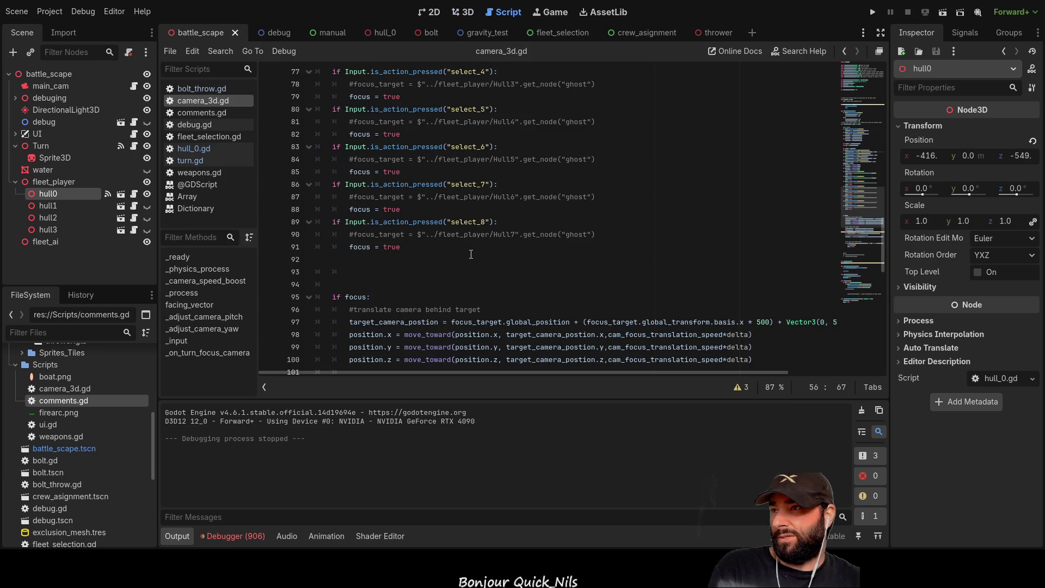
pyautogui.click(191, 163)
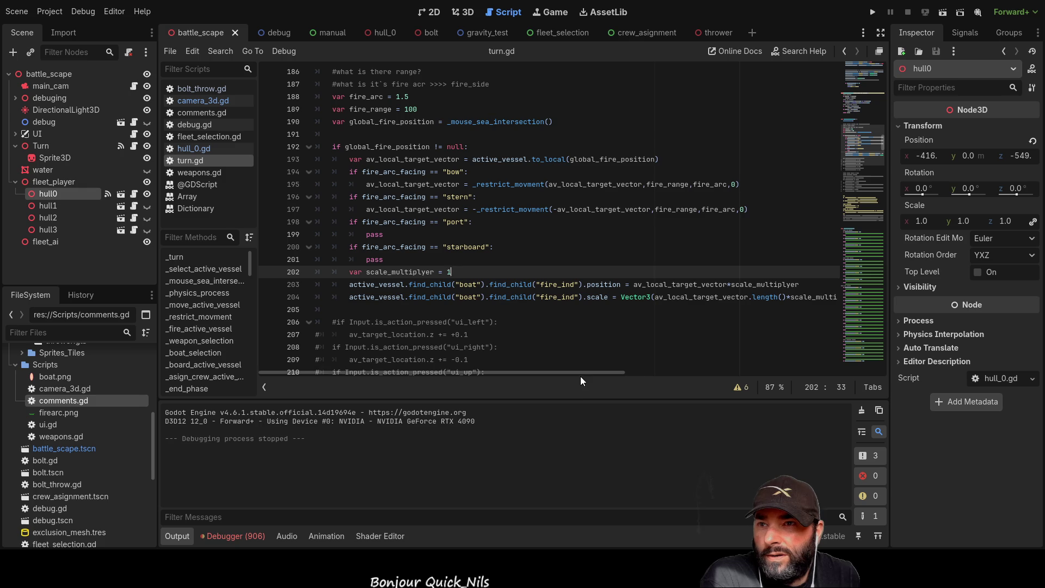
pyautogui.moveTo(589, 371); pyautogui.dragTo(610, 374)
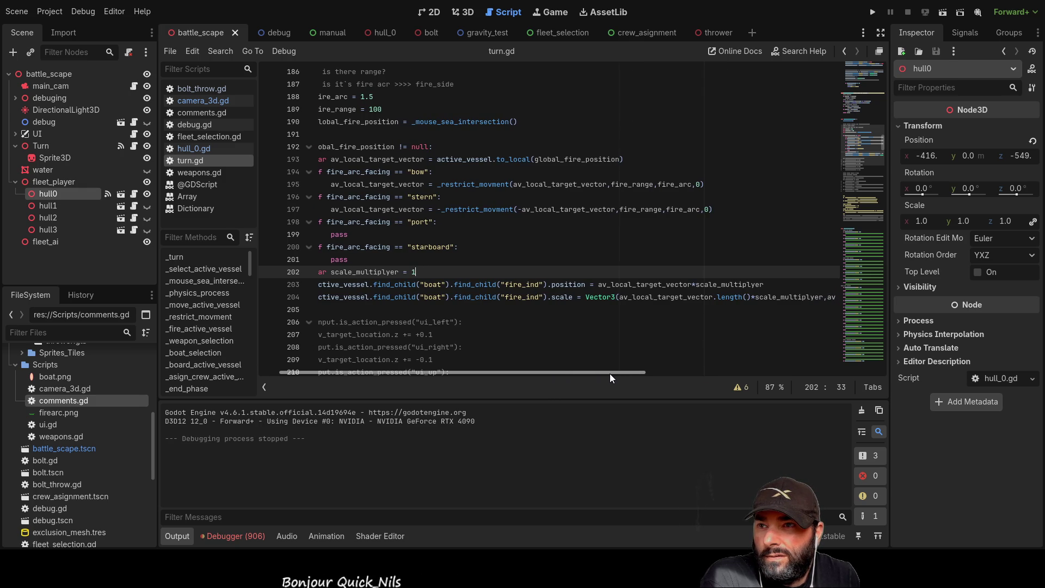
pyautogui.moveTo(609, 373)
pyautogui.mouseDown()
pyautogui.moveTo(784, 376)
pyautogui.moveTo(560, 368)
pyautogui.mouseUp()
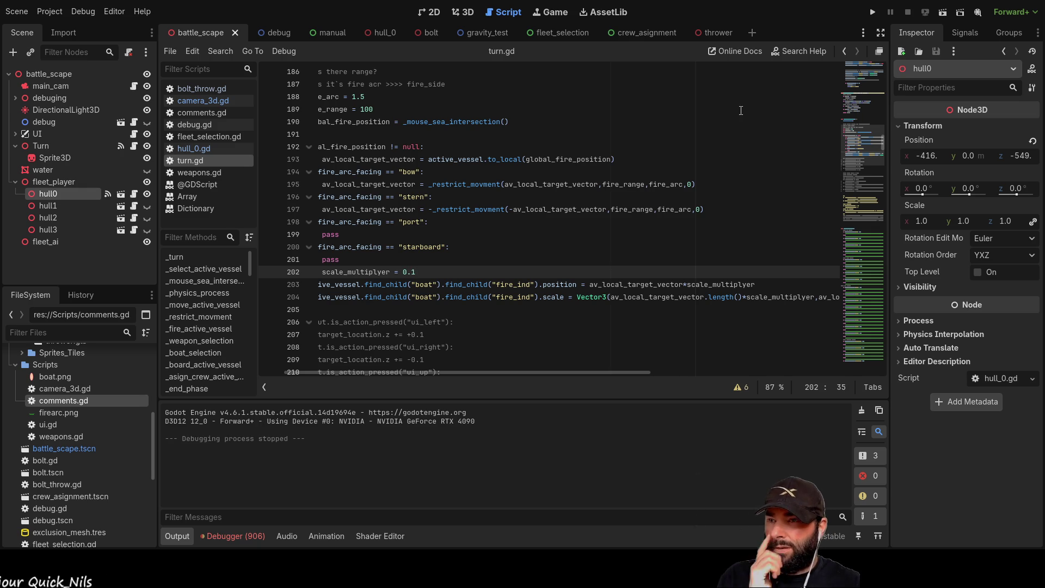
pyautogui.click(872, 12)
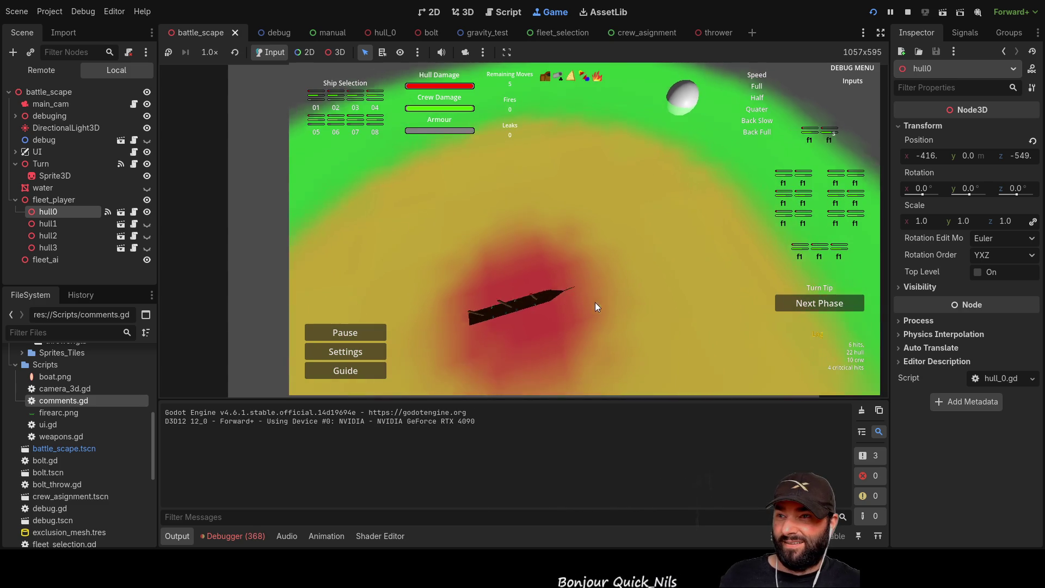
# Aim at several points near the ship to preview the red-yellow-green fire range, then stop
pyautogui.click(626, 243)
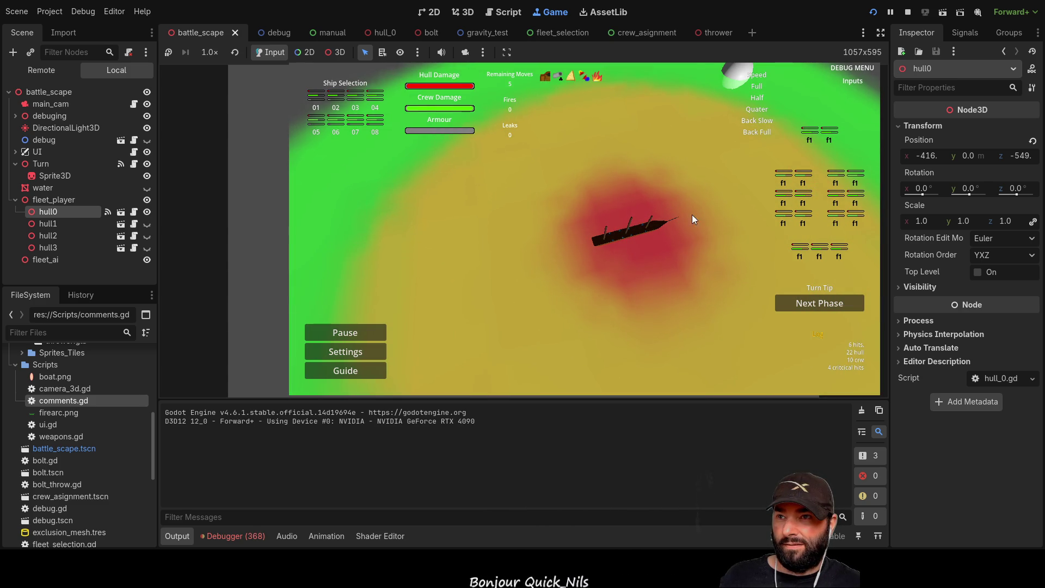
pyautogui.click(636, 233)
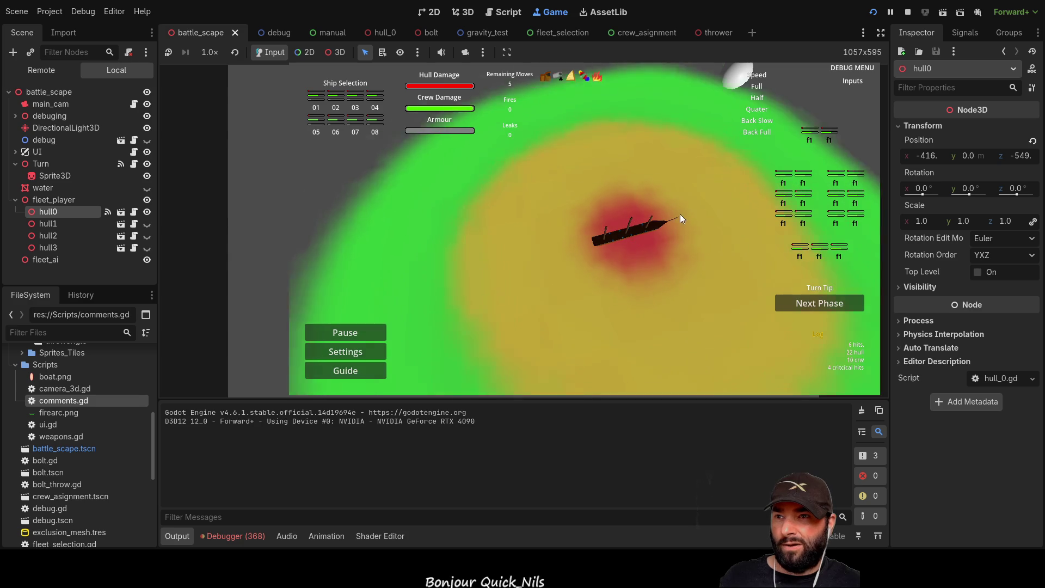
pyautogui.click(635, 233)
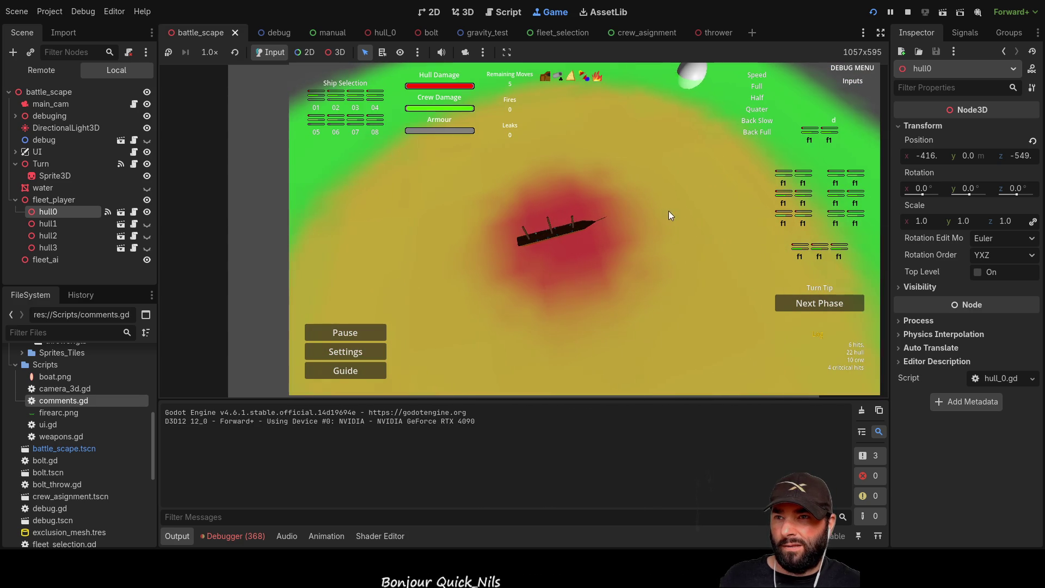
pyautogui.click(628, 214)
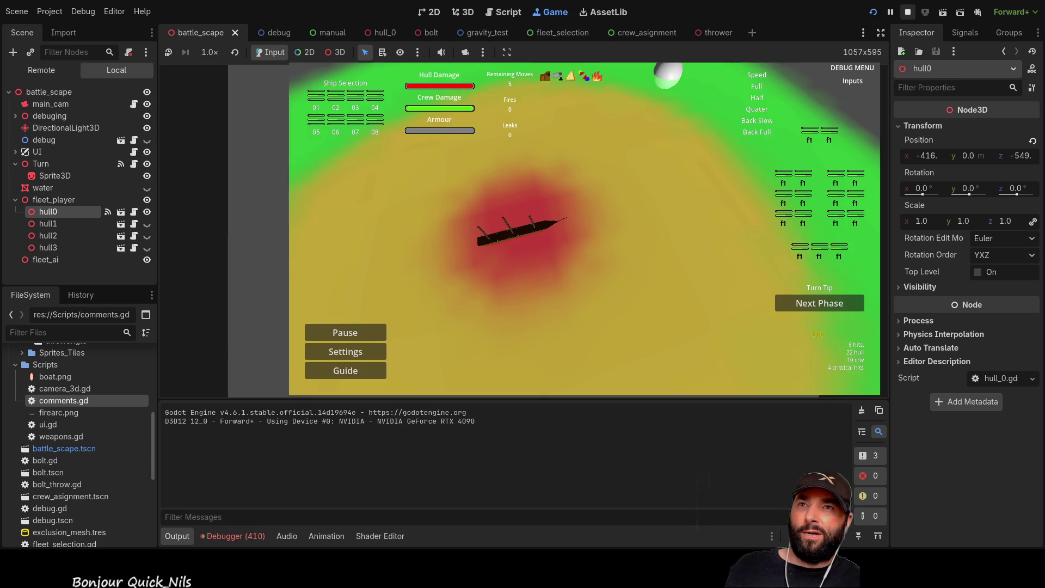
pyautogui.press('F8')
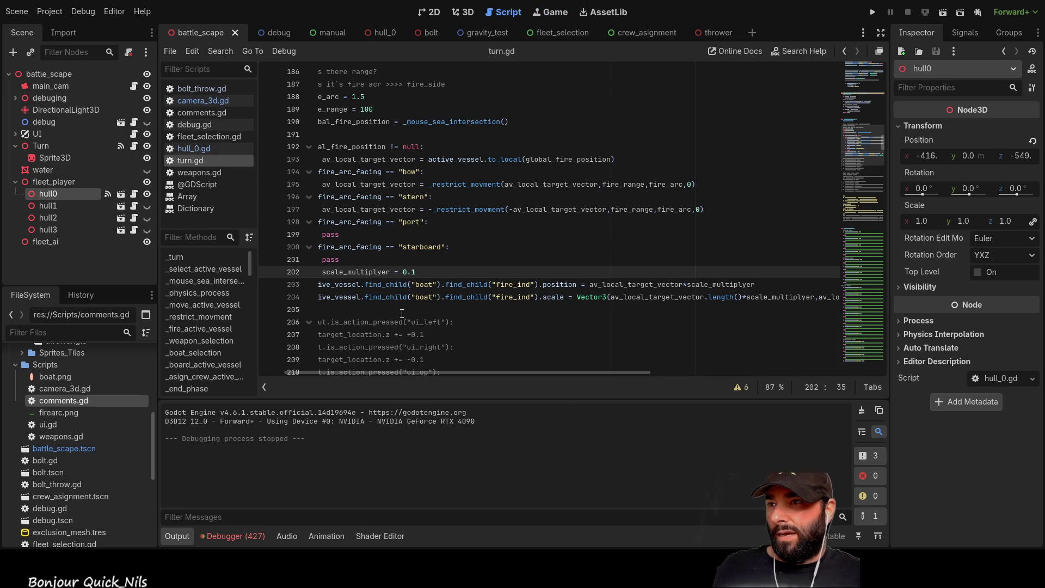
# Remove the scale_multiplyer factor from av_local_target_vector on line 203, then rerun the game
pyautogui.doubleClick(566, 283)
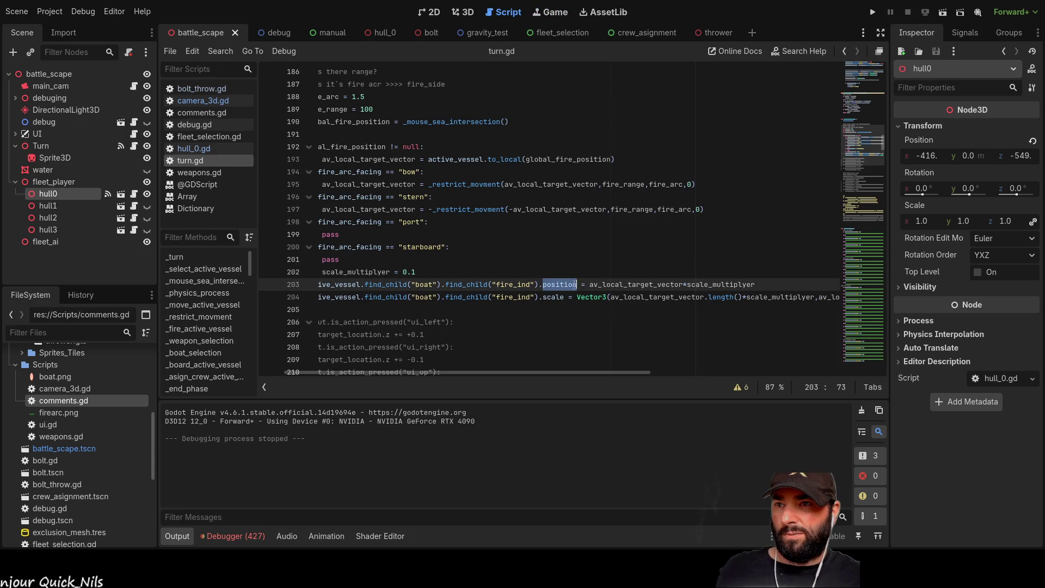
pyautogui.doubleClick(640, 284)
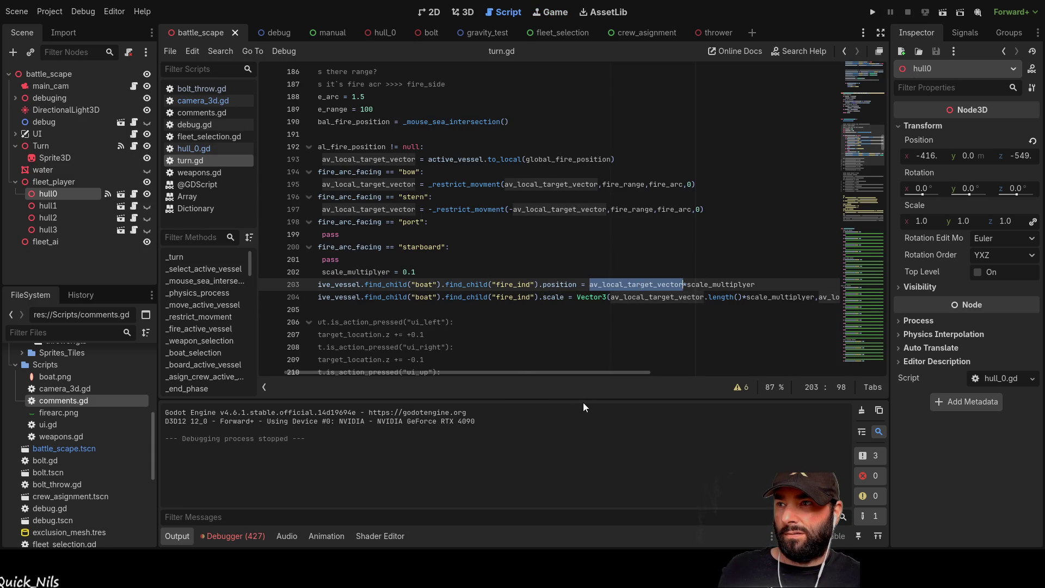
pyautogui.moveTo(635, 372)
pyautogui.mouseDown()
pyautogui.moveTo(590, 372)
pyautogui.moveTo(639, 371)
pyautogui.mouseUp()
pyautogui.doubleClick(720, 283)
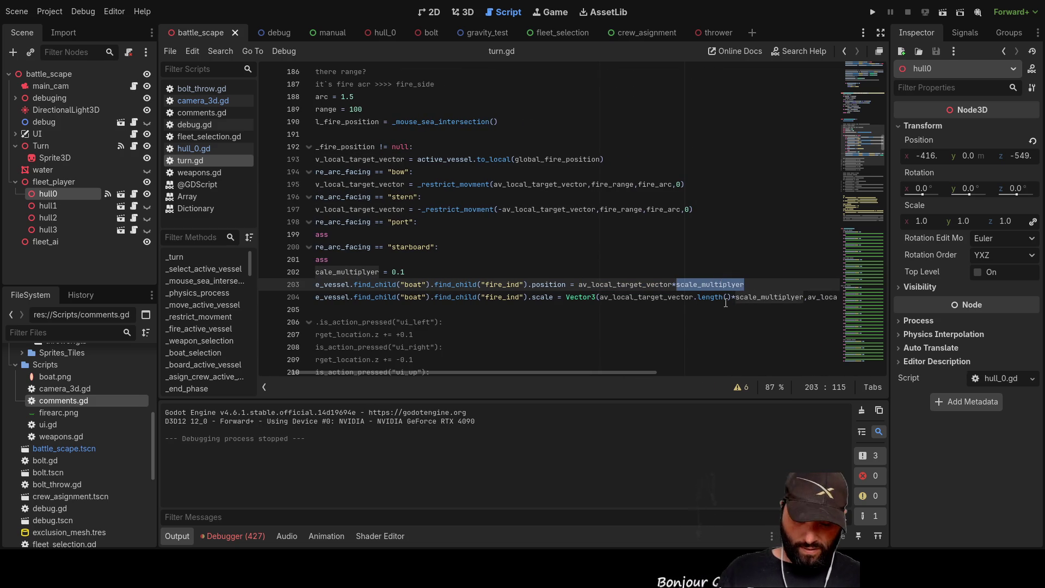
pyautogui.press('BackSpace')
pyautogui.moveTo(633, 371)
pyautogui.mouseDown()
pyautogui.moveTo(547, 372)
pyautogui.moveTo(699, 372)
pyautogui.mouseUp()
pyautogui.click(873, 13)
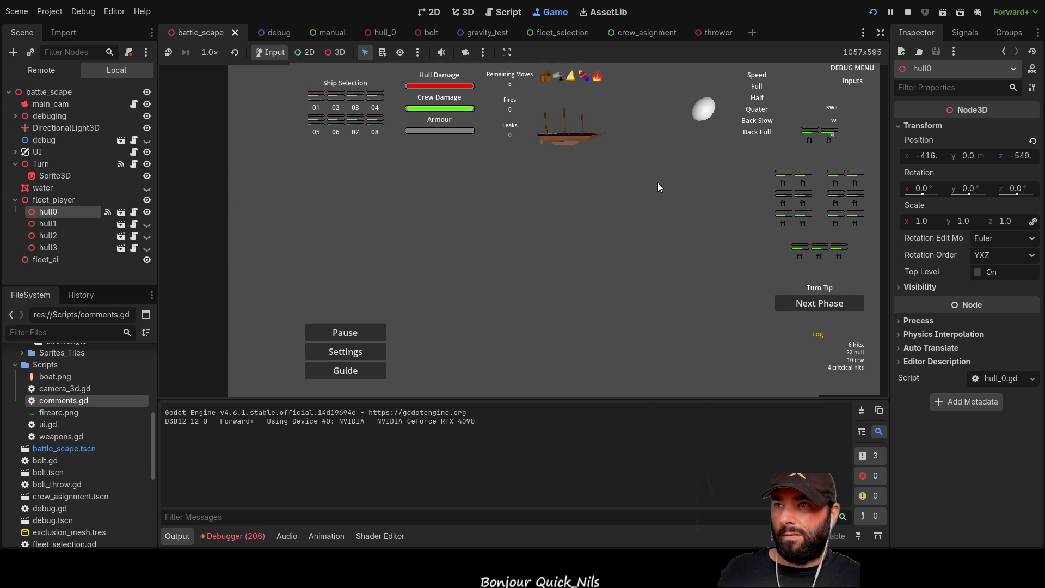
pyautogui.scroll(2, 657, 182)
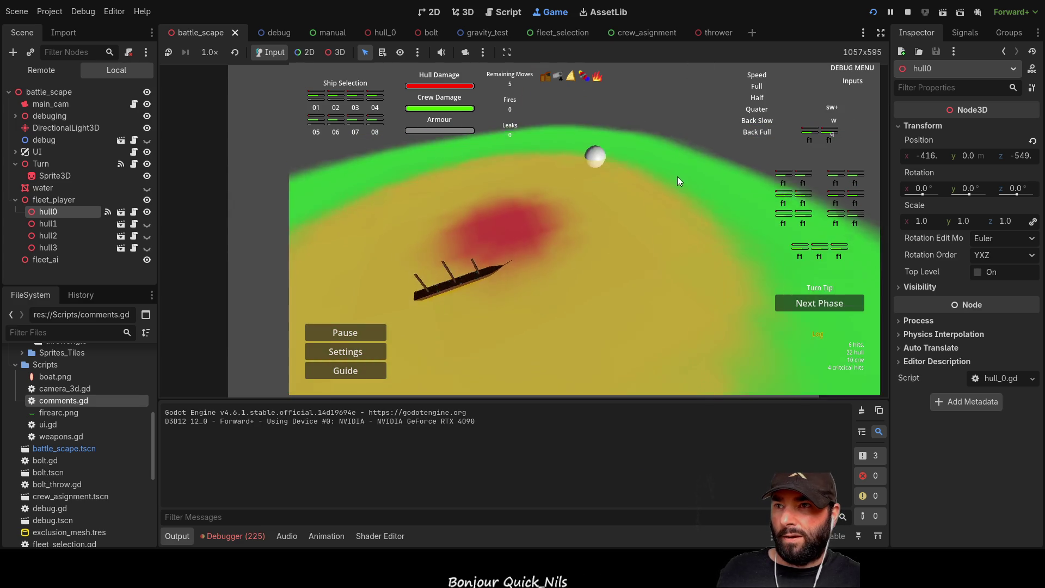
pyautogui.press('w')
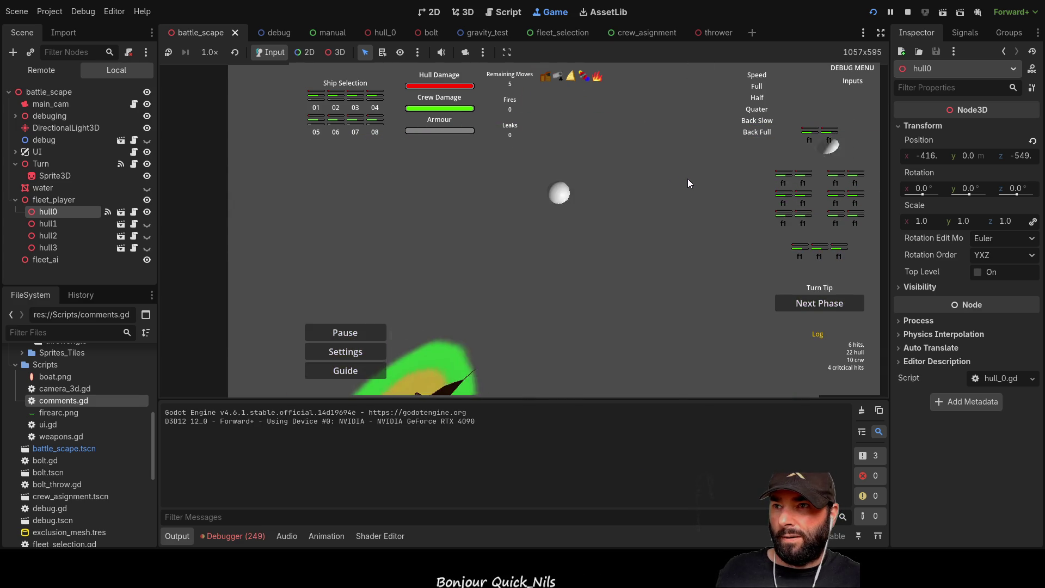
pyautogui.scroll(-2, 686, 168)
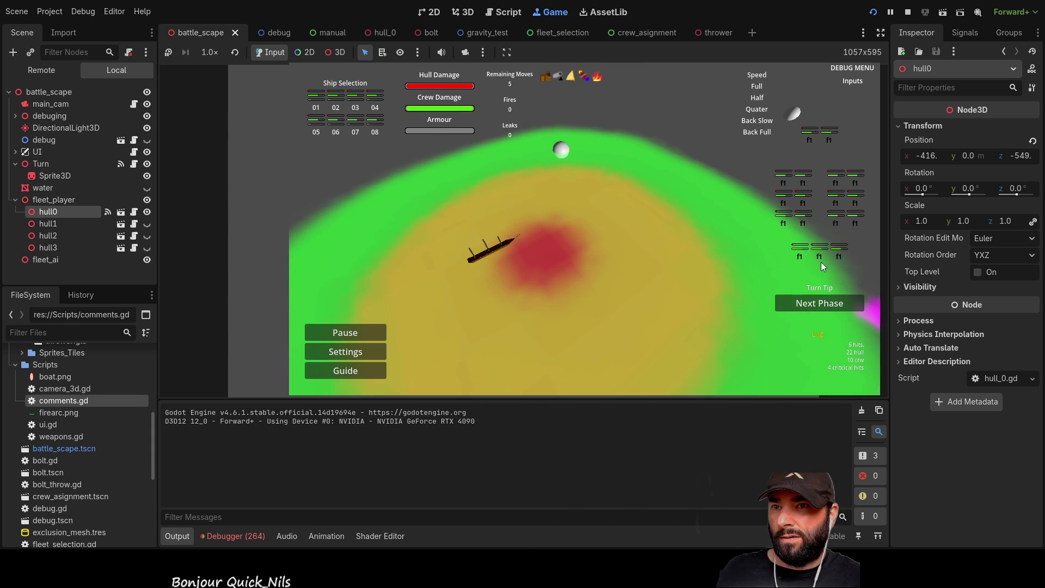
pyautogui.click(510, 250)
pyautogui.click(510, 250)
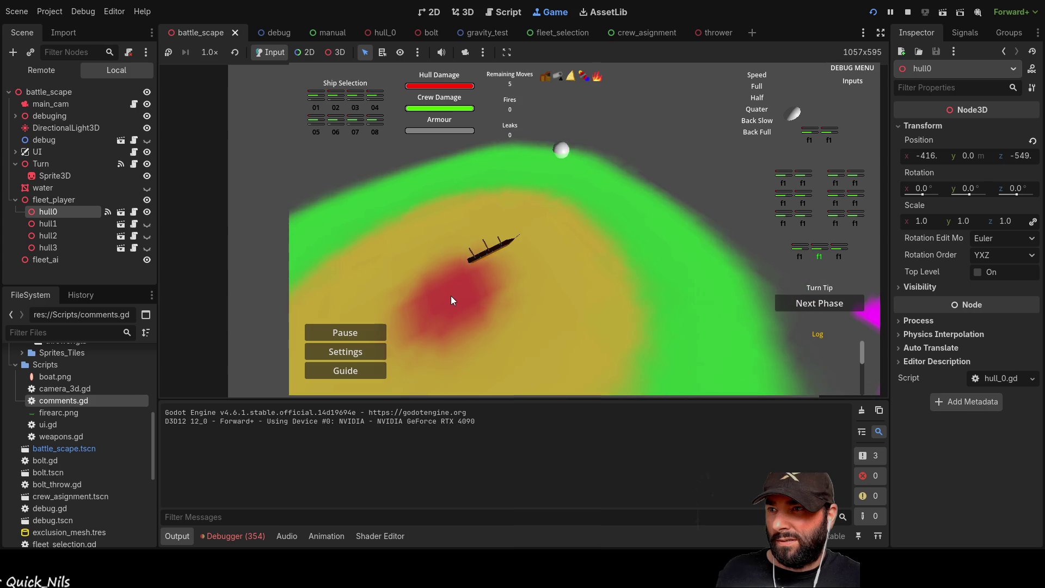
pyautogui.click(406, 290)
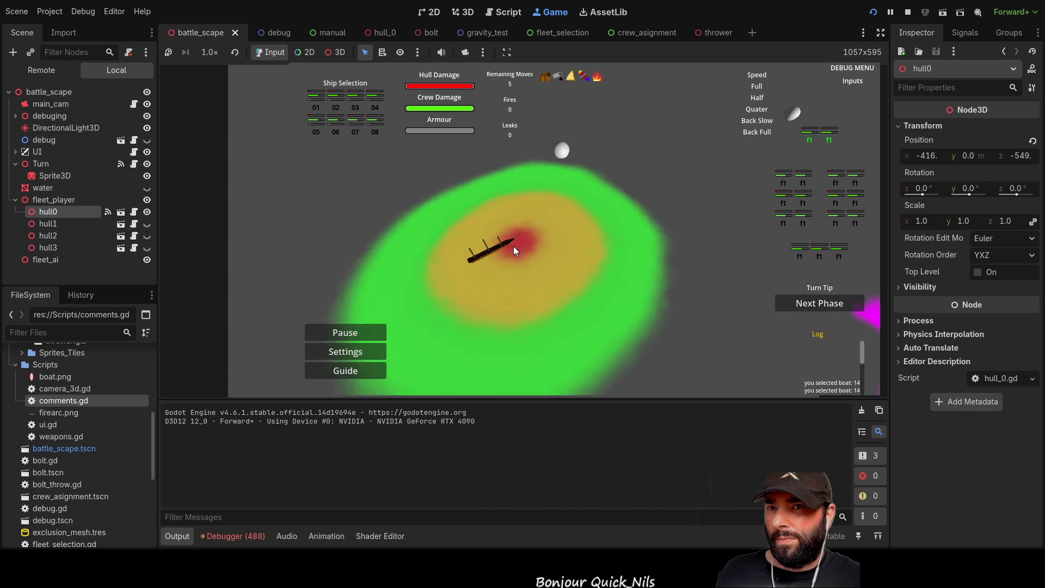
pyautogui.press('F8')
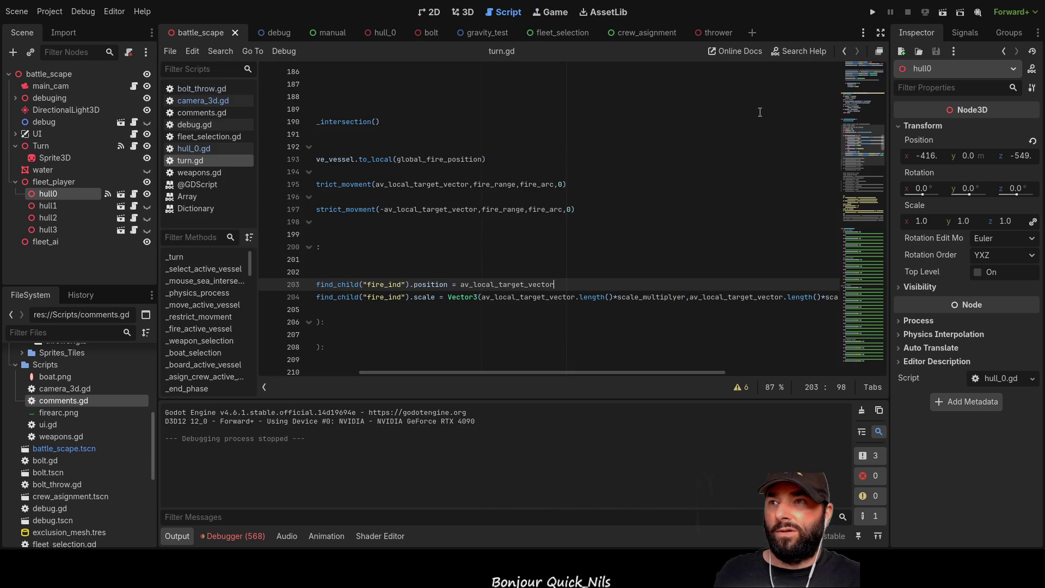
# Open the hull_0 scene, select the fire_ind node and switch to the 3D view
pyautogui.click(385, 34)
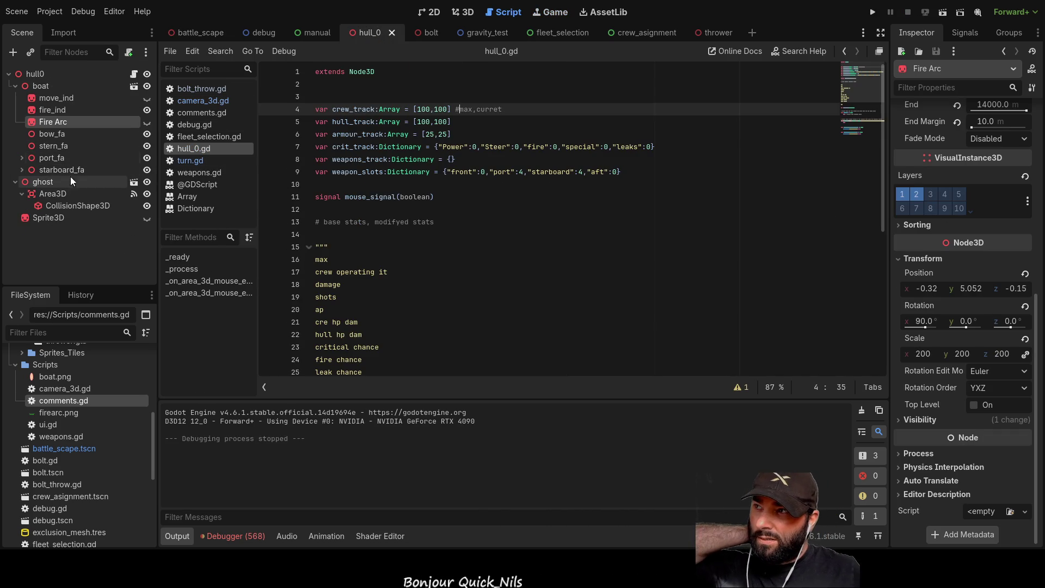
pyautogui.click(70, 107)
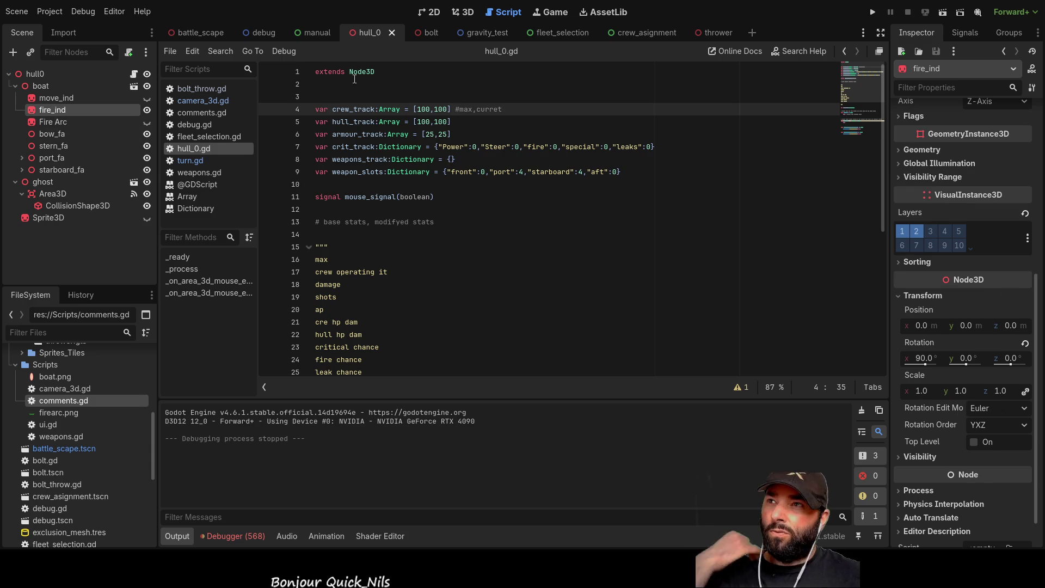
pyautogui.click(428, 12)
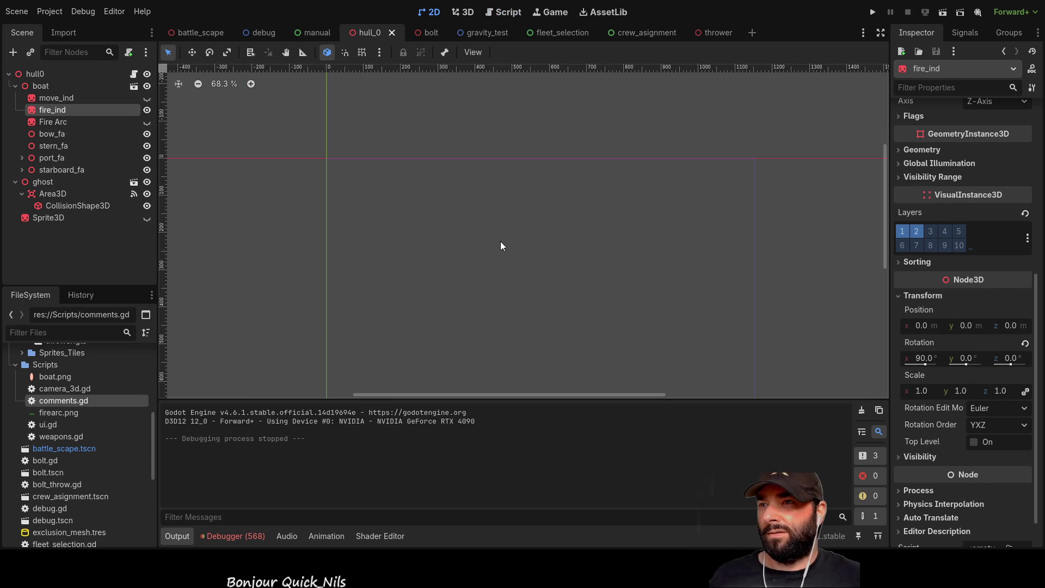
pyautogui.click(463, 12)
# Focus on and orbit around the boat, then show the hull_0.gd script
pyautogui.moveTo(615, 249); pyautogui.dragTo(606, 220)
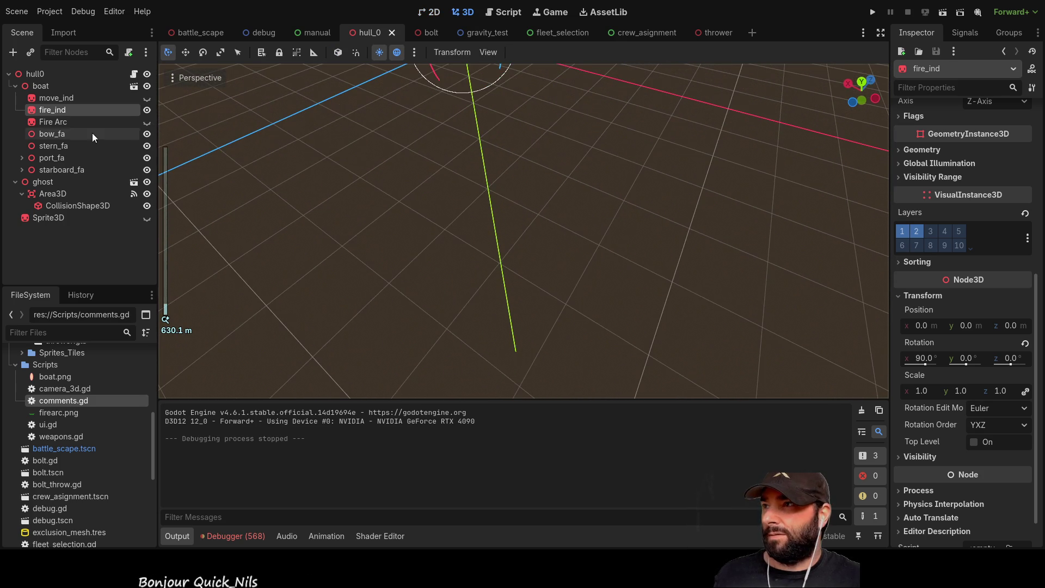
pyautogui.doubleClick(24, 86)
pyautogui.press('w')
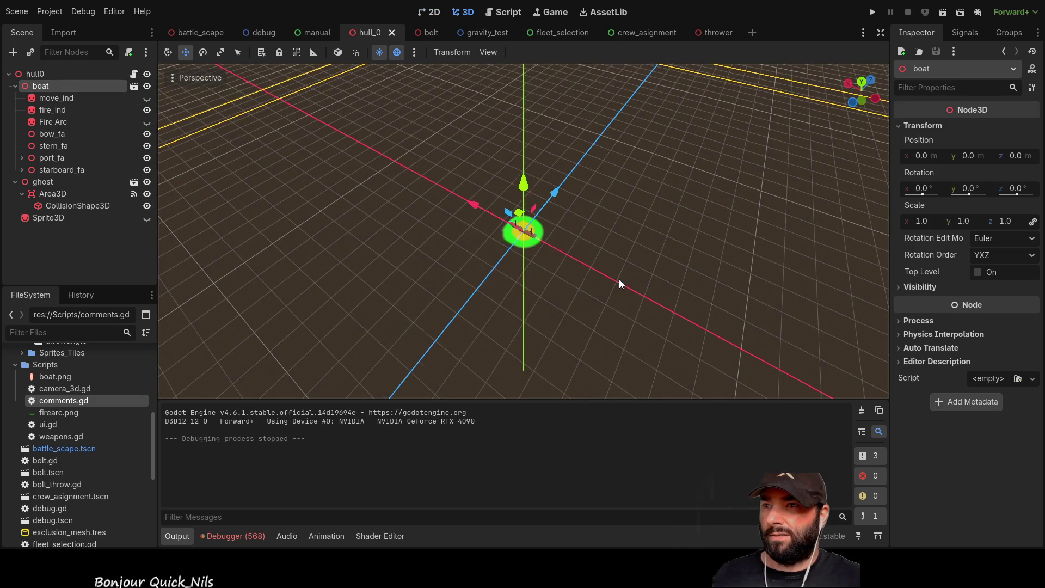
pyautogui.scroll(5, 619, 279)
pyautogui.scroll(-3, 608, 234)
pyautogui.moveTo(608, 234); pyautogui.dragTo(538, 245)
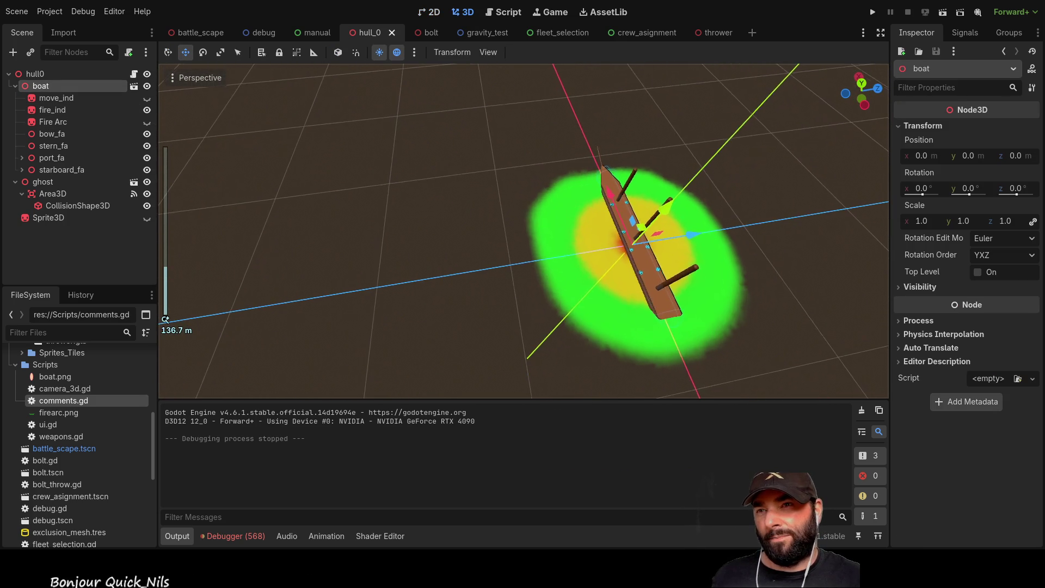
pyautogui.moveTo(713, 217); pyautogui.dragTo(728, 216)
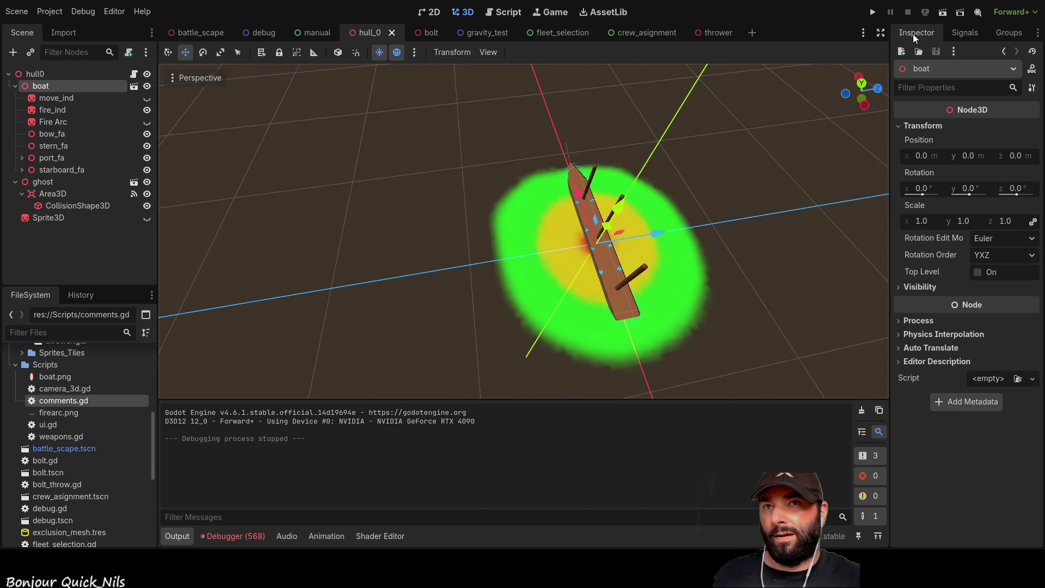
pyautogui.click(503, 12)
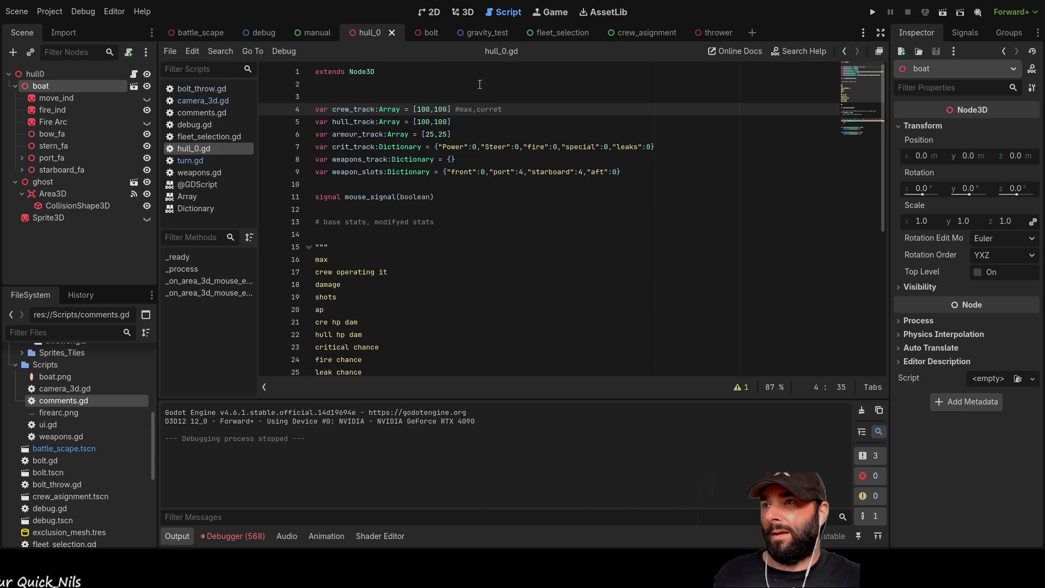
# Change scale_multiplyer on line 202 of turn.gd from 0.1 to 0.01 and run the project
pyautogui.click(205, 161)
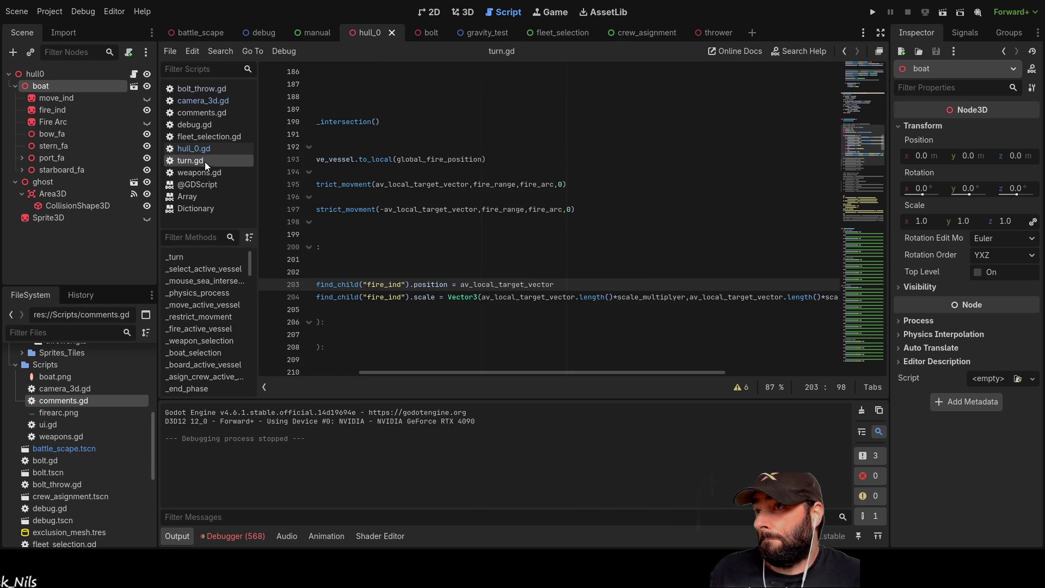
pyautogui.moveTo(513, 374); pyautogui.dragTo(416, 372)
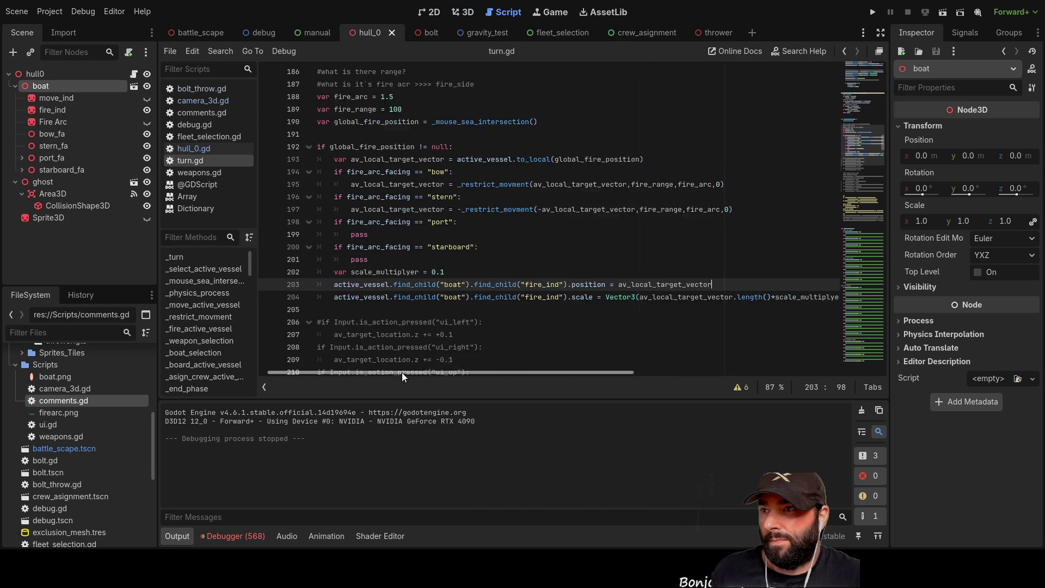
pyautogui.click(456, 273)
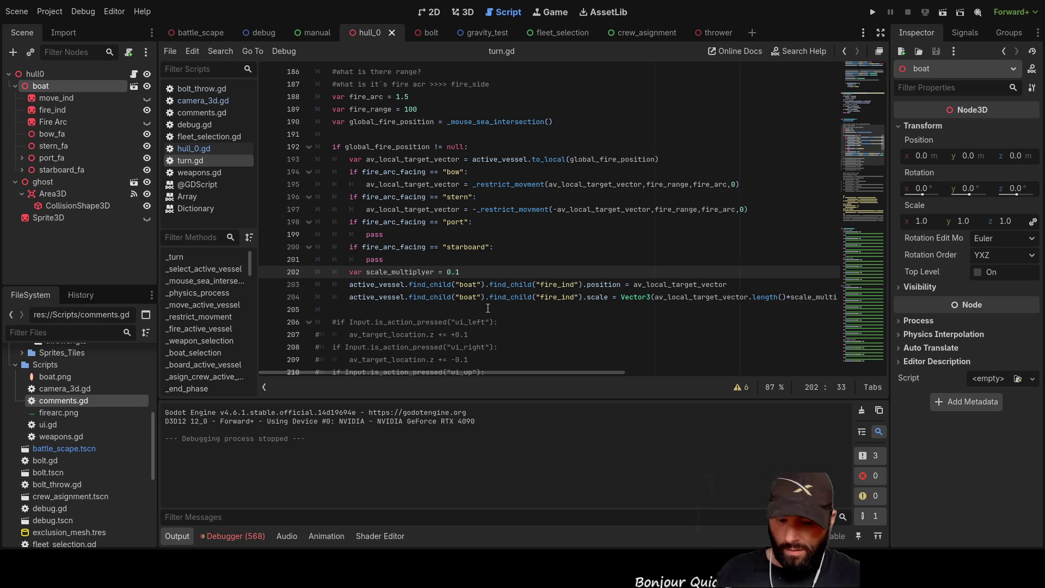
pyautogui.click(528, 317)
pyautogui.moveTo(585, 374)
pyautogui.mouseDown()
pyautogui.moveTo(637, 377)
pyautogui.moveTo(586, 379)
pyautogui.mouseUp()
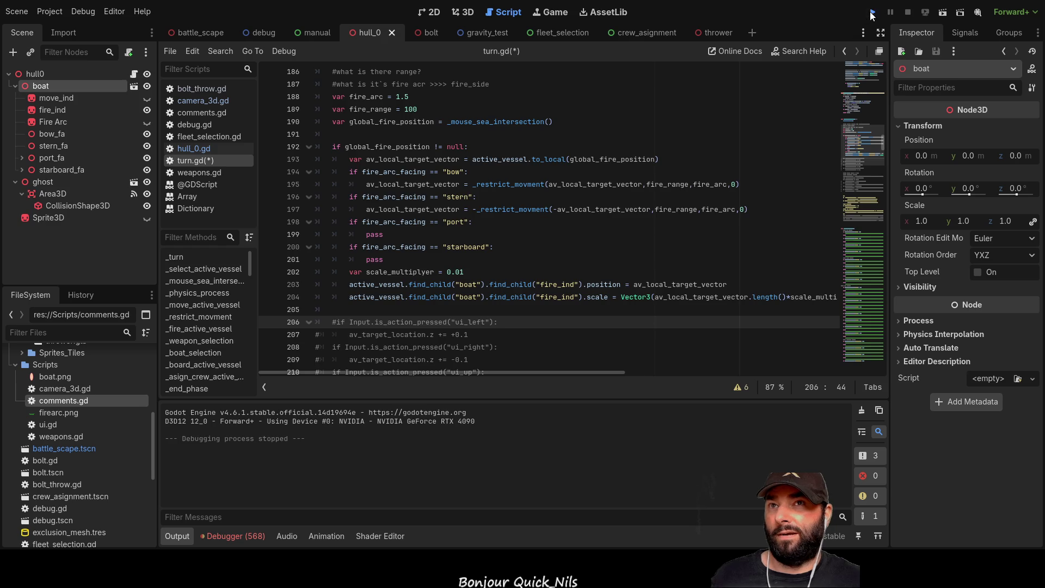
pyautogui.click(871, 12)
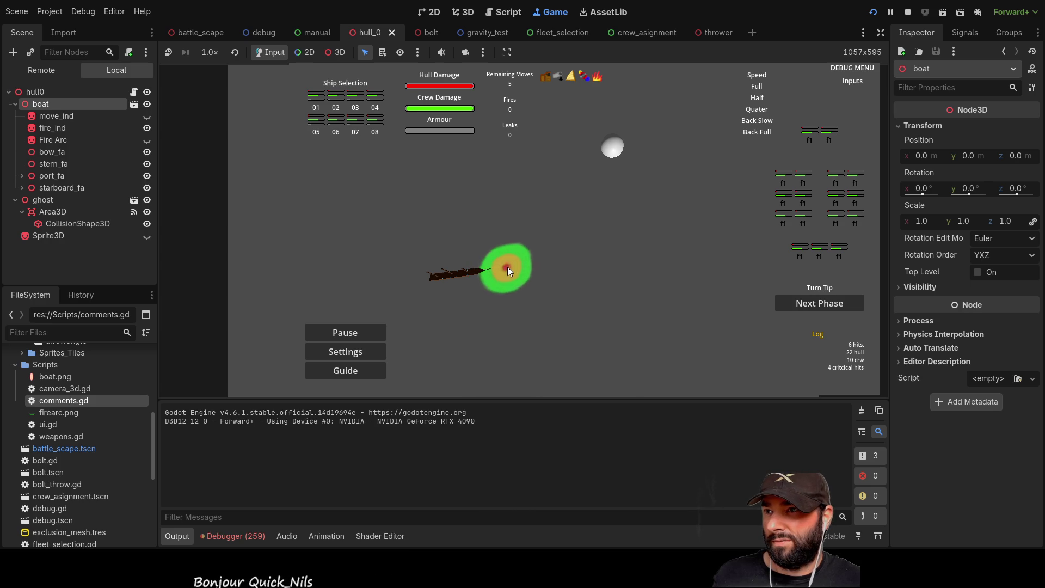
pyautogui.click(809, 140)
pyautogui.click(828, 140)
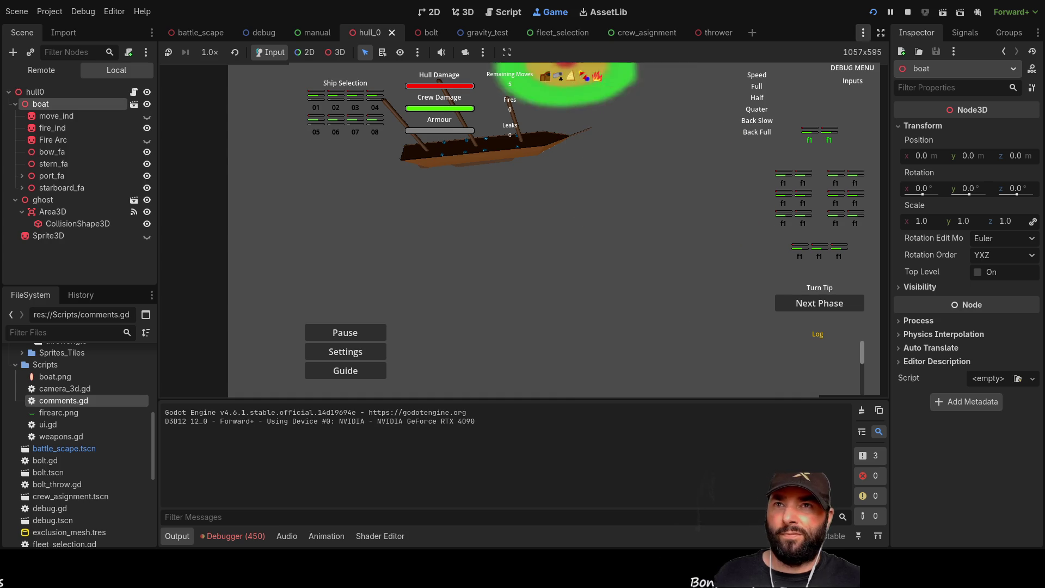
pyautogui.press('F8')
pyautogui.scroll(20, 474, 263)
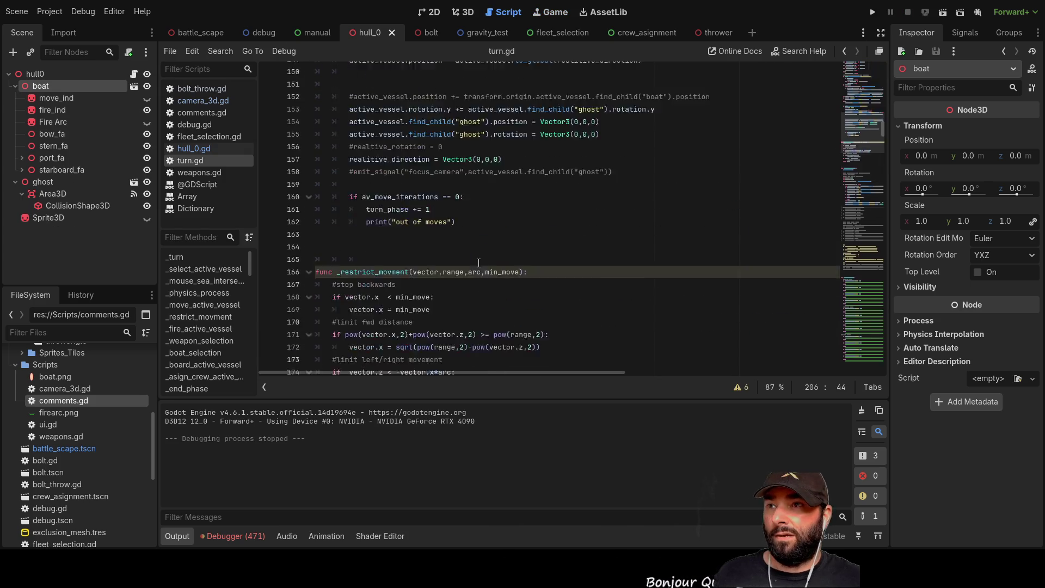
# Change av_aw_range on line 20 from 100 to 1000 and run the project
pyautogui.scroll(15, 483, 254)
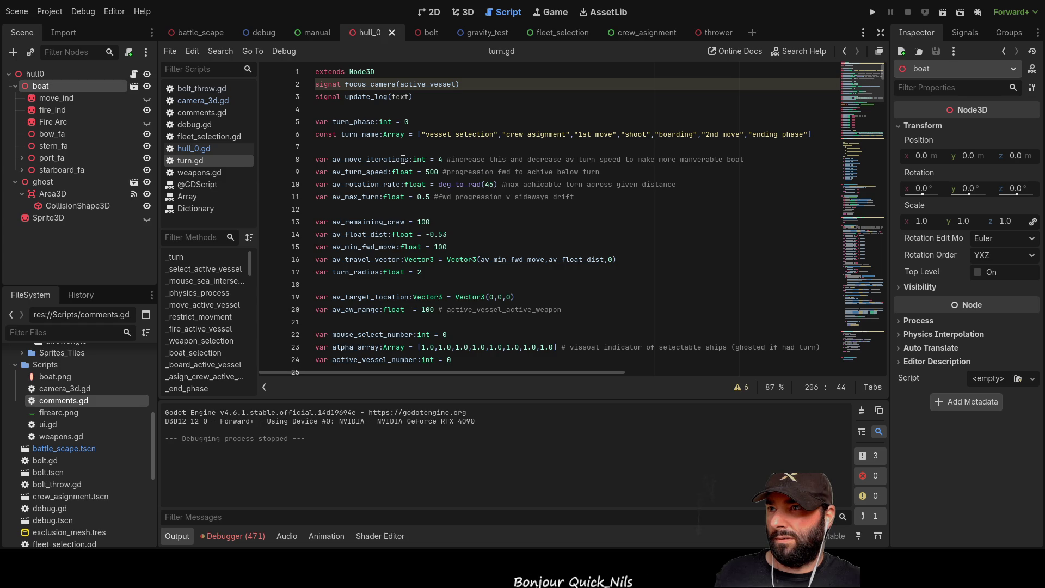
pyautogui.scroll(-3, 352, 187)
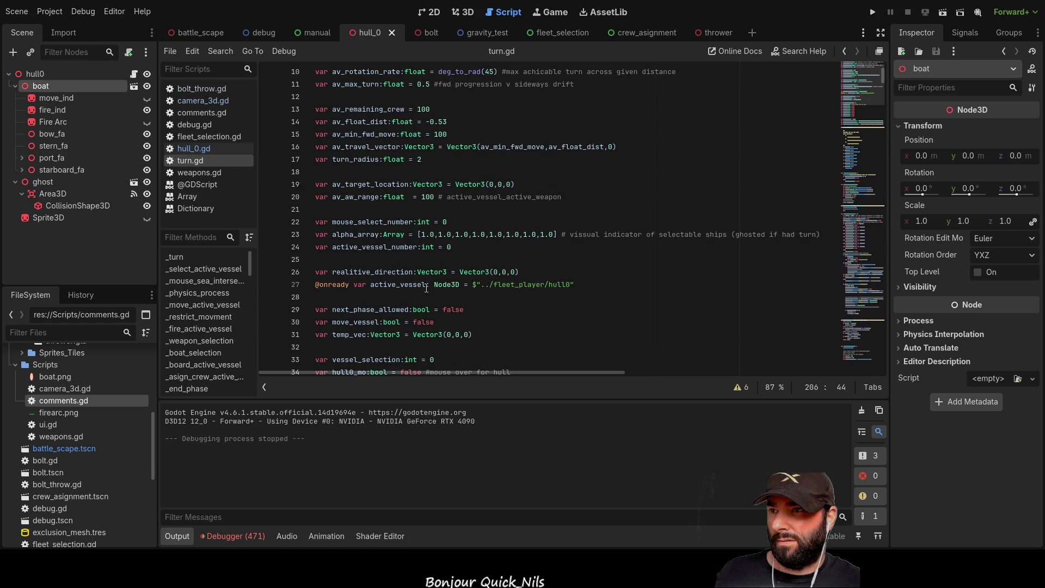
pyautogui.scroll(-4, 364, 326)
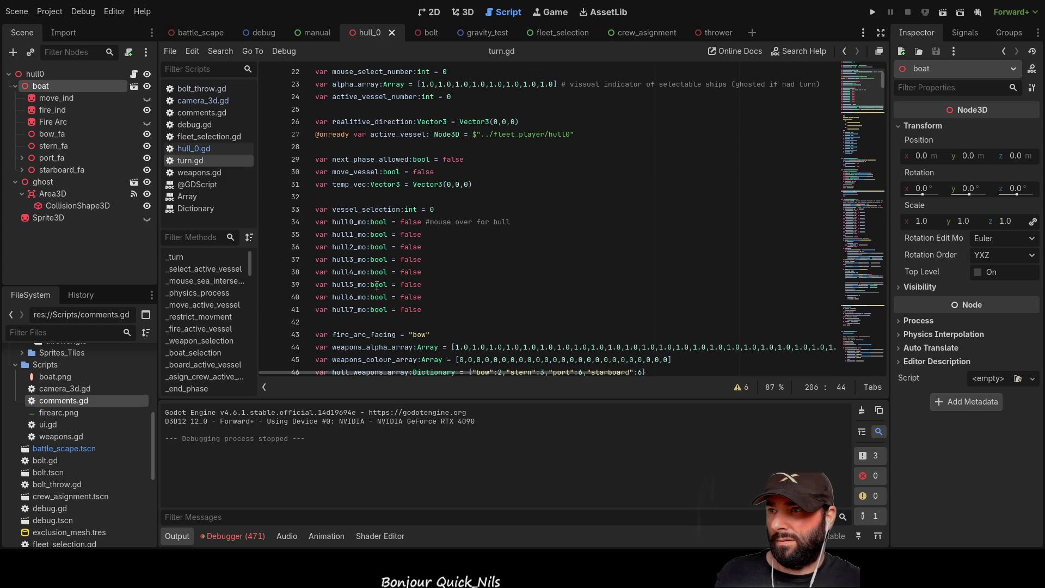
pyautogui.scroll(-3, 384, 239)
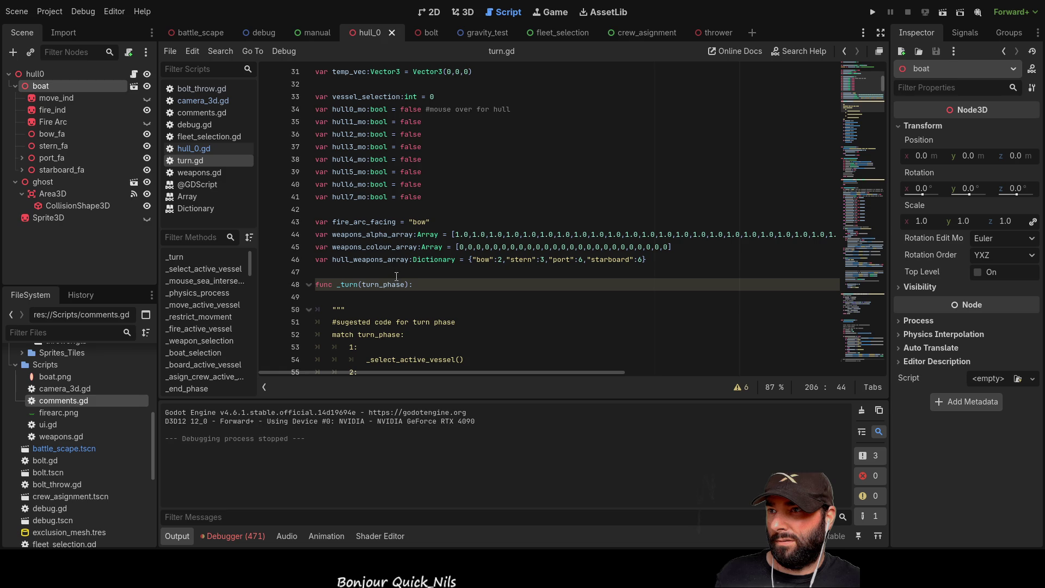
pyautogui.scroll(10, 435, 283)
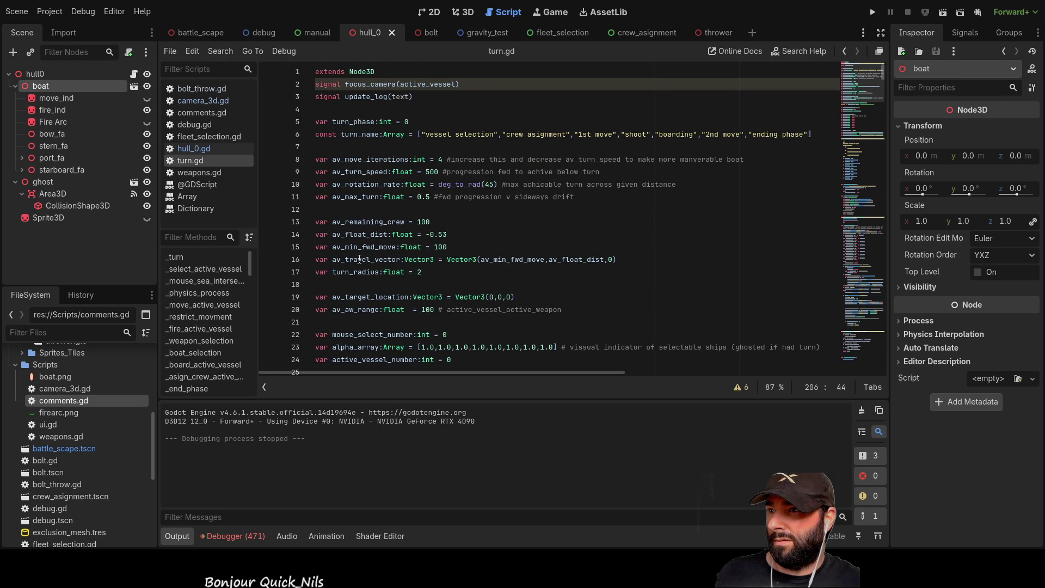
pyautogui.doubleClick(430, 310)
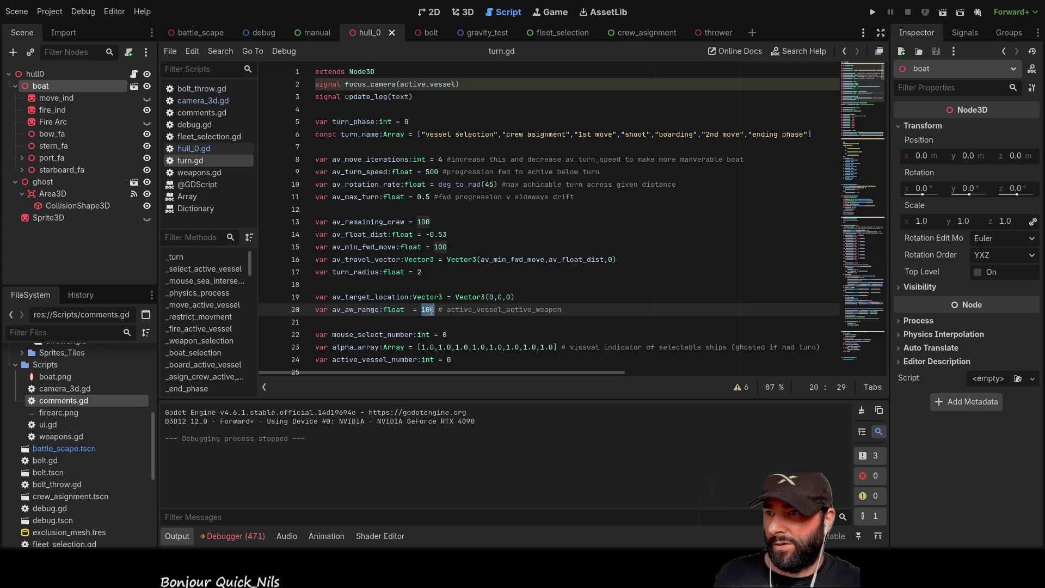
pyautogui.write('1000')
pyautogui.click(872, 12)
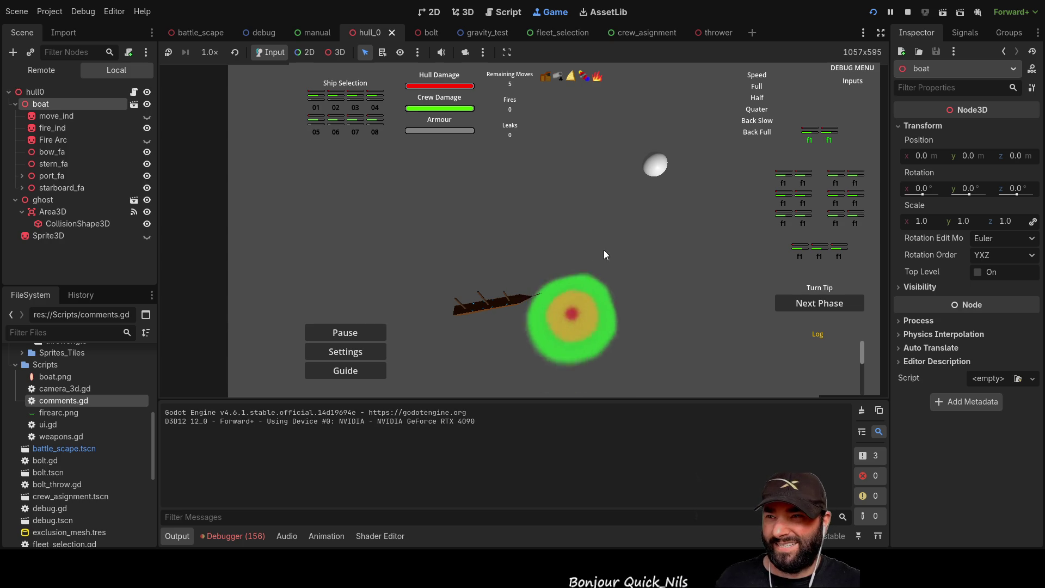
pyautogui.press('F8')
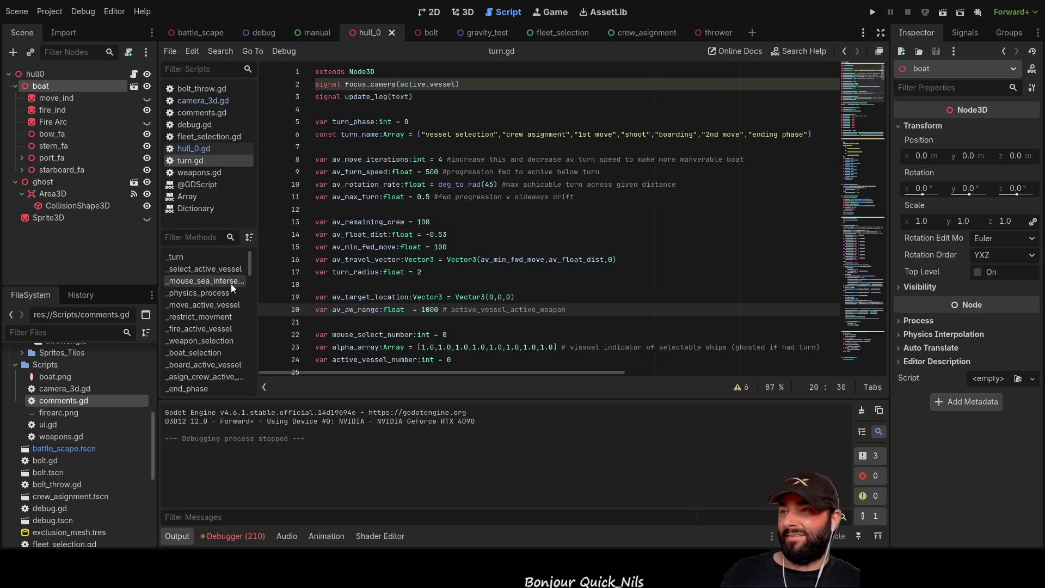
# Jump to _fire_active_vessel and locate its fire_range value of 100 on line 189
pyautogui.click(204, 328)
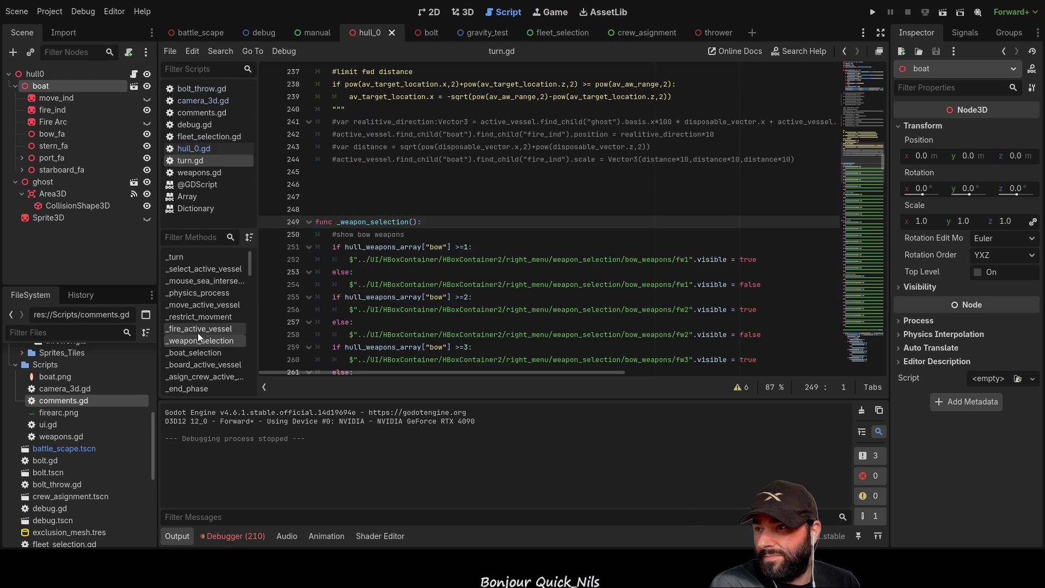
pyautogui.scroll(-5, 500, 290)
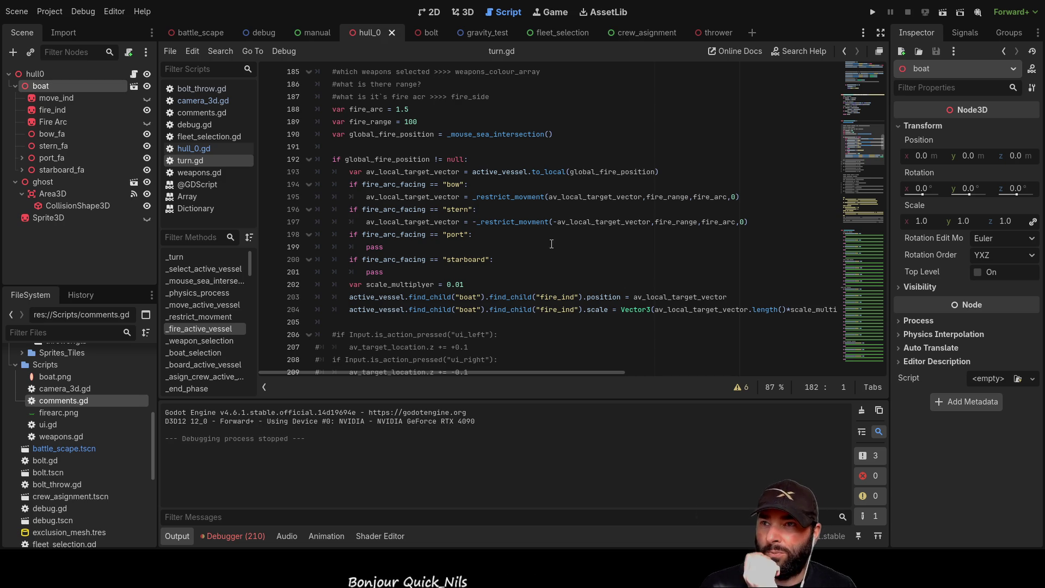
pyautogui.doubleClick(670, 196)
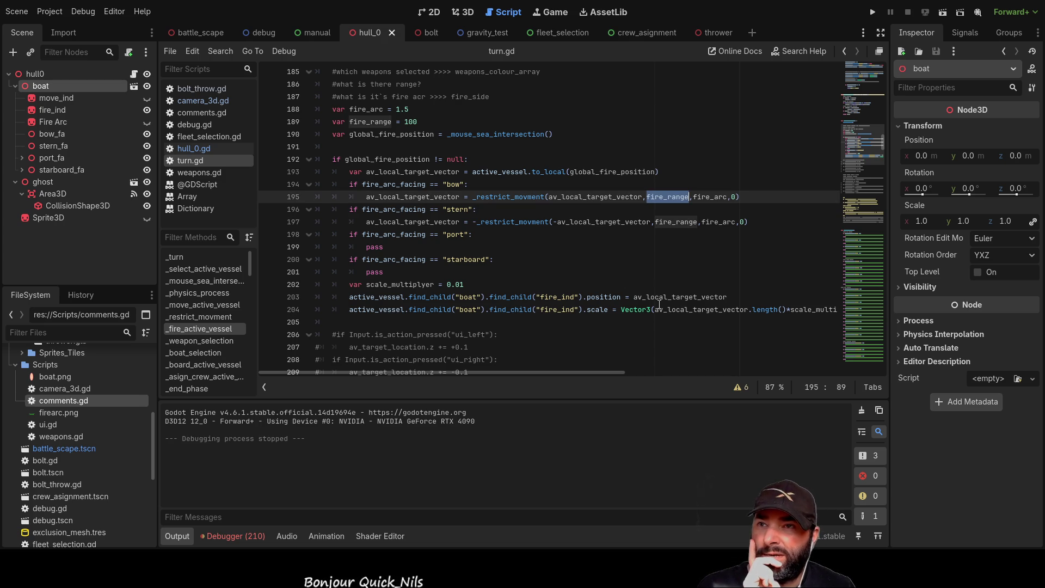
pyautogui.scroll(2, 411, 194)
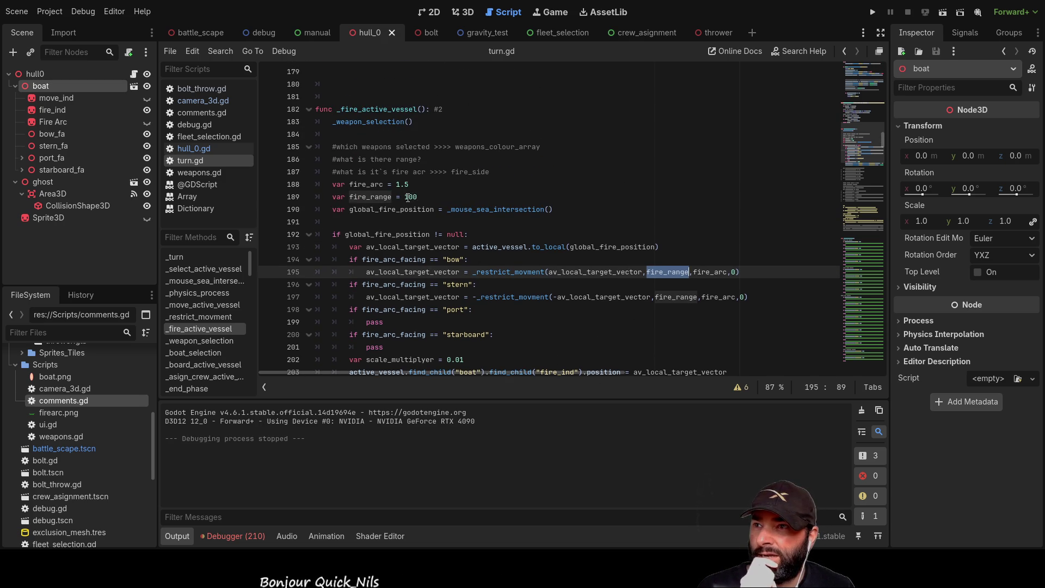
pyautogui.click(415, 196)
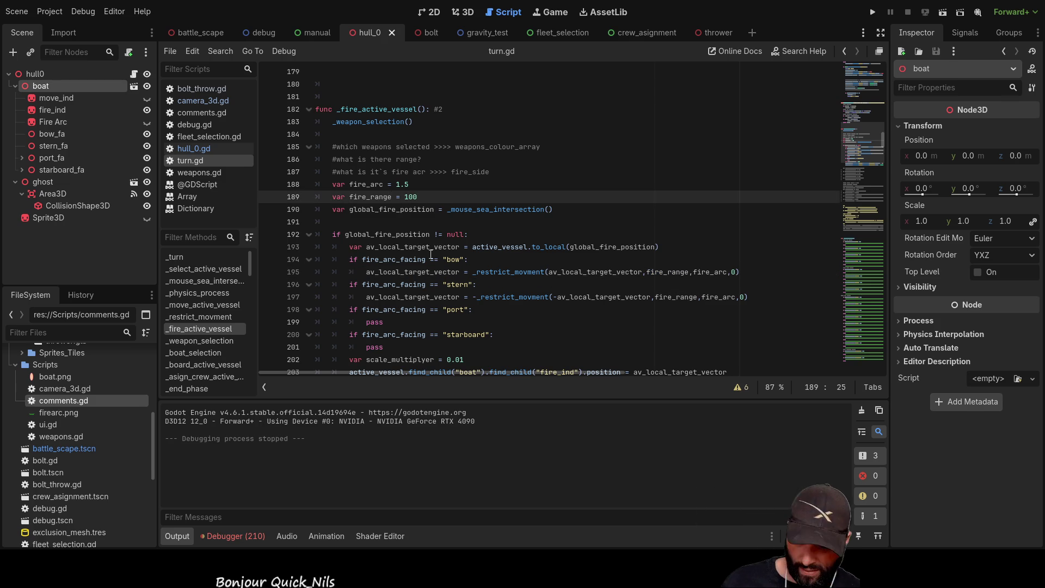
pyautogui.write('0')
# Test-run the game, turning the ship and shifting the camera to check the fire indicator, then stop
pyautogui.click(876, 12)
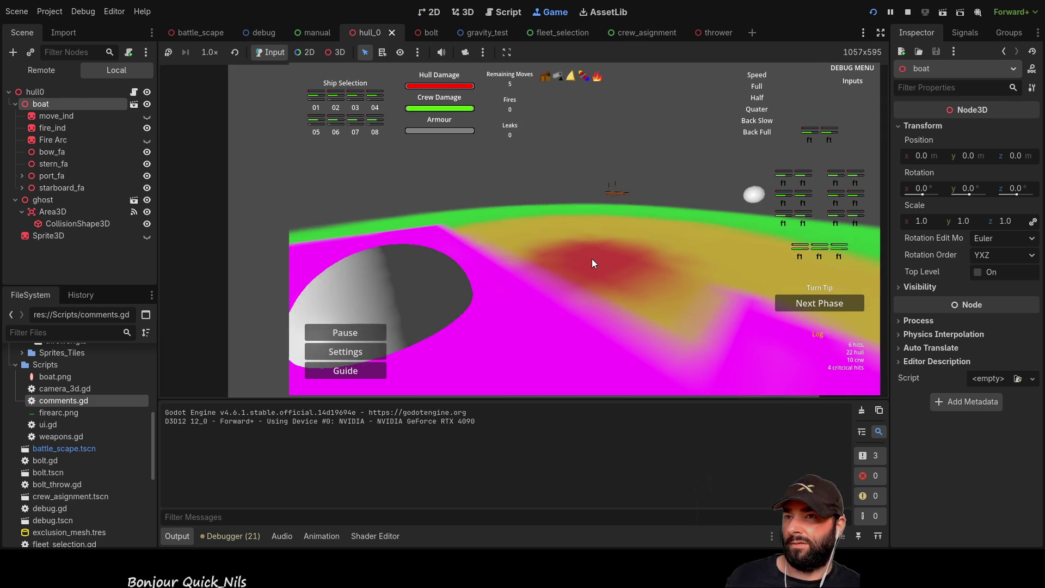
pyautogui.scroll(-5, 592, 259)
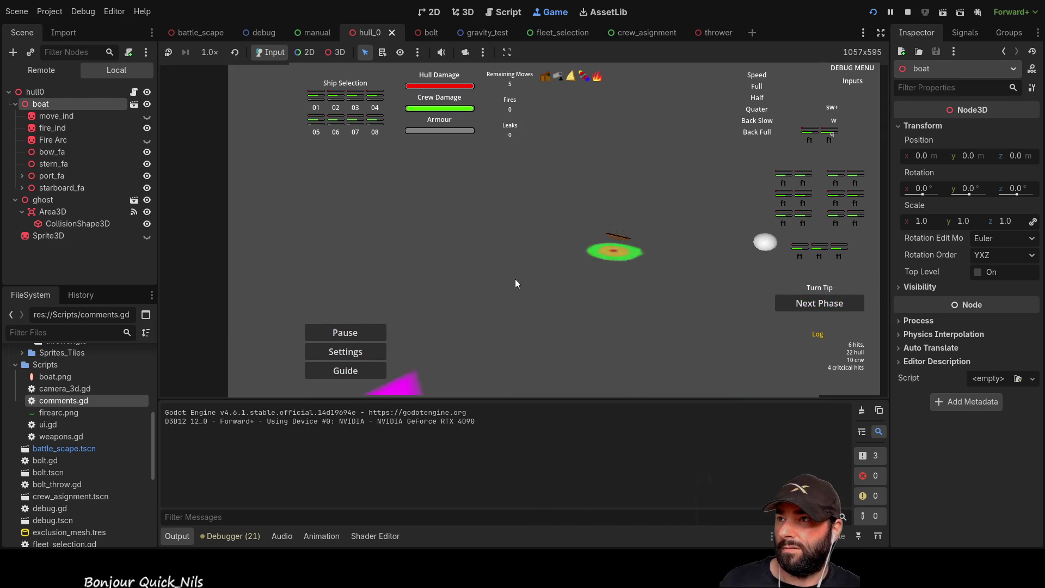
pyautogui.scroll(5, 514, 278)
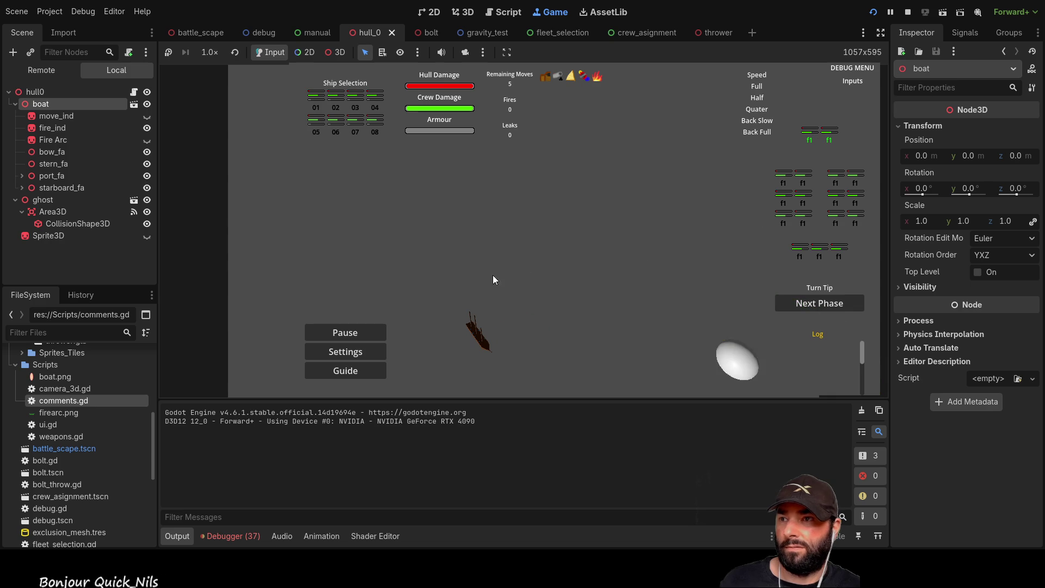
pyautogui.press('d')
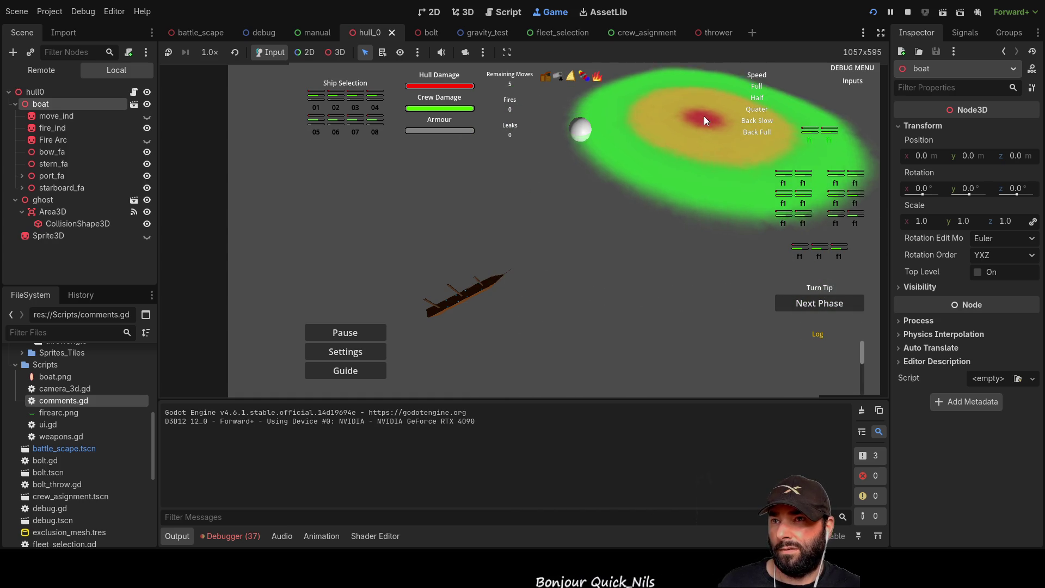
pyautogui.press('s')
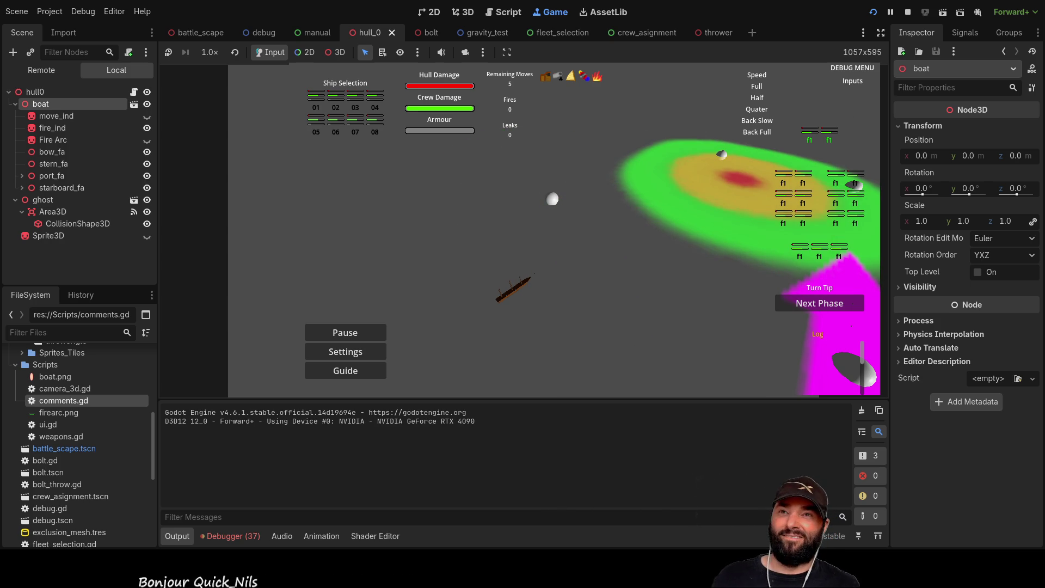
pyautogui.click(907, 12)
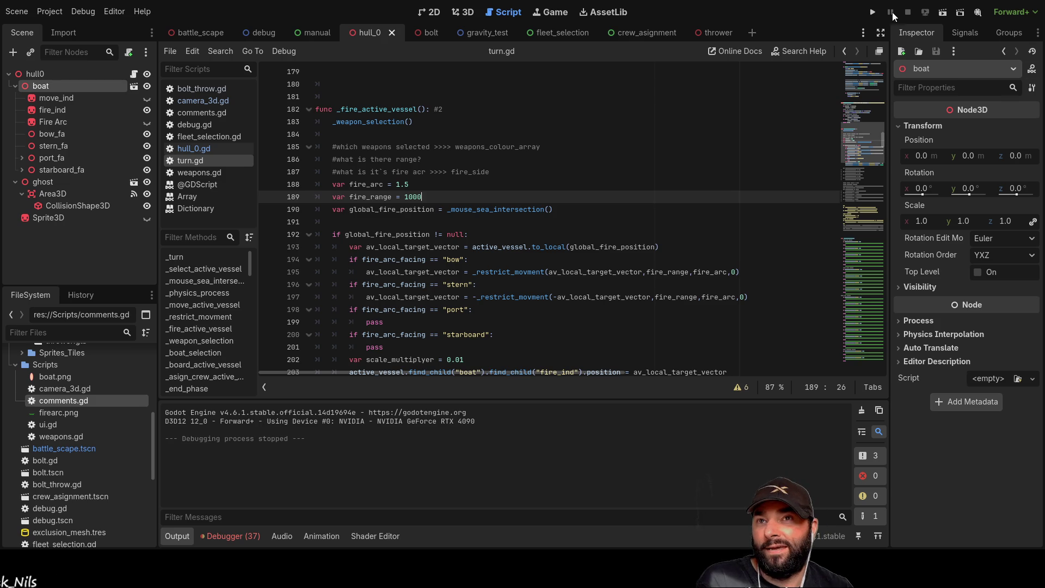
# Edit the scale_multiplyer value on line 202 to 0.001 and launch the game
pyautogui.scroll(-5, 457, 243)
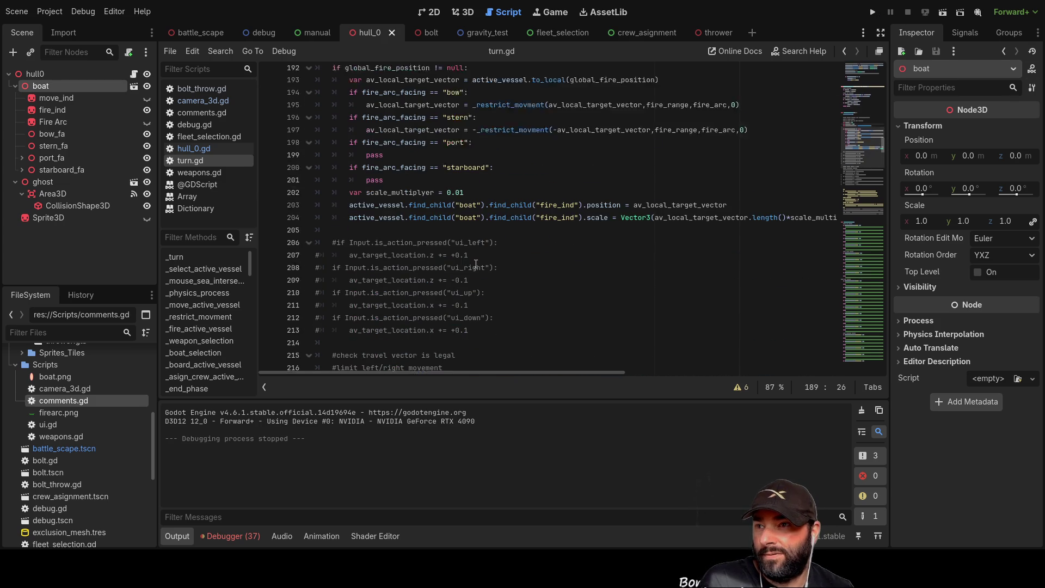
pyautogui.click(462, 171)
pyautogui.write('0')
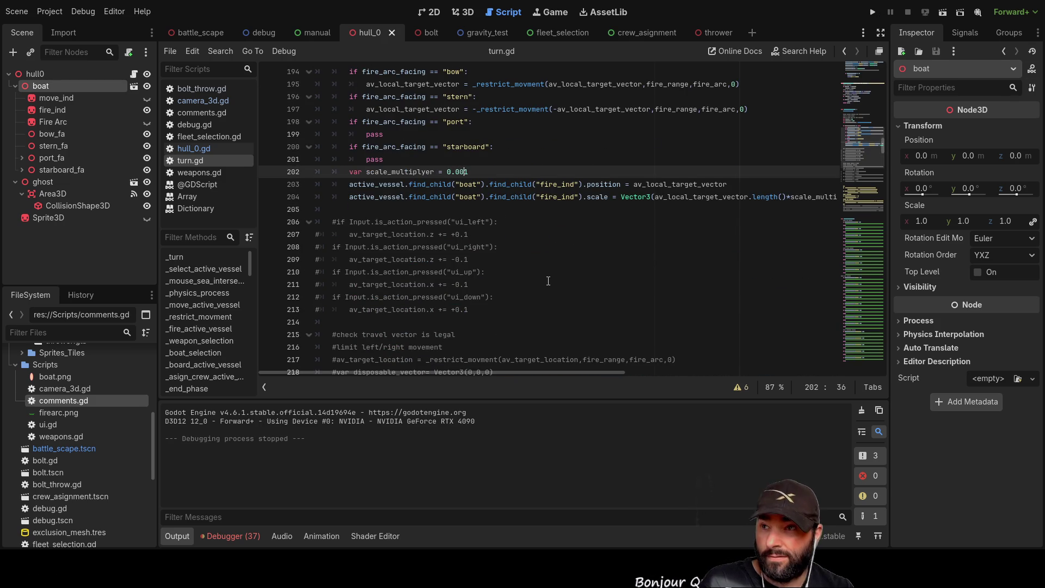
pyautogui.click(873, 12)
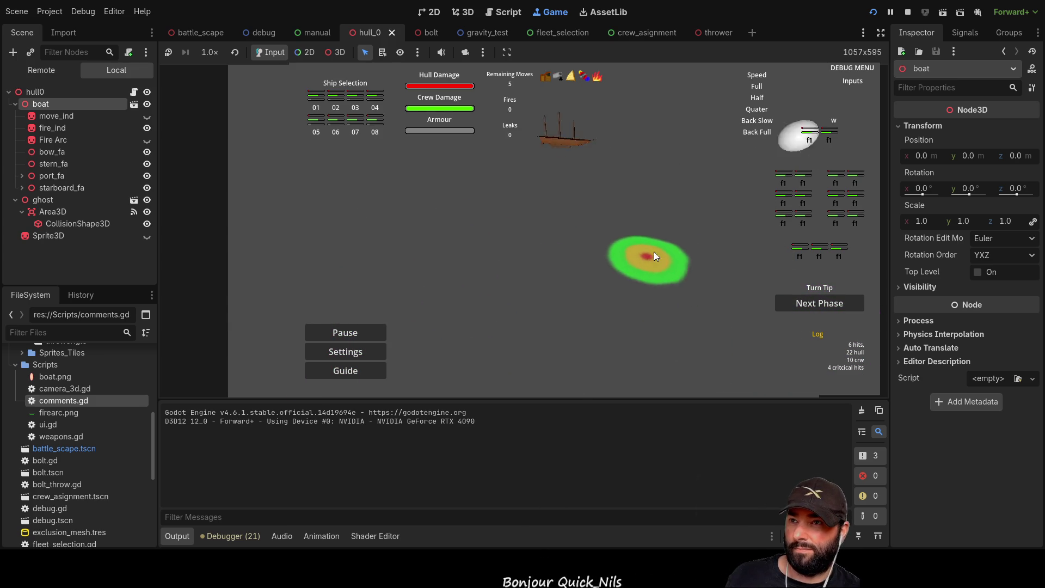
# Move the camera across the sea, select a boat to check its small green fire target, then stop with F8
pyautogui.press('a')
pyautogui.press('s')
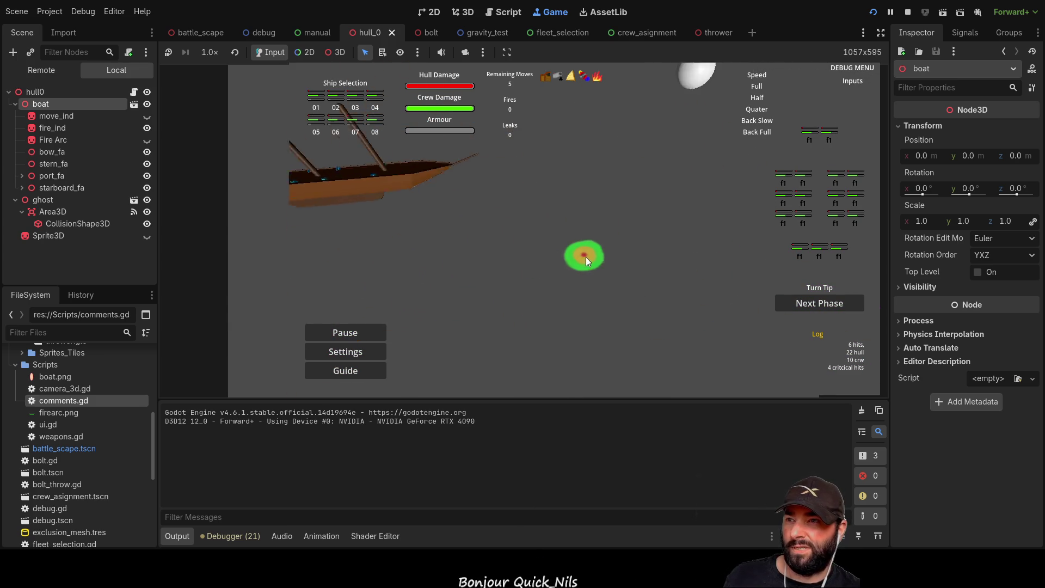
pyautogui.press('s')
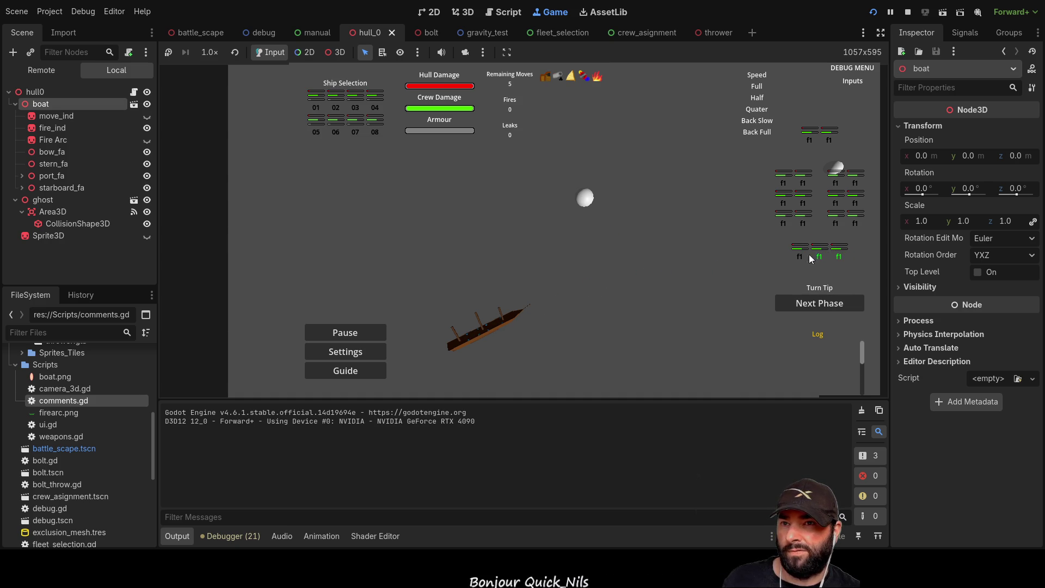
pyautogui.click(839, 255)
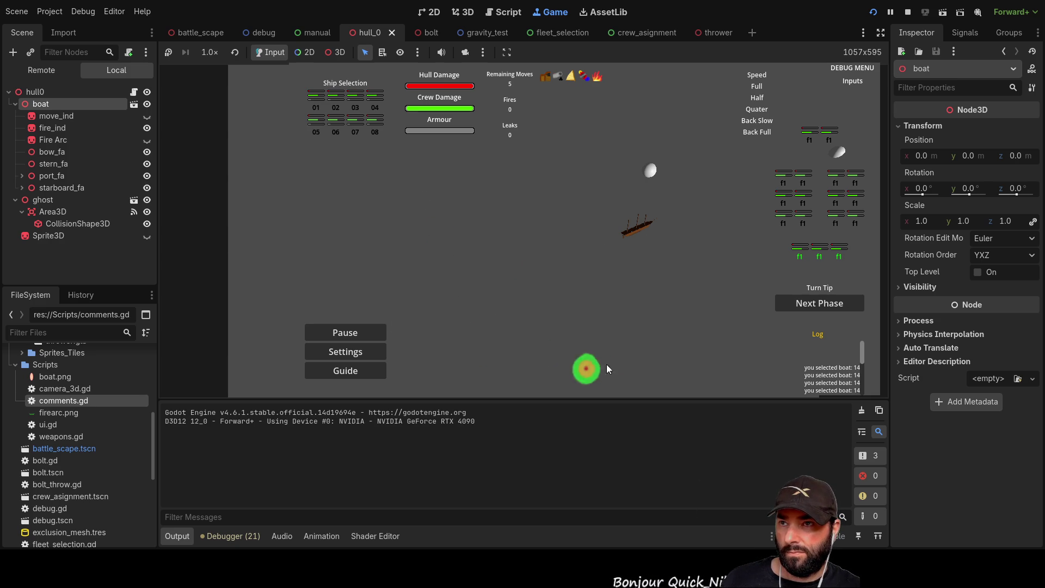
pyautogui.press('F8')
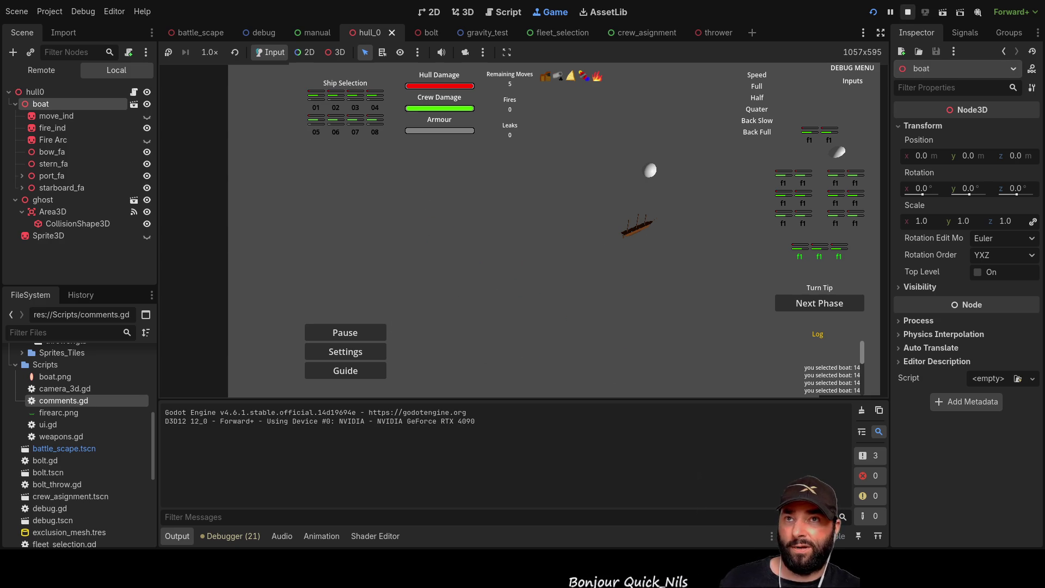
# Replace pass in the port branch with av_local_target_vector.rotated(, copying the name from the stern line
pyautogui.scroll(5, 438, 267)
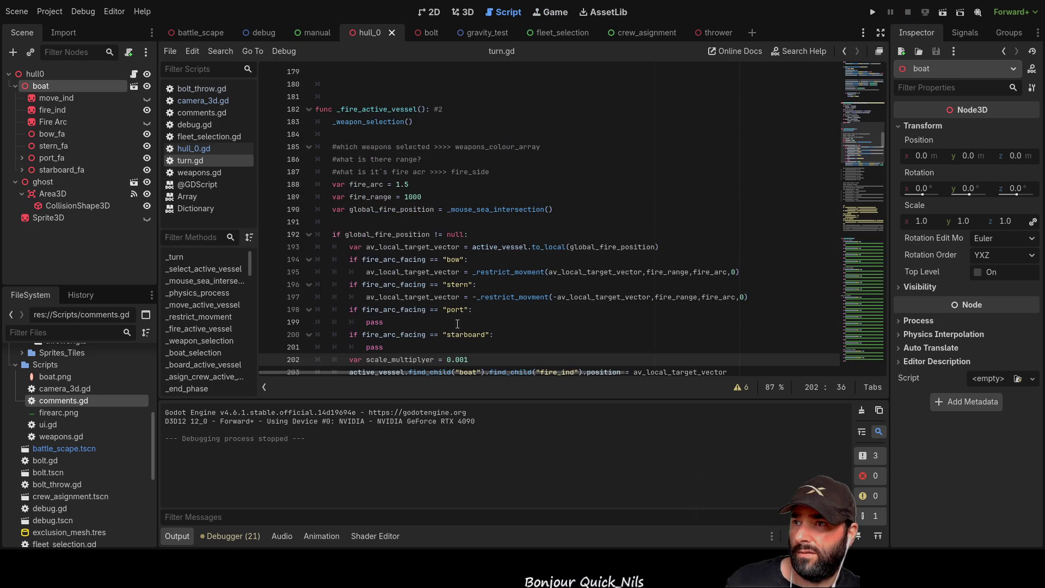
pyautogui.scroll(-2, 429, 297)
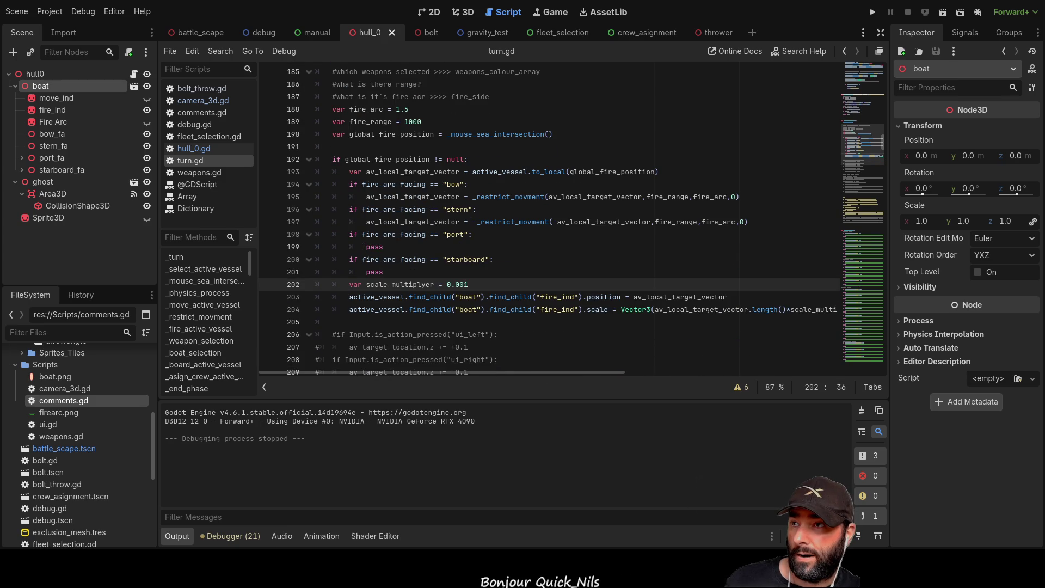
pyautogui.moveTo(366, 222); pyautogui.dragTo(460, 221)
pyautogui.hotkey('ctrl', 'c')
pyautogui.doubleClick(374, 247)
pyautogui.hotkey('ctrl', 'v')
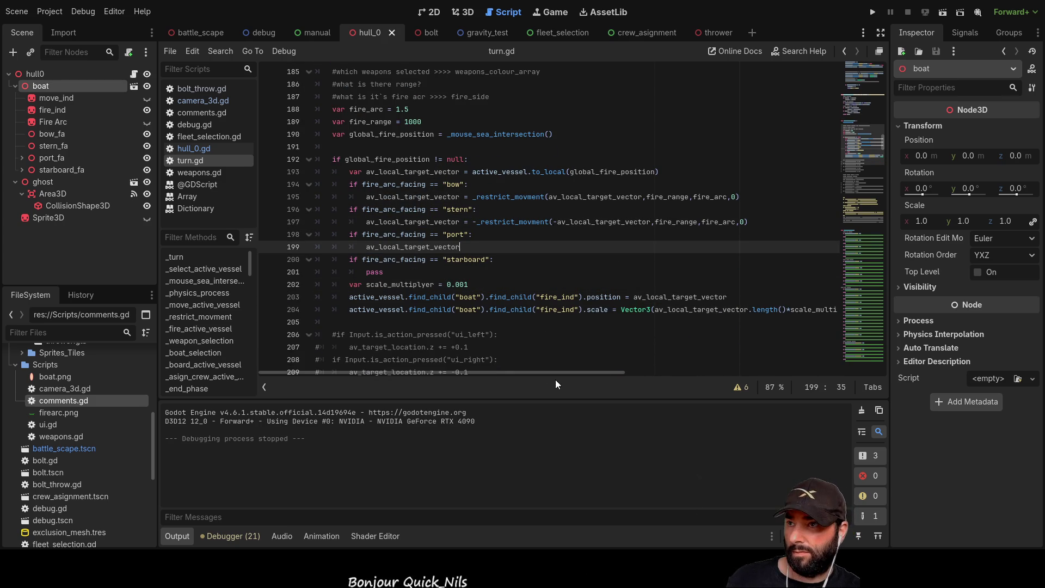
pyautogui.write('.')
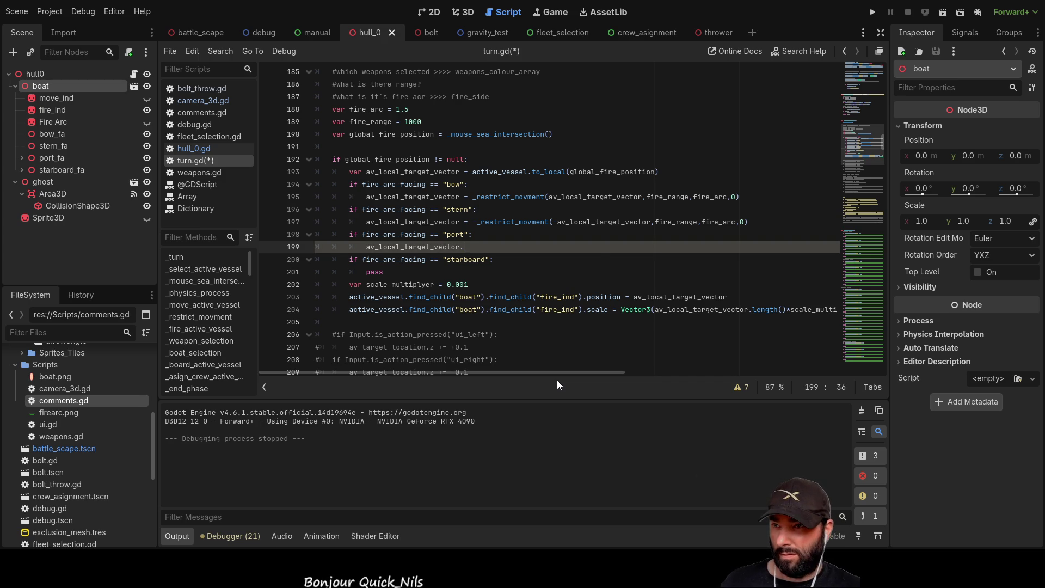
pyautogui.write('rota')
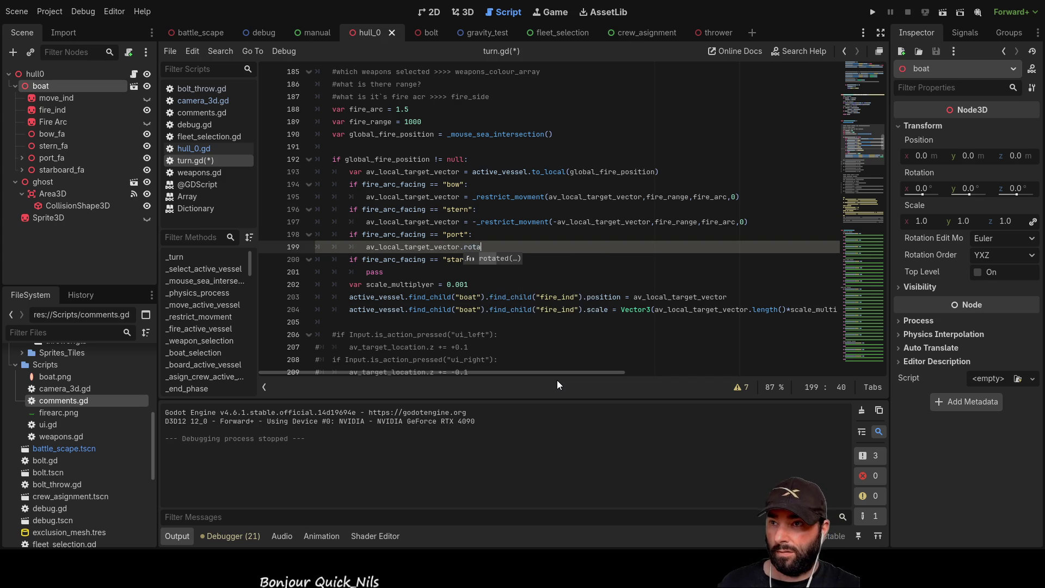
pyautogui.press('Return')
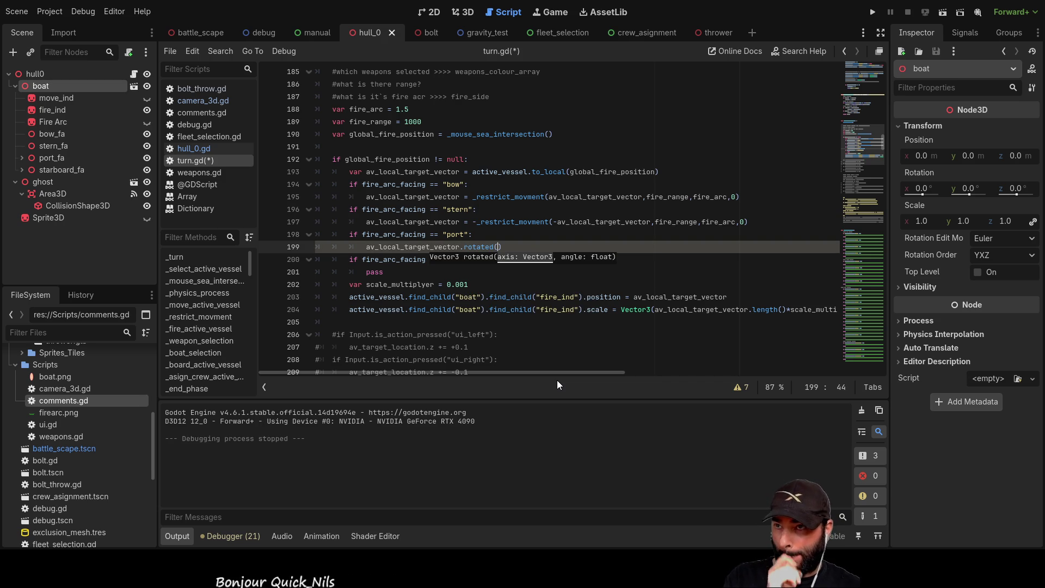
# Give rotated() the axis Vector3.UP and the angle PI
pyautogui.write('vect')
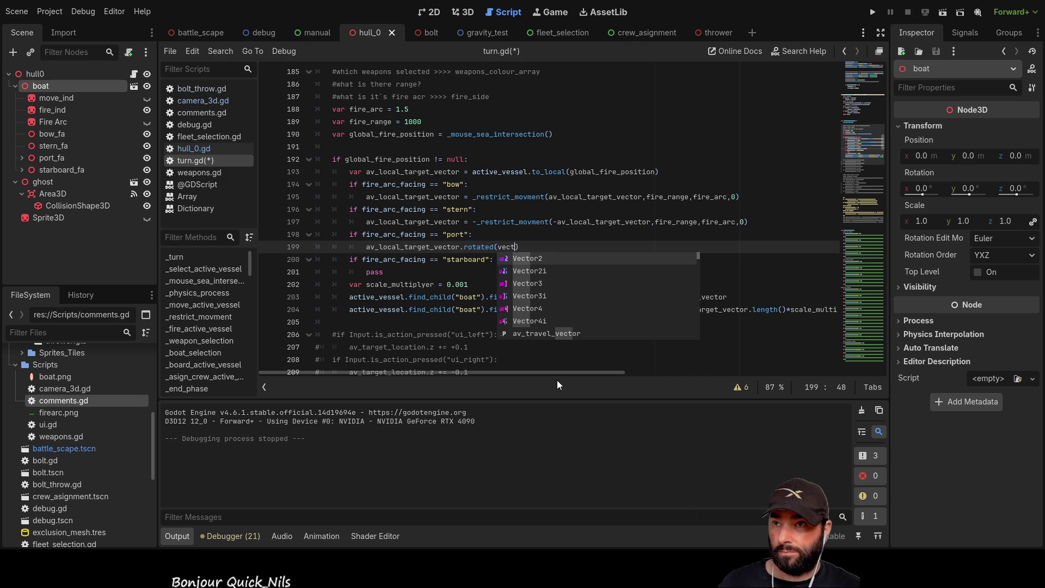
pyautogui.press('Down')
pyautogui.press('Down')
pyautogui.press('Return')
pyautogui.write('.UP')
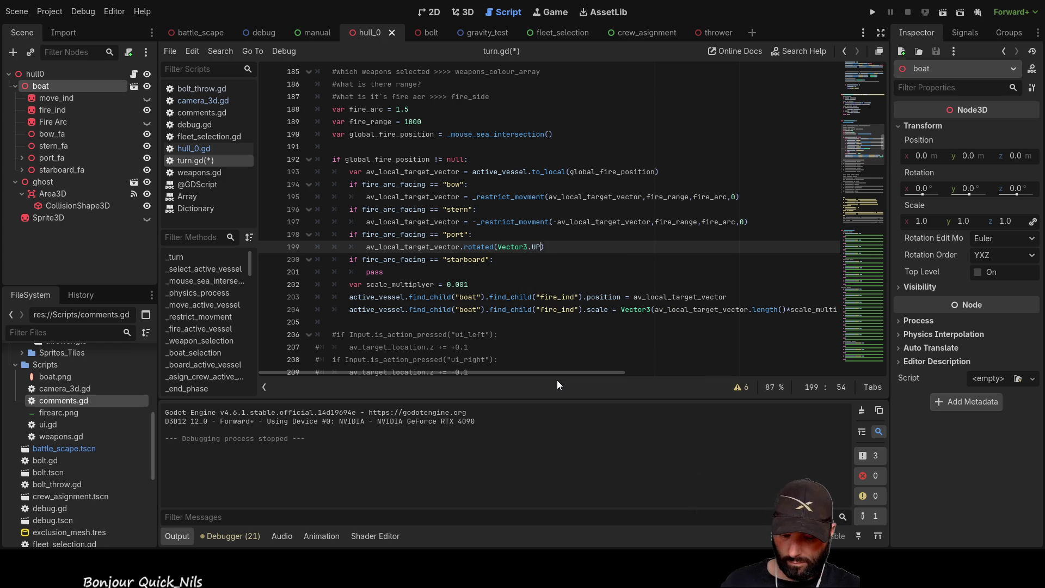
pyautogui.write(',')
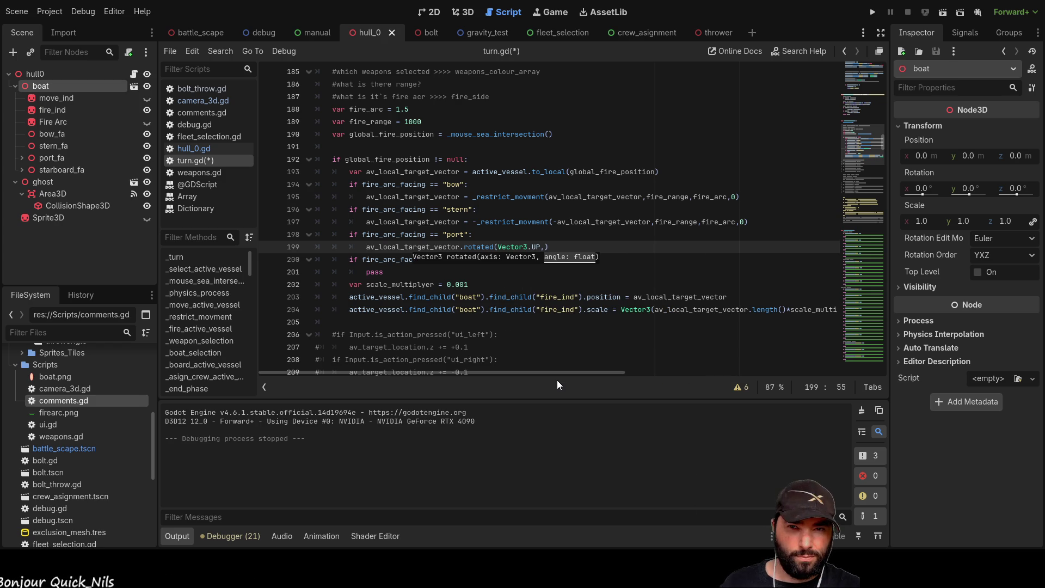
pyautogui.write('90')
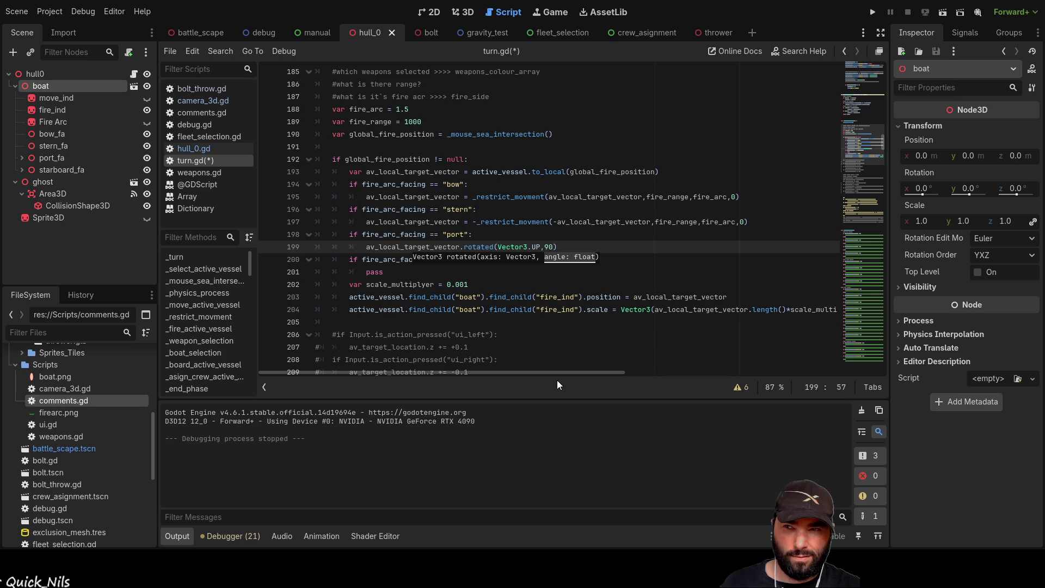
pyautogui.press('BackSpace')
pyautogui.press('BackSpace')
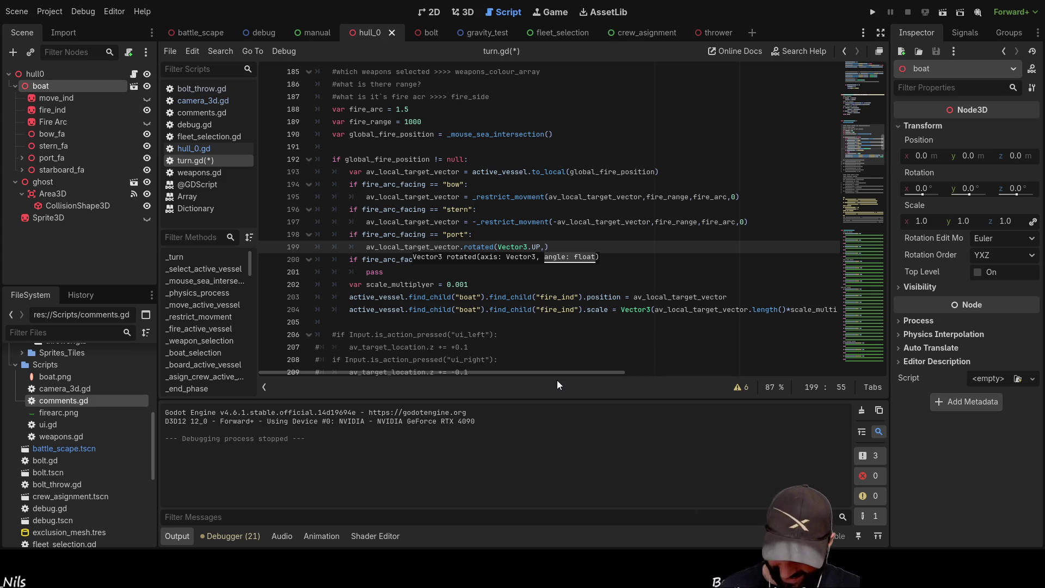
pyautogui.write('PI')
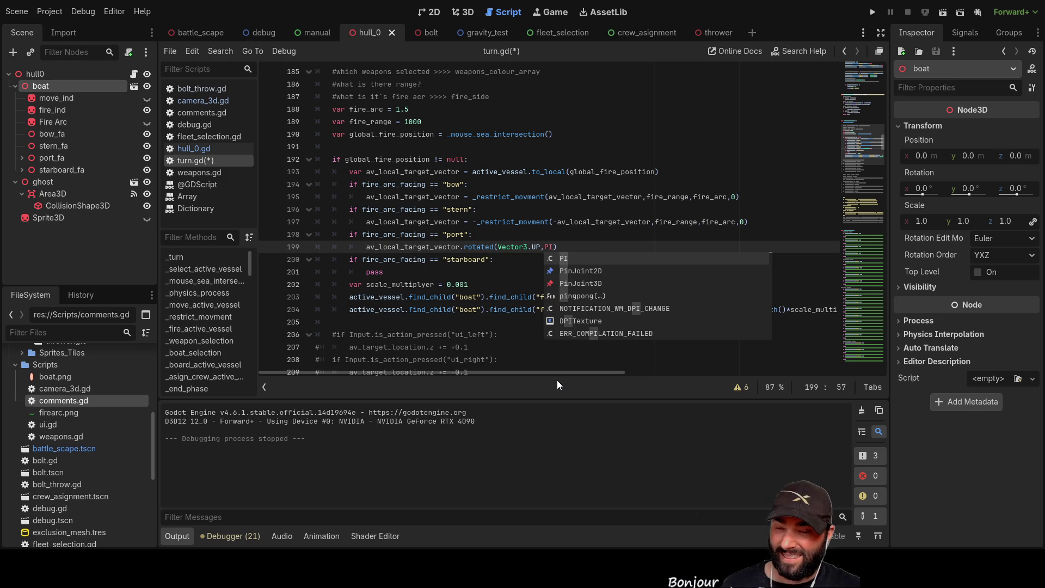
# Turn the angle into (PI*0.5) and continue the line with =
pyautogui.press('Left')
pyautogui.press('Left')
pyautogui.write('(')
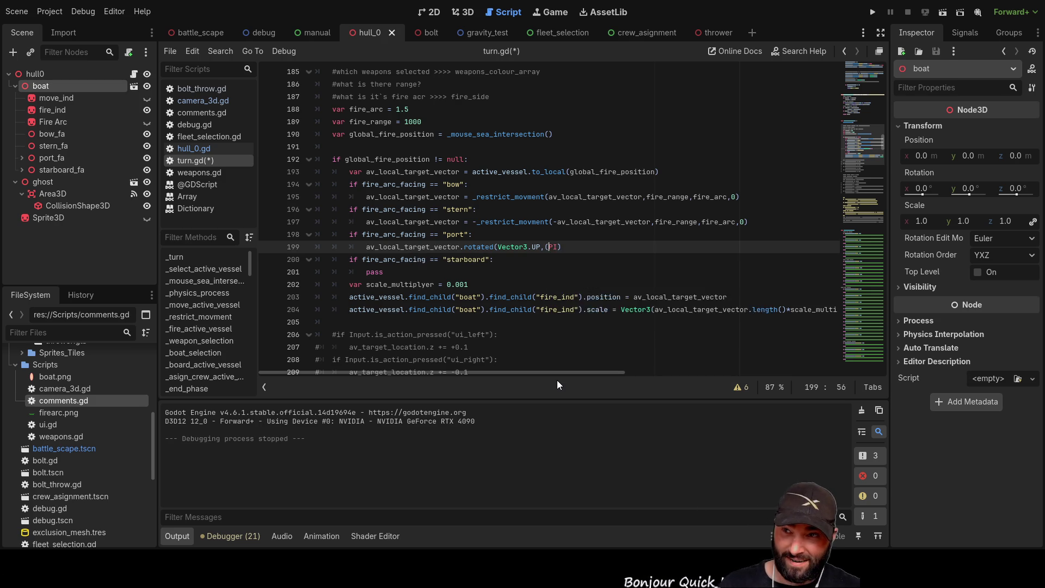
pyautogui.press('Right')
pyautogui.press('Right')
pyautogui.press('Right')
pyautogui.press('Left')
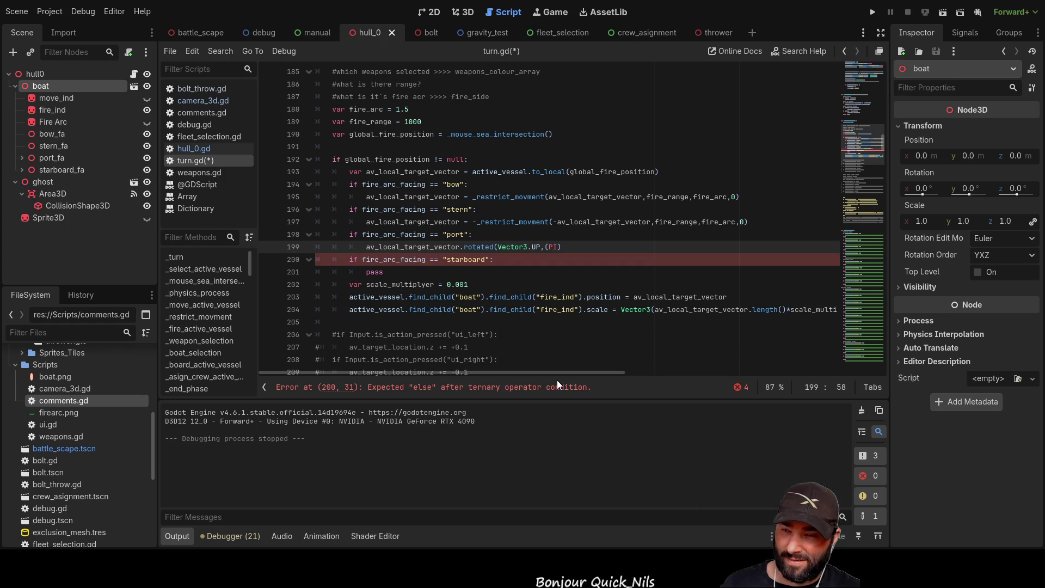
pyautogui.write('*0')
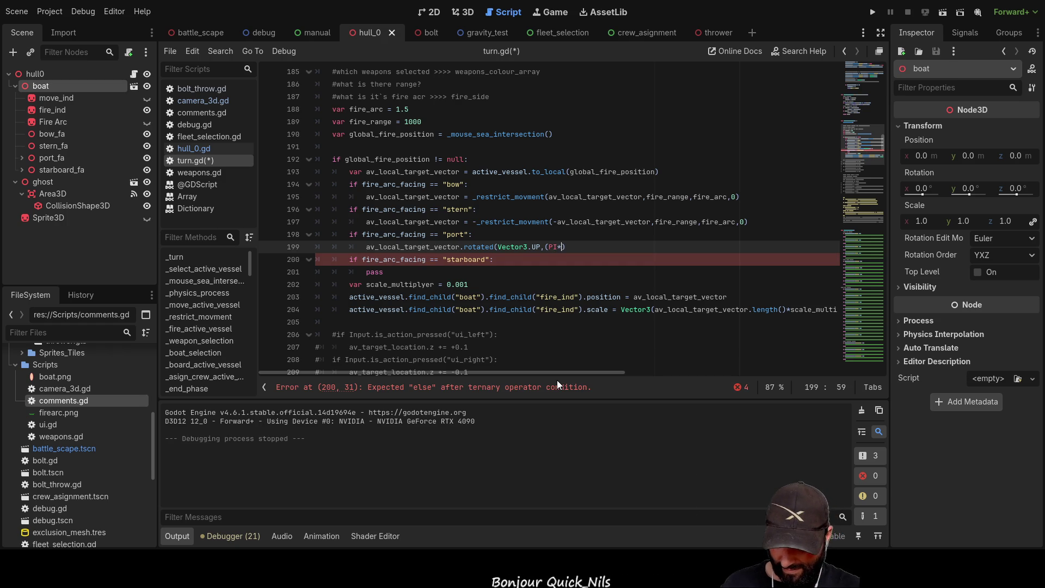
pyautogui.write('.5')
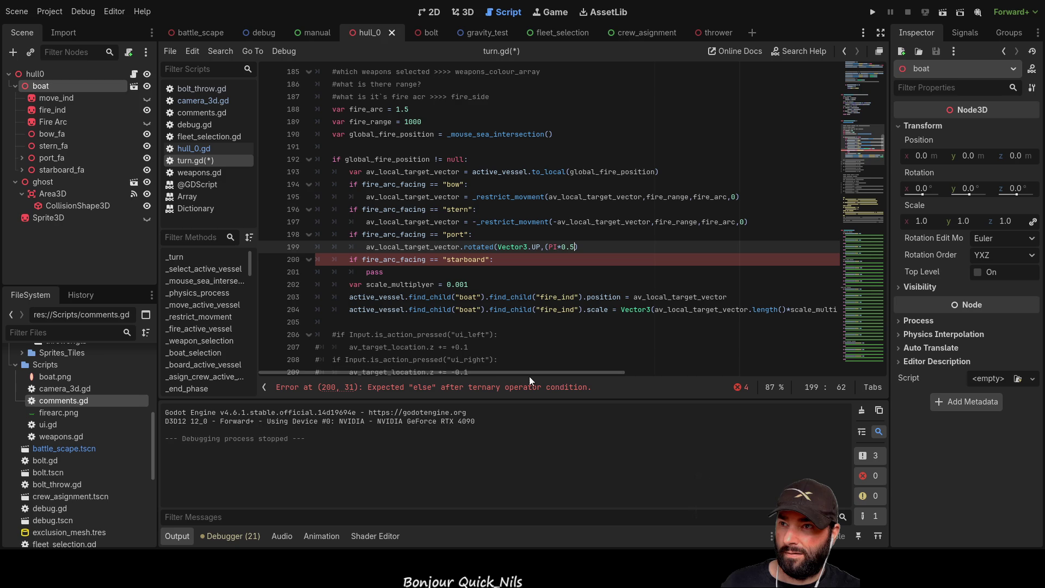
pyautogui.press('Right')
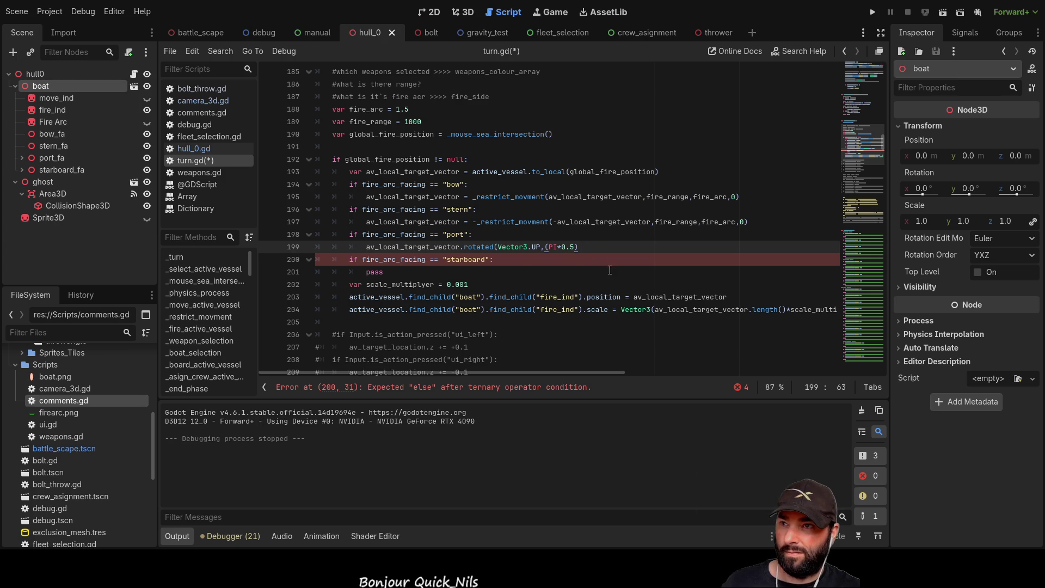
pyautogui.write(' =')
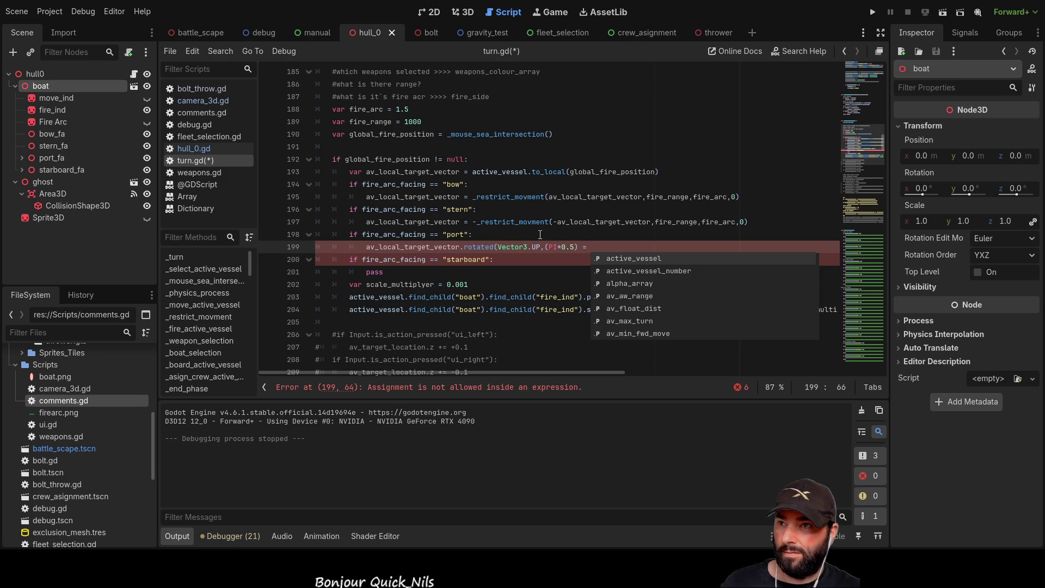